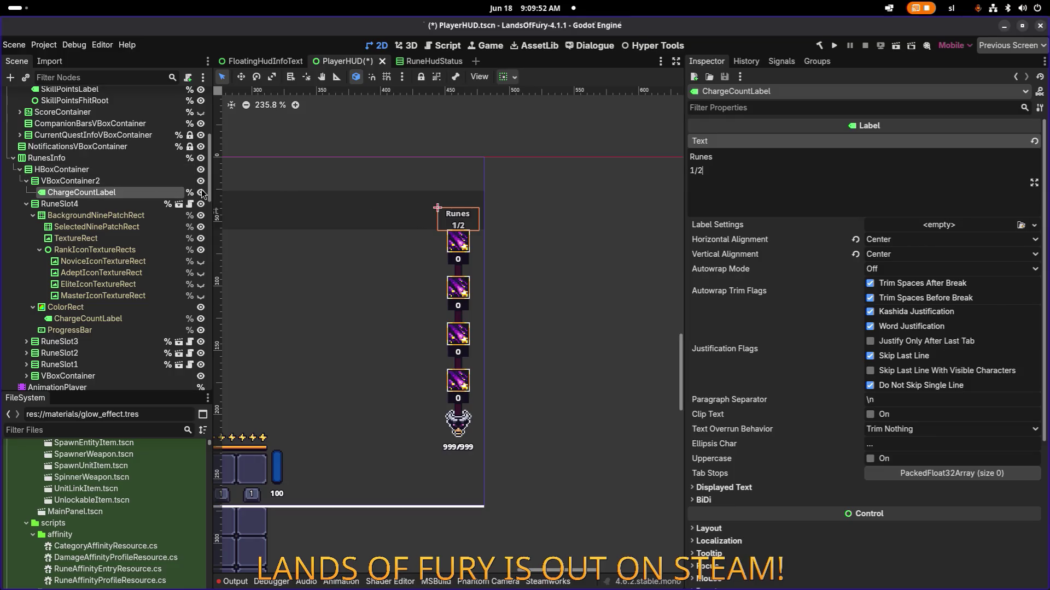
# Inspect the spacing of VBoxContainer2 and the ChargeCountLabel's text settings
pyautogui.click(142, 181)
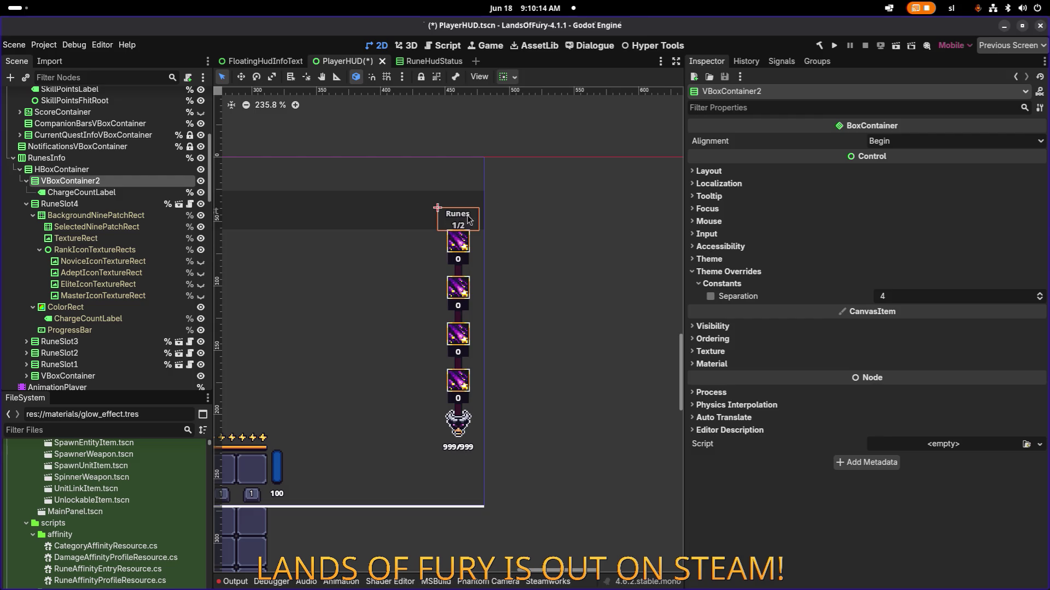
pyautogui.click(109, 193)
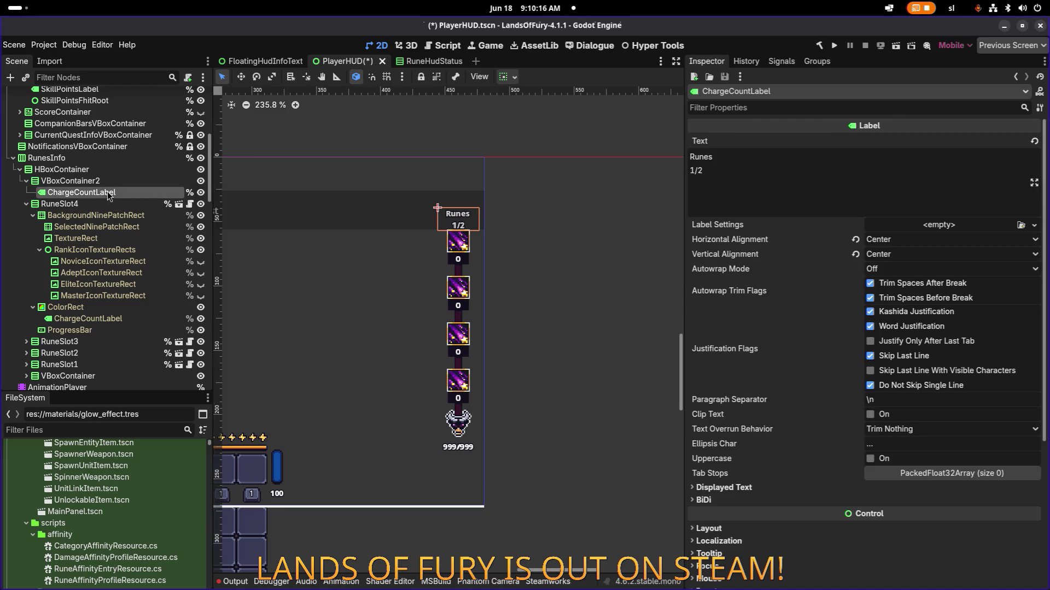
pyautogui.click(99, 204)
pyautogui.click(103, 181)
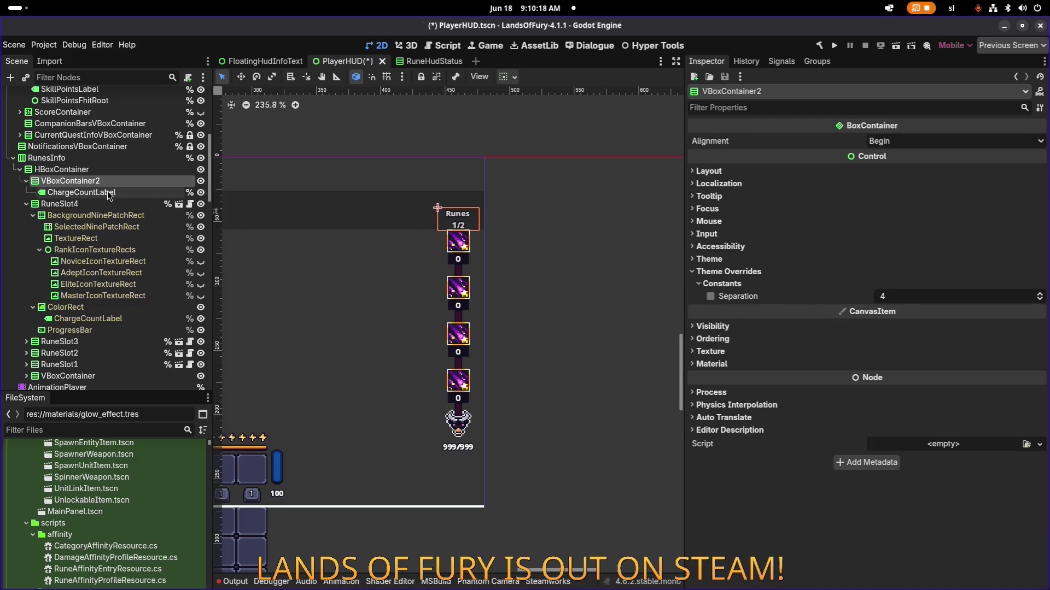
pyautogui.click(116, 192)
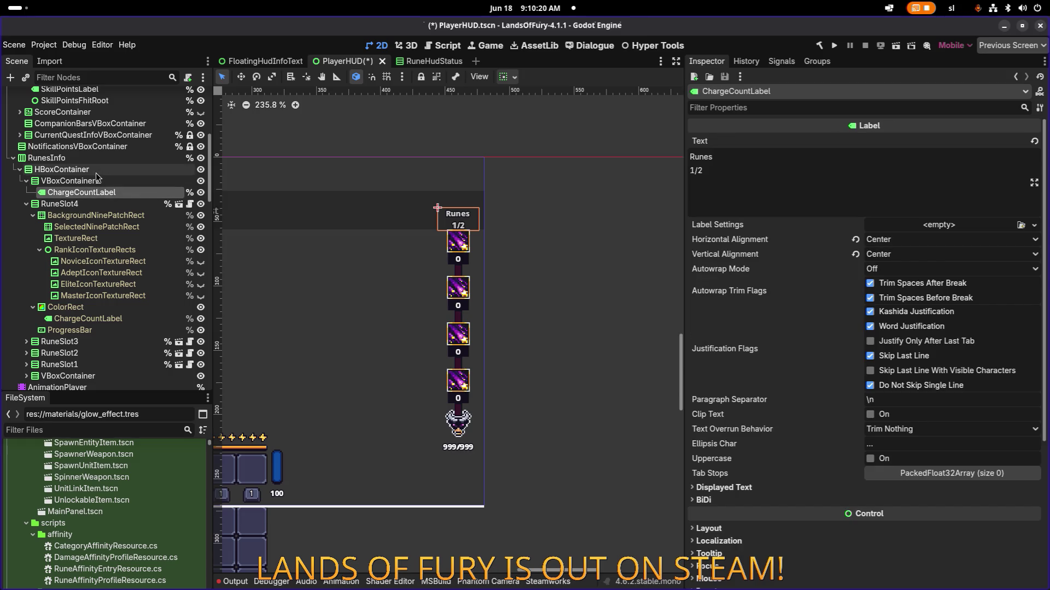
# Check HBoxContainer, collapse RuneSlot4, and bring up HBoxContainer's context menu
pyautogui.click(93, 170)
pyautogui.click(91, 185)
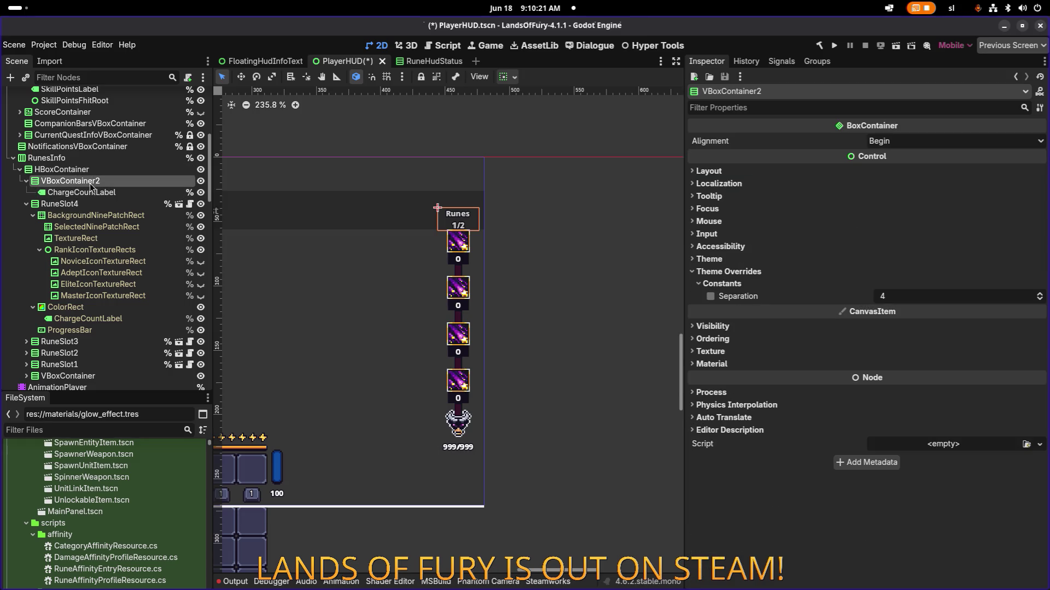
pyautogui.click(27, 204)
pyautogui.rightClick(48, 170)
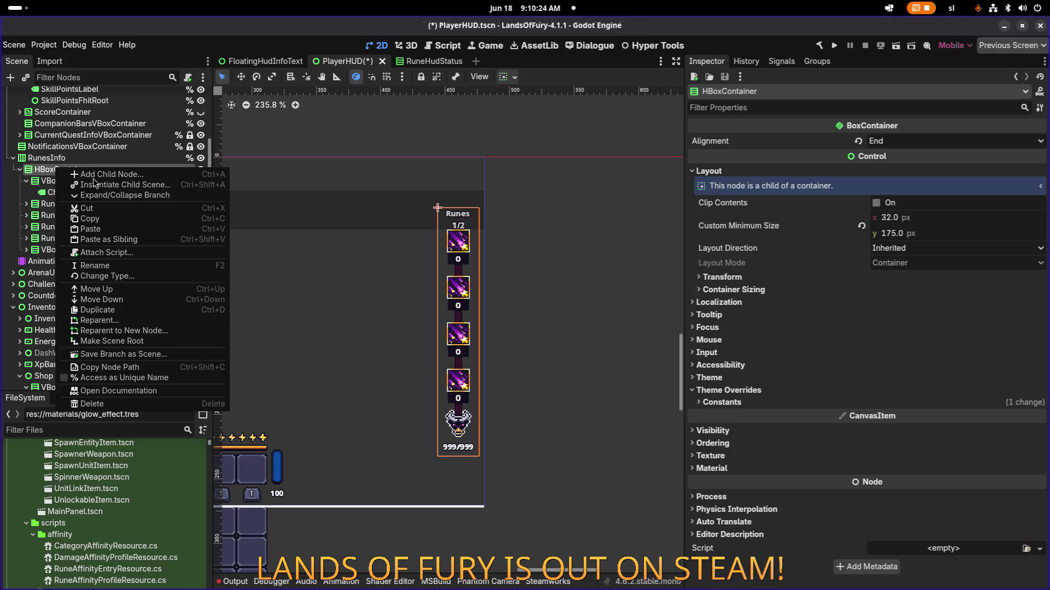
# Add a Control child to HBoxContainer and place it right after VBoxContainer2
pyautogui.click(108, 174)
pyautogui.write('control')
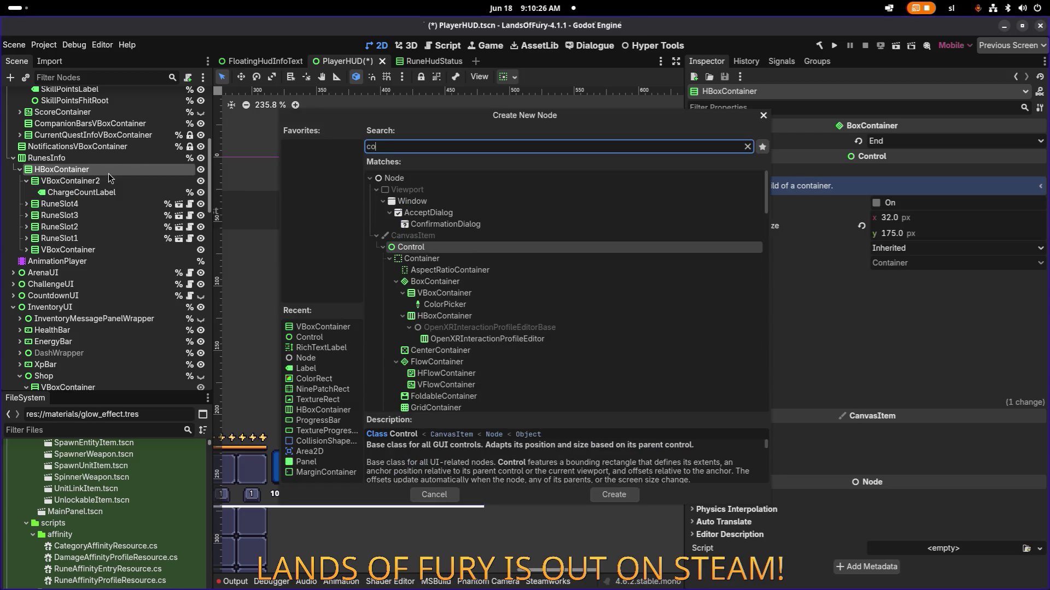
pyautogui.press('Return')
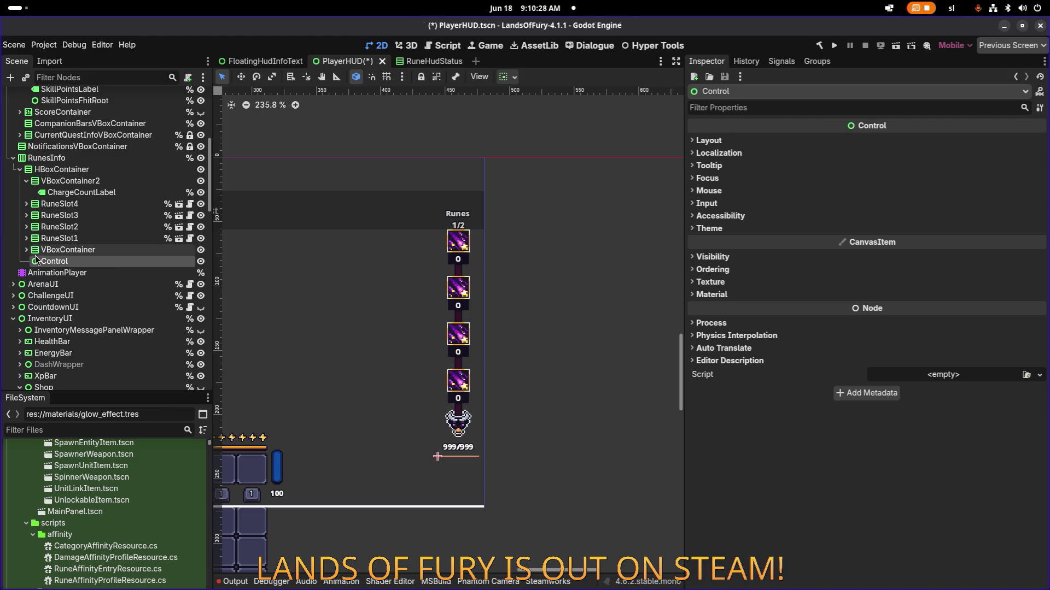
pyautogui.moveTo(50, 261); pyautogui.dragTo(76, 202)
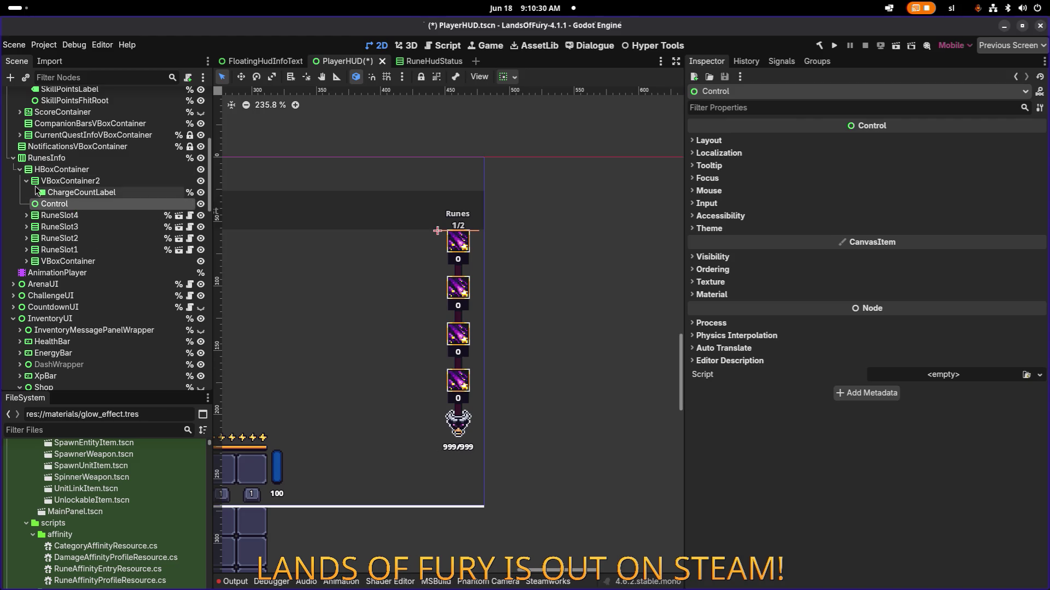
pyautogui.click(26, 181)
pyautogui.click(83, 192)
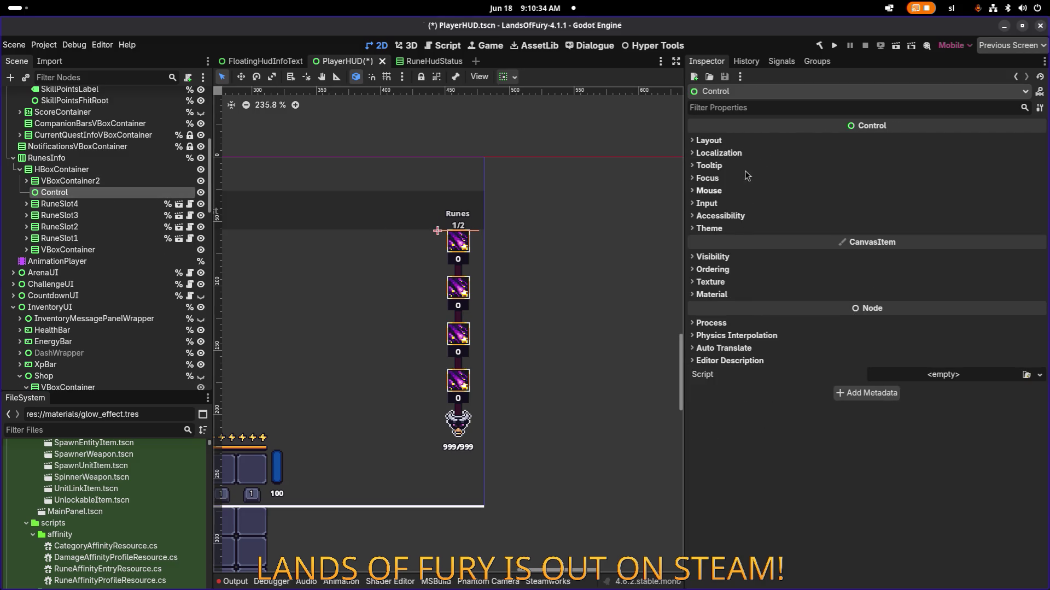
# Set the spacer Control's Custom Minimum Size height to 9 px
pyautogui.click(709, 141)
pyautogui.click(931, 203)
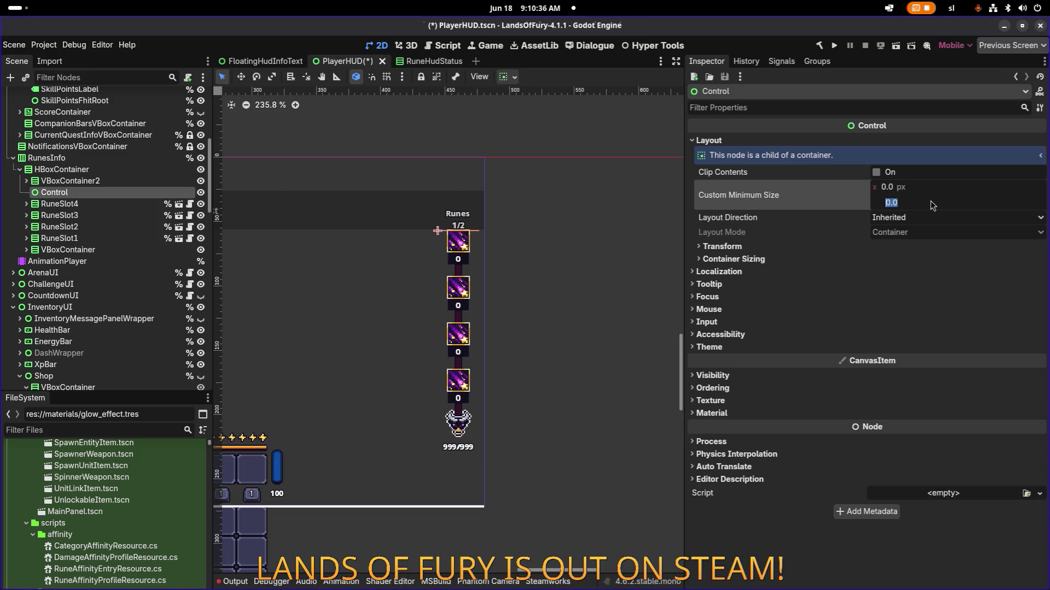
pyautogui.press('Return')
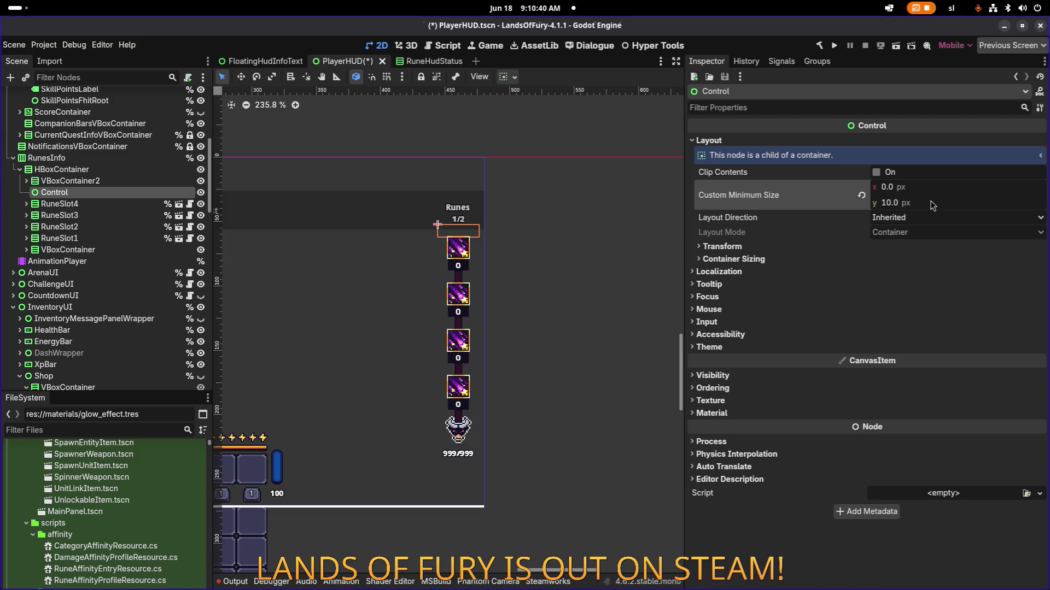
pyautogui.scroll(10, 467, 226)
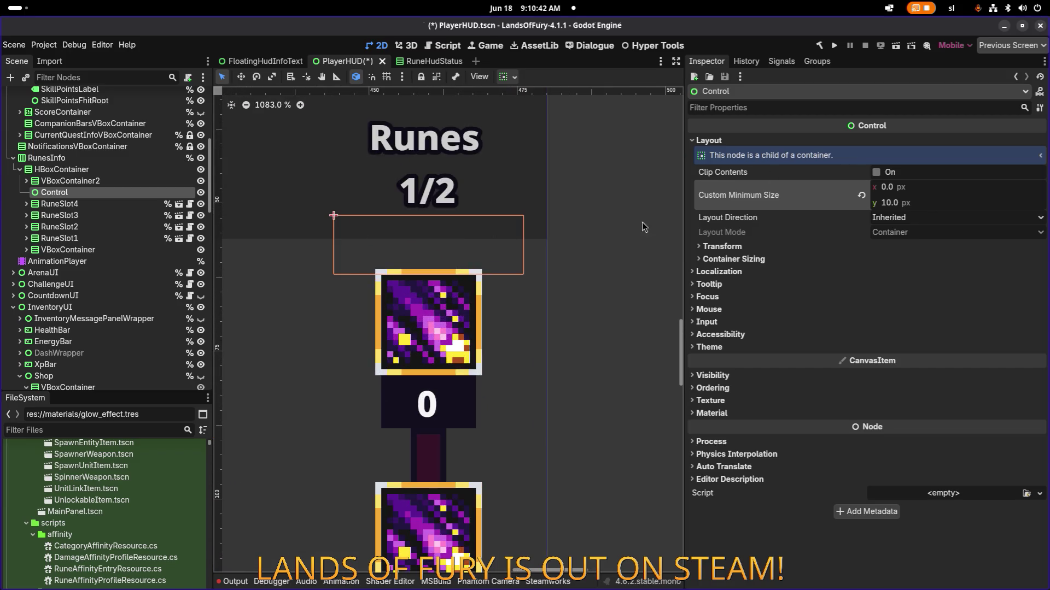
pyautogui.click(905, 202)
pyautogui.write('11')
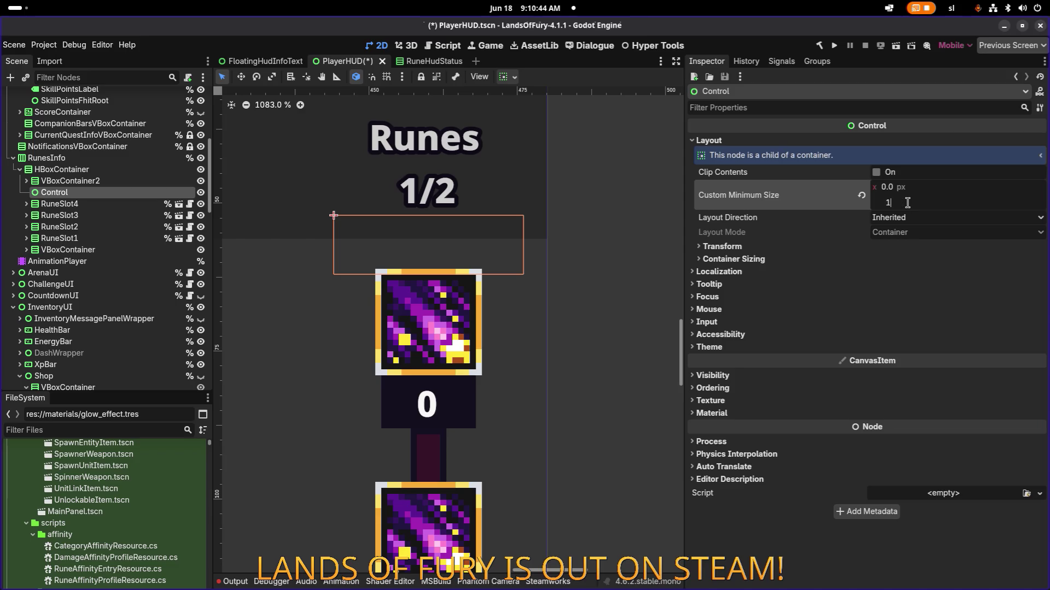
pyautogui.press('Return')
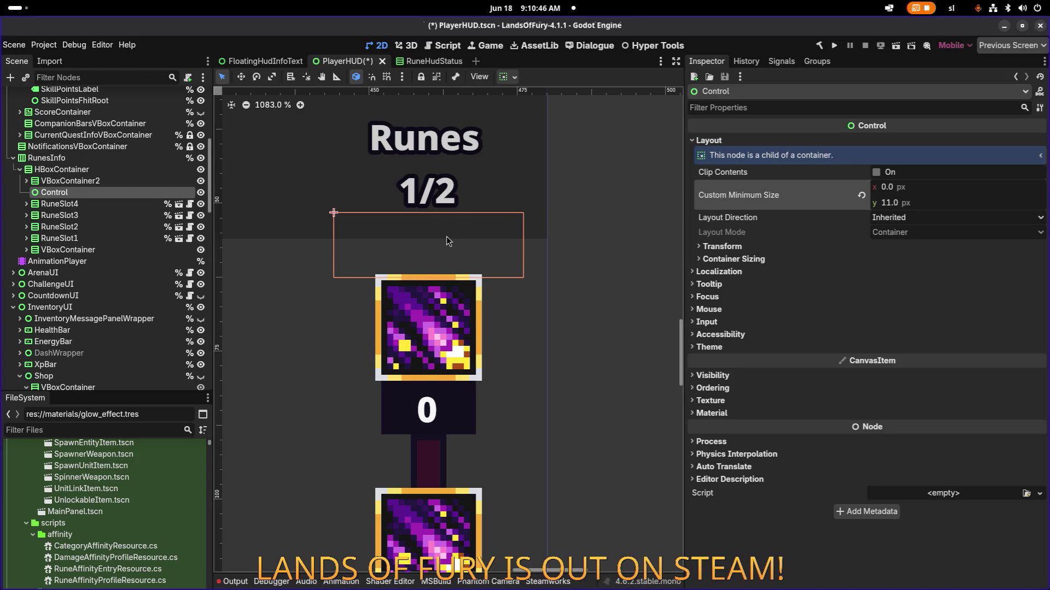
pyautogui.scroll(-4, 446, 237)
pyautogui.scroll(-4, 465, 236)
pyautogui.scroll(3, 468, 236)
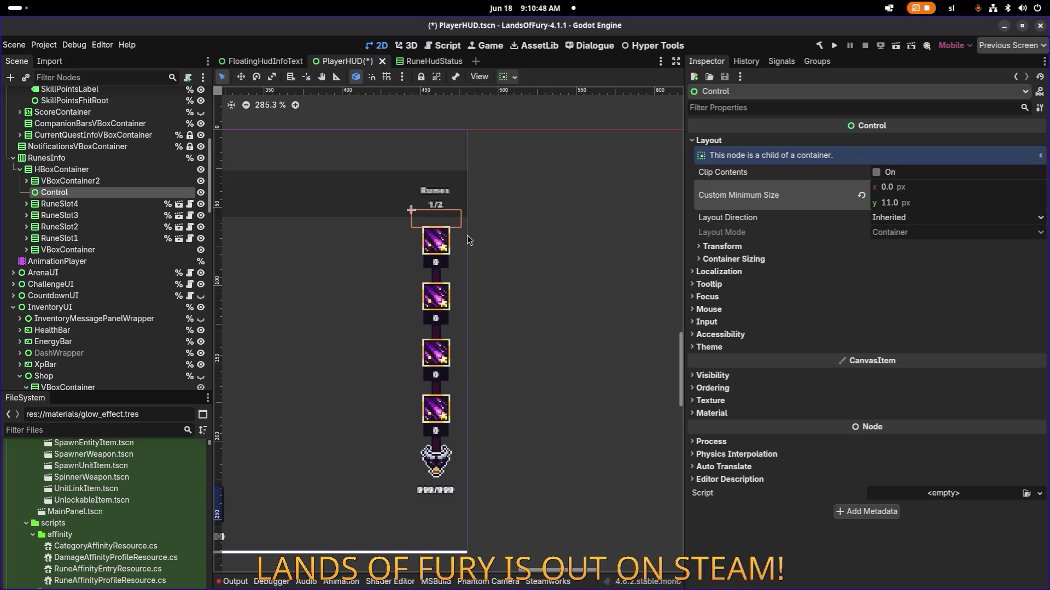
pyautogui.scroll(-1, 466, 225)
pyautogui.click(919, 206)
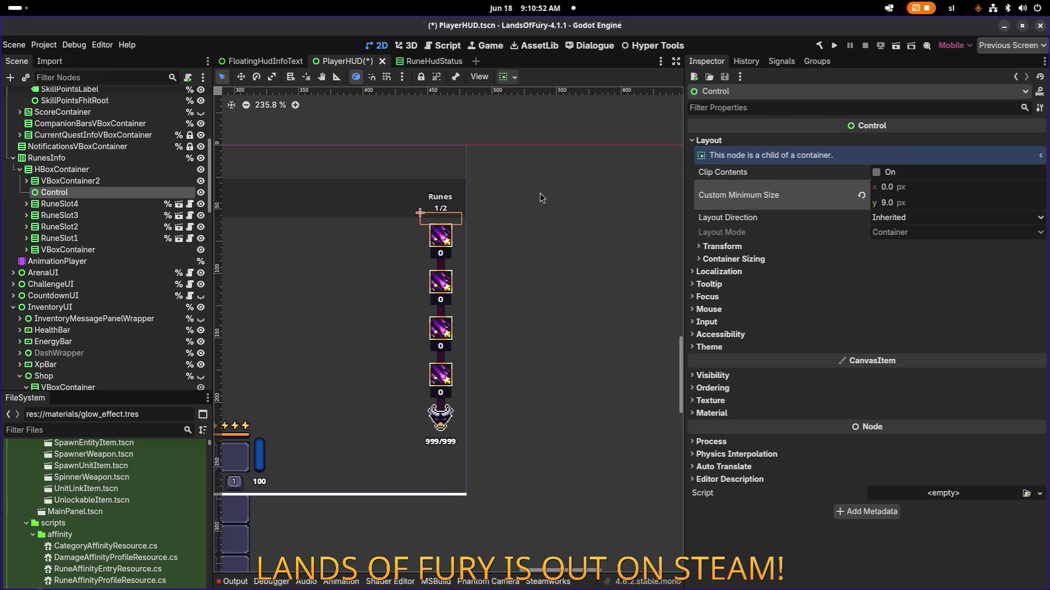
pyautogui.click(507, 203)
# Zoom and pan the 2D canvas to inspect the Runes column
pyautogui.scroll(-5, 446, 192)
pyautogui.scroll(4, 485, 192)
pyautogui.scroll(2, 608, 181)
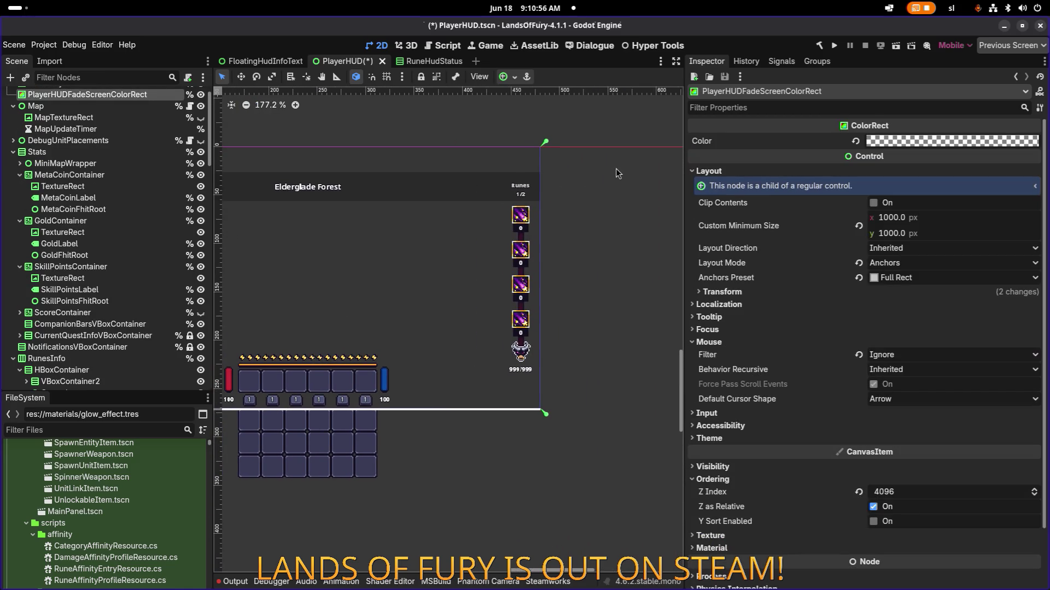
pyautogui.scroll(6, 488, 155)
pyautogui.scroll(-2, 542, 262)
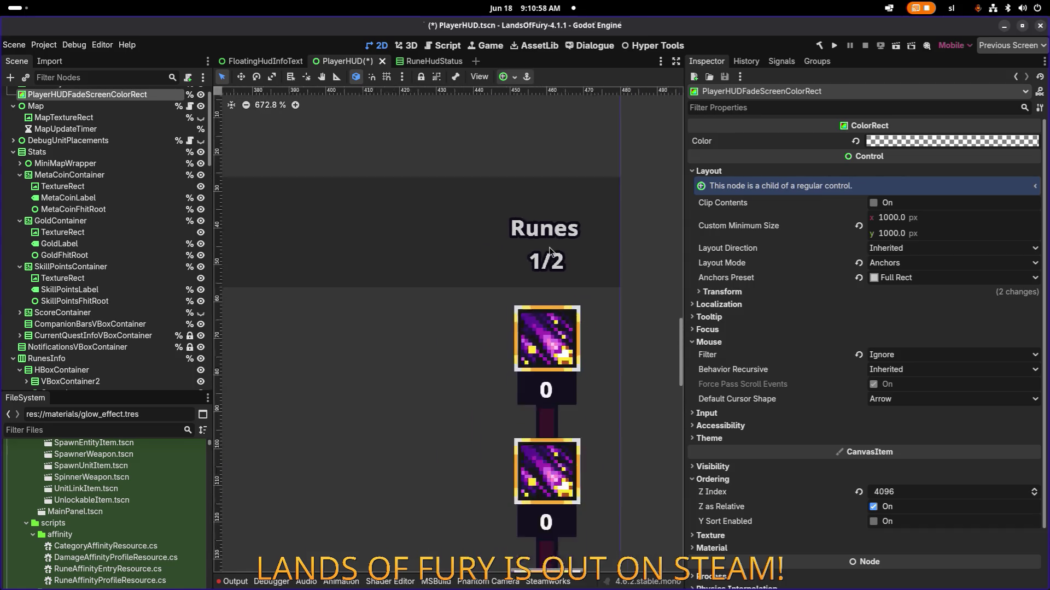
pyautogui.scroll(5, 575, 252)
pyautogui.scroll(-10, 373, 205)
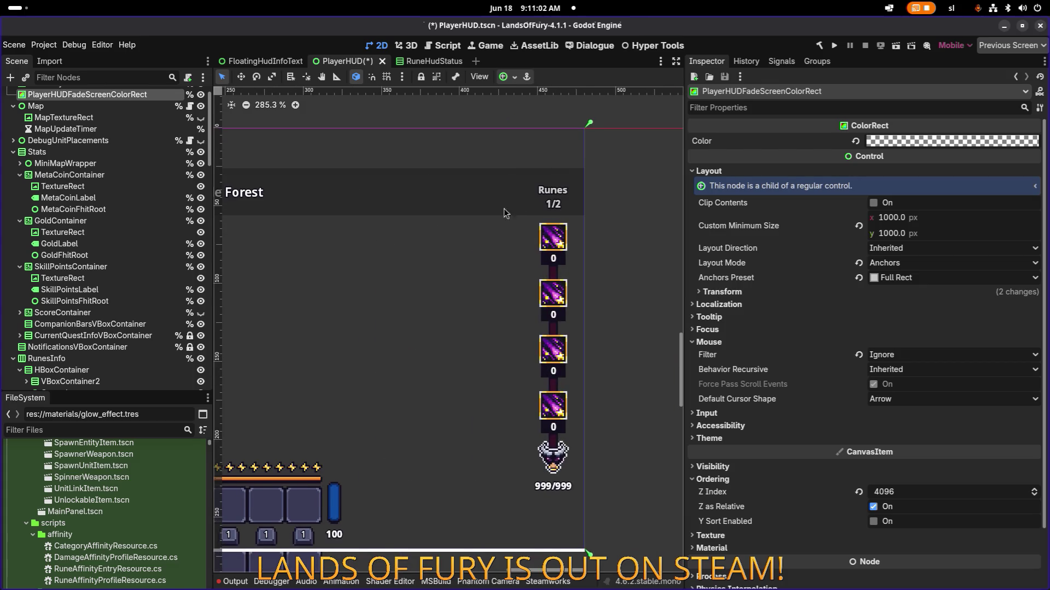
pyautogui.scroll(5, 551, 196)
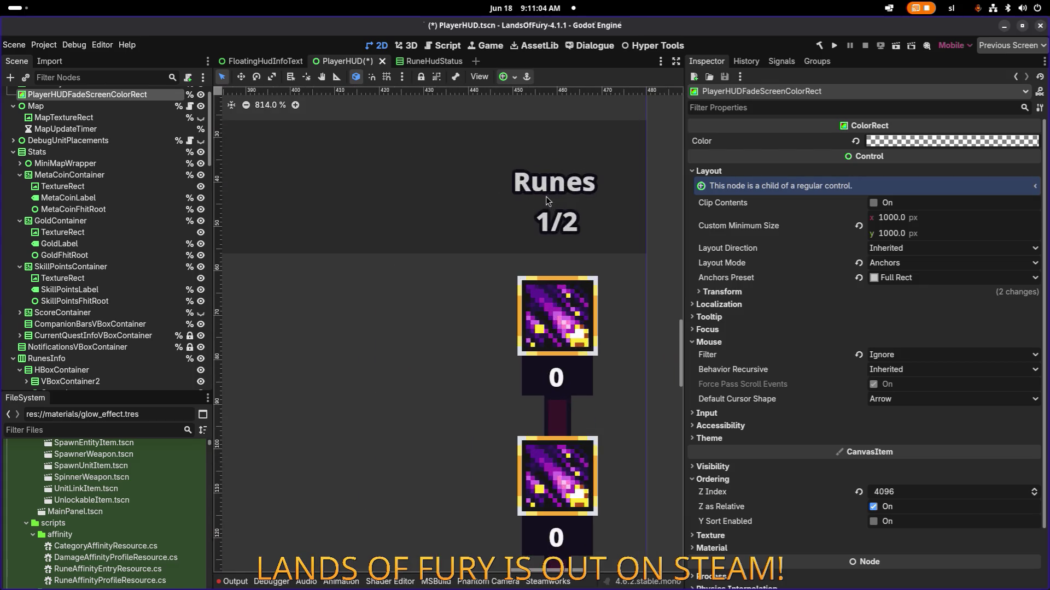
pyautogui.scroll(-6, 545, 195)
pyautogui.moveTo(460, 238); pyautogui.dragTo(541, 228)
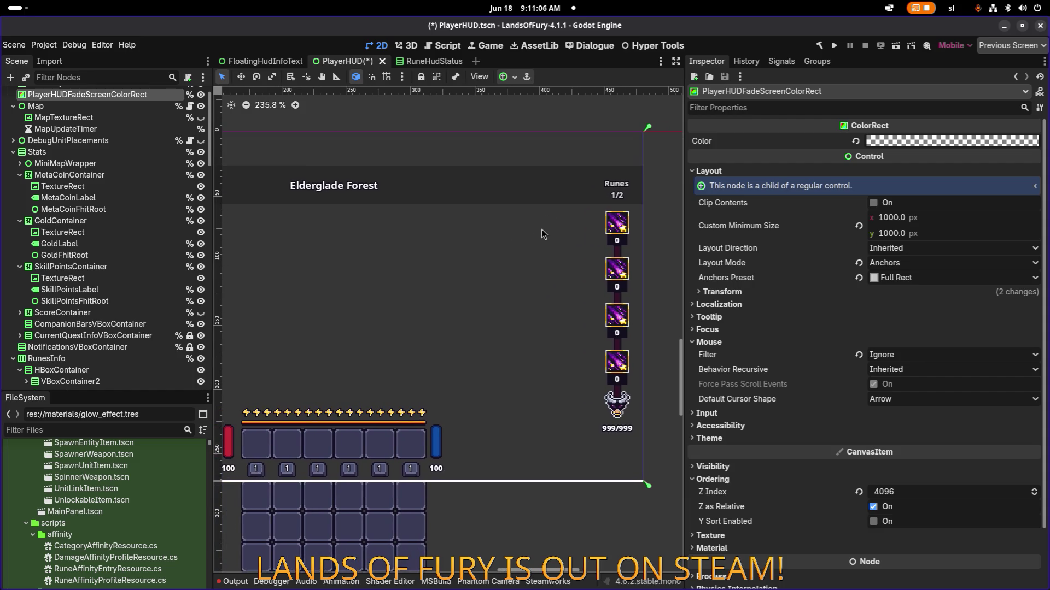
pyautogui.hscroll(5, 498, 221)
pyautogui.hscroll(-8, 505, 227)
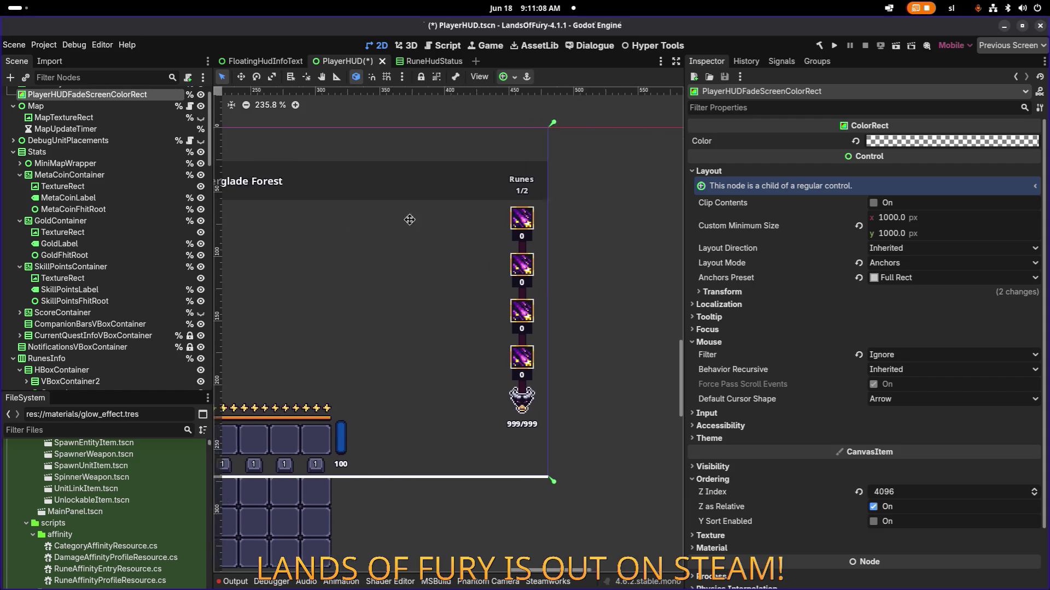
pyautogui.hscroll(4, 438, 224)
pyautogui.hscroll(3, 387, 219)
# Launch Aseprite from the desktop app search using 'ase'
pyautogui.hotkey('alt', 'Tab')
pyautogui.press('Escape')
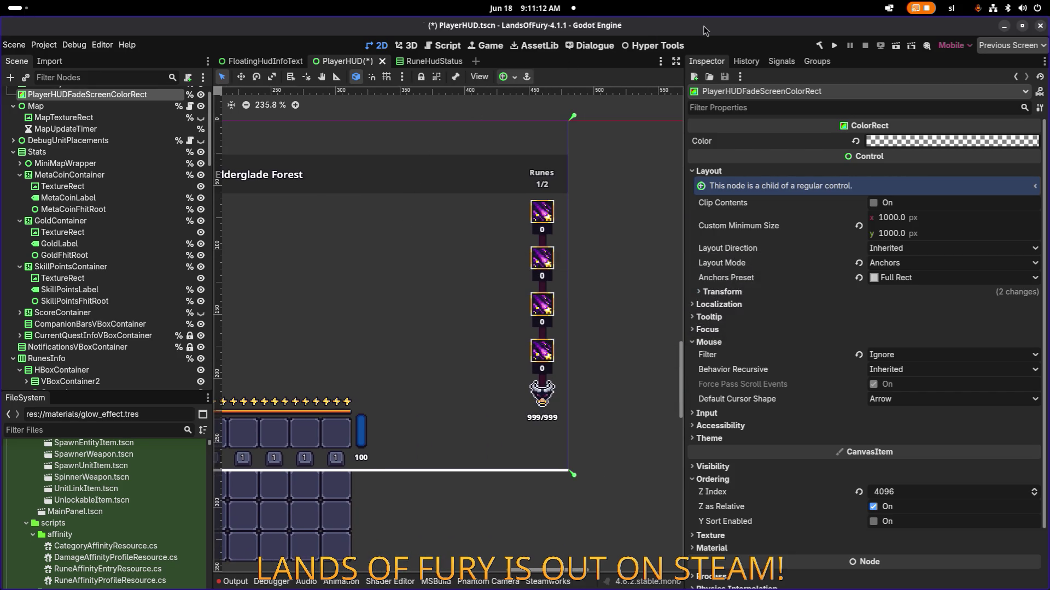
pyautogui.press('super')
pyautogui.write('ase')
pyautogui.press('Return')
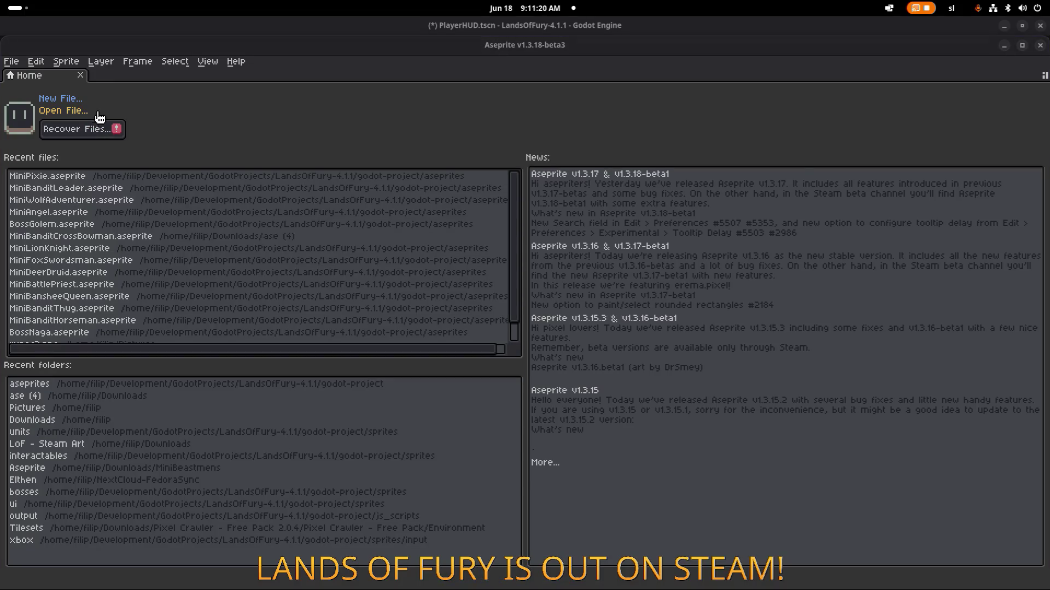
# Open ui_elements.png from the project's sprites/ui folder
pyautogui.click(82, 111)
pyautogui.click(71, 108)
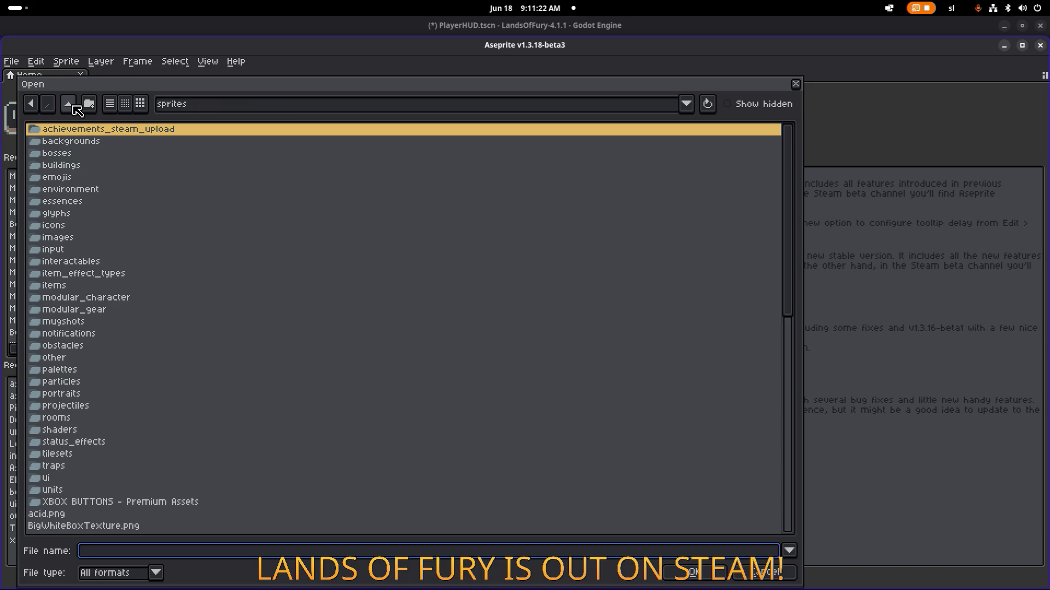
pyautogui.click(65, 478)
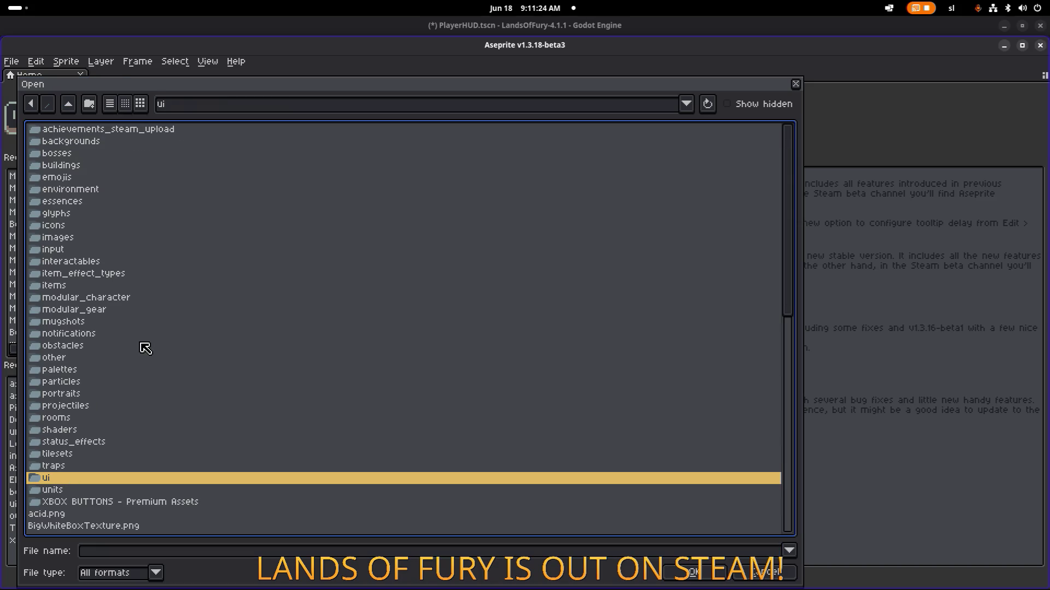
pyautogui.press('Return')
pyautogui.scroll(-10, 142, 350)
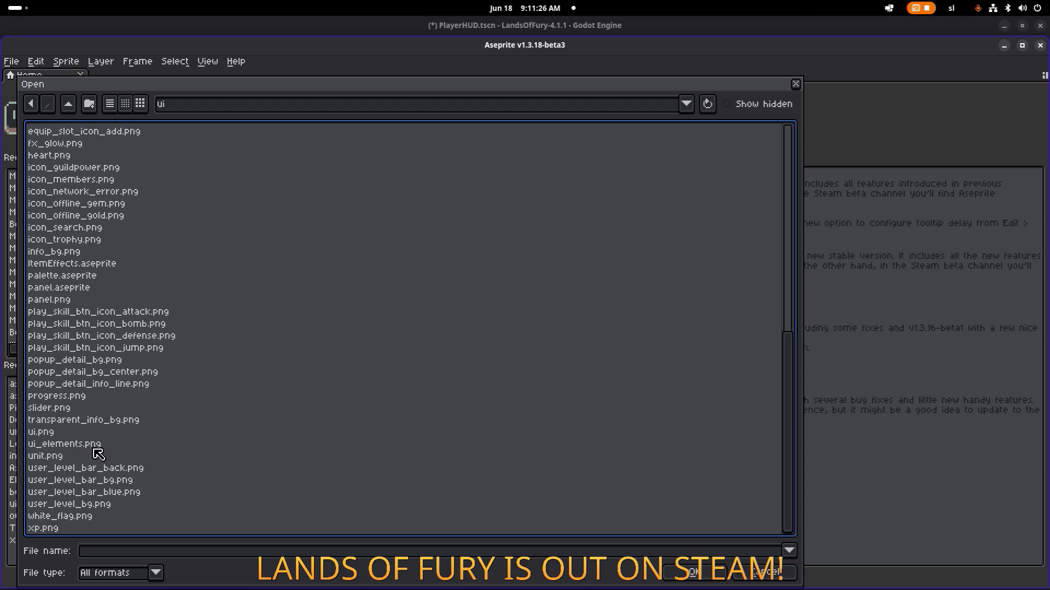
pyautogui.doubleClick(90, 444)
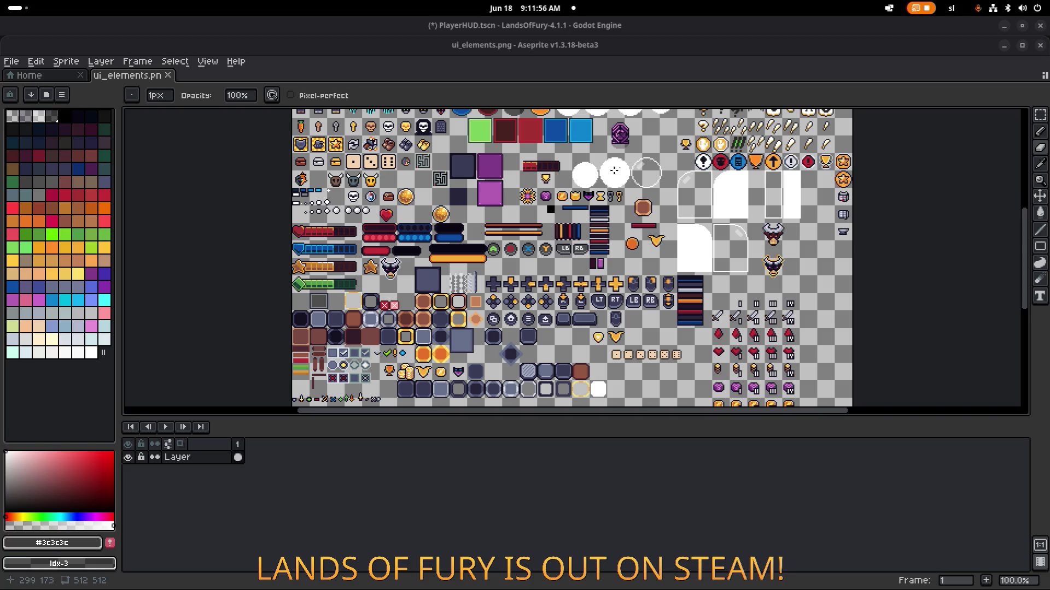
pyautogui.scroll(-1, 584, 177)
pyautogui.scroll(5, 585, 176)
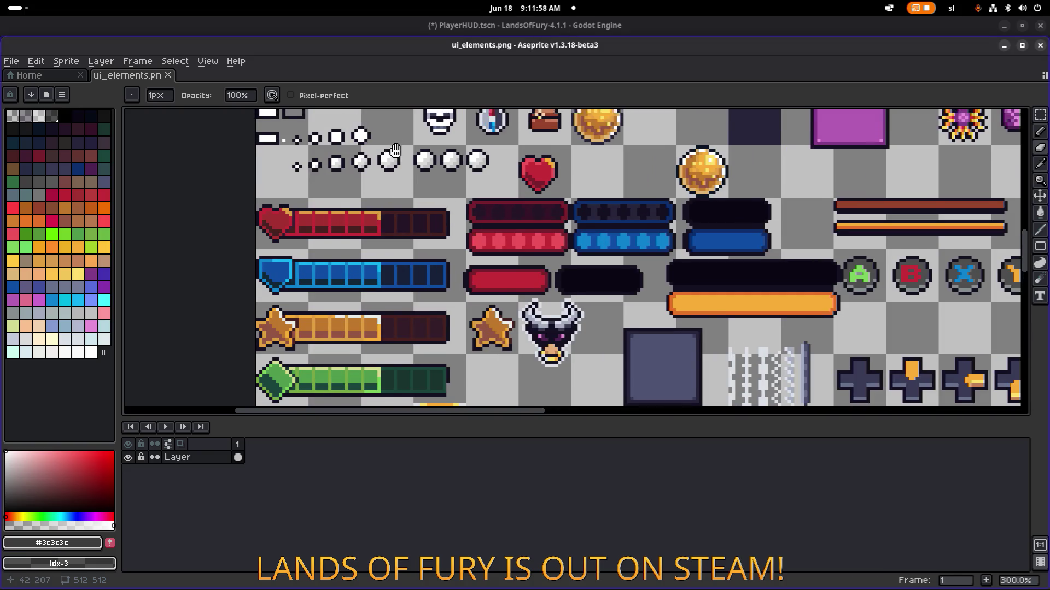
pyautogui.scroll(3, 392, 281)
pyautogui.scroll(-1, 392, 281)
pyautogui.scroll(6, 383, 306)
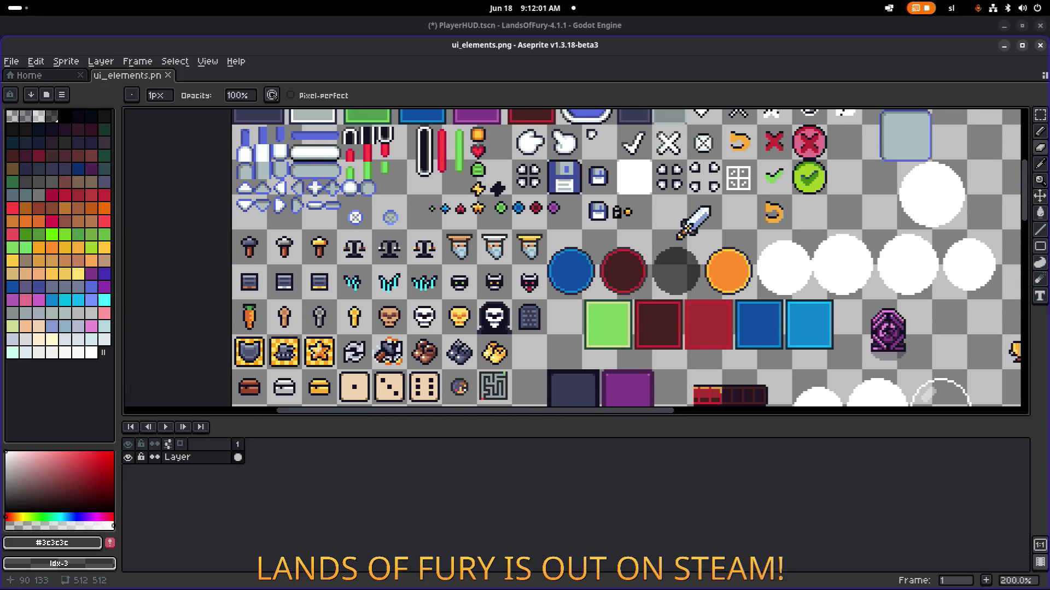
pyautogui.moveTo(449, 256)
pyautogui.mouseDown()
pyautogui.moveTo(436, 280)
pyautogui.moveTo(341, 315)
pyautogui.moveTo(361, 369)
pyautogui.moveTo(366, 198)
pyautogui.mouseUp()
pyautogui.scroll(-5, 467, 209)
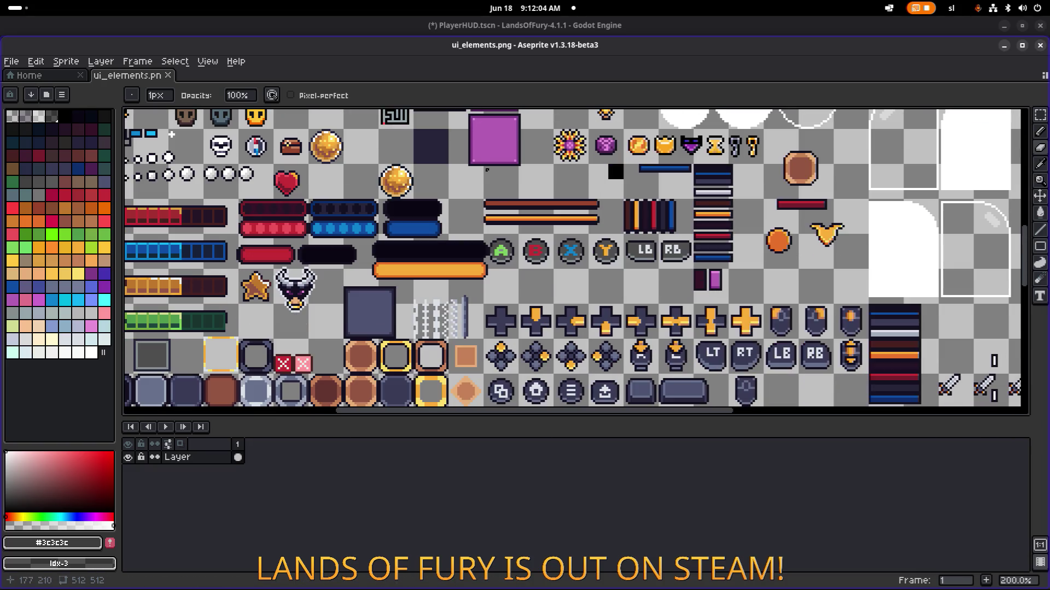
pyautogui.scroll(-2, 467, 210)
pyautogui.scroll(-8, 468, 209)
pyautogui.hscroll(-2, 546, 229)
pyautogui.hscroll(-1, 604, 157)
pyautogui.scroll(3, 574, 157)
pyautogui.hscroll(5, 546, 157)
pyautogui.scroll(8, 504, 157)
pyautogui.hscroll(4, 504, 157)
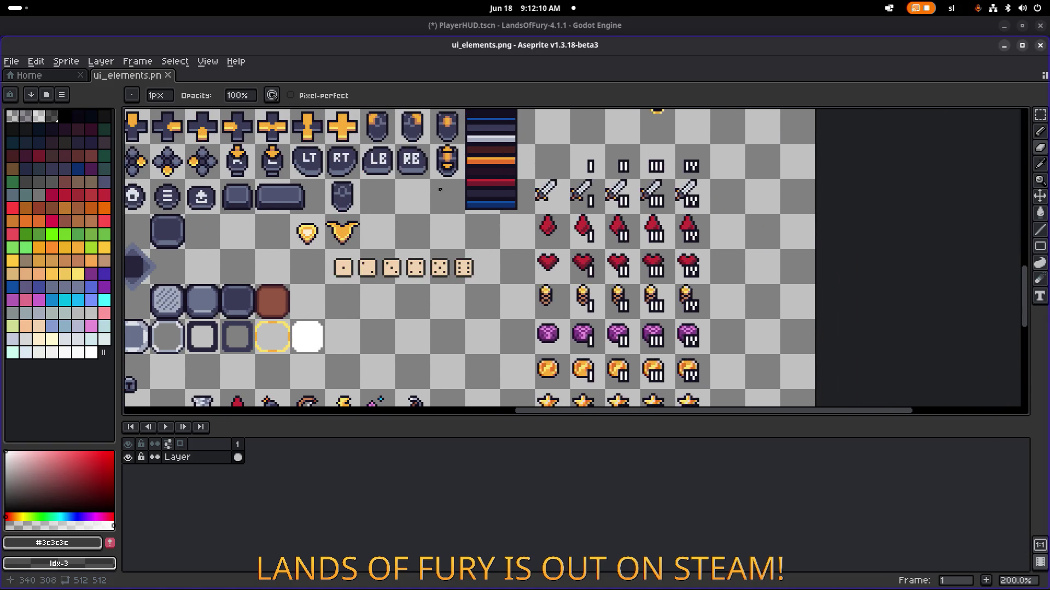
pyautogui.scroll(5, 577, 261)
pyautogui.hscroll(-8, 576, 260)
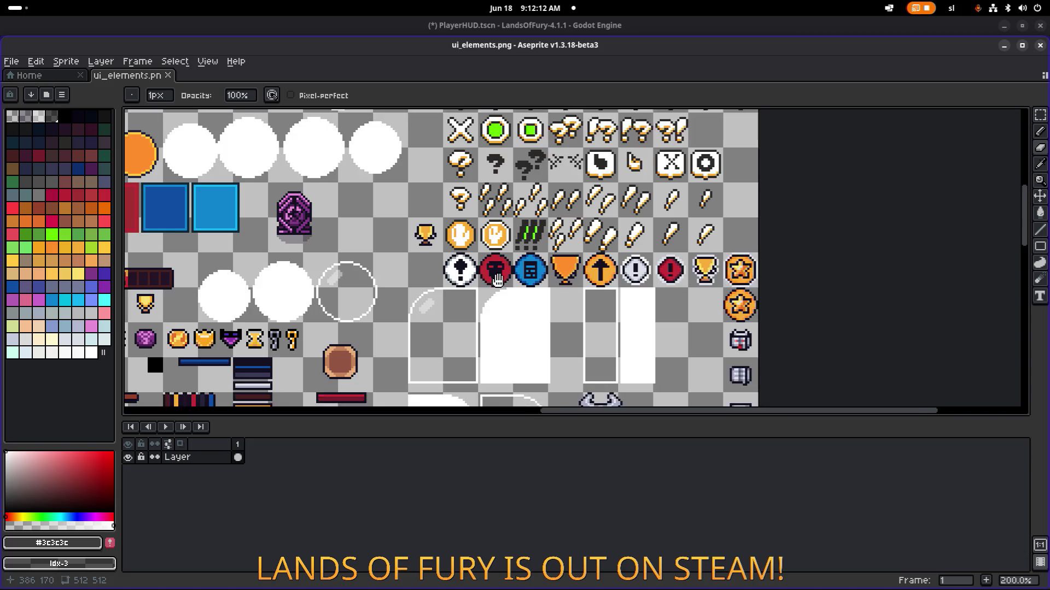
pyautogui.scroll(3, 576, 260)
pyautogui.hscroll(-6, 576, 261)
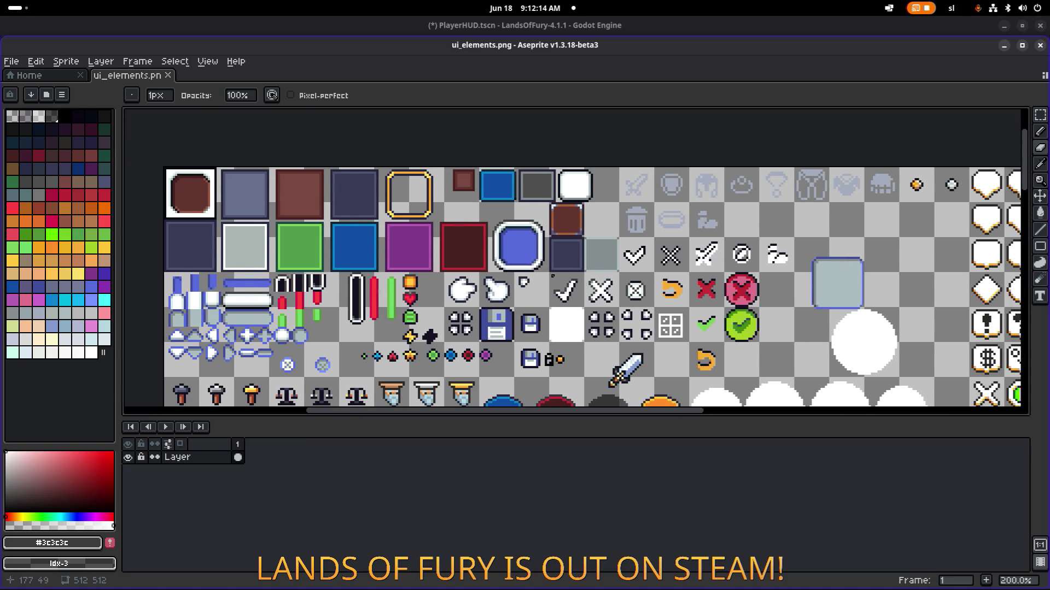
pyautogui.scroll(-5, 402, 232)
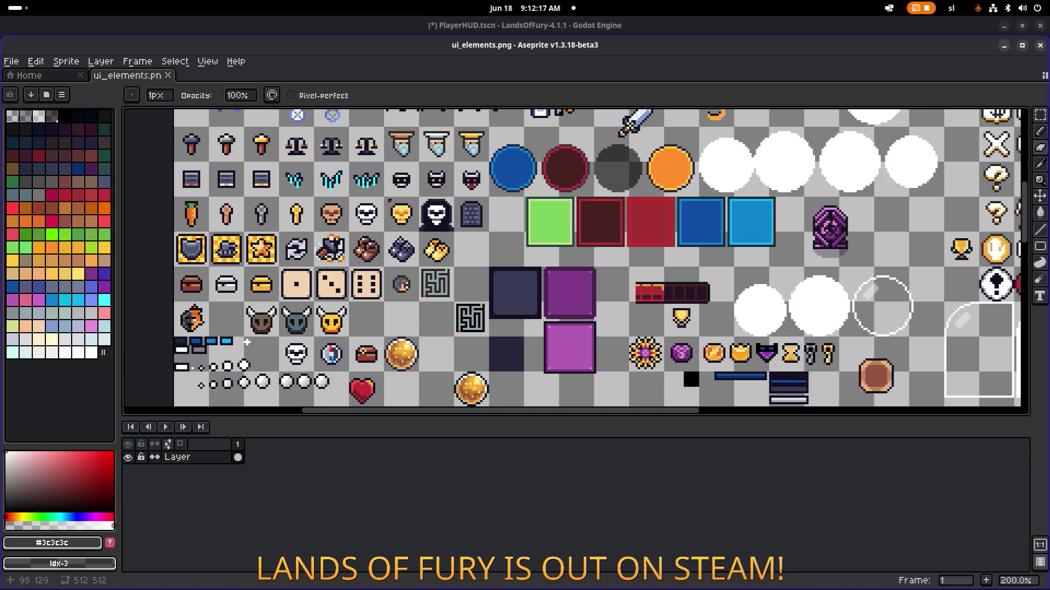
pyautogui.moveTo(247, 343); pyautogui.dragTo(320, 287)
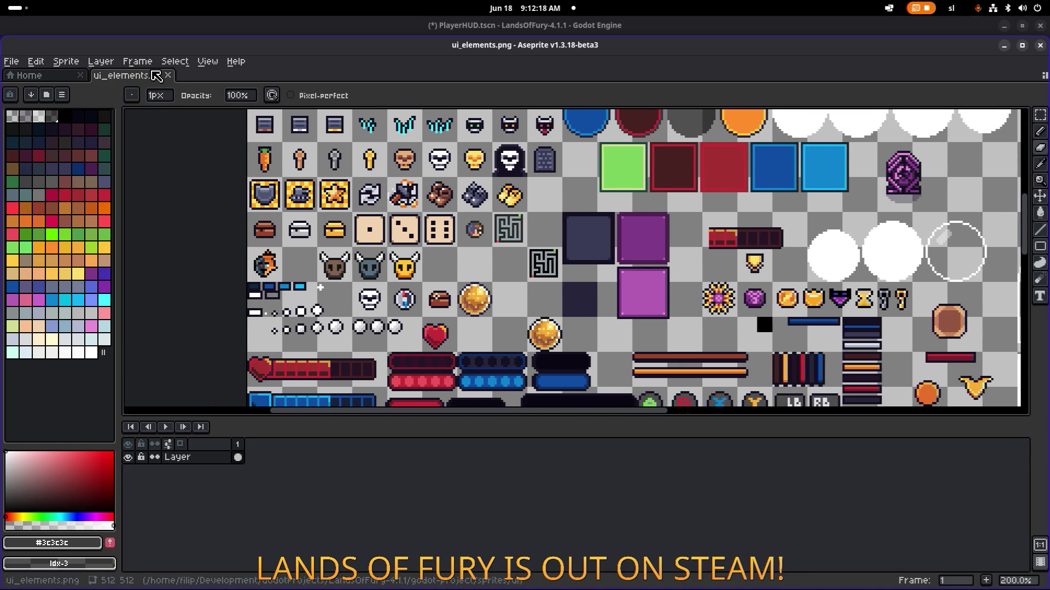
pyautogui.click(13, 61)
# Open Decorations.png from the environment sprites folder in a new tab
pyautogui.moveTo(41, 100)
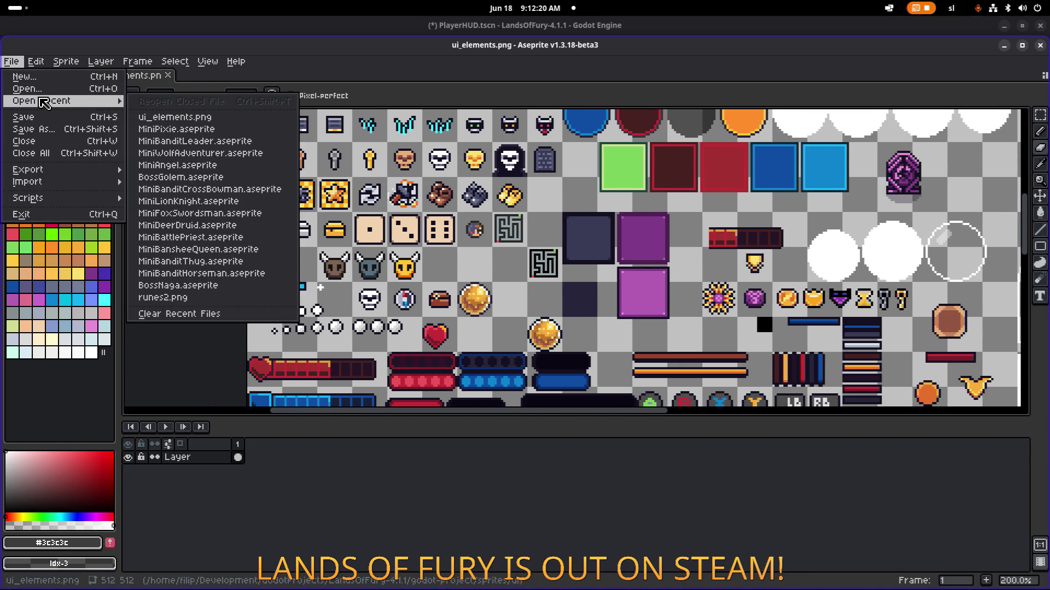
pyautogui.click(60, 90)
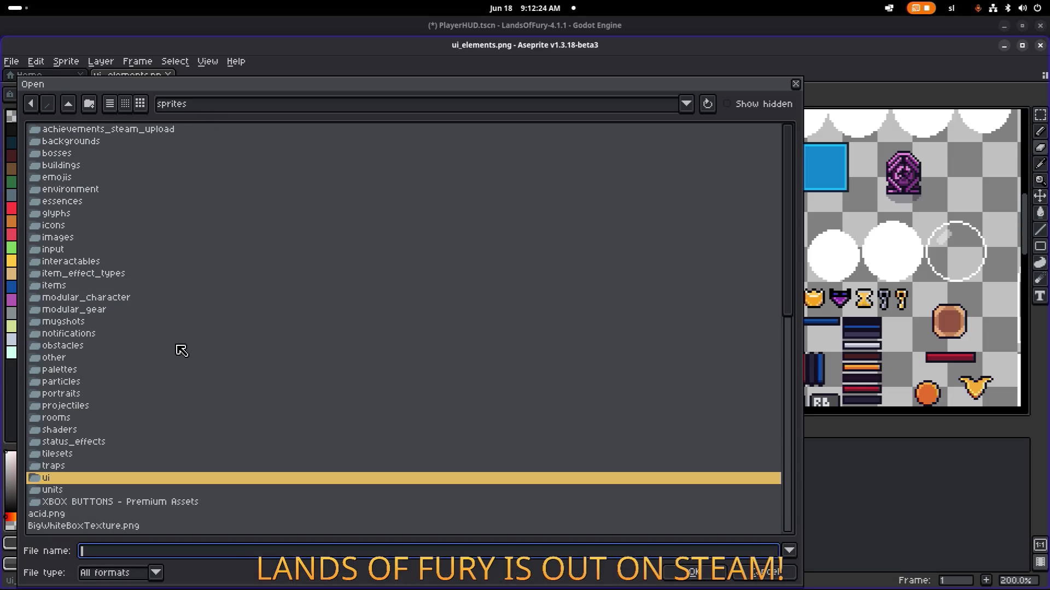
pyautogui.click(137, 442)
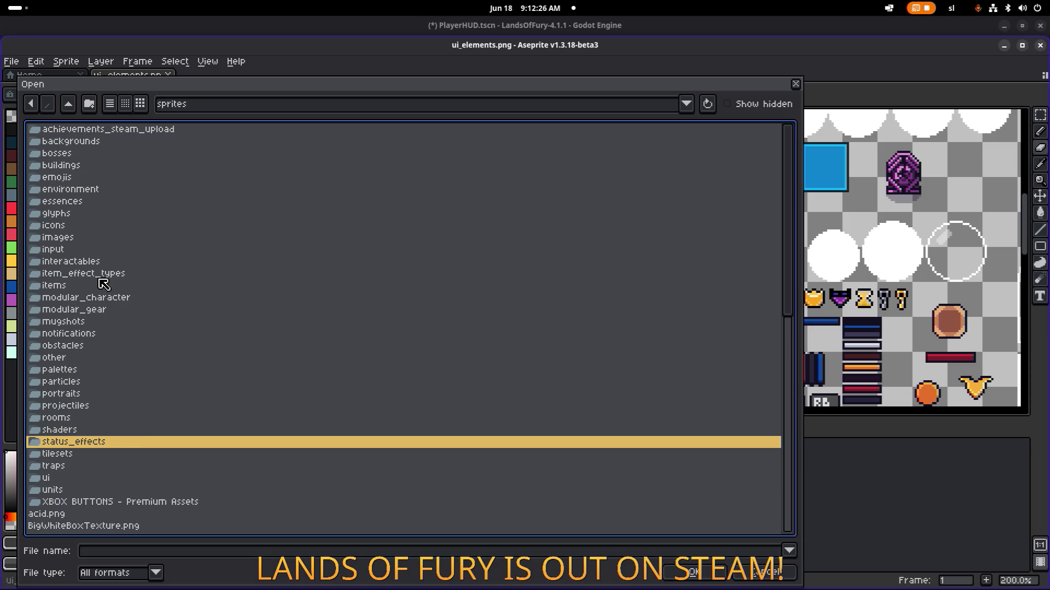
pyautogui.doubleClick(112, 190)
pyautogui.click(116, 164)
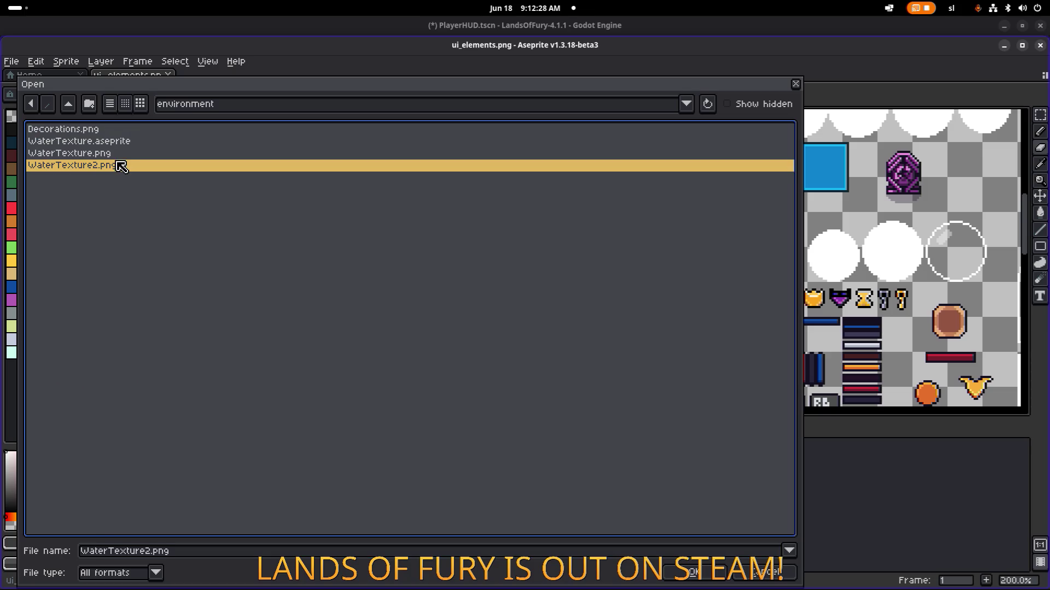
pyautogui.click(109, 130)
pyautogui.doubleClick(109, 132)
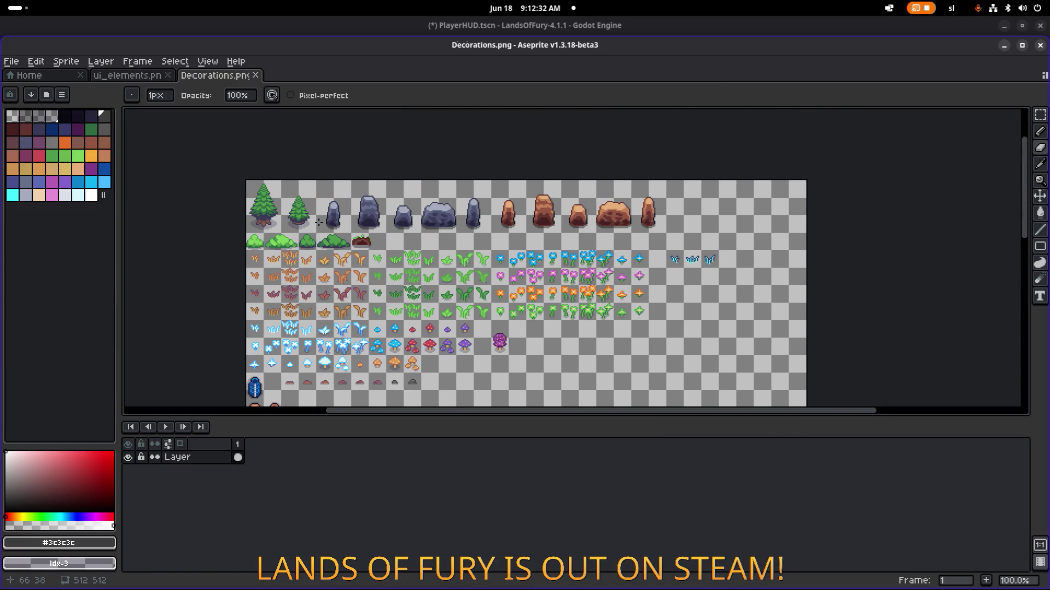
pyautogui.scroll(2, 387, 204)
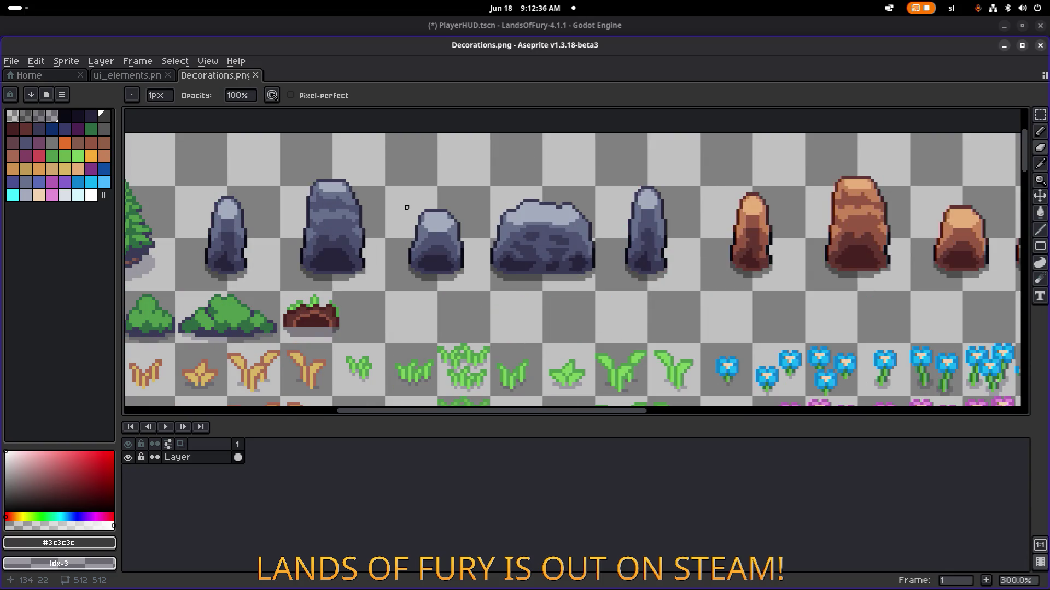
# Copy the 22×17 grey standing stone and paste it into the ui_elements sheet
pyautogui.press('m')
pyautogui.moveTo(625, 174); pyautogui.dragTo(696, 225)
pyautogui.click(127, 75)
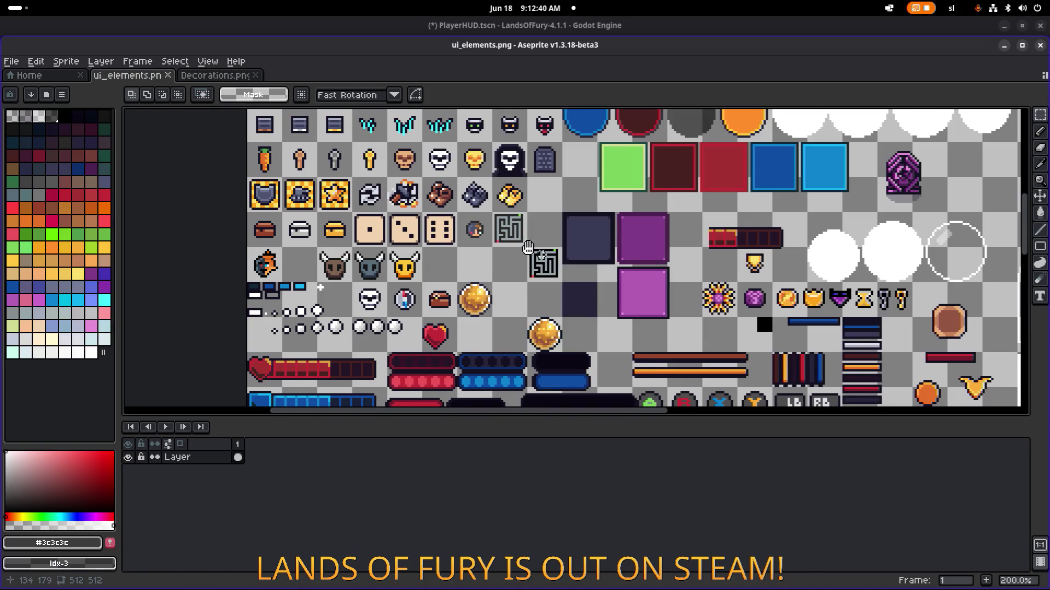
pyautogui.scroll(-10, 554, 263)
pyautogui.hscroll(5, 554, 263)
pyautogui.scroll(-5, 512, 267)
pyautogui.hscroll(-3, 579, 255)
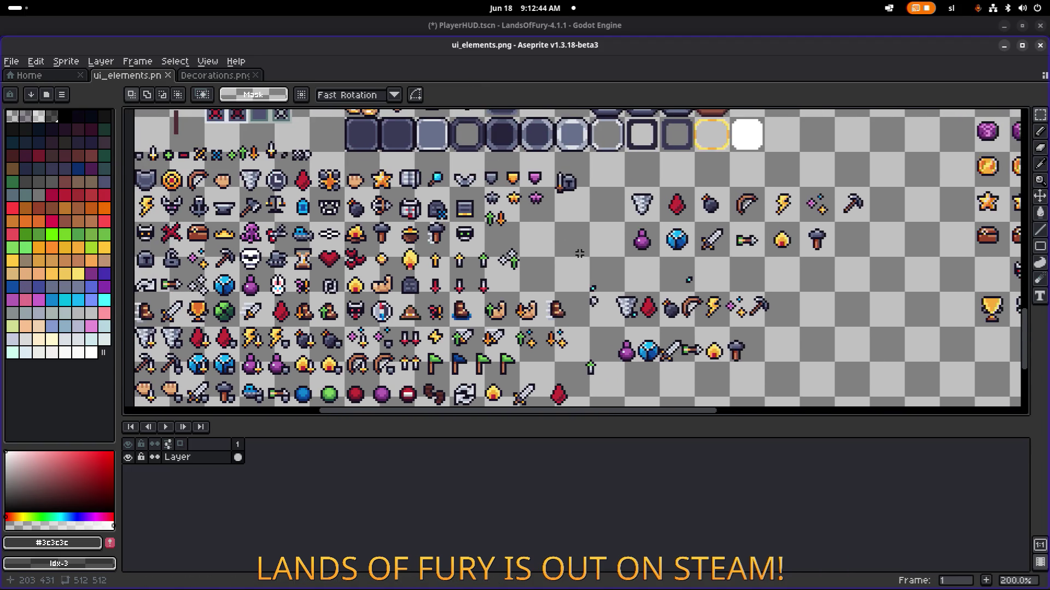
pyautogui.hotkey('ctrl', 'v')
pyautogui.moveTo(579, 253)
pyautogui.mouseDown()
pyautogui.moveTo(557, 234)
pyautogui.moveTo(715, 246)
pyautogui.mouseUp()
# Drop the pasted rock and lift its top dome away from the base
pyautogui.scroll(3, 557, 233)
pyautogui.scroll(4, 552, 242)
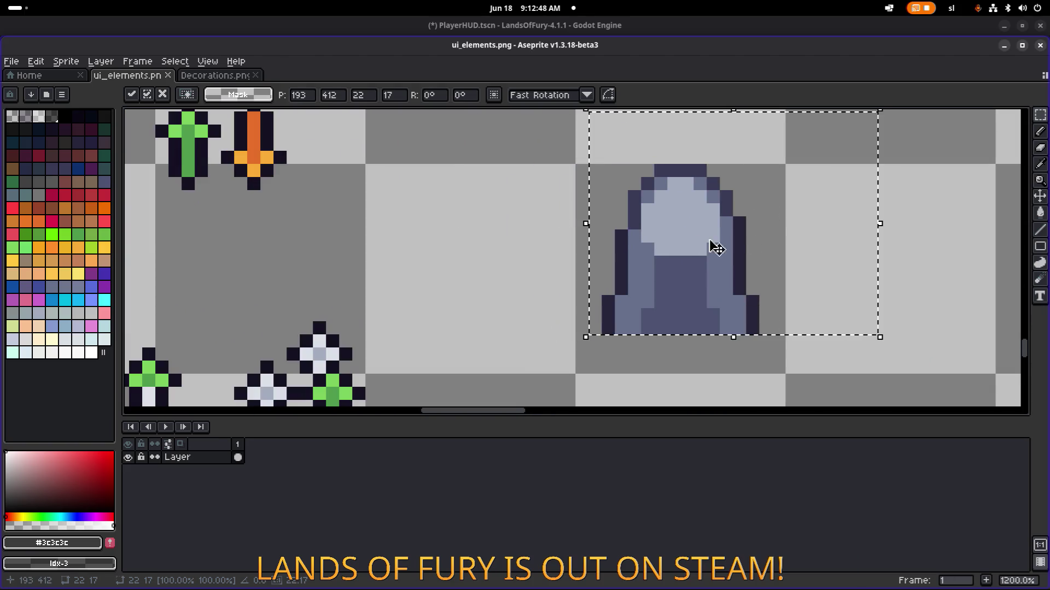
pyautogui.click(897, 170)
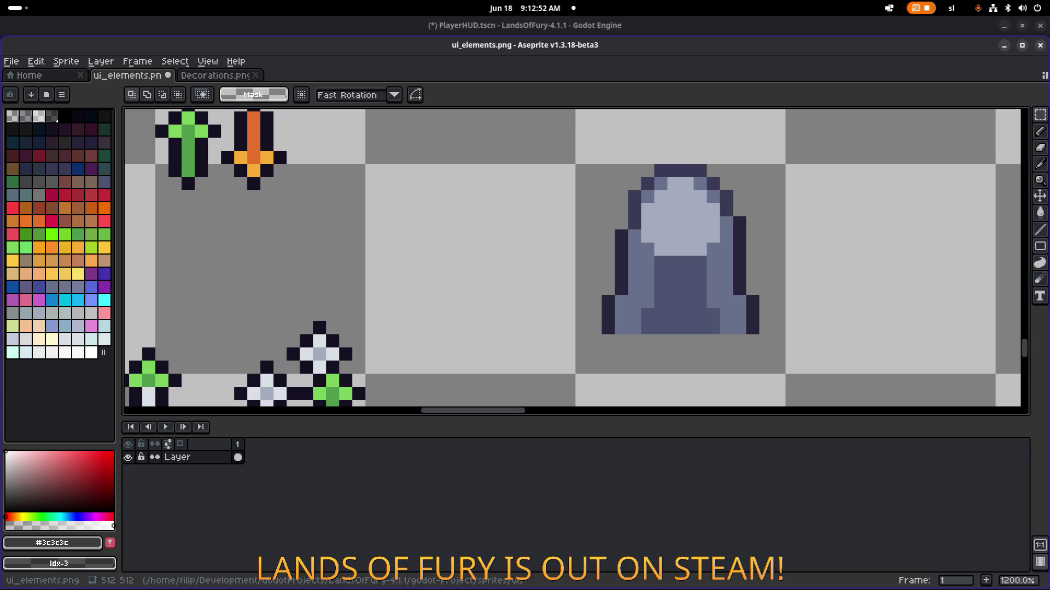
pyautogui.moveTo(563, 230); pyautogui.dragTo(256, 246)
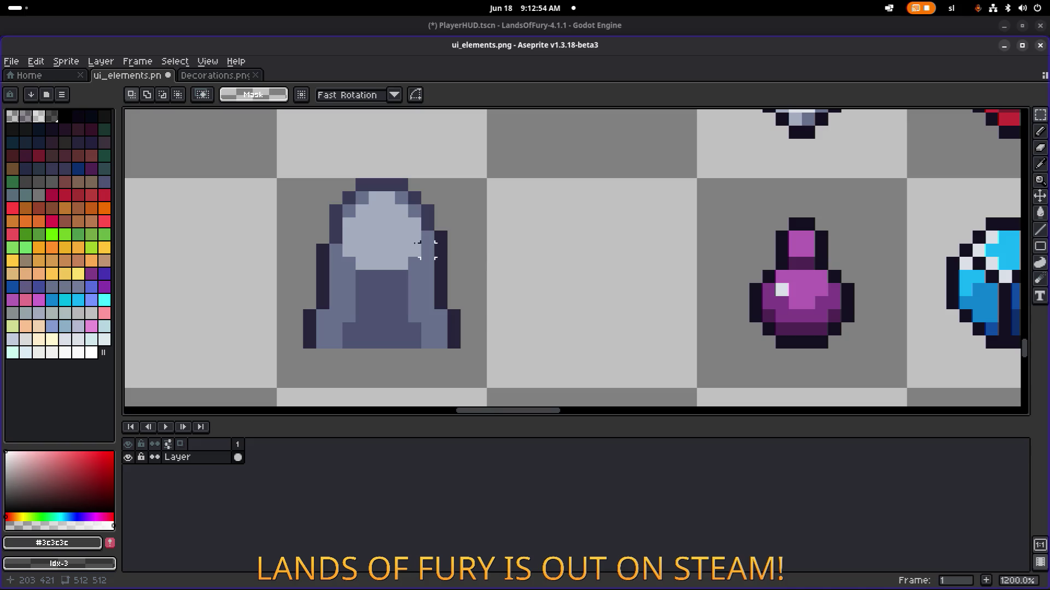
pyautogui.moveTo(308, 133)
pyautogui.mouseDown()
pyautogui.moveTo(511, 293)
pyautogui.moveTo(467, 287)
pyautogui.mouseUp()
pyautogui.scroll(-3, 476, 253)
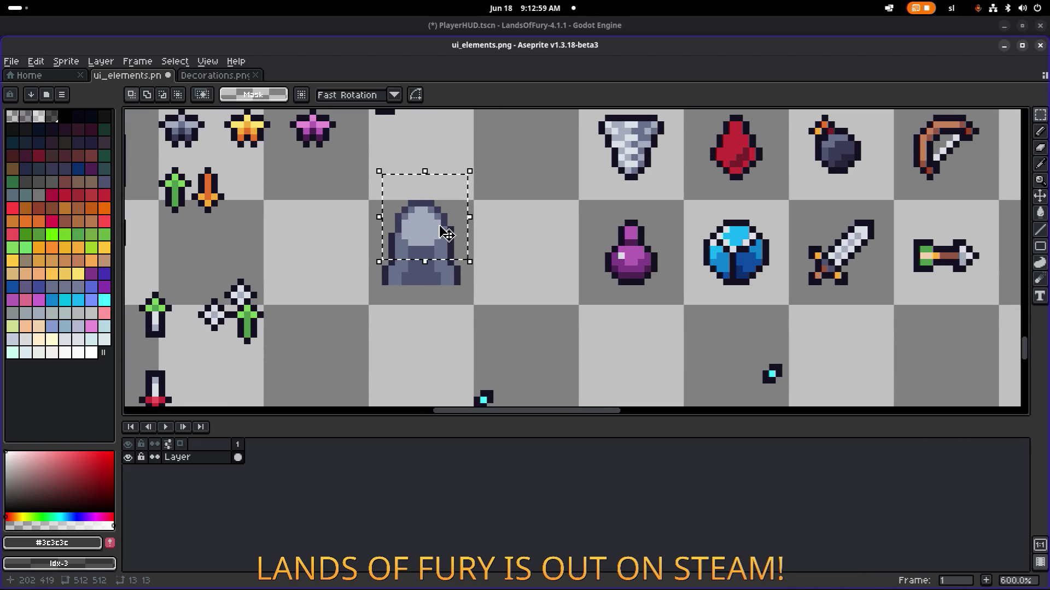
pyautogui.moveTo(443, 235)
pyautogui.mouseDown()
pyautogui.moveTo(309, 235)
pyautogui.moveTo(444, 215)
pyautogui.mouseUp()
# Pencil dark outline pixels under the dome using the rock's own dark colour
pyautogui.scroll(4, 403, 246)
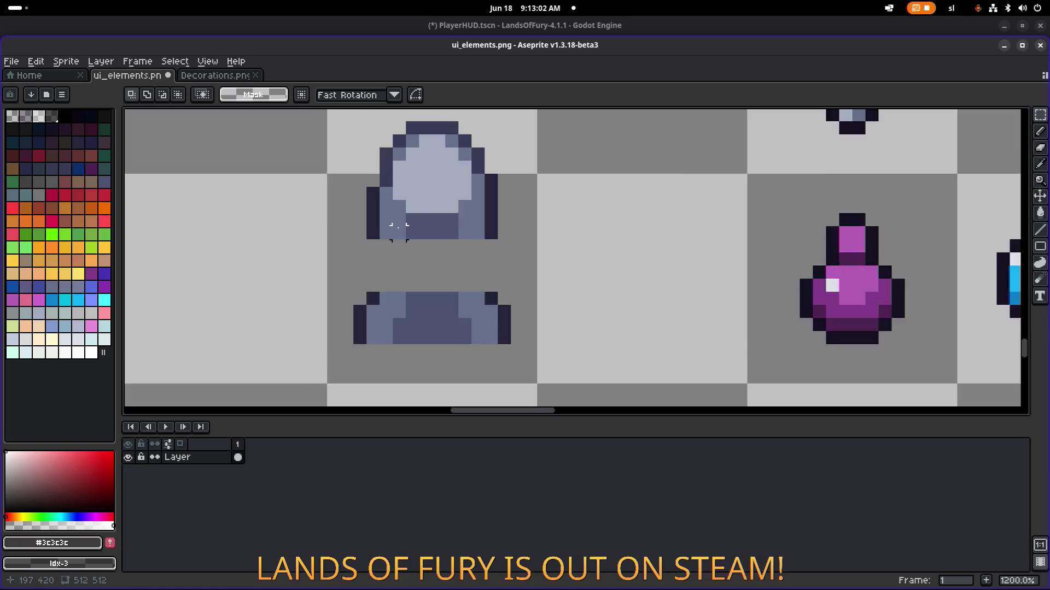
pyautogui.press('e')
pyautogui.press('b')
pyautogui.keyDown('alt'); pyautogui.click(375, 179); pyautogui.keyUp('alt')
pyautogui.click(400, 201)
pyautogui.click(419, 215)
# Draw the dark outline along the dome's bottom, undo a stray stroke, and lighten top-left pixels
pyautogui.moveTo(426, 219)
pyautogui.mouseDown()
pyautogui.moveTo(487, 200)
pyautogui.moveTo(523, 158)
pyautogui.moveTo(523, 232)
pyautogui.moveTo(383, 234)
pyautogui.mouseUp()
pyautogui.press('e')
pyautogui.hotkey('ctrl', 'z')
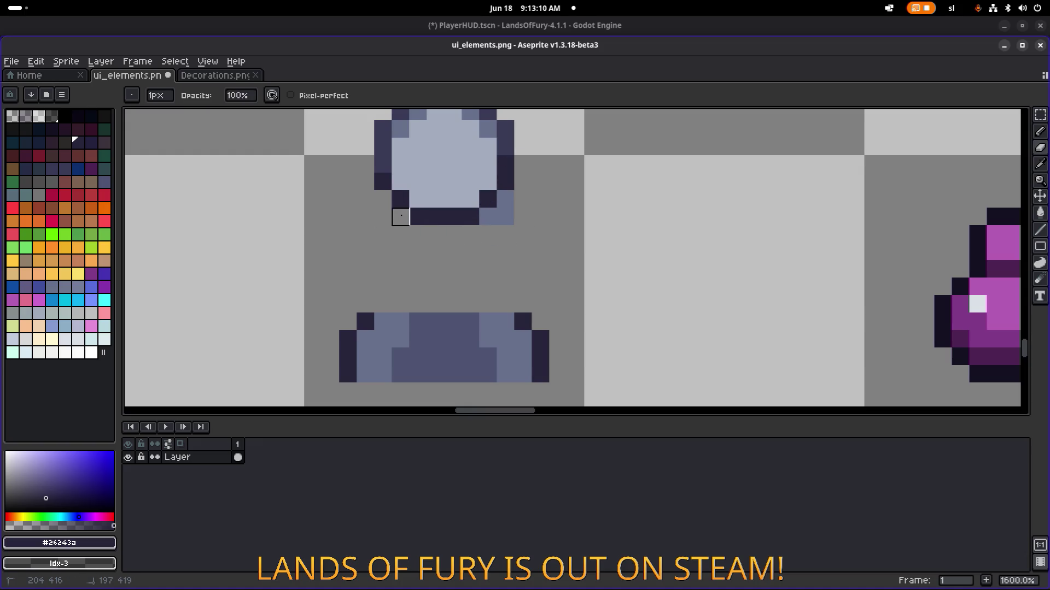
pyautogui.scroll(-4, 501, 217)
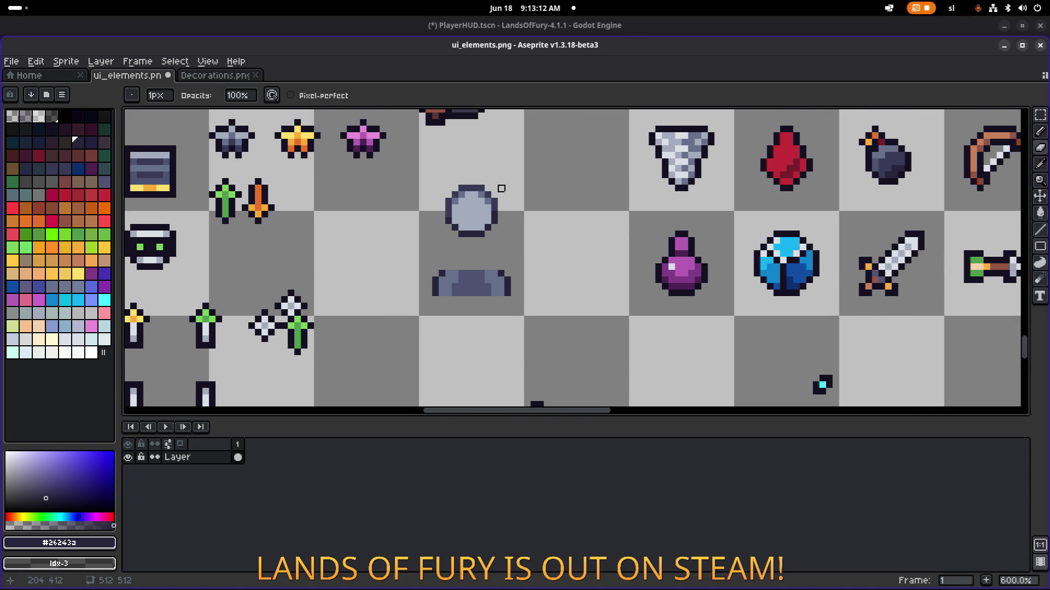
pyautogui.scroll(4, 501, 216)
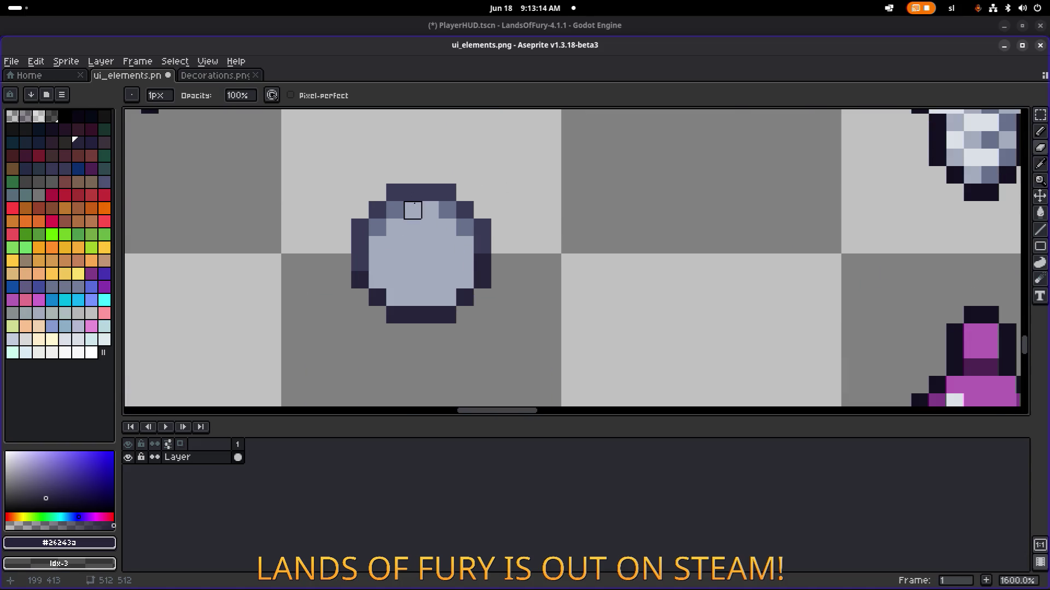
pyautogui.keyDown('alt'); pyautogui.click(413, 211); pyautogui.keyUp('alt')
pyautogui.click(412, 192)
pyautogui.click(400, 204)
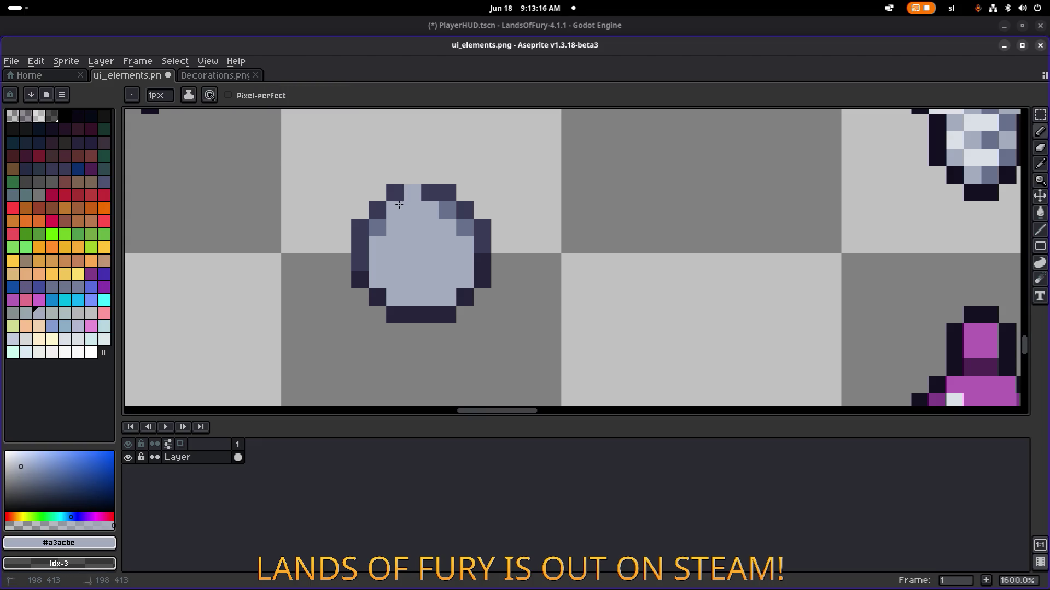
# Add a dark top outline pixel and mid-tone shading on the upper-left of the circle
pyautogui.keyDown('alt'); pyautogui.click(394, 193); pyautogui.keyUp('alt')
pyautogui.click(412, 175)
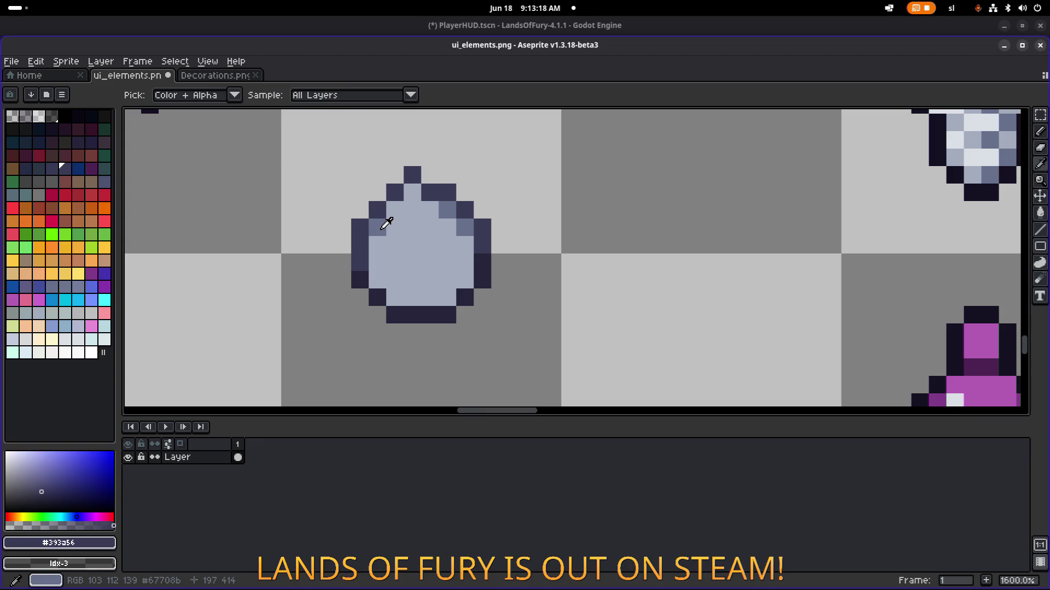
pyautogui.keyDown('alt'); pyautogui.click(387, 223); pyautogui.keyUp('alt')
pyautogui.click(412, 192)
pyautogui.click(395, 210)
pyautogui.scroll(-1, 428, 201)
pyautogui.scroll(-5, 429, 201)
pyautogui.scroll(6, 419, 182)
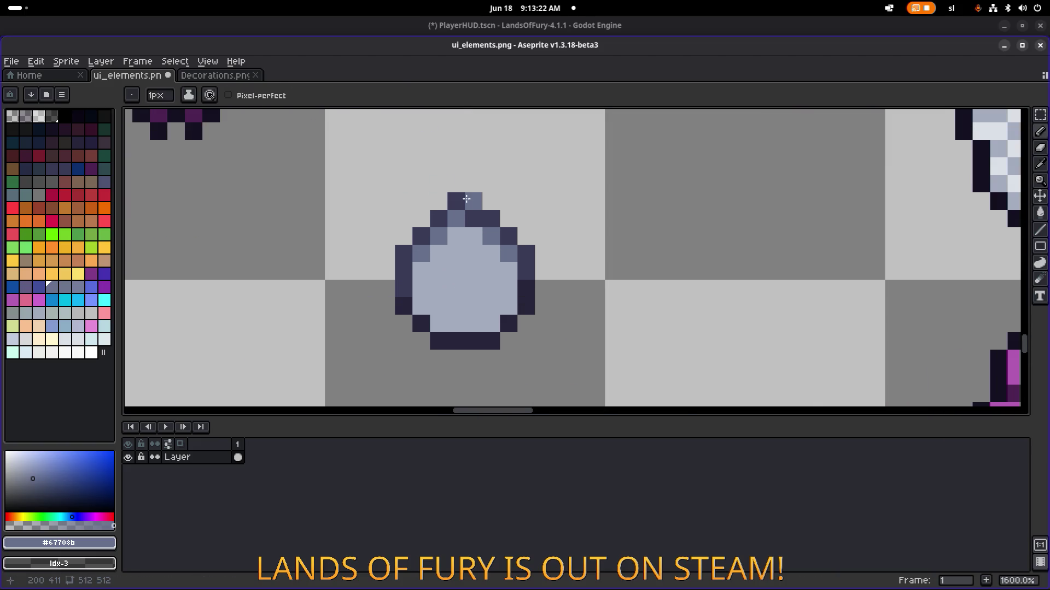
pyautogui.click(438, 202)
pyautogui.click(456, 166)
pyautogui.click(456, 183)
pyautogui.click(439, 184)
pyautogui.click(421, 218)
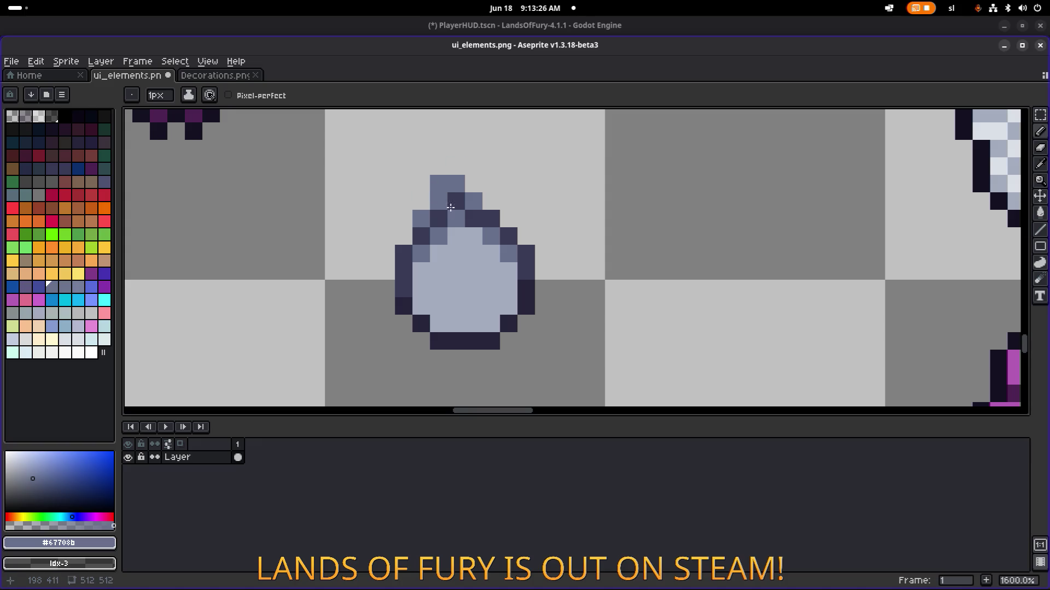
# Complete the dark outline around the drop's tip with a mid-tone accent
pyautogui.keyDown('alt'); pyautogui.click(438, 211); pyautogui.keyUp('alt')
pyautogui.click(421, 219)
pyautogui.click(421, 201)
pyautogui.rightClick(438, 201)
pyautogui.click(439, 184)
pyautogui.click(456, 184)
pyautogui.click(473, 201)
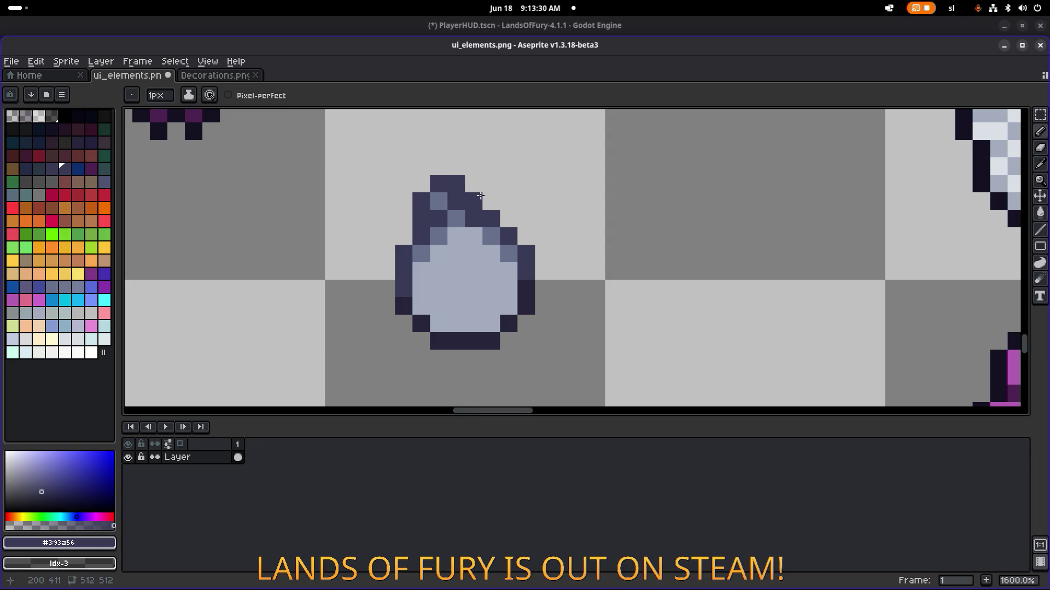
pyautogui.rightClick(439, 220)
pyautogui.keyDown('alt'); pyautogui.click(438, 220); pyautogui.keyUp('alt')
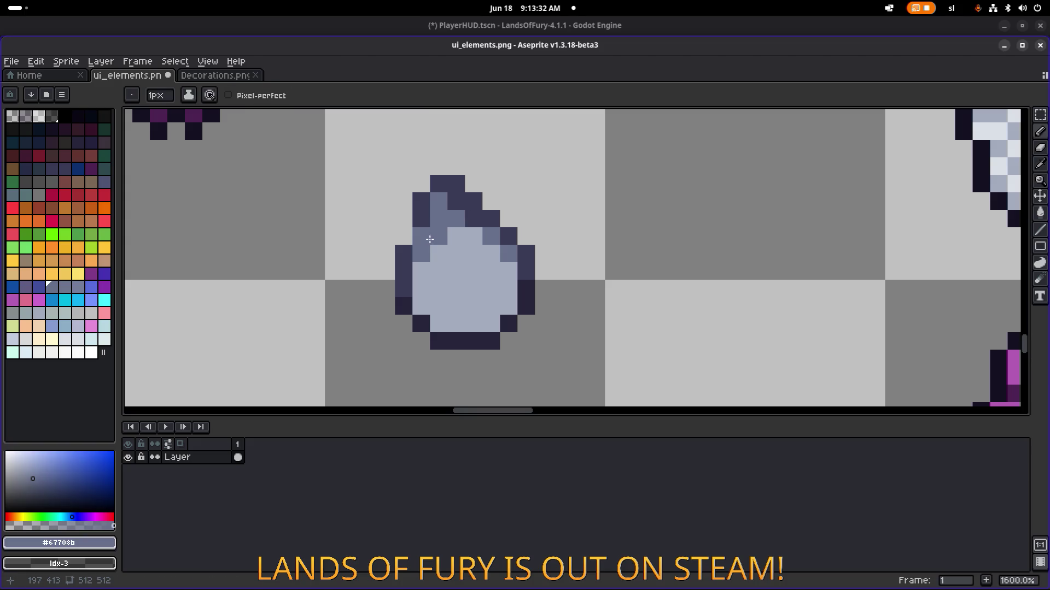
# Darken pixels left of the drop and its lower-left interior, adding a mid-tone beside it
pyautogui.keyDown('alt'); pyautogui.click(420, 240); pyautogui.keyUp('alt')
pyautogui.click(408, 243)
pyautogui.keyDown('alt'); pyautogui.click(437, 236); pyautogui.keyUp('alt')
pyautogui.scroll(-5, 438, 235)
pyautogui.scroll(5, 455, 239)
pyautogui.click(466, 200)
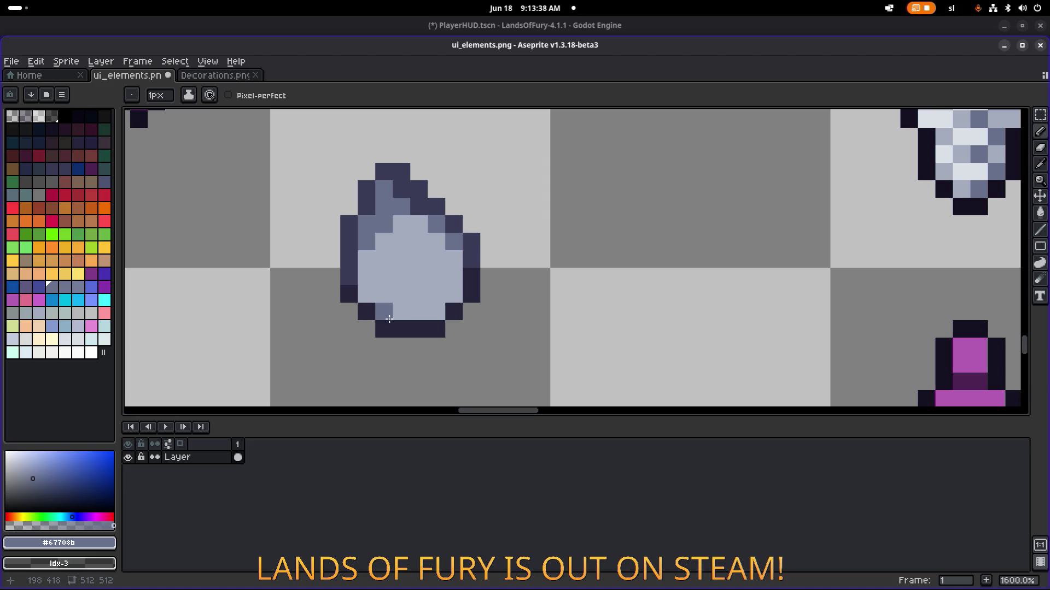
pyautogui.keyDown('alt'); pyautogui.click(384, 329); pyautogui.keyUp('alt')
pyautogui.click(383, 311)
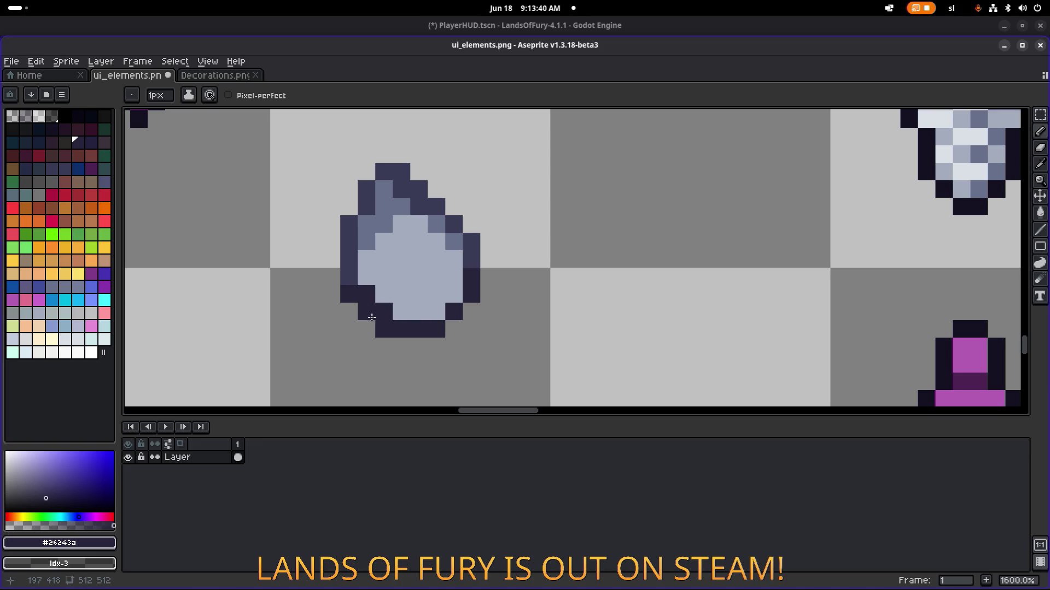
# Erase the three diagonal dark pixels on the drop's lower-left edge
pyautogui.press('e')
pyautogui.moveTo(349, 293); pyautogui.dragTo(384, 329)
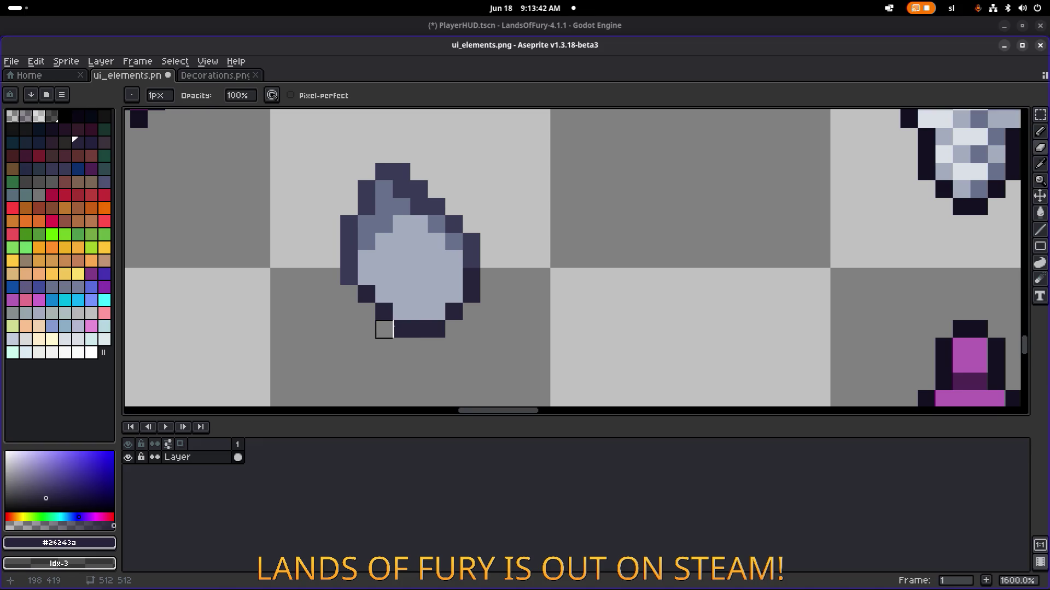
pyautogui.scroll(-6, 383, 328)
pyautogui.scroll(3, 444, 307)
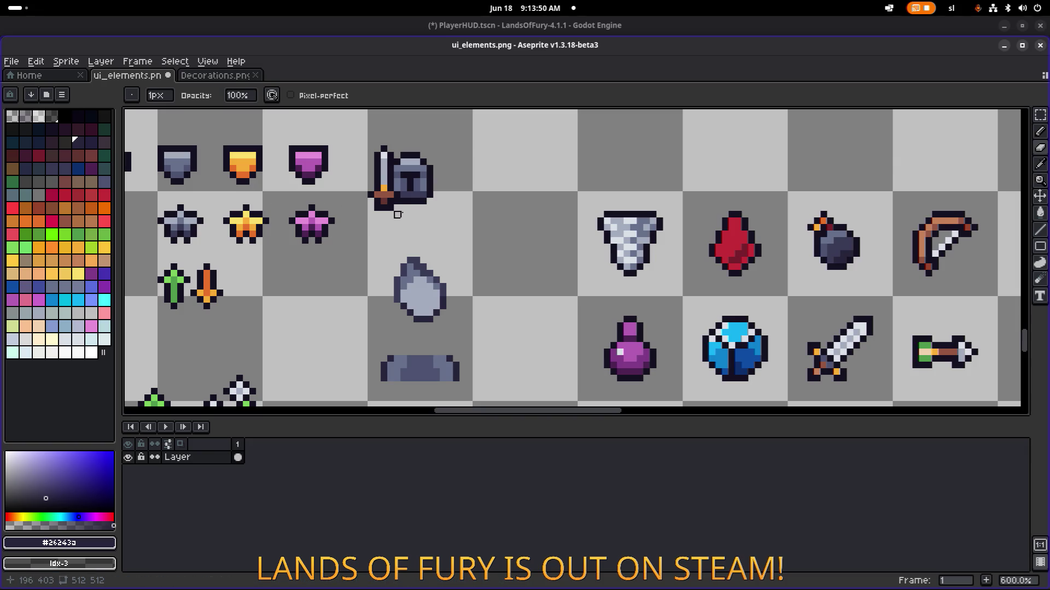
# Marquee-select the square stone button sprite and move it toward the empty cell beside the drop
pyautogui.hscroll(2, 473, 234)
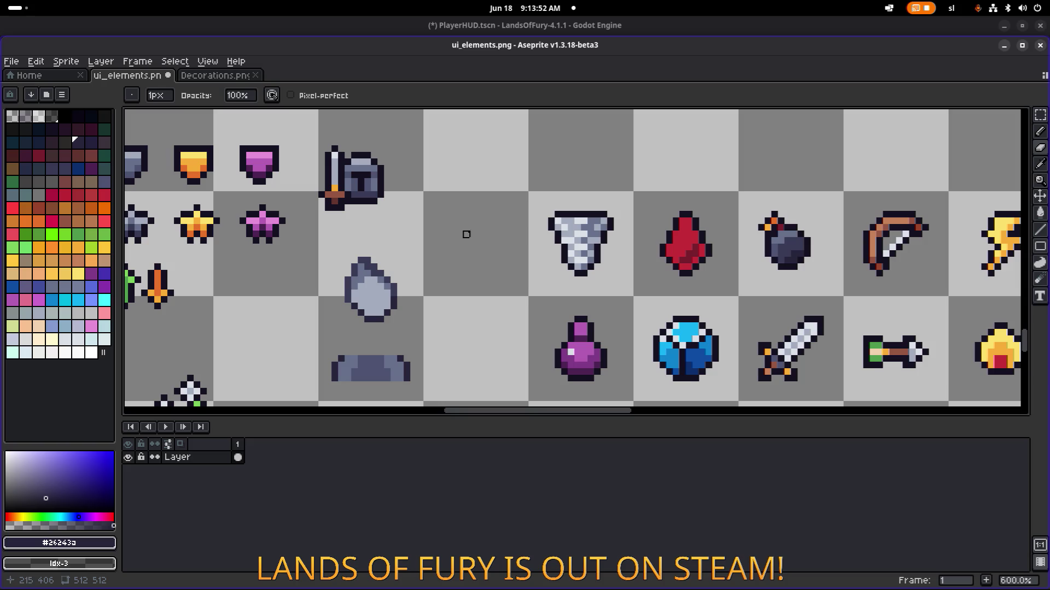
pyautogui.scroll(-1, 381, 220)
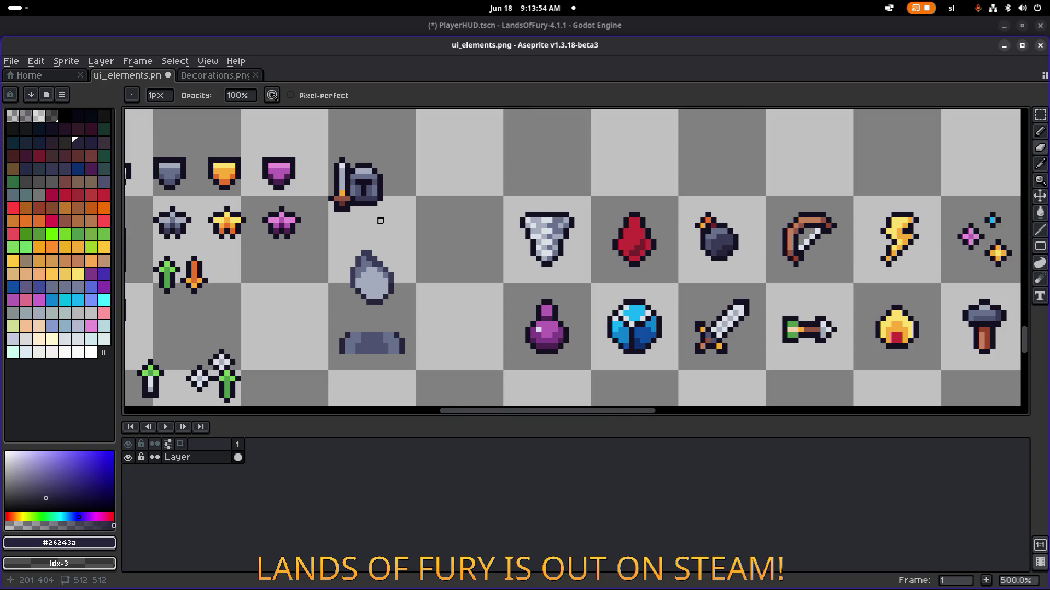
pyautogui.scroll(-2, 381, 270)
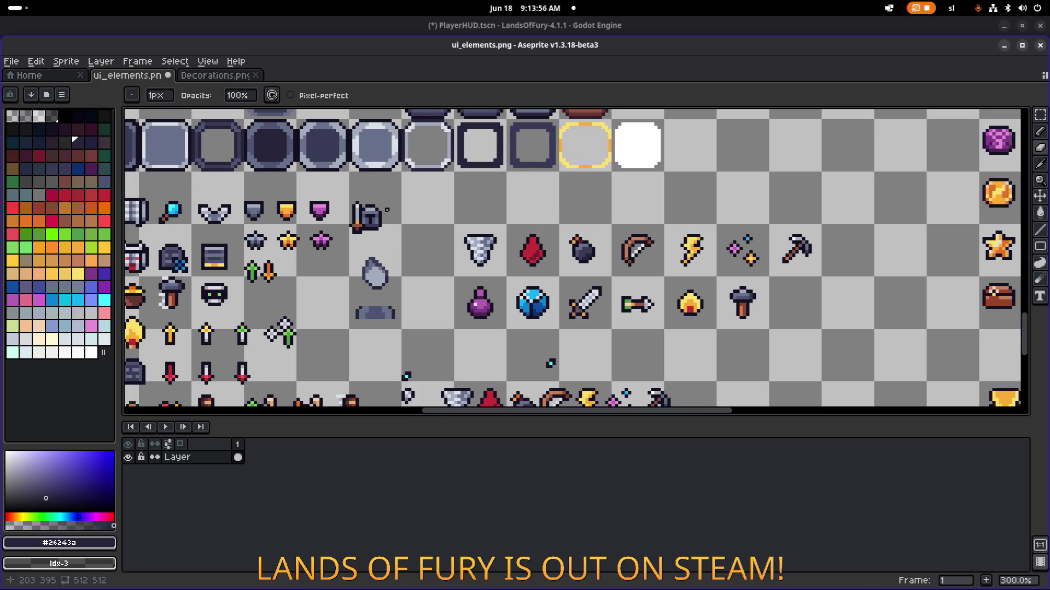
pyautogui.moveTo(386, 210); pyautogui.dragTo(479, 291)
pyautogui.press('m')
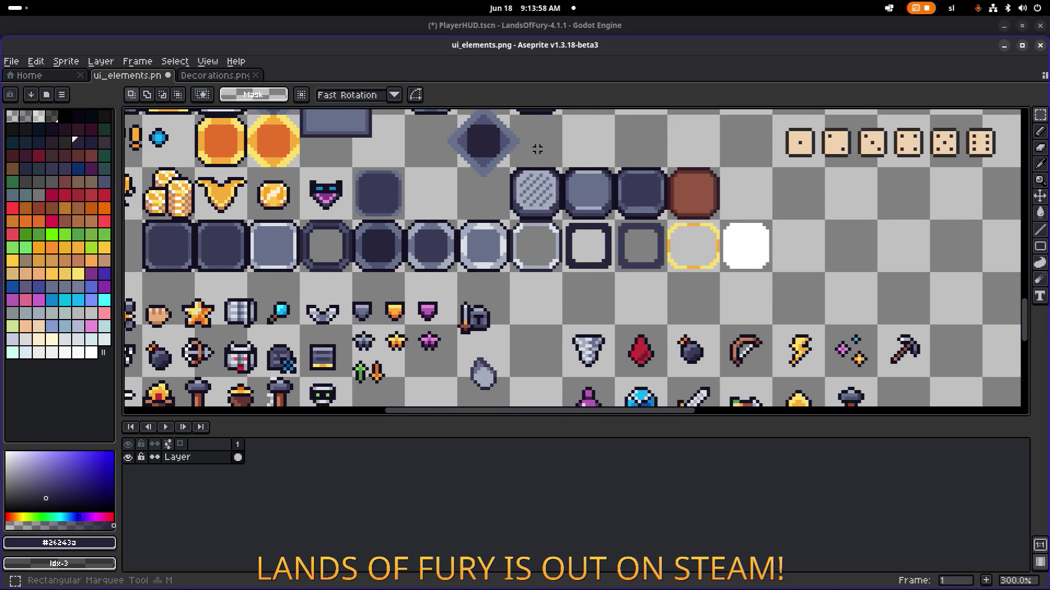
pyautogui.hscroll(1, 556, 201)
pyautogui.scroll(-1, 557, 202)
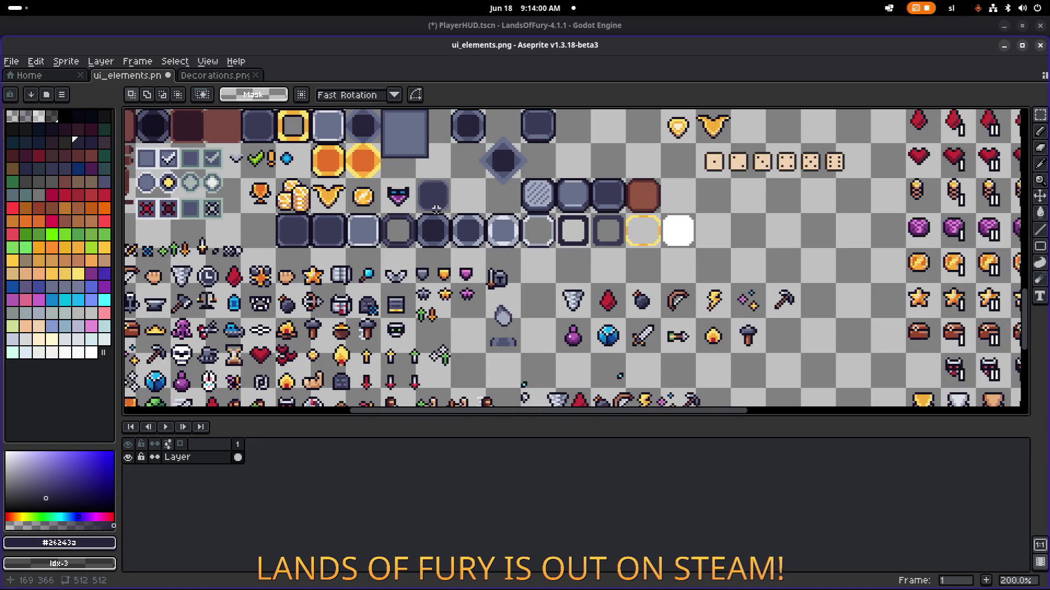
pyautogui.moveTo(481, 150); pyautogui.dragTo(446, 241)
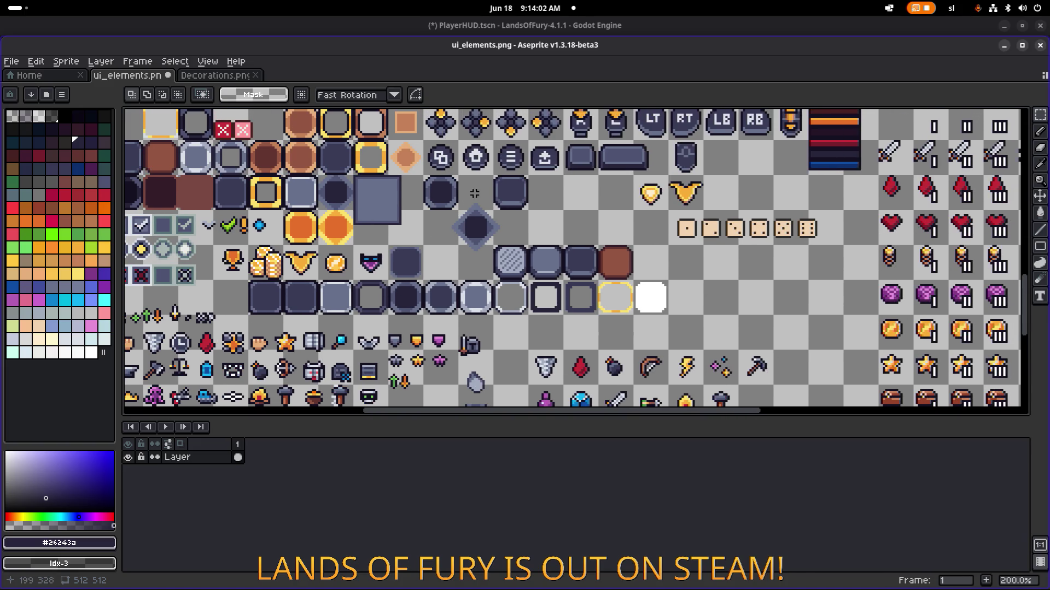
pyautogui.moveTo(464, 193); pyautogui.dragTo(438, 226)
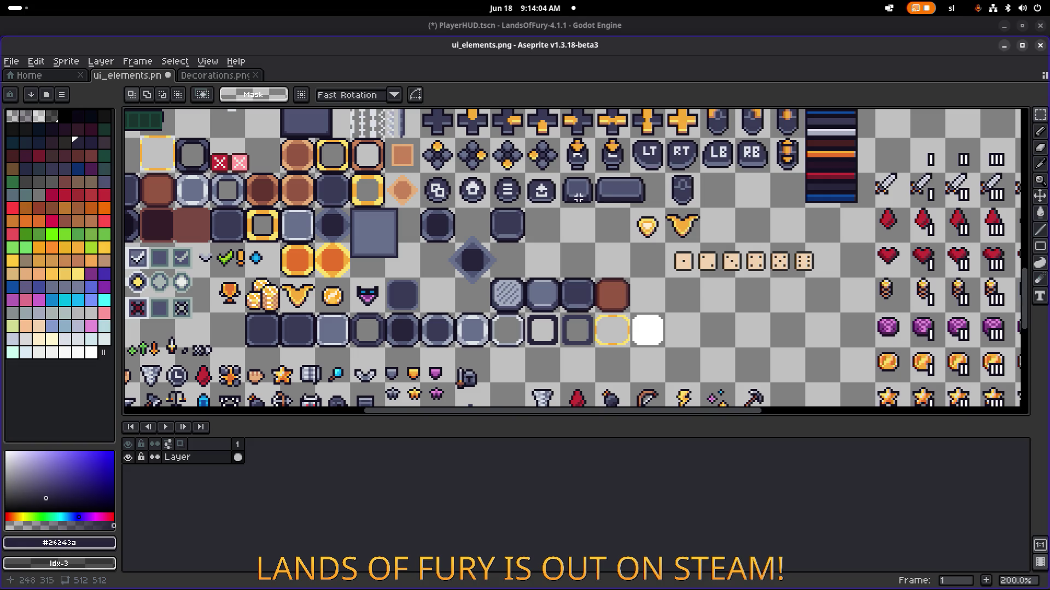
pyautogui.scroll(4, 578, 197)
pyautogui.moveTo(470, 232)
pyautogui.mouseDown()
pyautogui.moveTo(555, 136)
pyautogui.moveTo(569, 140)
pyautogui.mouseUp()
pyautogui.scroll(-3, 548, 167)
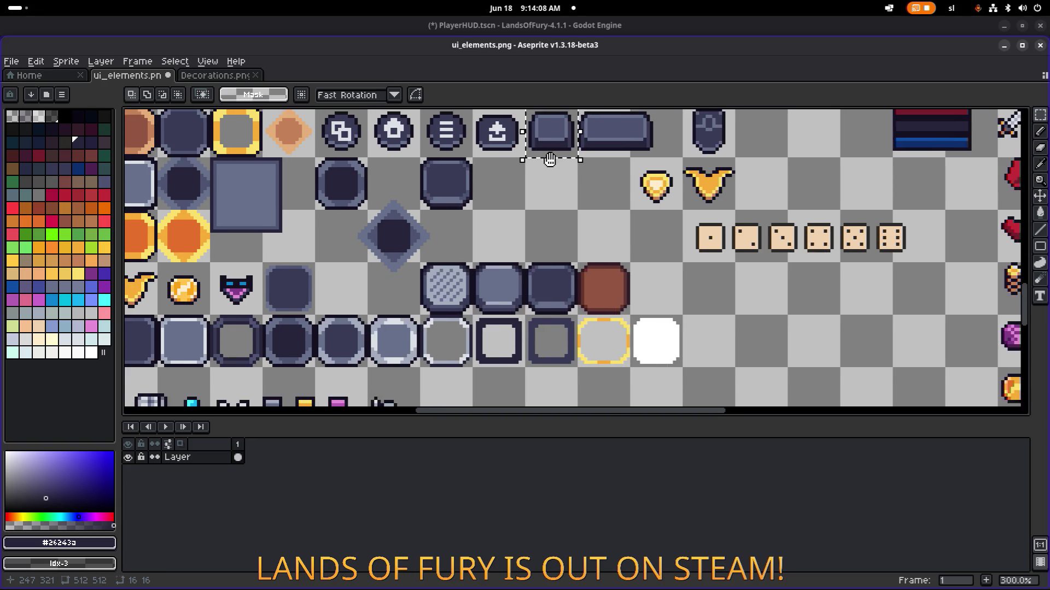
pyautogui.scroll(-3, 548, 167)
pyautogui.moveTo(549, 224)
pyautogui.mouseDown()
pyautogui.moveTo(551, 241)
pyautogui.moveTo(473, 306)
pyautogui.moveTo(500, 295)
pyautogui.mouseUp()
# Settle the button into the empty cell, then shift its lower half and deselect
pyautogui.scroll(2, 552, 239)
pyautogui.scroll(2, 551, 239)
pyautogui.scroll(-2, 554, 236)
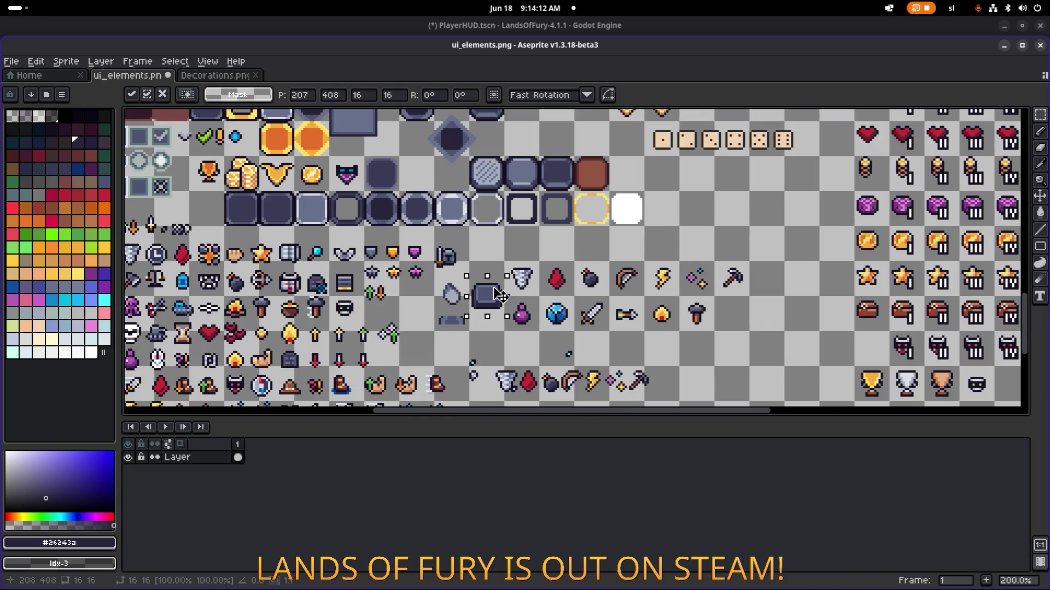
pyautogui.scroll(4, 499, 292)
pyautogui.scroll(-1, 495, 274)
pyautogui.moveTo(490, 251); pyautogui.dragTo(492, 239)
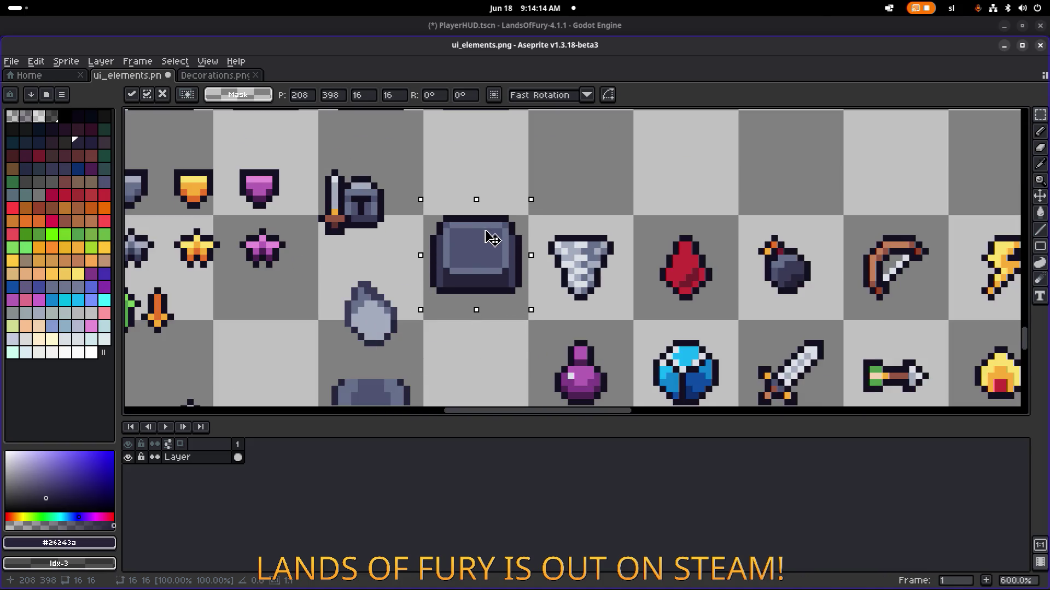
pyautogui.click(536, 300)
pyautogui.moveTo(524, 323)
pyautogui.mouseDown()
pyautogui.moveTo(421, 252)
pyautogui.moveTo(495, 288)
pyautogui.mouseUp()
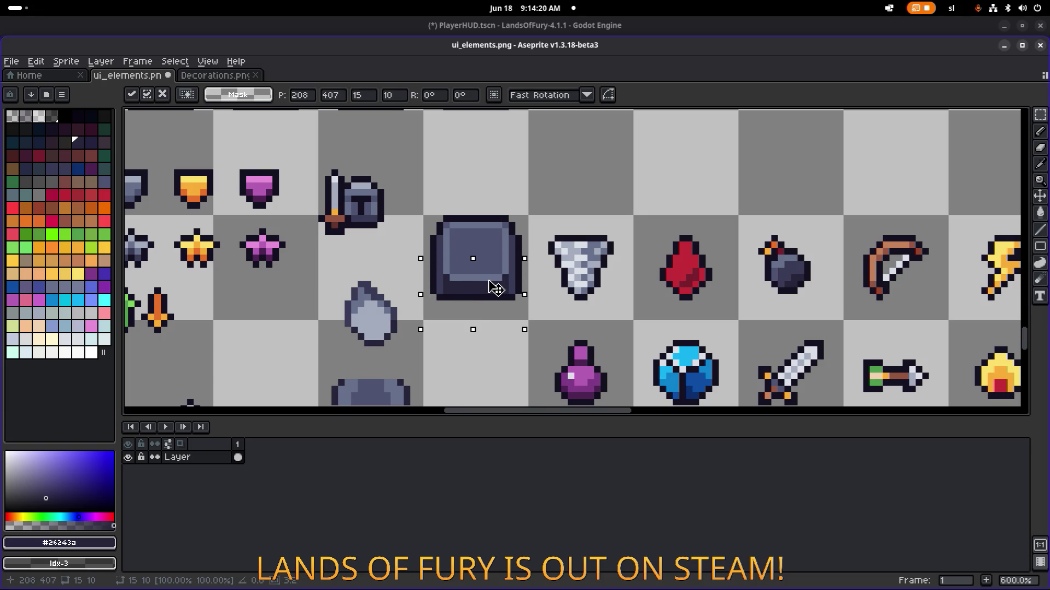
pyautogui.hotkey('ctrl', 'd')
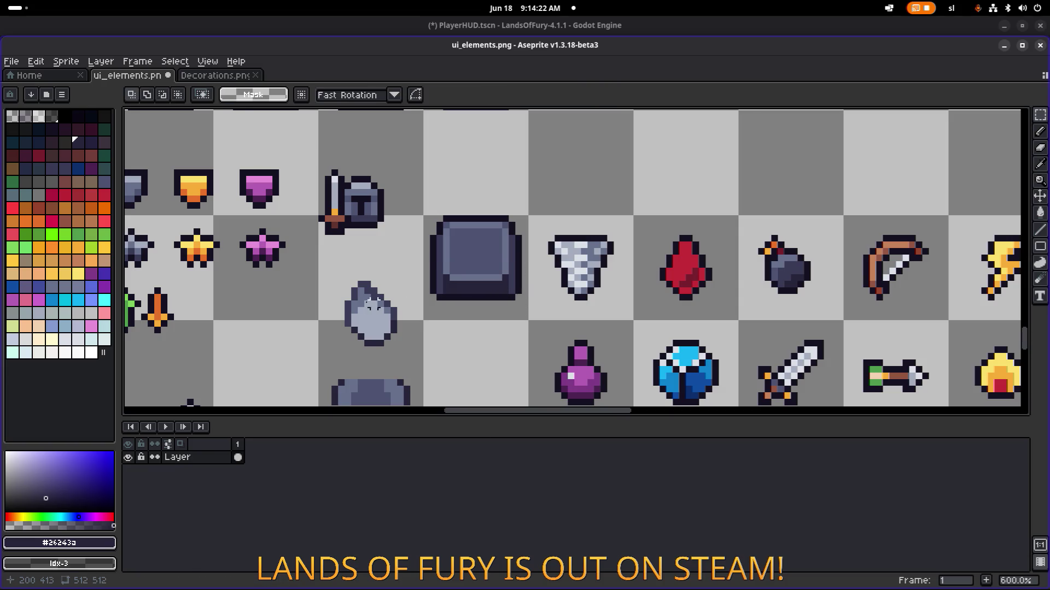
# Draw a light grey #a3acbe F rune on the button: vertical stroke plus middle bar
pyautogui.press('b')
pyautogui.keyDown('alt'); pyautogui.click(371, 314); pyautogui.keyUp('alt')
pyautogui.scroll(3, 463, 241)
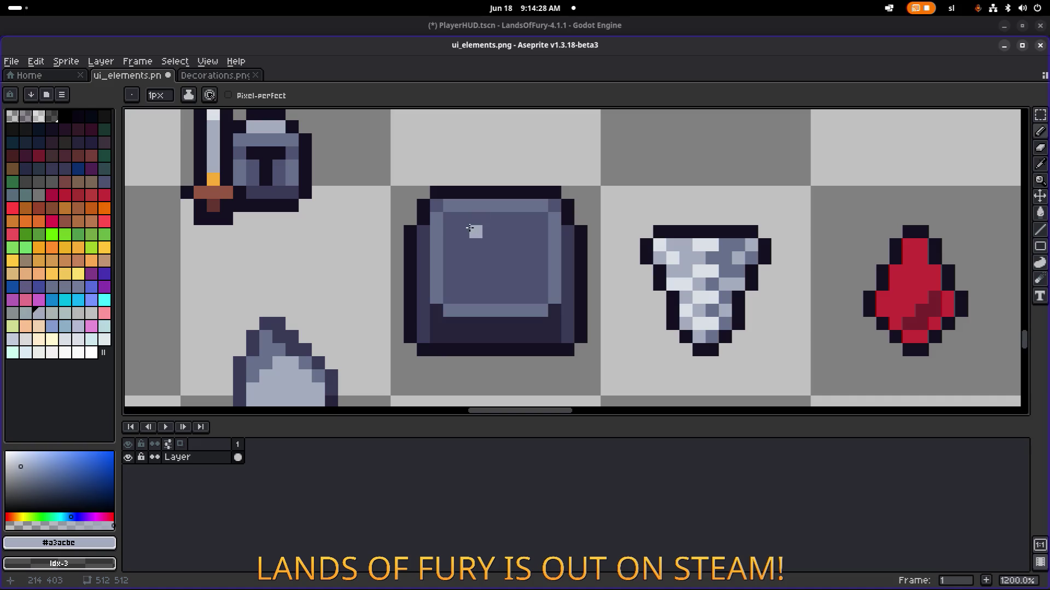
pyautogui.moveTo(471, 230); pyautogui.dragTo(471, 288)
pyautogui.click(463, 297)
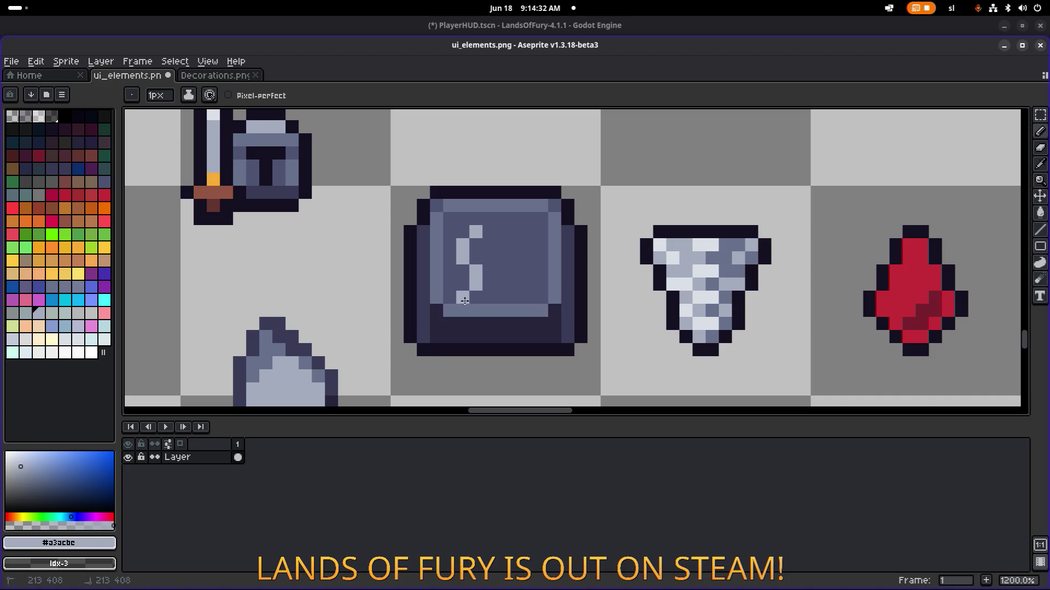
pyautogui.click(476, 219)
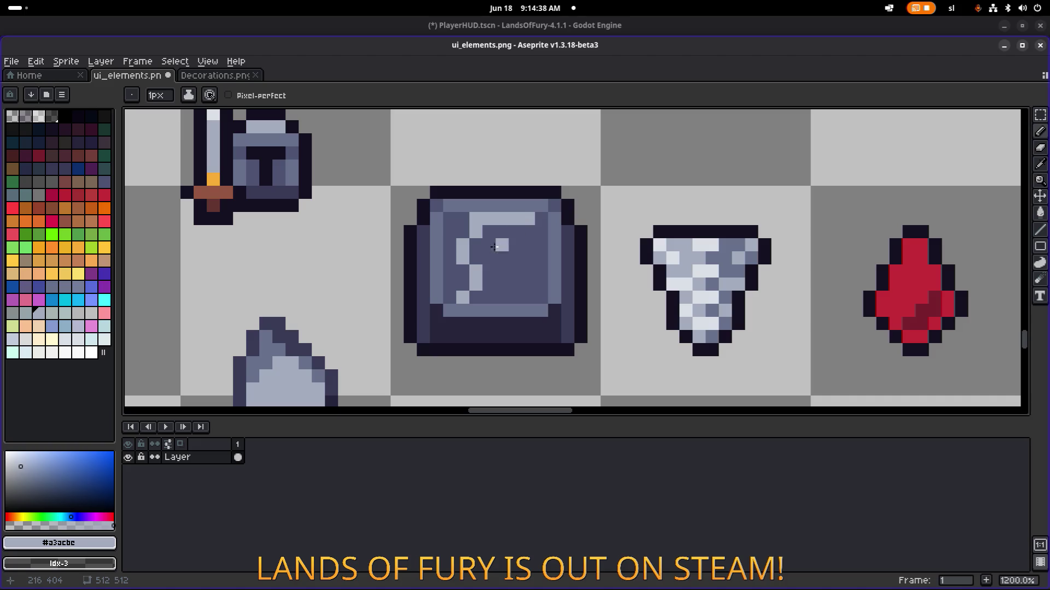
pyautogui.moveTo(486, 271); pyautogui.dragTo(506, 268)
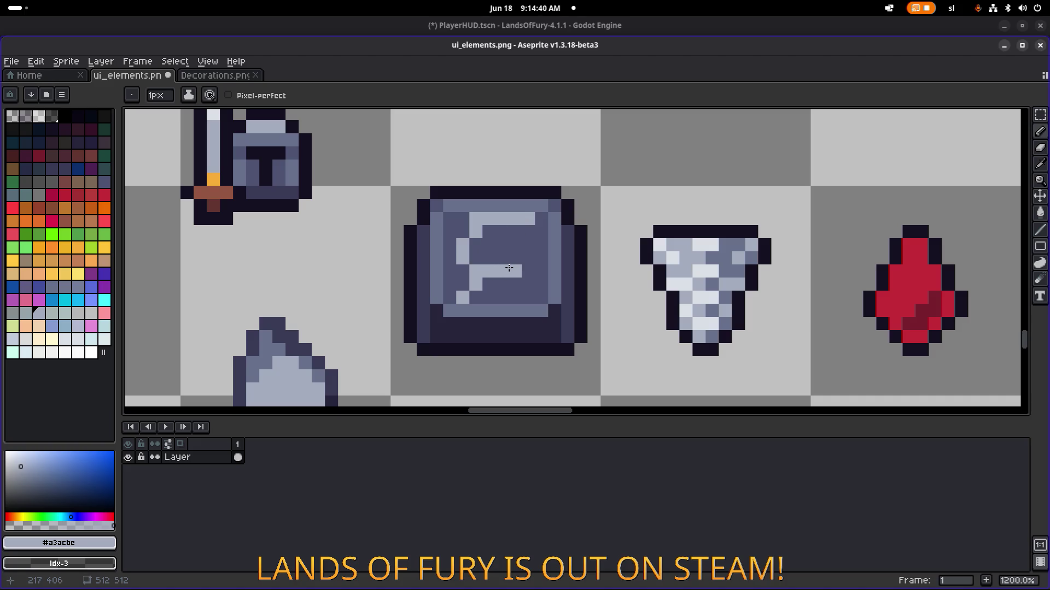
pyautogui.scroll(-7, 509, 267)
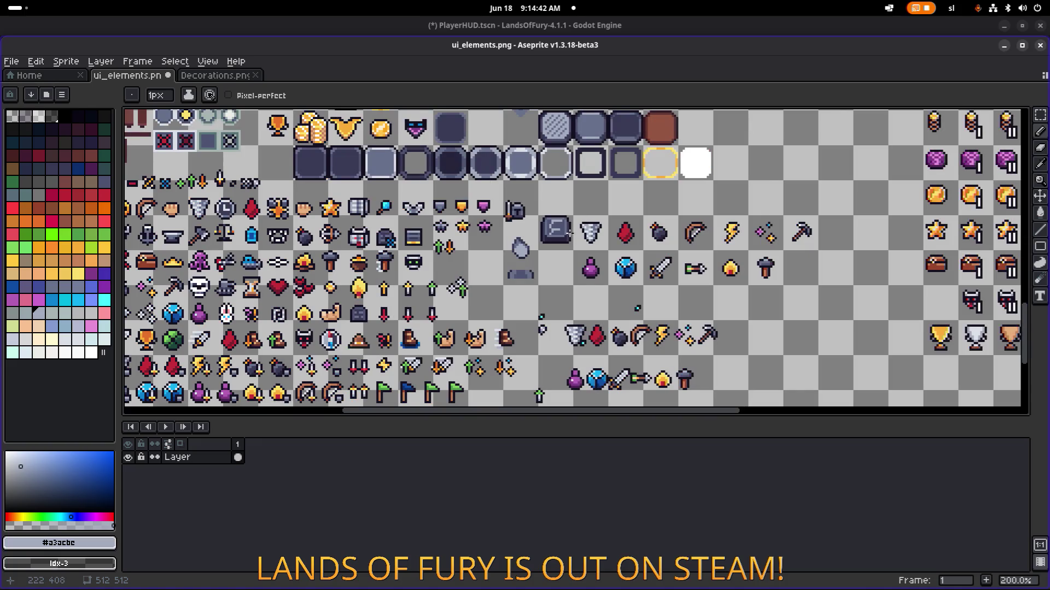
pyautogui.scroll(7, 569, 233)
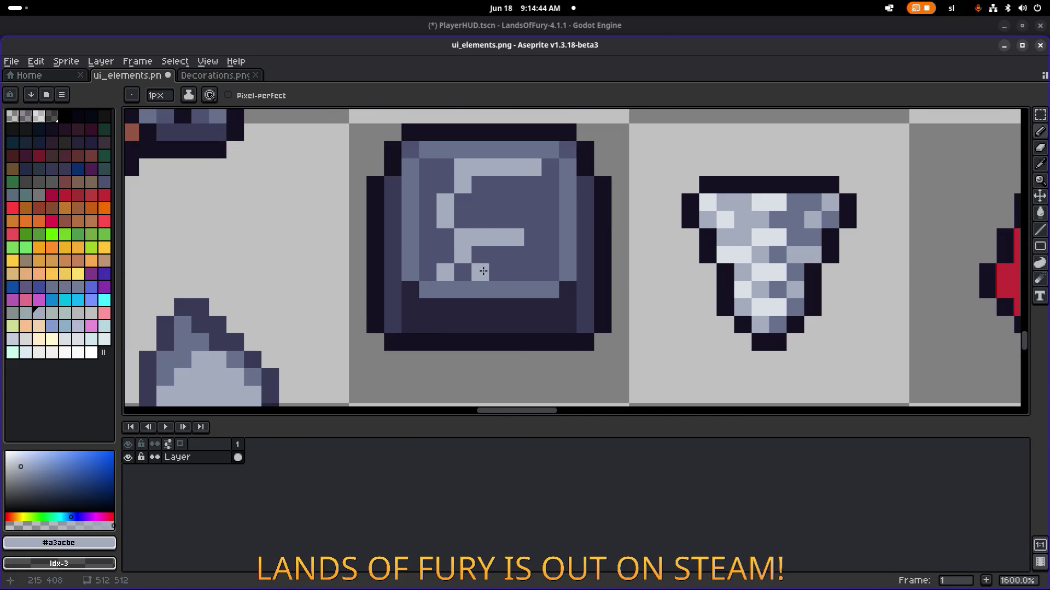
pyautogui.scroll(-5, 487, 273)
pyautogui.scroll(8, 503, 285)
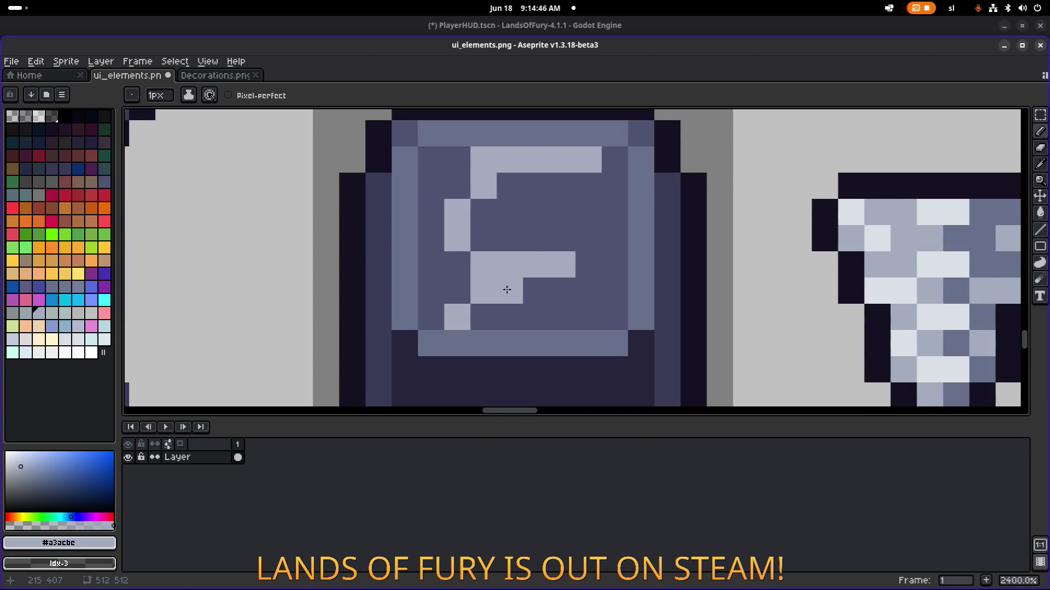
# Touch up the F with a light pixel and shade some of its pixels with #67708b
pyautogui.keyDown('alt'); pyautogui.click(452, 290); pyautogui.keyUp('alt')
pyautogui.scroll(-6, 538, 287)
pyautogui.scroll(6, 538, 287)
pyautogui.scroll(-2, 527, 293)
pyautogui.keyDown('alt'); pyautogui.click(510, 288); pyautogui.keyUp('alt')
pyautogui.click(490, 306)
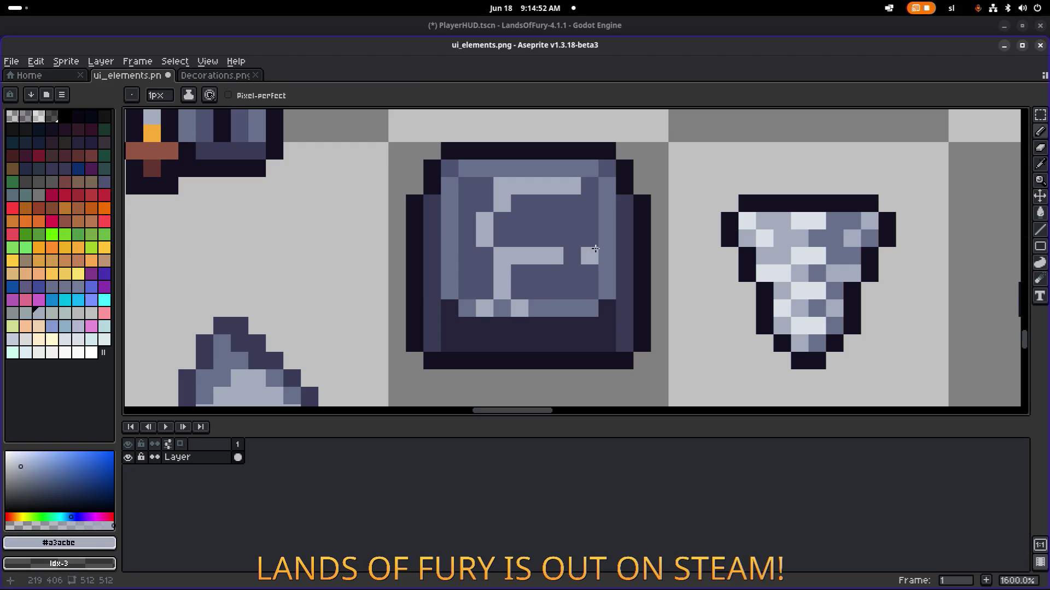
pyautogui.scroll(-4, 610, 244)
pyautogui.scroll(4, 610, 244)
pyautogui.keyDown('alt'); pyautogui.click(547, 257); pyautogui.keyUp('alt')
pyautogui.click(558, 260)
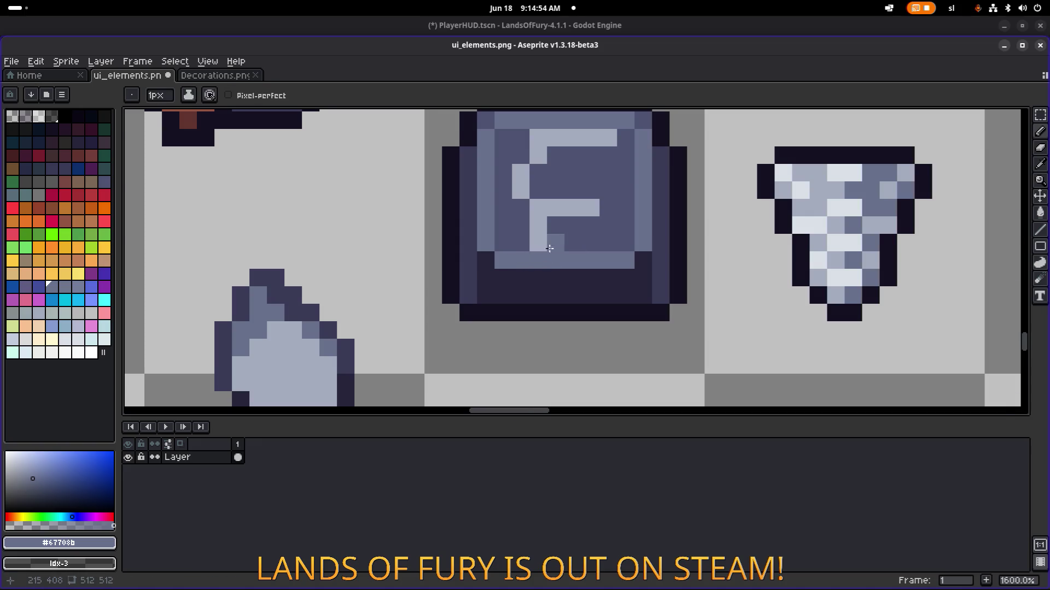
pyautogui.scroll(-4, 607, 241)
pyautogui.scroll(-2, 606, 241)
pyautogui.scroll(6, 433, 204)
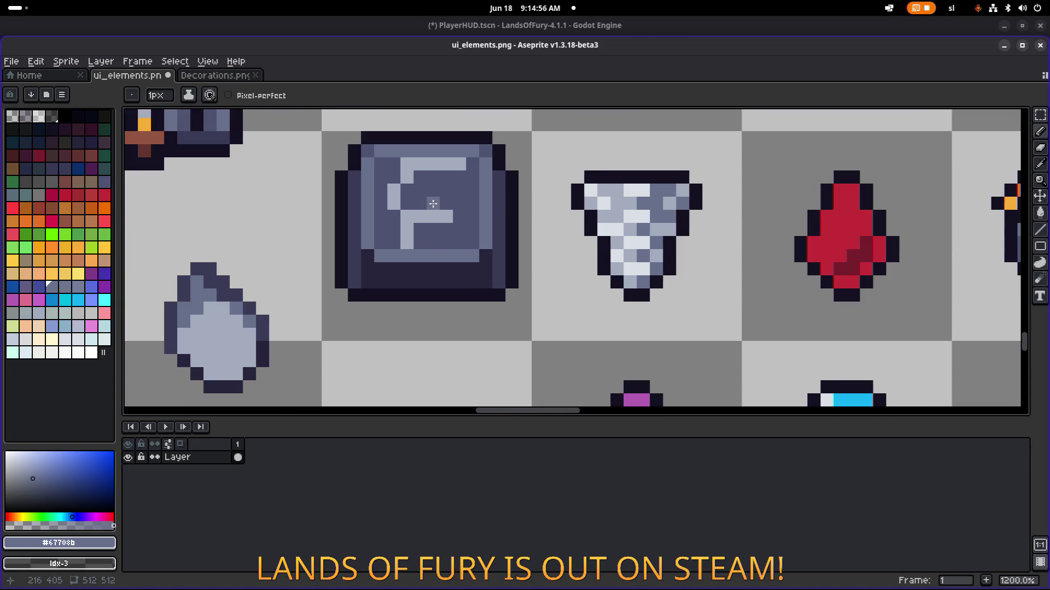
pyautogui.scroll(-2, 405, 264)
pyautogui.scroll(1, 437, 191)
# Copy the drop sprite to the right and position the copy in its tile
pyautogui.press('m')
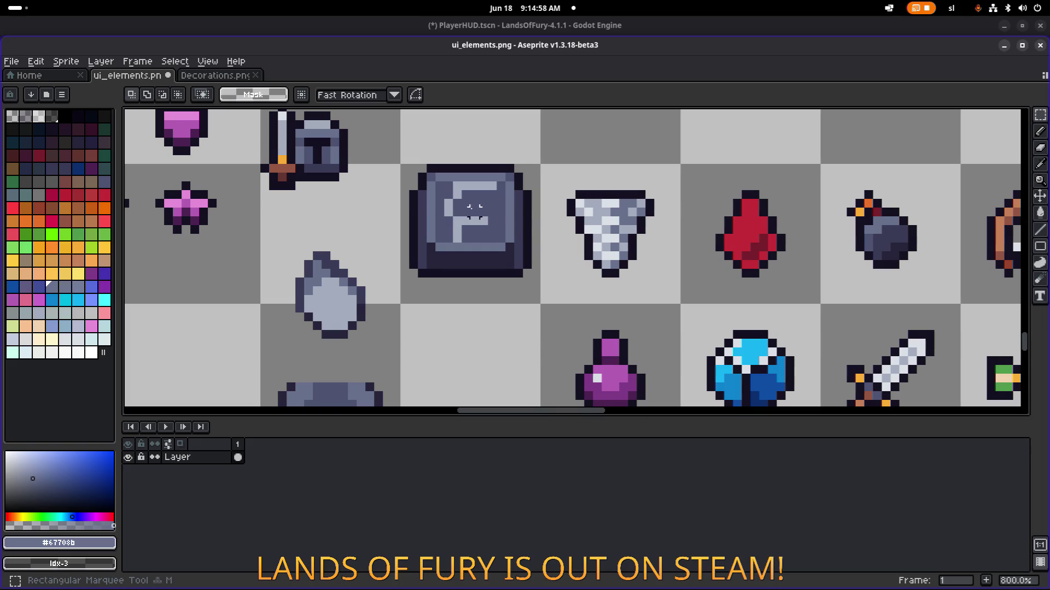
pyautogui.moveTo(437, 186); pyautogui.dragTo(510, 245)
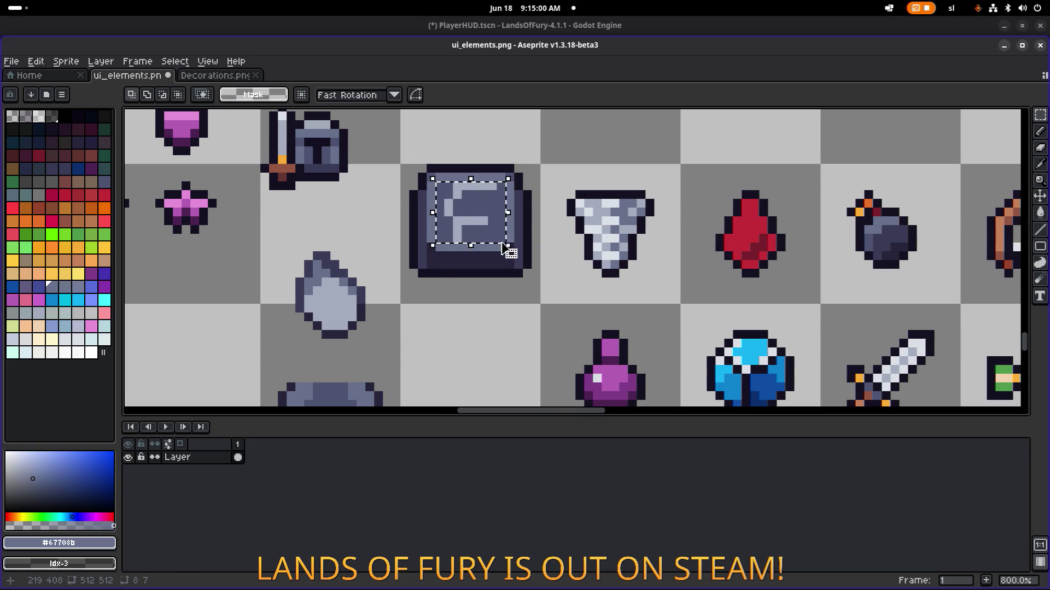
pyautogui.scroll(-3, 466, 202)
pyautogui.moveTo(375, 264); pyautogui.dragTo(433, 203)
pyautogui.click(382, 275)
pyautogui.moveTo(383, 274)
pyautogui.mouseDown()
pyautogui.moveTo(429, 207)
pyautogui.moveTo(480, 273)
pyautogui.moveTo(471, 269)
pyautogui.mouseUp()
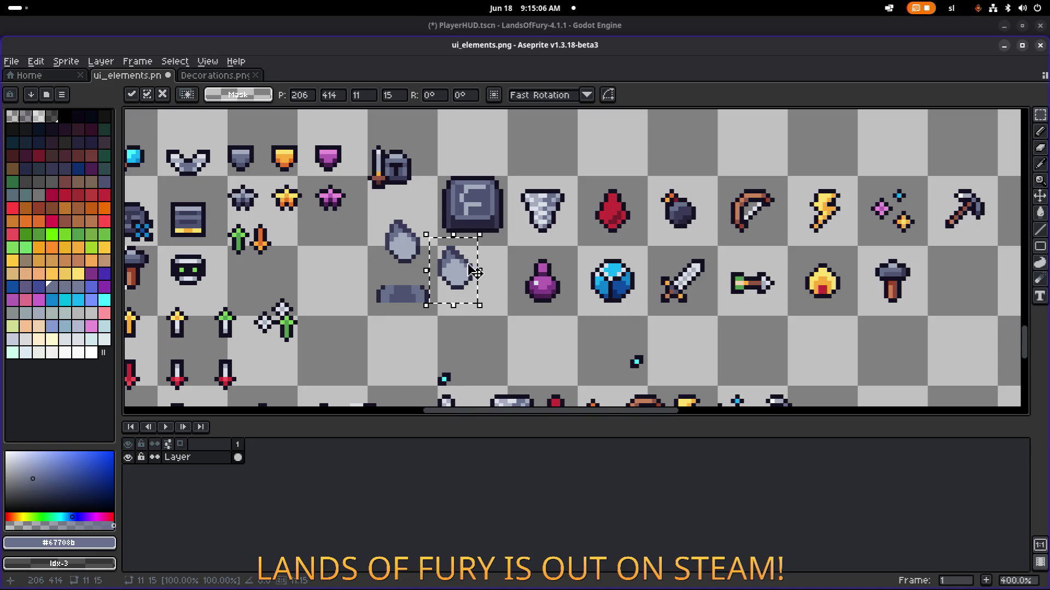
pyautogui.click(496, 295)
pyautogui.scroll(5, 496, 295)
pyautogui.moveTo(503, 324); pyautogui.dragTo(355, 175)
pyautogui.moveTo(404, 227)
pyautogui.mouseDown()
pyautogui.moveTo(452, 258)
pyautogui.moveTo(452, 291)
pyautogui.mouseUp()
pyautogui.click(597, 375)
# Shift the copy's right half one pixel right and raise its upper part
pyautogui.moveTo(583, 389)
pyautogui.mouseDown()
pyautogui.moveTo(434, 246)
pyautogui.moveTo(433, 227)
pyautogui.mouseUp()
pyautogui.moveTo(505, 306); pyautogui.dragTo(514, 309)
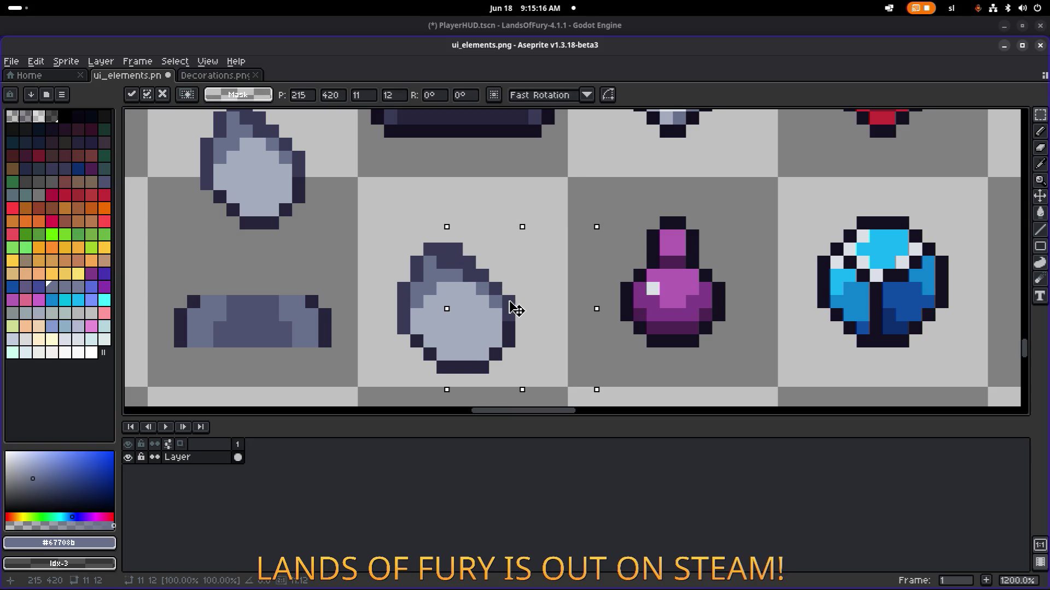
pyautogui.hotkey('ctrl', 'd')
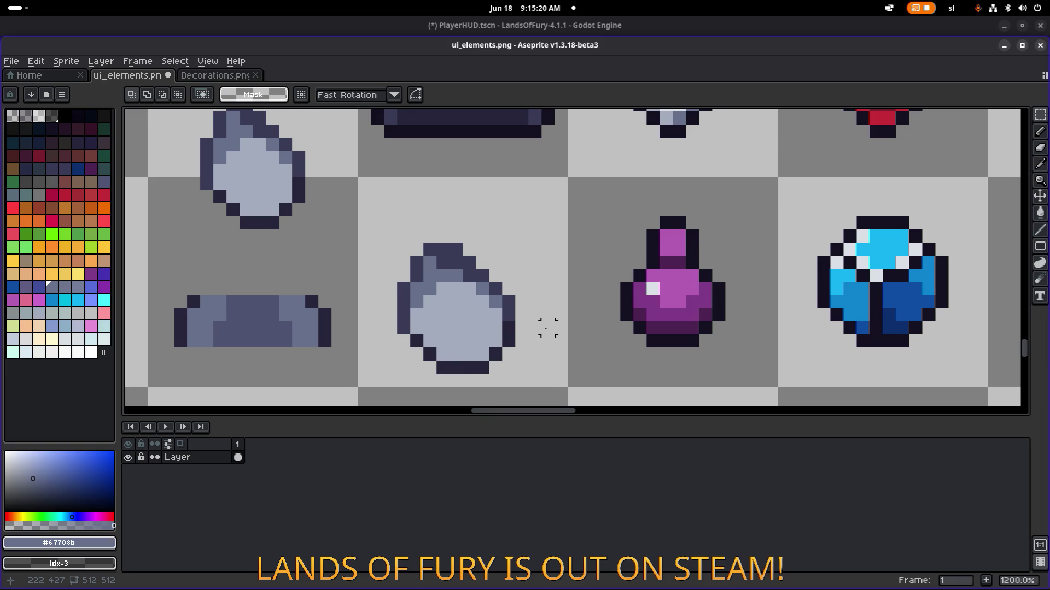
pyautogui.moveTo(557, 336)
pyautogui.mouseDown()
pyautogui.moveTo(387, 227)
pyautogui.moveTo(403, 206)
pyautogui.moveTo(395, 201)
pyautogui.mouseUp()
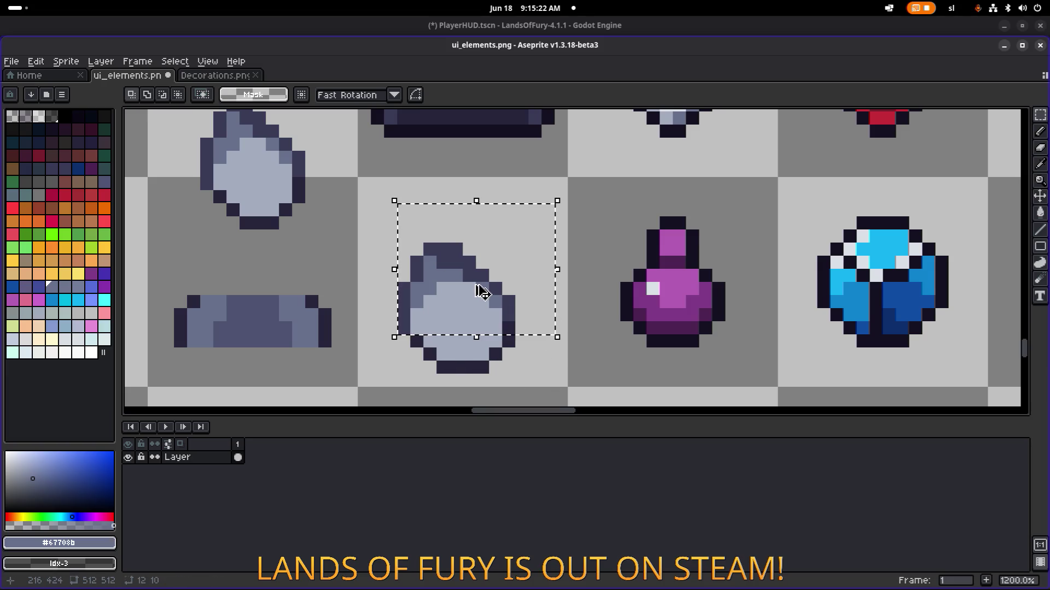
pyautogui.press('Up')
pyautogui.press('Up')
pyautogui.moveTo(481, 275); pyautogui.dragTo(481, 263)
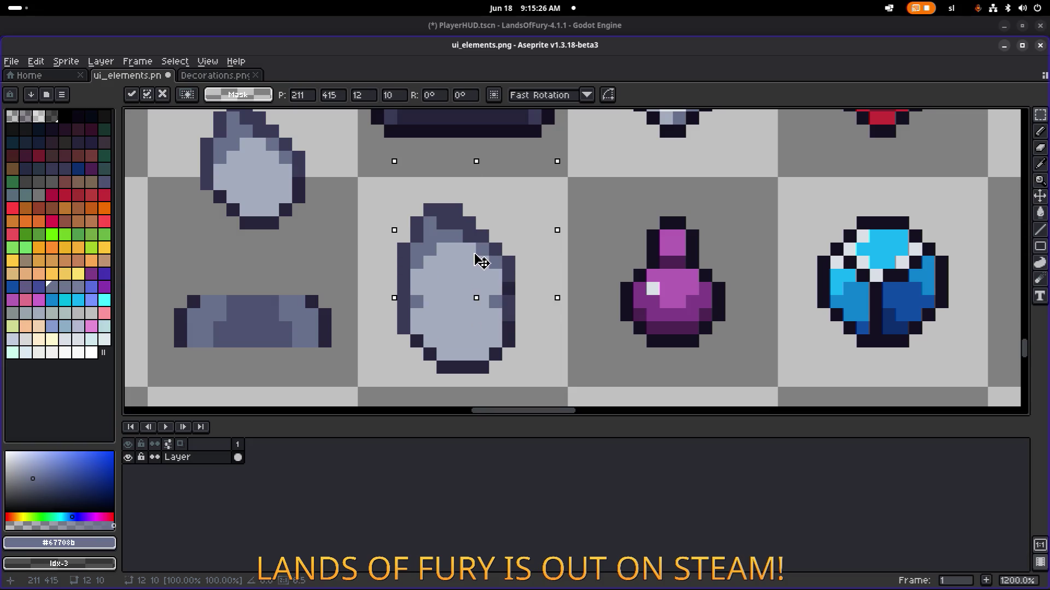
pyautogui.click(597, 356)
# Lower the oval stone's lower half by one pixel to make it taller
pyautogui.moveTo(598, 358)
pyautogui.mouseDown()
pyautogui.moveTo(503, 274)
pyautogui.moveTo(470, 216)
pyautogui.moveTo(490, 220)
pyautogui.mouseUp()
pyautogui.click(624, 363)
pyautogui.moveTo(566, 386)
pyautogui.mouseDown()
pyautogui.moveTo(456, 323)
pyautogui.moveTo(384, 177)
pyautogui.mouseUp()
pyautogui.press('Up')
pyautogui.moveTo(587, 383); pyautogui.dragTo(382, 292)
pyautogui.press('Down')
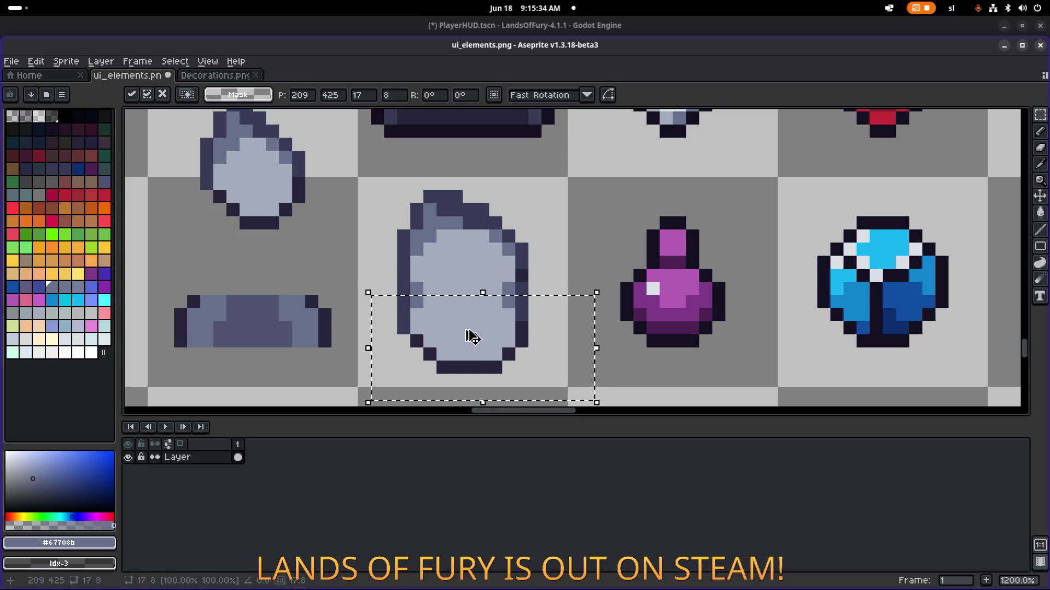
pyautogui.click(626, 368)
pyautogui.moveTo(572, 378); pyautogui.dragTo(555, 352)
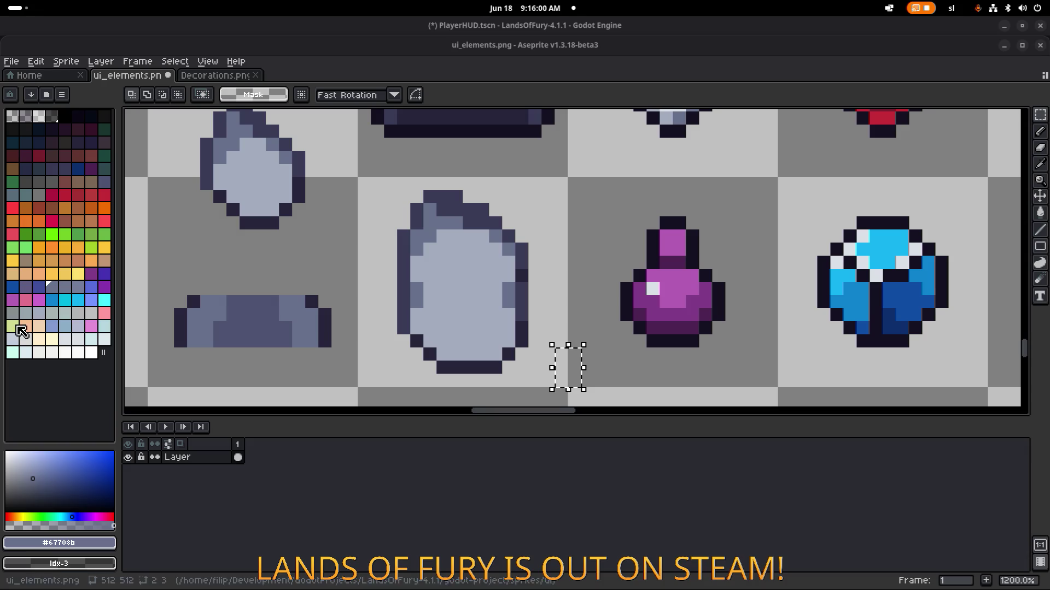
# Redraw the stone's lower-left edge and bottom outline pixels in slate #67708b
pyautogui.scroll(-3, 468, 251)
pyautogui.scroll(4, 457, 270)
pyautogui.scroll(-3, 457, 270)
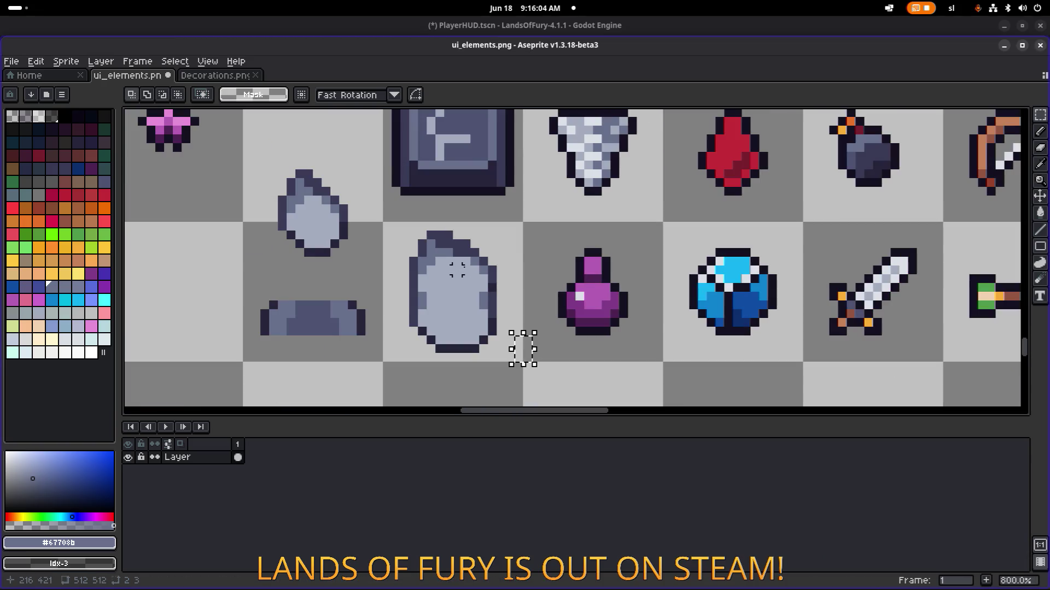
pyautogui.scroll(3, 513, 344)
pyautogui.keyDown('alt'); pyautogui.click(408, 294); pyautogui.keyUp('alt')
pyautogui.keyDown('alt'); pyautogui.click(394, 299); pyautogui.keyUp('alt')
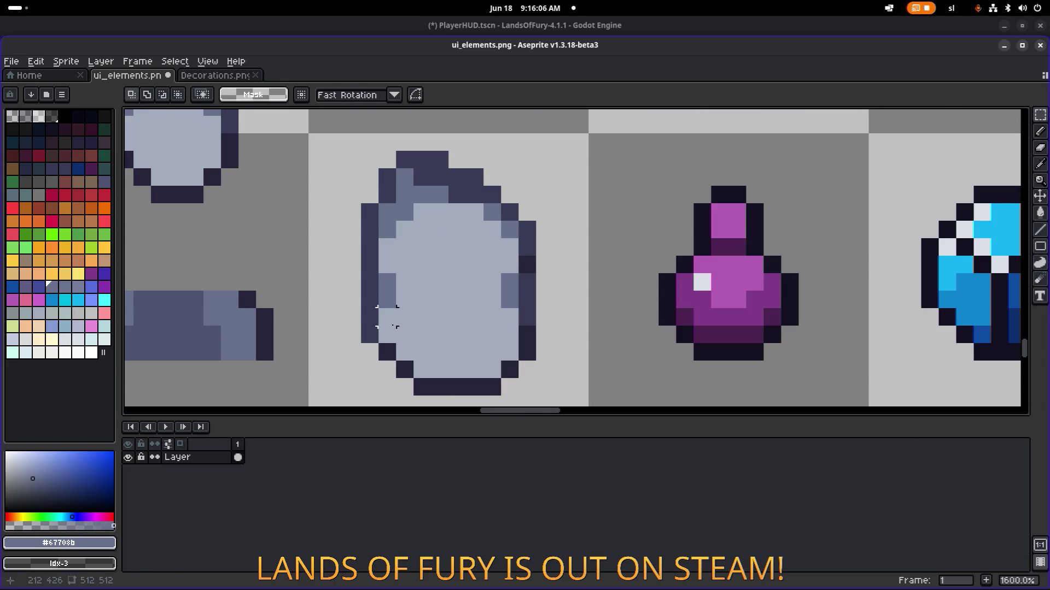
pyautogui.moveTo(390, 333)
pyautogui.mouseDown()
pyautogui.moveTo(426, 364)
pyautogui.moveTo(457, 370)
pyautogui.moveTo(492, 370)
pyautogui.moveTo(509, 353)
pyautogui.mouseUp()
pyautogui.scroll(-3, 512, 329)
pyautogui.scroll(-1, 511, 328)
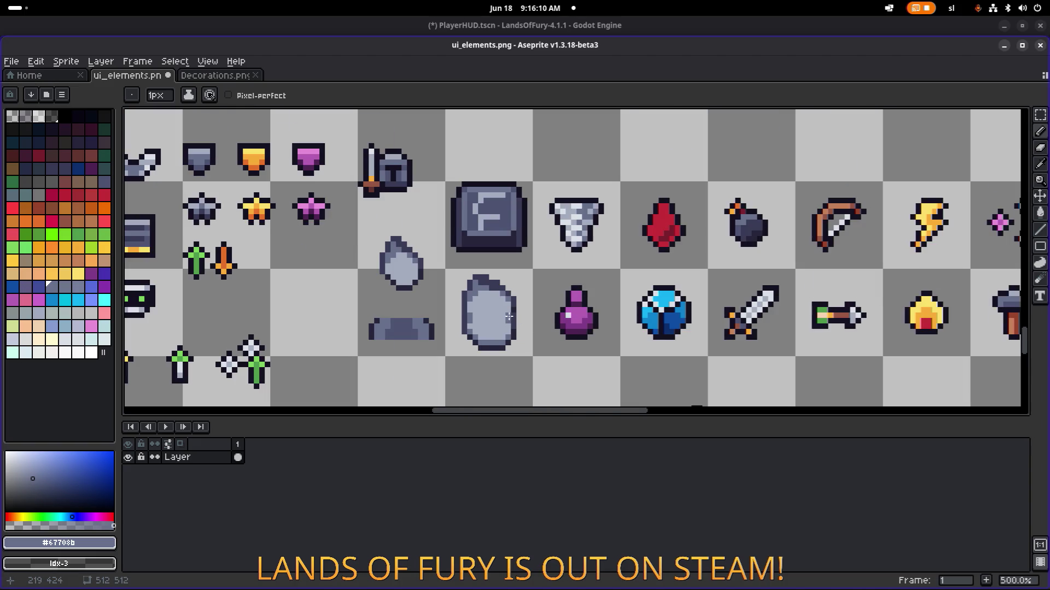
pyautogui.scroll(4, 510, 312)
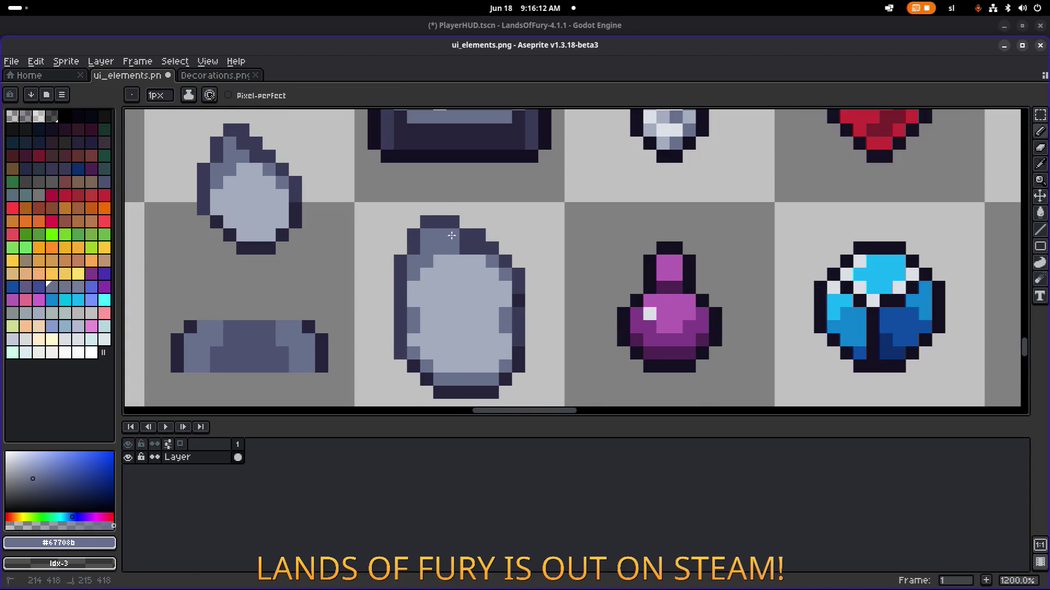
pyautogui.scroll(-5, 517, 249)
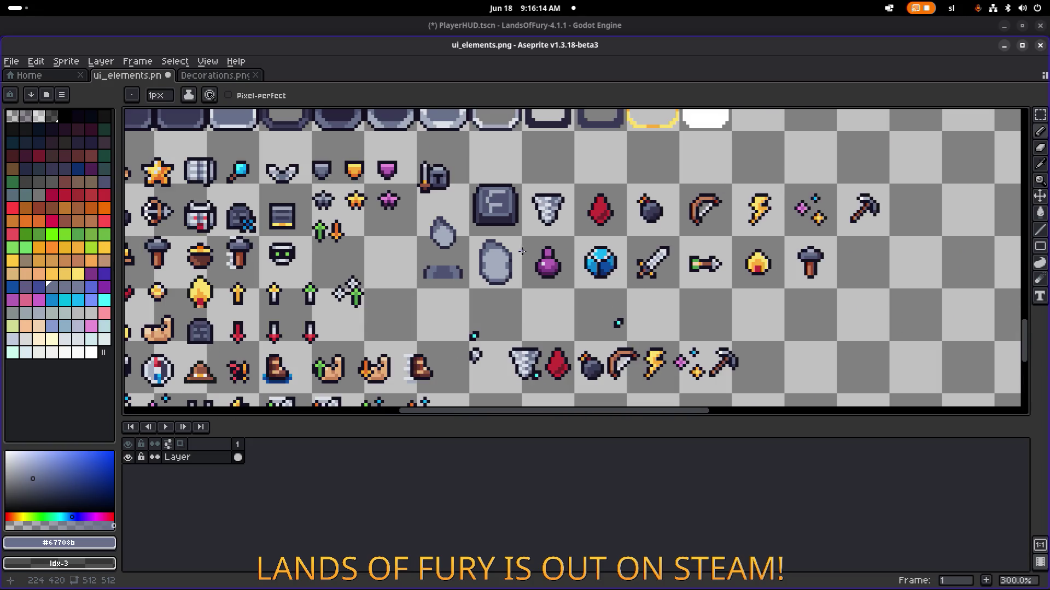
pyautogui.scroll(6, 508, 257)
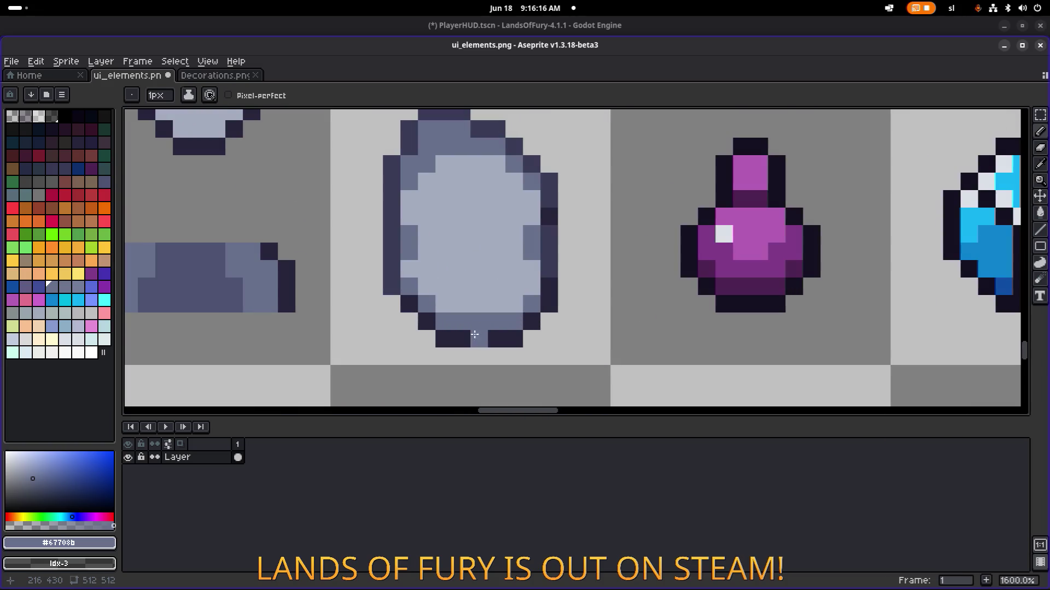
pyautogui.click(462, 339)
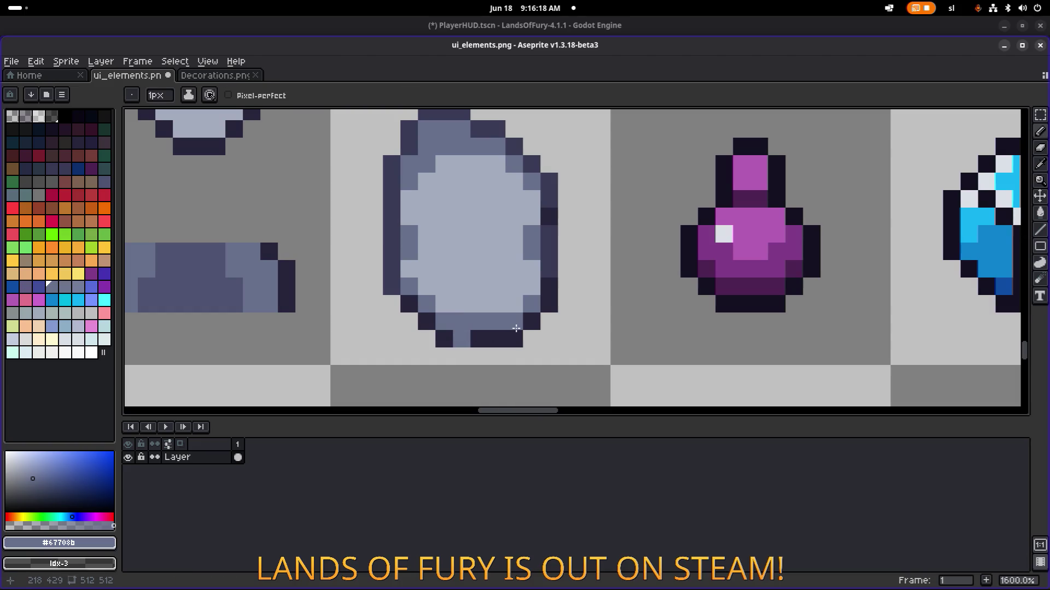
pyautogui.click(479, 339)
# Draw a dark #26243a outline row along the bottom of the stone
pyautogui.keyDown('alt'); pyautogui.click(451, 338); pyautogui.keyUp('alt')
pyautogui.moveTo(462, 355); pyautogui.dragTo(497, 357)
pyautogui.scroll(-6, 492, 350)
pyautogui.scroll(5, 505, 338)
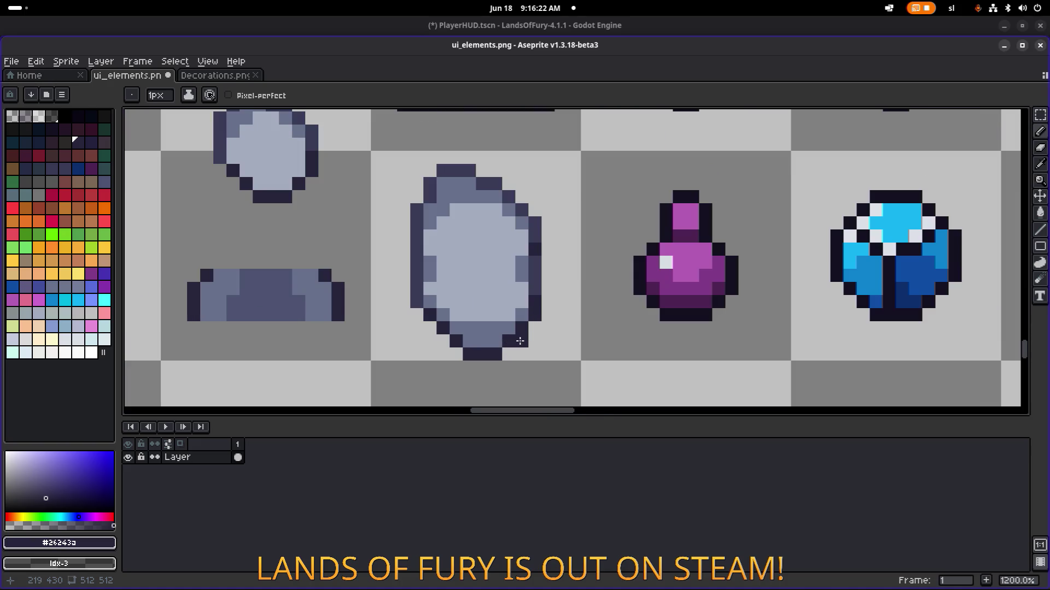
pyautogui.click(512, 355)
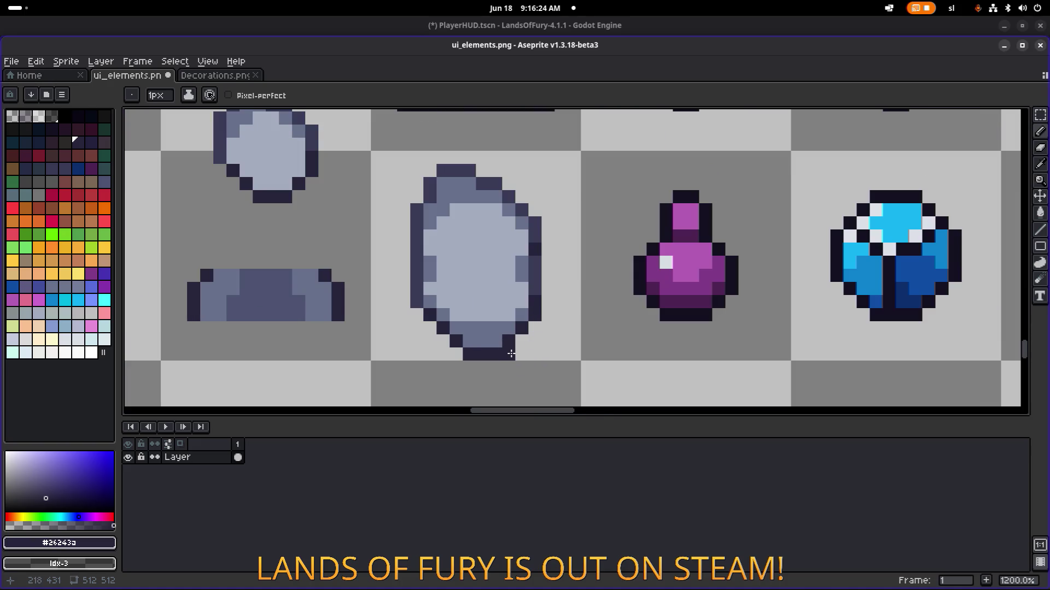
pyautogui.keyDown('alt'); pyautogui.click(495, 341); pyautogui.keyUp('alt')
pyautogui.keyDown('alt'); pyautogui.click(521, 341); pyautogui.keyUp('alt')
pyautogui.keyDown('alt'); pyautogui.click(499, 330); pyautogui.keyUp('alt')
pyautogui.scroll(-6, 544, 324)
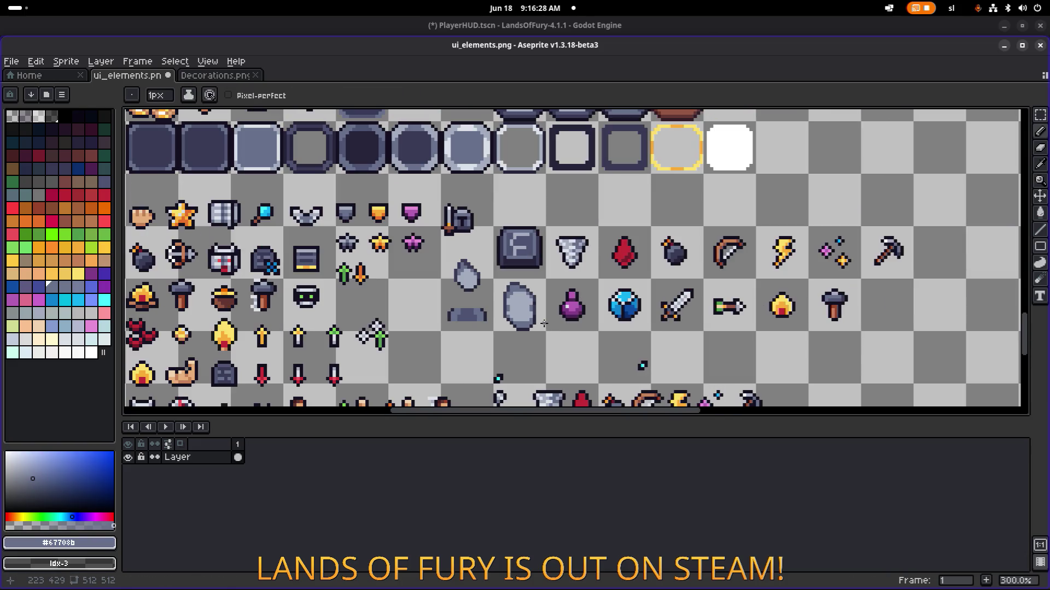
pyautogui.scroll(4, 542, 330)
# Replace the stone's lower half with a vertically flipped copy of its top dome
pyautogui.press('m')
pyautogui.moveTo(539, 355); pyautogui.dragTo(564, 370)
pyautogui.moveTo(420, 193); pyautogui.dragTo(557, 279)
pyautogui.moveTo(577, 370)
pyautogui.mouseDown()
pyautogui.moveTo(424, 293)
pyautogui.moveTo(422, 270)
pyautogui.mouseUp()
pyautogui.press('Delete')
pyautogui.moveTo(558, 312)
pyautogui.mouseDown()
pyautogui.moveTo(537, 261)
pyautogui.moveTo(415, 187)
pyautogui.mouseUp()
pyautogui.moveTo(510, 262); pyautogui.dragTo(507, 312)
pyautogui.hotkey('shift', 'v')
pyautogui.press('Return')
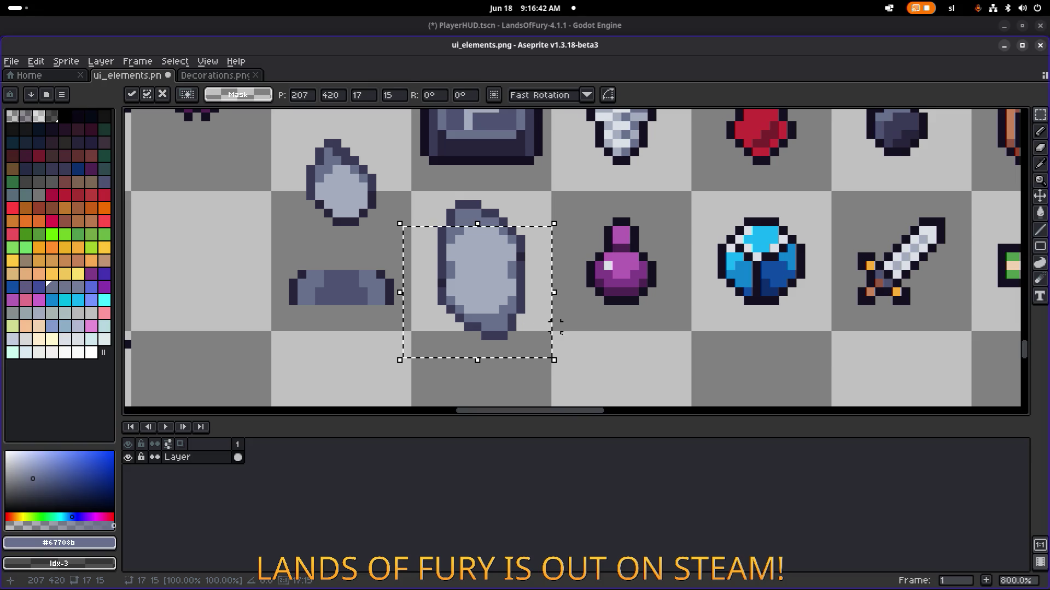
# Commit the repositioned lower half and clear the selection around the stone
pyautogui.moveTo(571, 369); pyautogui.dragTo(417, 189)
pyautogui.click(596, 309)
pyautogui.scroll(-3, 591, 308)
pyautogui.scroll(5, 564, 296)
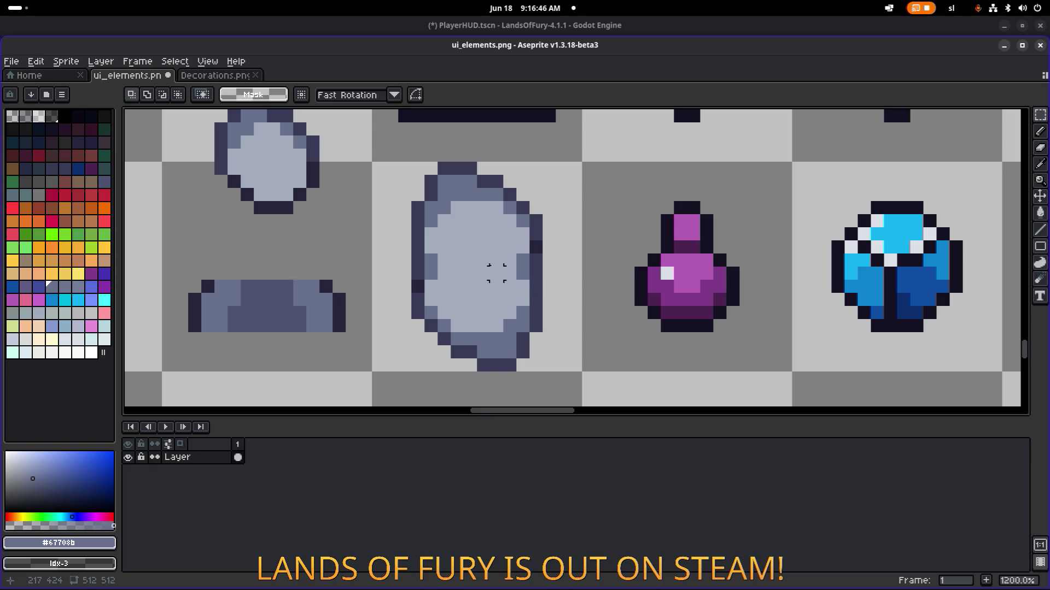
# Pick the #393a56 outline colour and mark the first dark rune pixel on the stone
pyautogui.keyDown('alt'); pyautogui.click(465, 239); pyautogui.keyUp('alt')
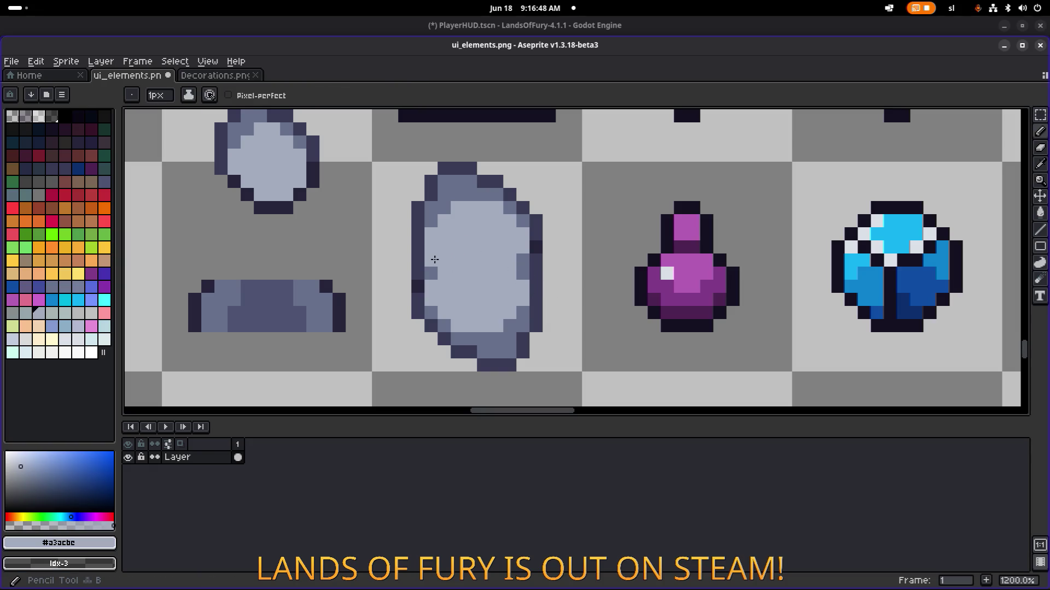
pyautogui.press('alt')
pyautogui.keyDown('alt'); pyautogui.click(541, 234); pyautogui.keyUp('alt')
pyautogui.click(439, 284)
pyautogui.scroll(-7, 494, 262)
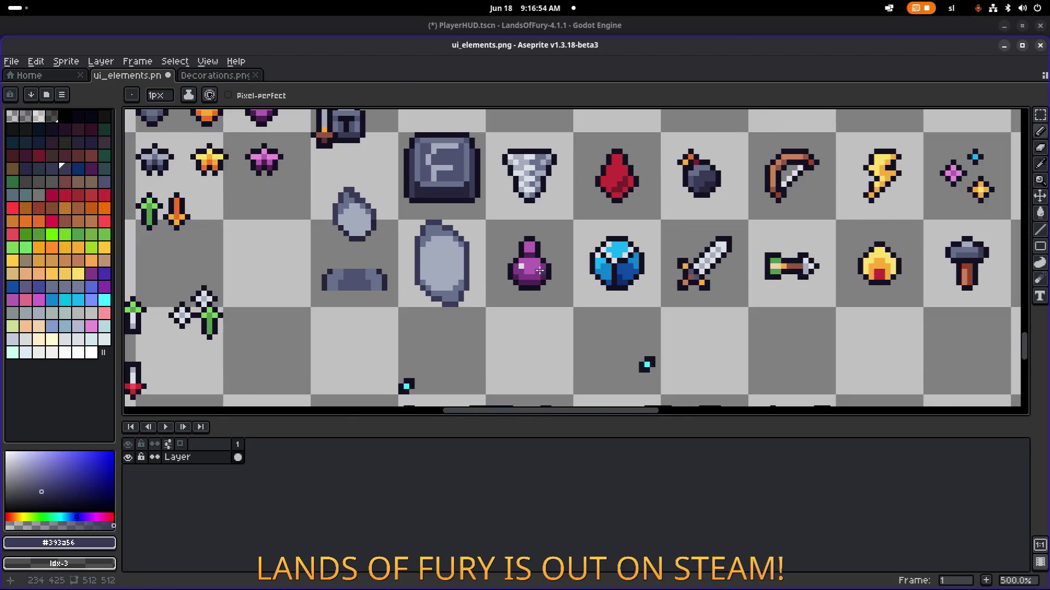
pyautogui.scroll(5, 472, 245)
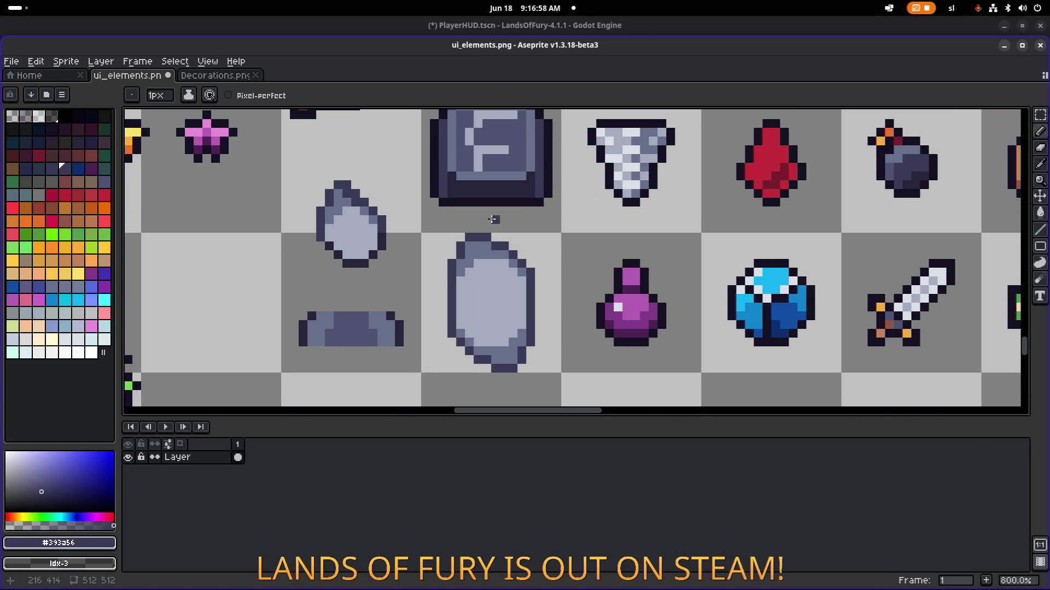
pyautogui.keyDown('alt'); pyautogui.click(508, 179); pyautogui.keyUp('alt')
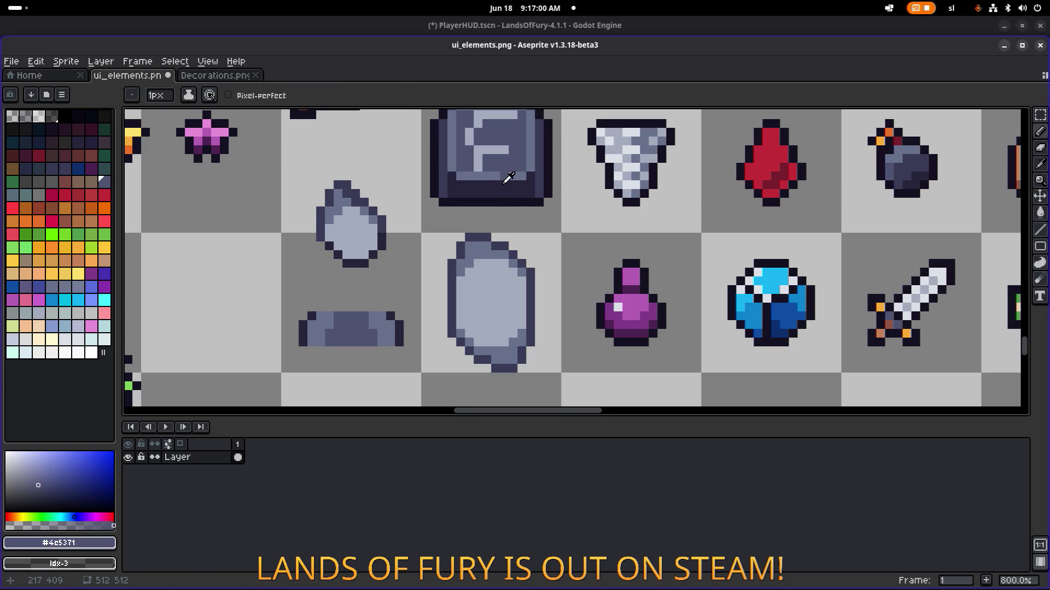
pyautogui.keyDown('alt'); pyautogui.click(492, 200); pyautogui.keyUp('alt')
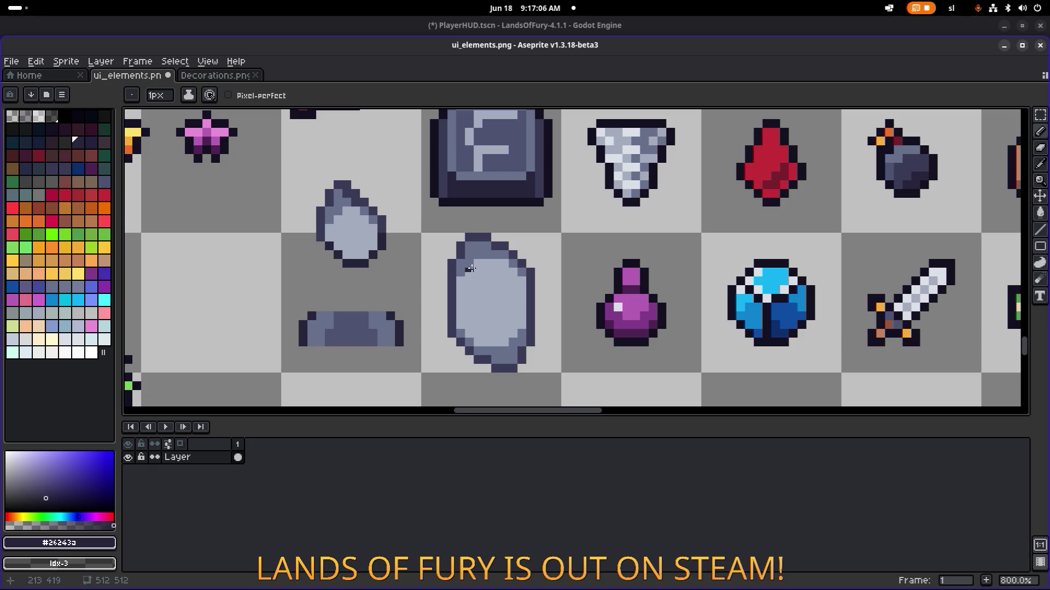
# Draw the rune's dark vertical stroke down the grey stone, sampling #26243a and #a3acbe
pyautogui.moveTo(474, 264); pyautogui.dragTo(487, 349)
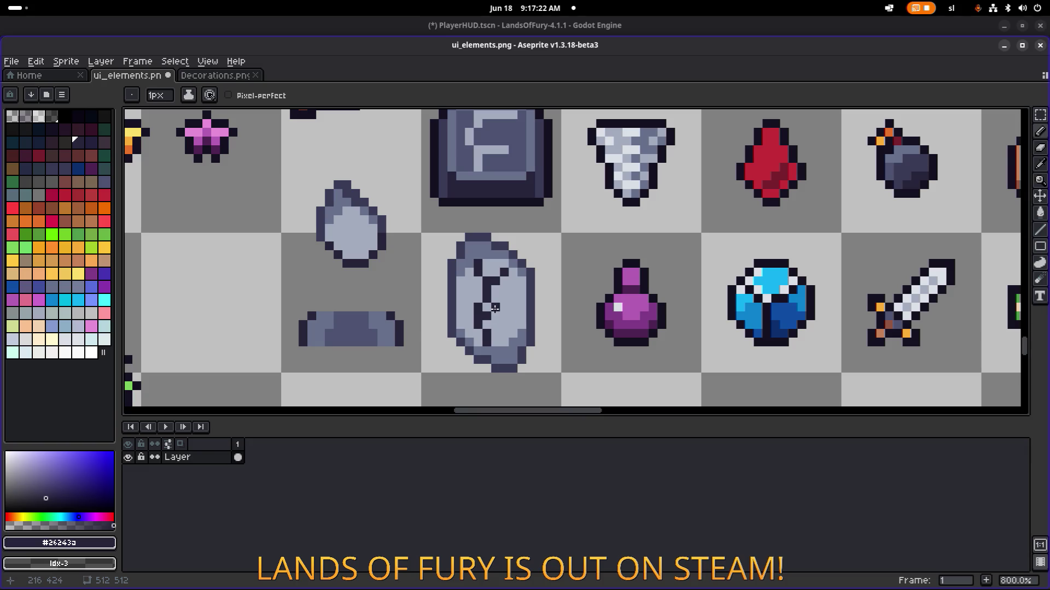
pyautogui.scroll(-3, 505, 299)
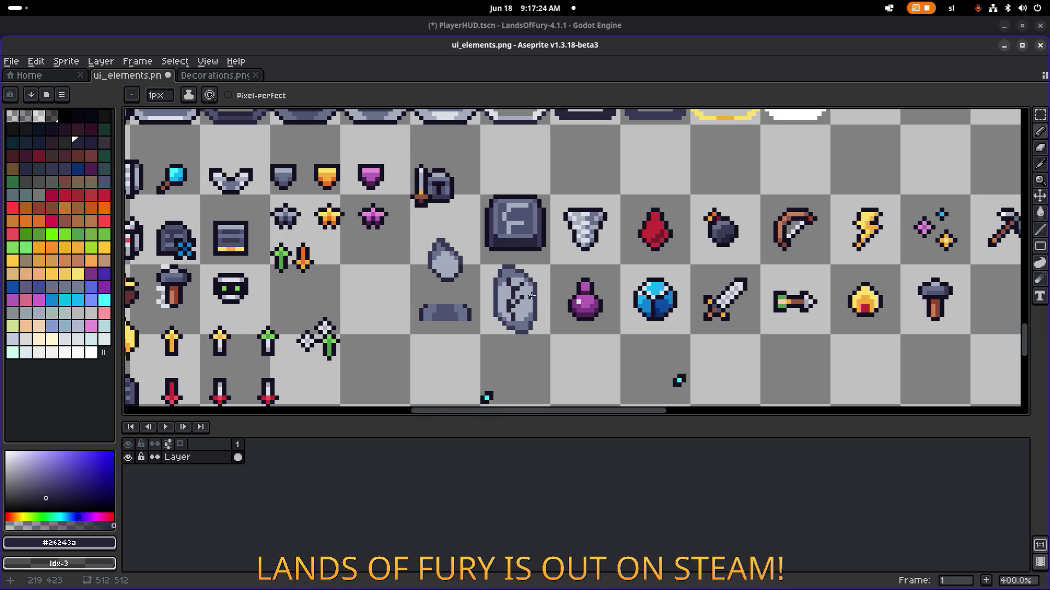
pyautogui.scroll(5, 532, 296)
pyautogui.keyDown('alt'); pyautogui.click(468, 296); pyautogui.keyUp('alt')
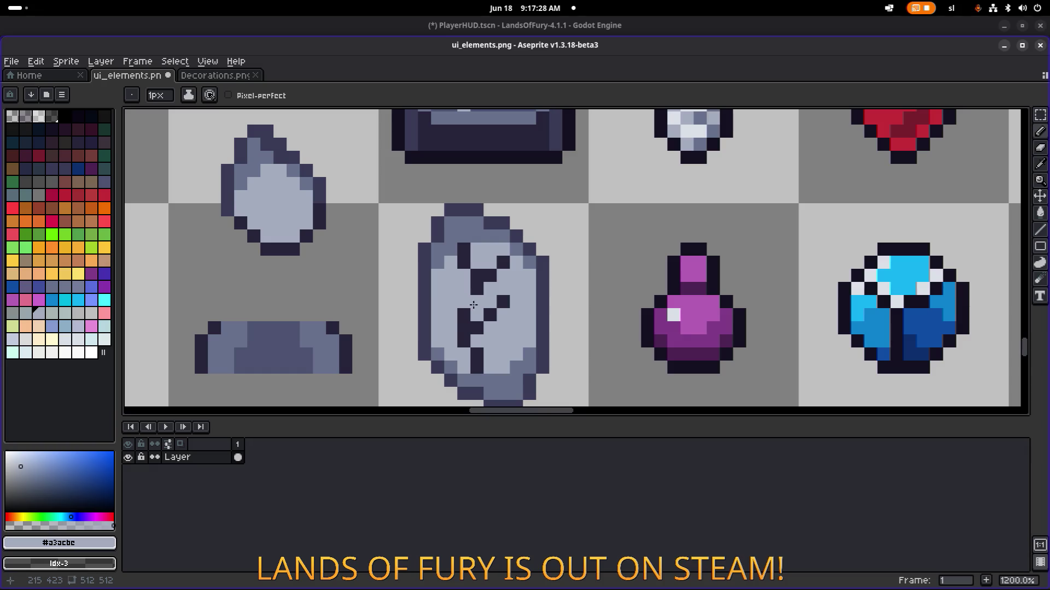
pyautogui.keyDown('alt'); pyautogui.click(468, 298); pyautogui.keyUp('alt')
pyautogui.keyDown('alt'); pyautogui.click(470, 290); pyautogui.keyUp('alt')
pyautogui.scroll(-5, 528, 284)
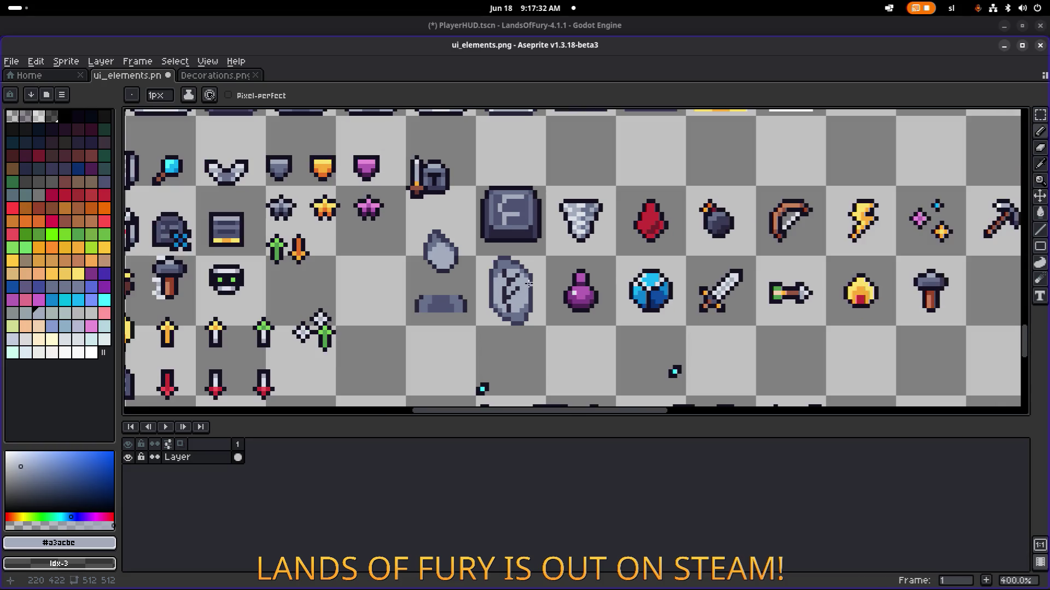
pyautogui.scroll(5, 529, 287)
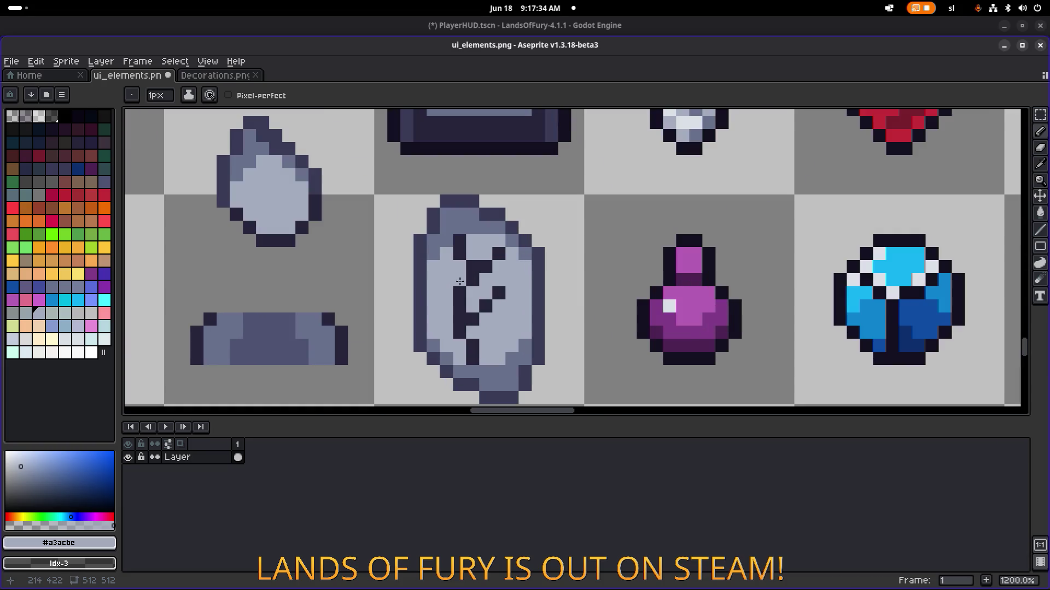
pyautogui.keyDown('alt'); pyautogui.click(472, 268); pyautogui.keyUp('alt')
pyautogui.moveTo(459, 280)
pyautogui.mouseDown()
pyautogui.moveTo(460, 268)
pyautogui.moveTo(489, 265)
pyautogui.mouseUp()
pyautogui.scroll(-5, 489, 264)
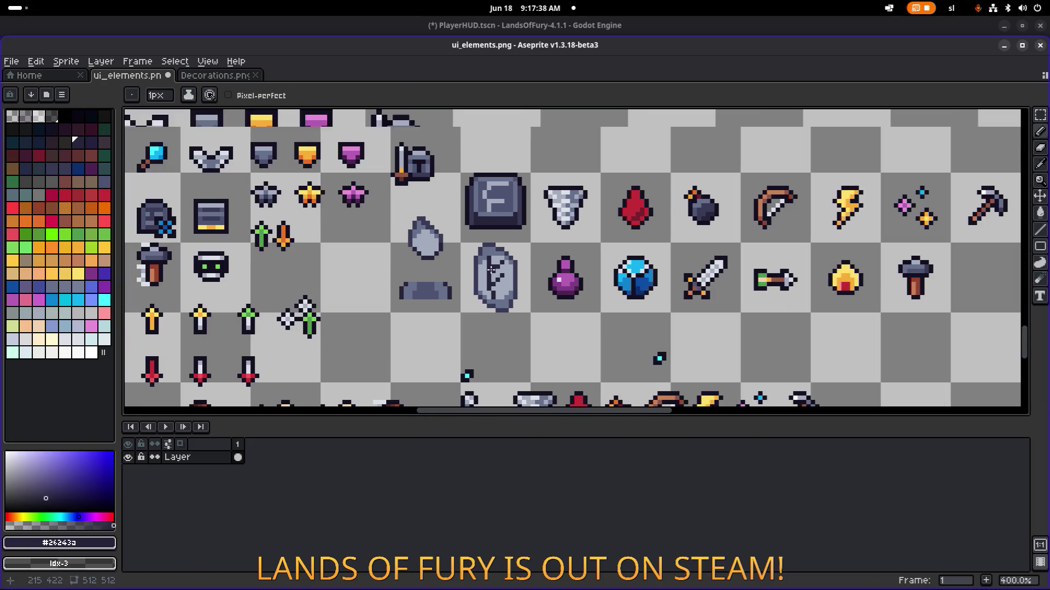
pyautogui.scroll(5, 495, 241)
# Add a dark rune pixel, then lighten stray dark pixels with light grey #a3acbe
pyautogui.click(498, 222)
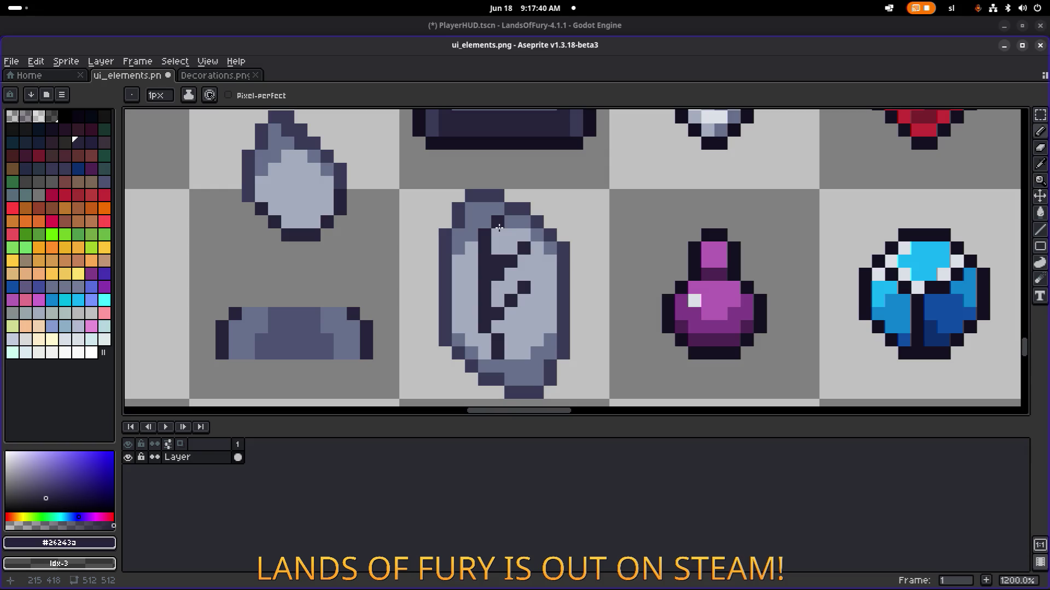
pyautogui.scroll(-5, 556, 274)
pyautogui.scroll(6, 556, 273)
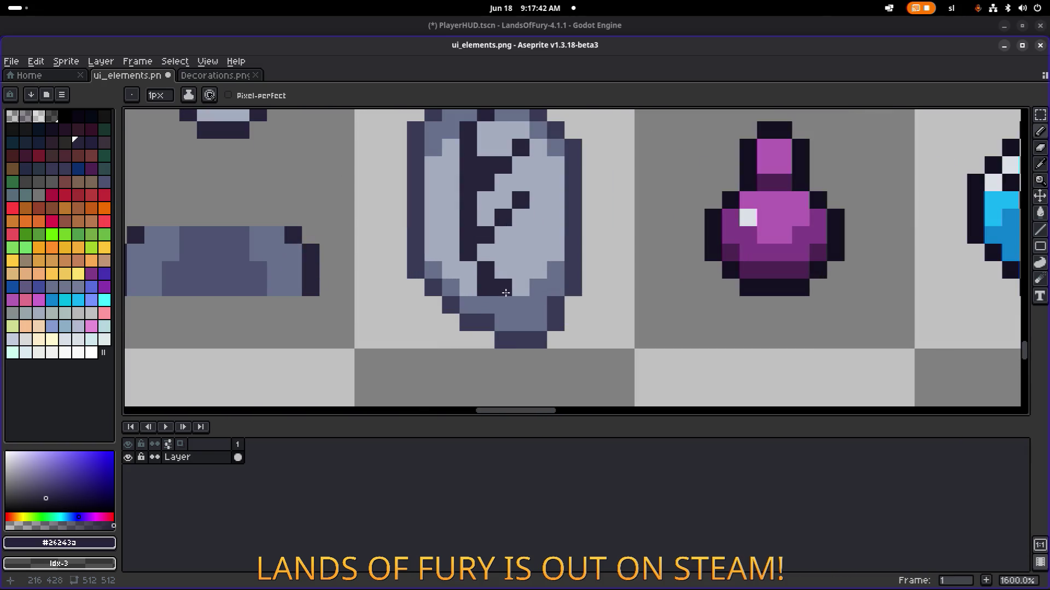
pyautogui.scroll(-4, 542, 263)
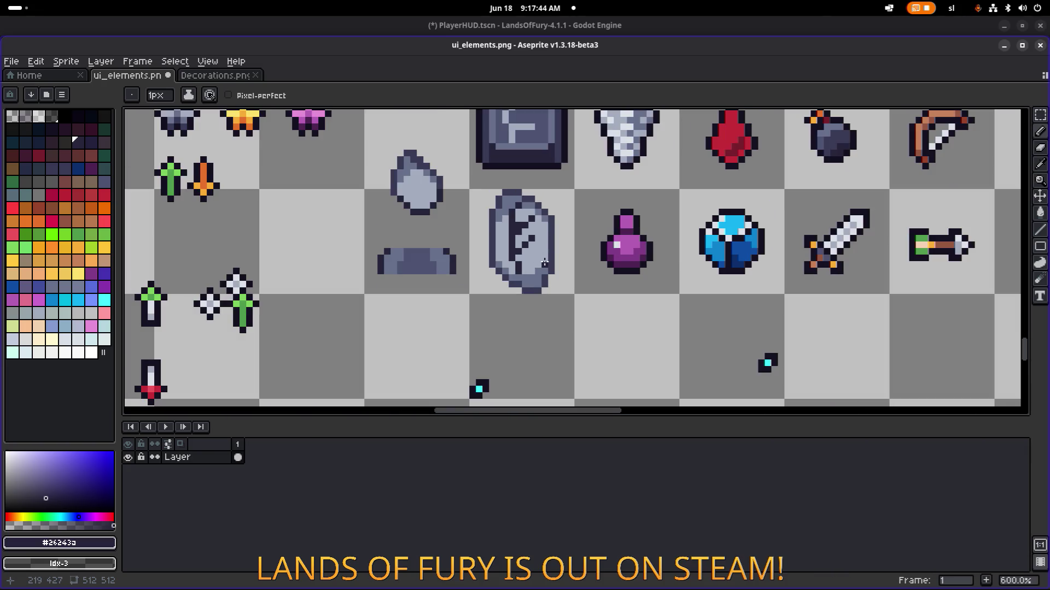
pyautogui.scroll(3, 536, 230)
pyautogui.keyDown('alt'); pyautogui.click(501, 225); pyautogui.keyUp('alt')
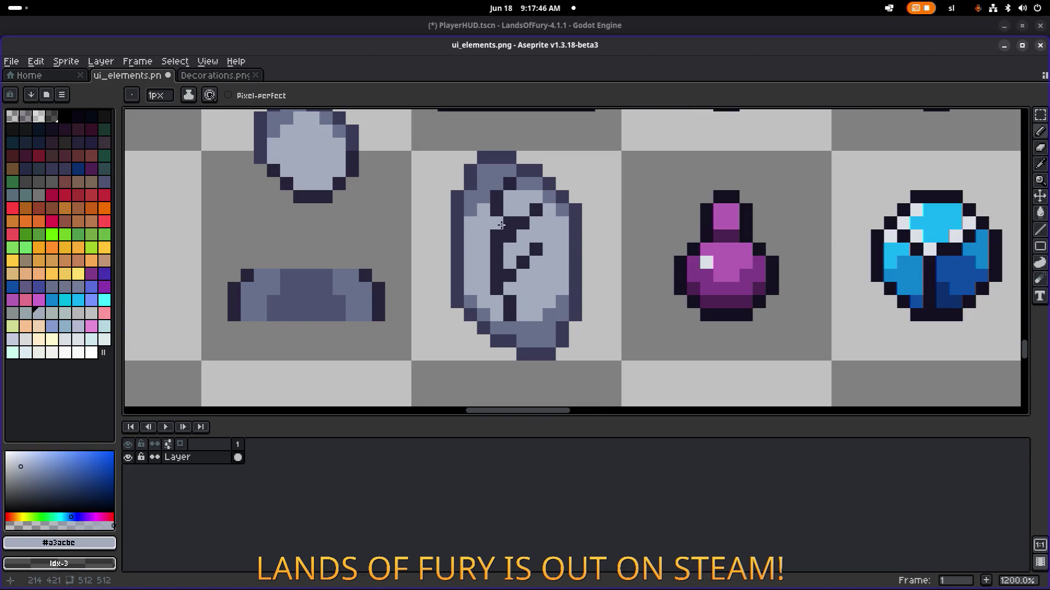
pyautogui.click(496, 235)
pyautogui.click(497, 209)
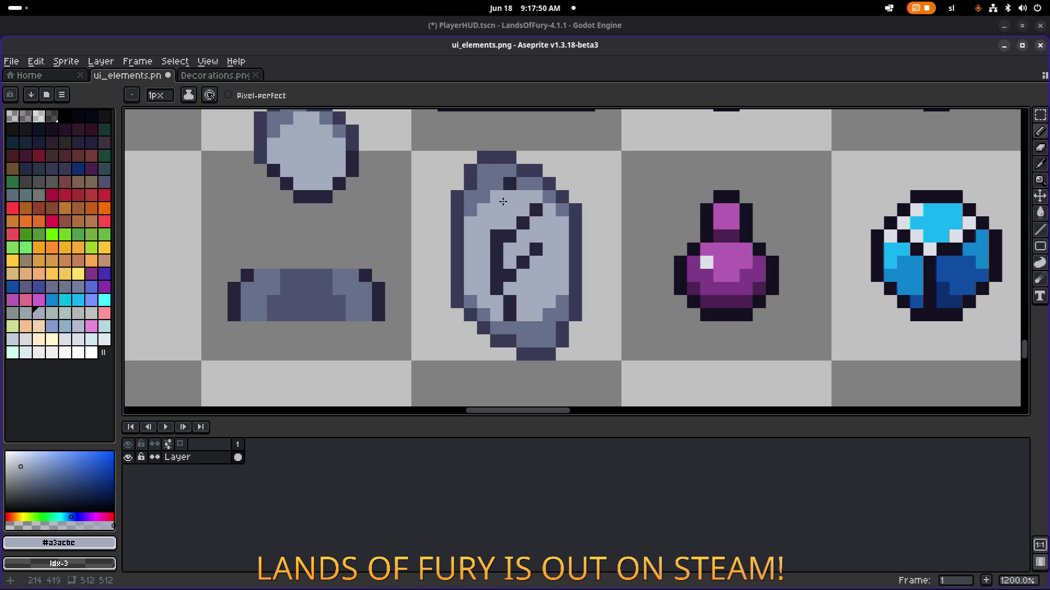
pyautogui.click(498, 197)
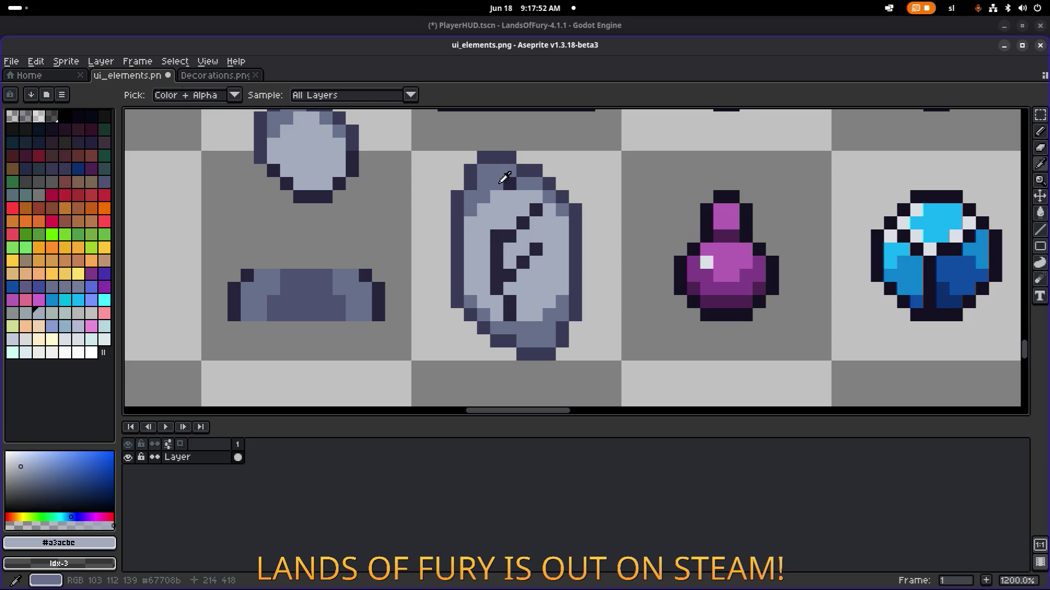
# Add another dark pixel to the glyph after sampling slate #67708b and the outline colour
pyautogui.keyDown('alt'); pyautogui.click(516, 189); pyautogui.keyUp('alt')
pyautogui.scroll(-4, 518, 189)
pyautogui.scroll(4, 518, 190)
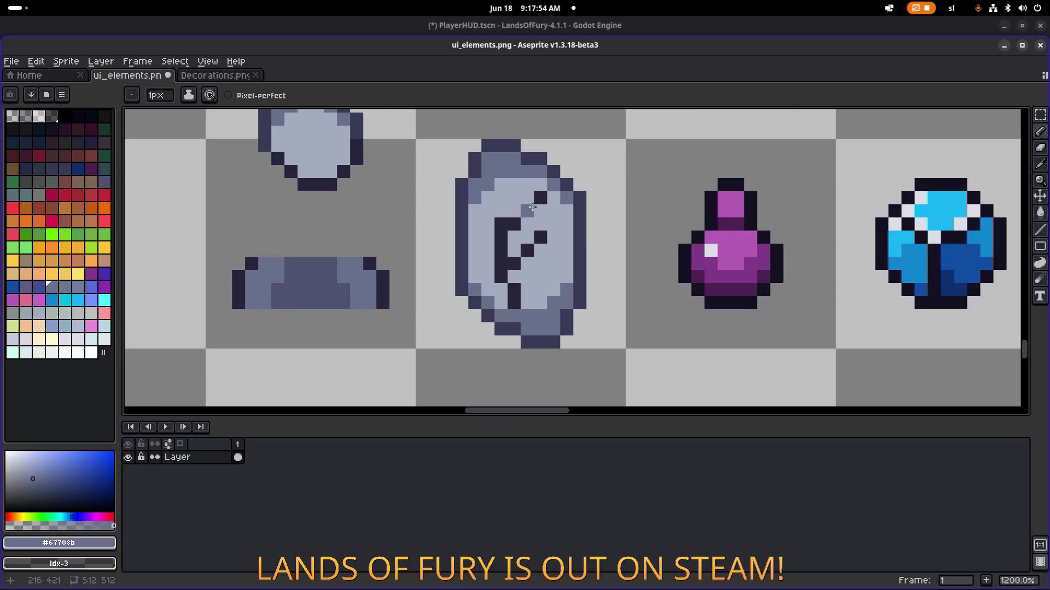
pyautogui.keyDown('alt'); pyautogui.click(512, 209); pyautogui.keyUp('alt')
pyautogui.click(488, 202)
pyautogui.scroll(-3, 488, 204)
pyautogui.scroll(-2, 586, 230)
pyautogui.scroll(2, 586, 231)
pyautogui.scroll(8, 586, 230)
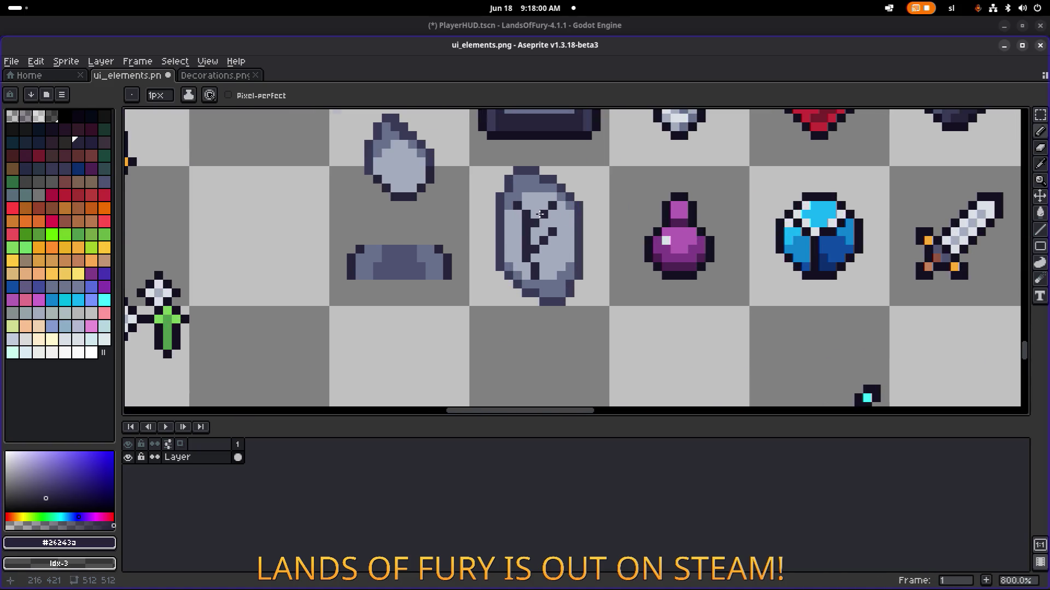
# Repaint the rune's top-left pixel light grey after undoing a slip, then marquee-select the glyph
pyautogui.scroll(-3, 571, 218)
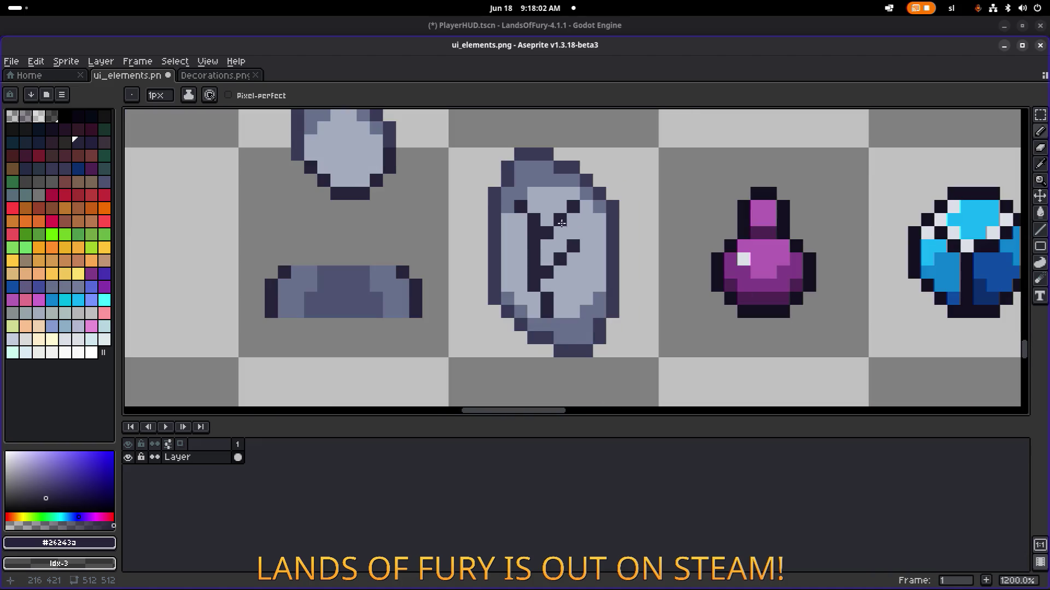
pyautogui.keyDown('alt'); pyautogui.click(537, 203); pyautogui.keyUp('alt')
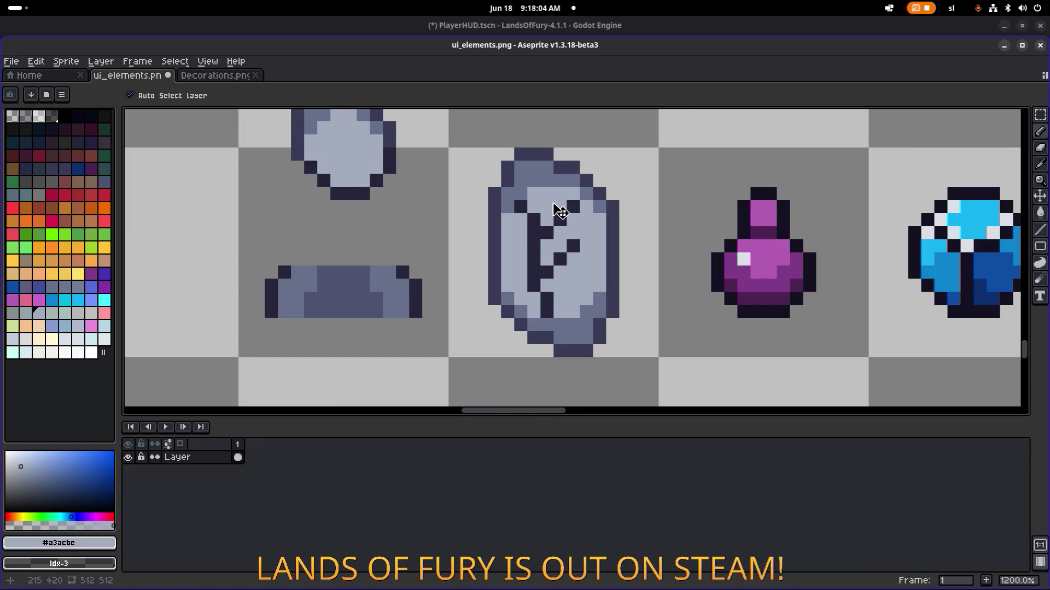
pyautogui.hotkey('ctrl', 'z')
pyautogui.click(537, 224)
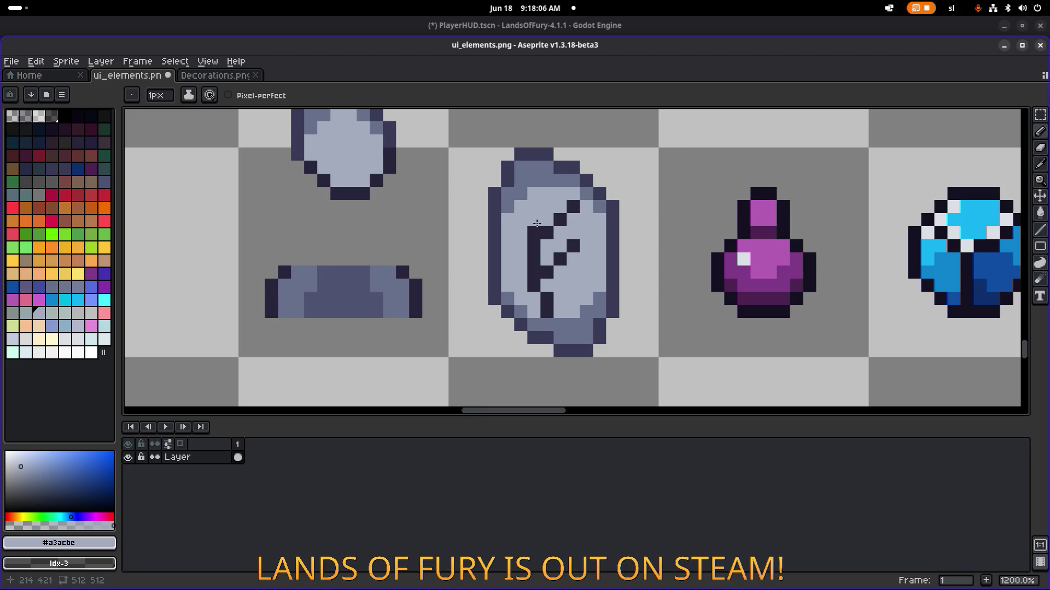
pyautogui.press('m')
pyautogui.moveTo(527, 201)
pyautogui.mouseDown()
pyautogui.moveTo(580, 282)
pyautogui.moveTo(579, 317)
pyautogui.moveTo(567, 269)
pyautogui.mouseUp()
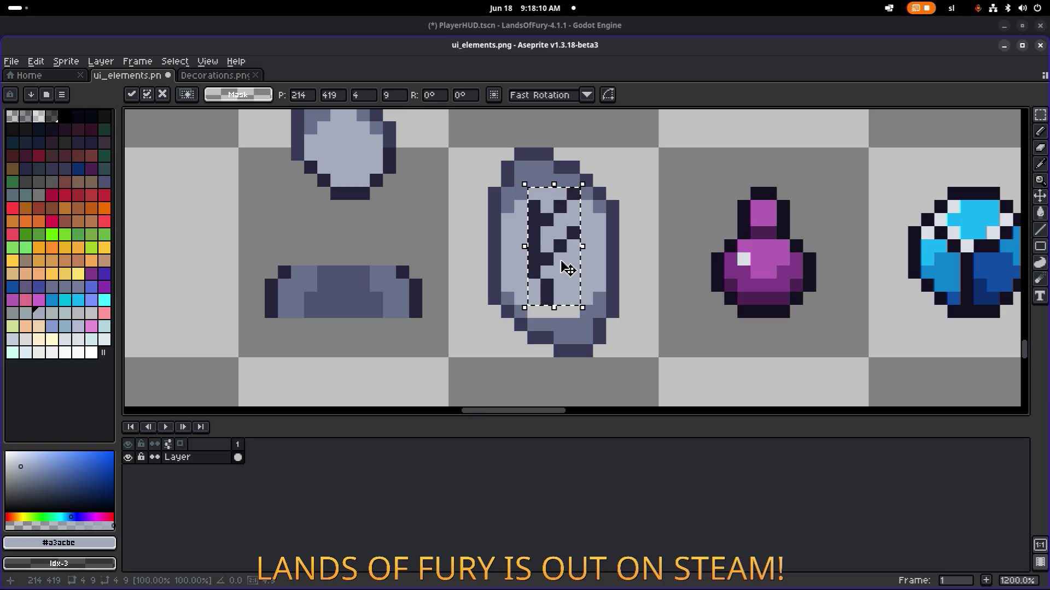
# Commit the repositioned rune and return to the Pencil with the stone's light grey
pyautogui.keyDown('alt'); pyautogui.click(546, 292); pyautogui.keyUp('alt')
pyautogui.press('b')
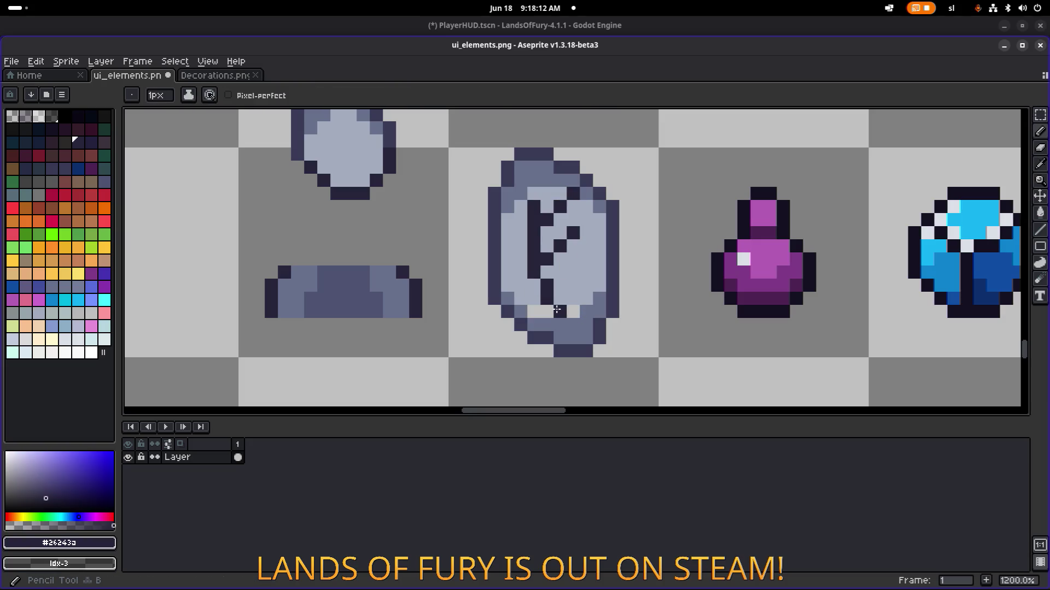
pyautogui.keyDown('alt'); pyautogui.click(533, 298); pyautogui.keyUp('alt')
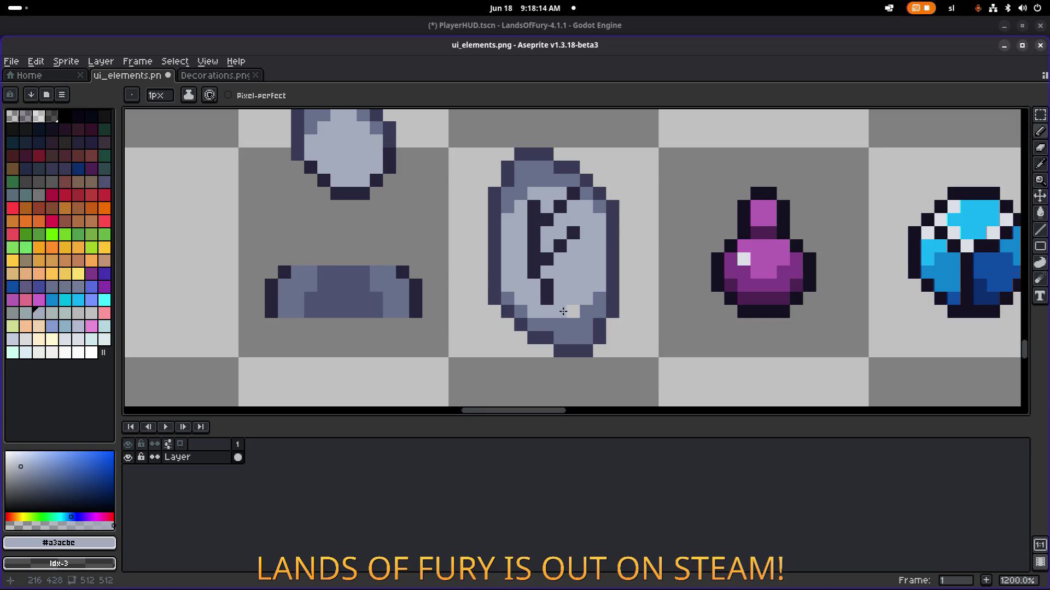
pyautogui.scroll(-5, 618, 298)
pyautogui.scroll(-1, 621, 275)
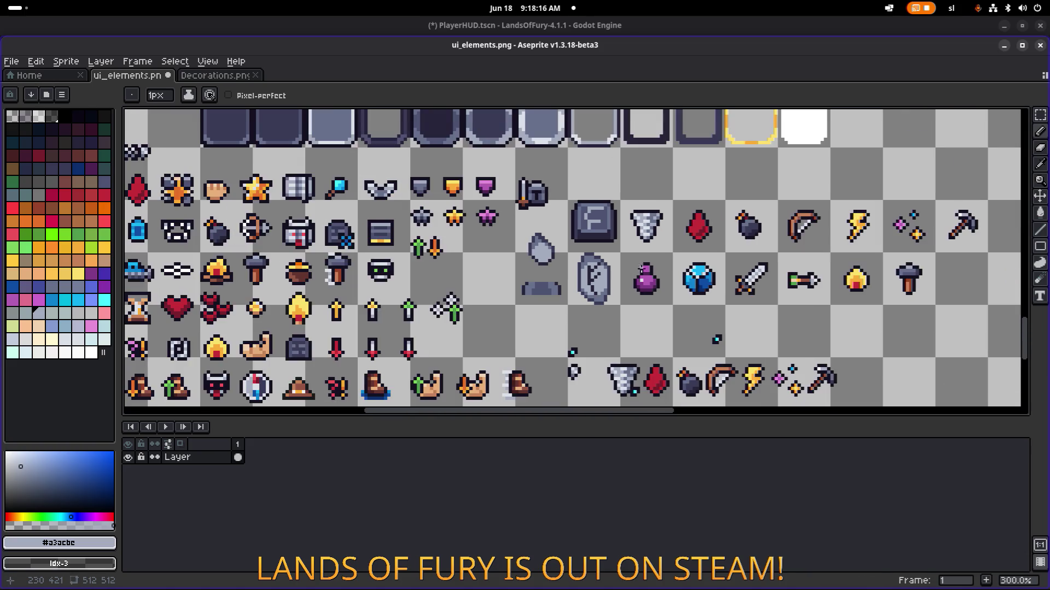
pyautogui.scroll(-1, 662, 272)
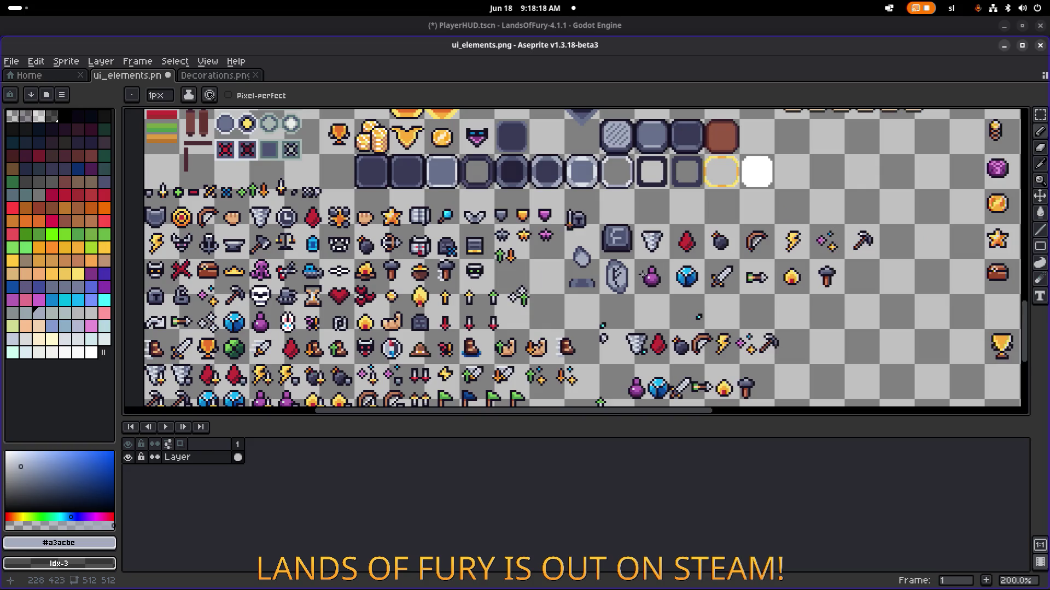
pyautogui.scroll(3, 633, 274)
pyautogui.scroll(3, 634, 274)
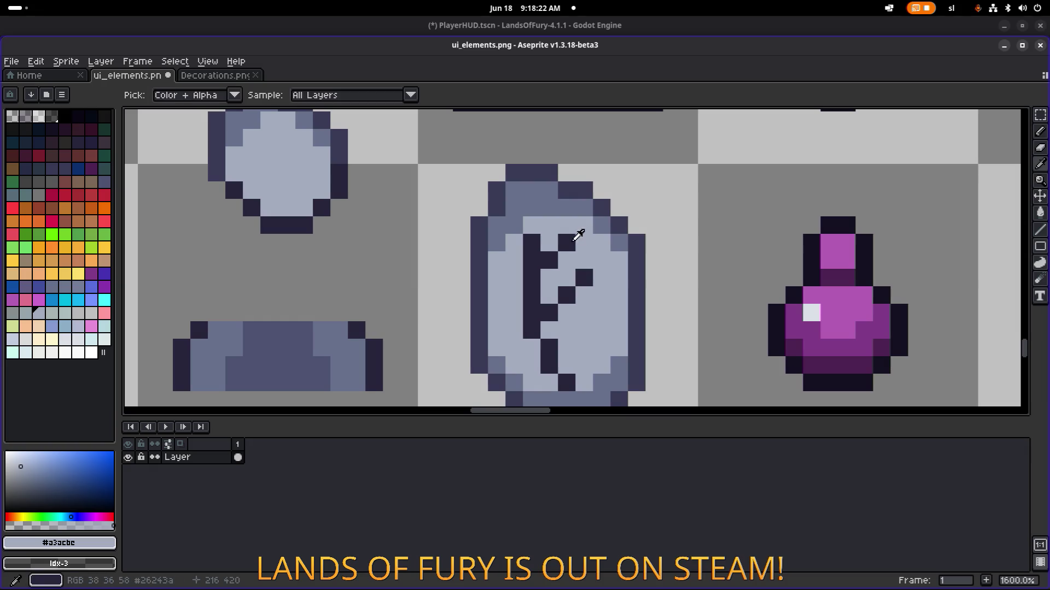
# Rework the rune's dark and light pixels, undoing misplaced strokes
pyautogui.keyDown('alt'); pyautogui.click(571, 242); pyautogui.keyUp('alt')
pyautogui.click(583, 243)
pyautogui.hotkey('ctrl', 'z')
pyautogui.click(584, 291)
pyautogui.click(584, 313)
pyautogui.hotkey('ctrl', 'z')
pyautogui.keyDown('alt'); pyautogui.click(612, 276); pyautogui.keyUp('alt')
pyautogui.click(584, 278)
pyautogui.keyDown('alt'); pyautogui.click(584, 296); pyautogui.keyUp('alt')
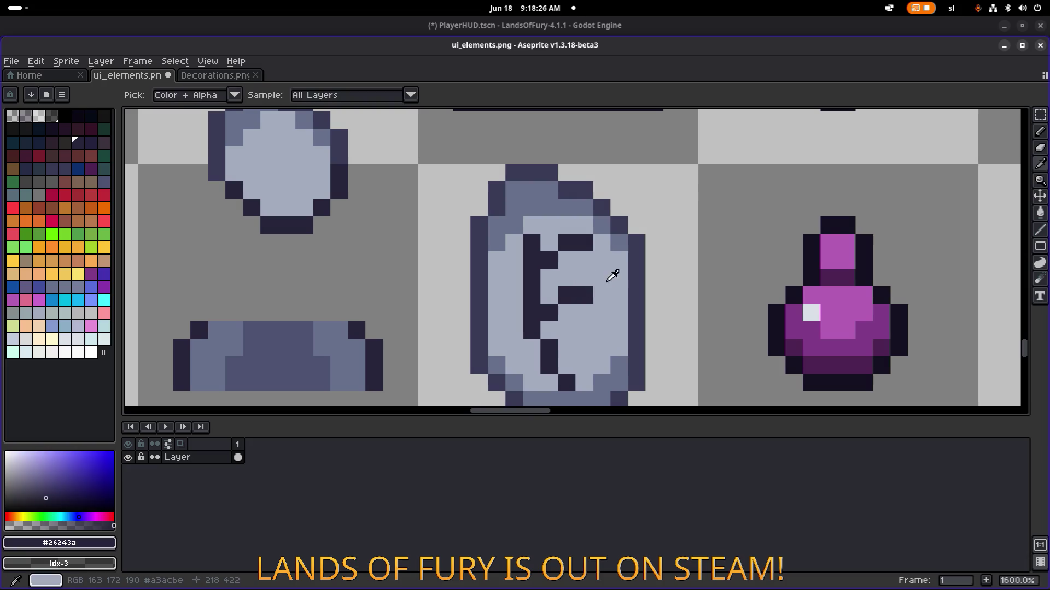
pyautogui.scroll(-6, 633, 266)
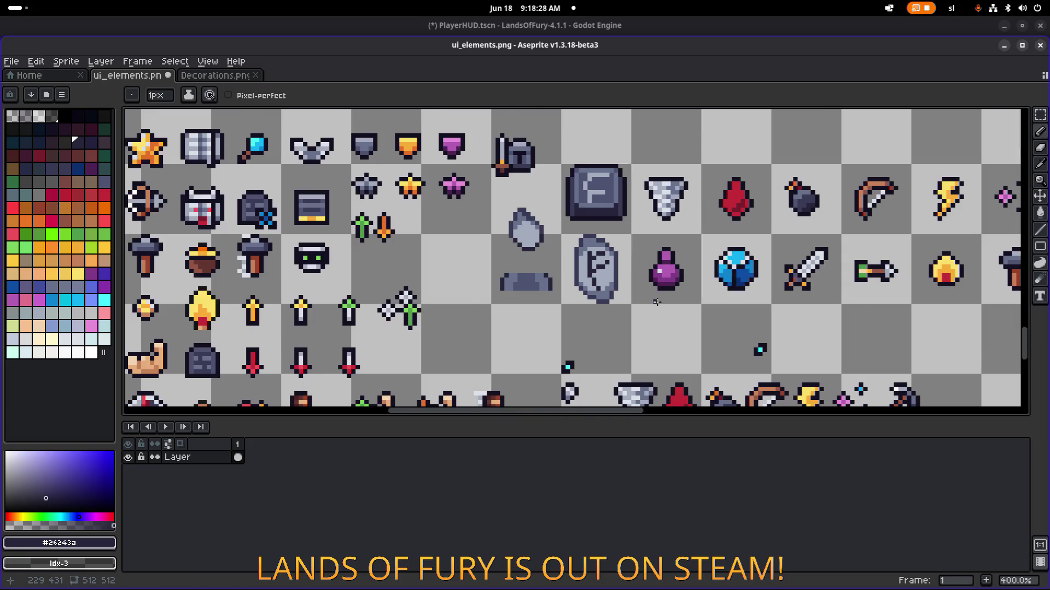
pyautogui.scroll(-2, 657, 301)
pyautogui.scroll(2, 629, 274)
pyautogui.hscroll(4, 609, 264)
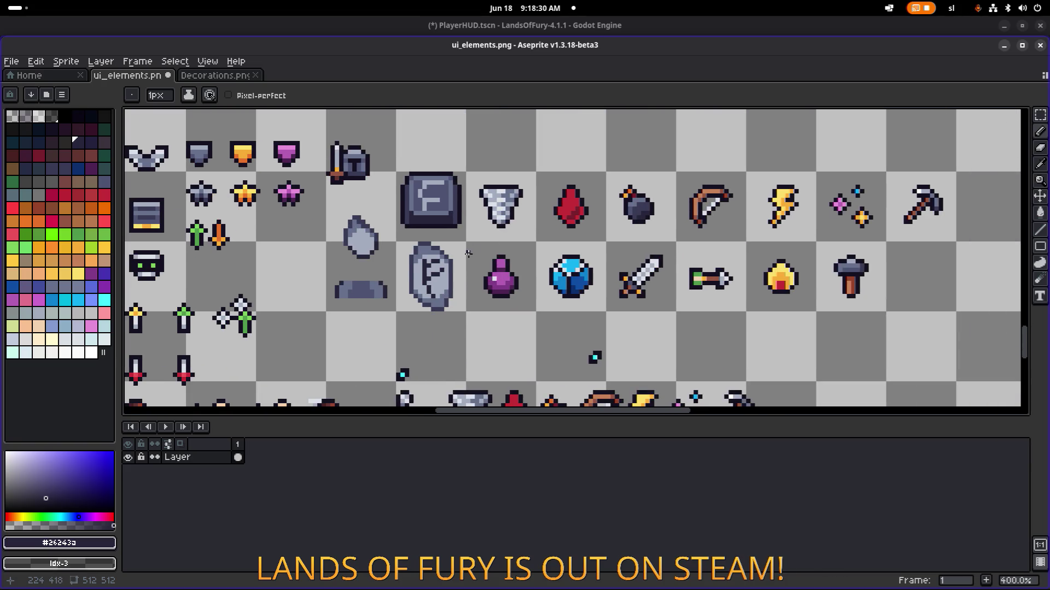
pyautogui.scroll(6, 465, 254)
# Lighten one rune pixel, extend the stroke with a dark pixel, and save ui_elements.png
pyautogui.press('alt')
pyautogui.keyDown('alt'); pyautogui.click(395, 282); pyautogui.keyUp('alt')
pyautogui.click(370, 284)
pyautogui.keyDown('alt'); pyautogui.click(349, 282); pyautogui.keyUp('alt')
pyautogui.click(334, 285)
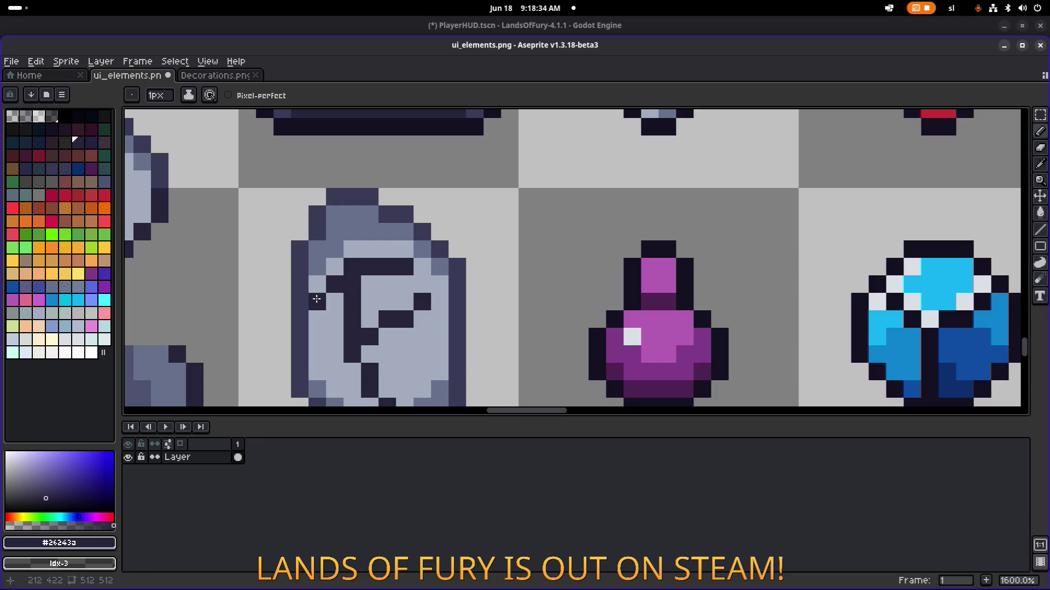
pyautogui.scroll(-5, 432, 246)
pyautogui.scroll(-1, 499, 254)
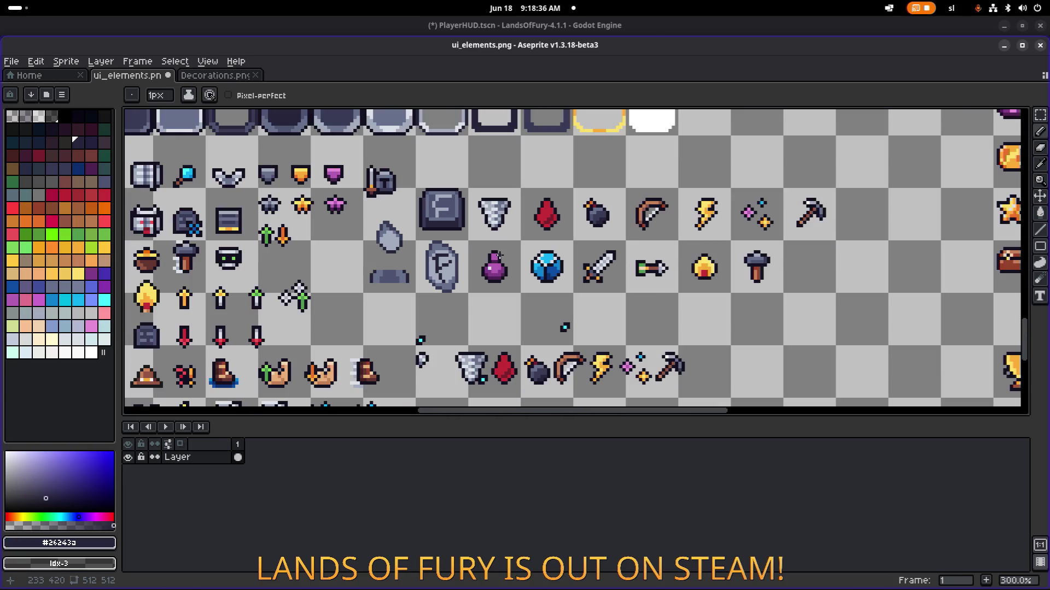
pyautogui.hotkey('ctrl', 's')
# Touch up dark and light pixels around the F stroke and save ui_elements.png again
pyautogui.scroll(6, 444, 255)
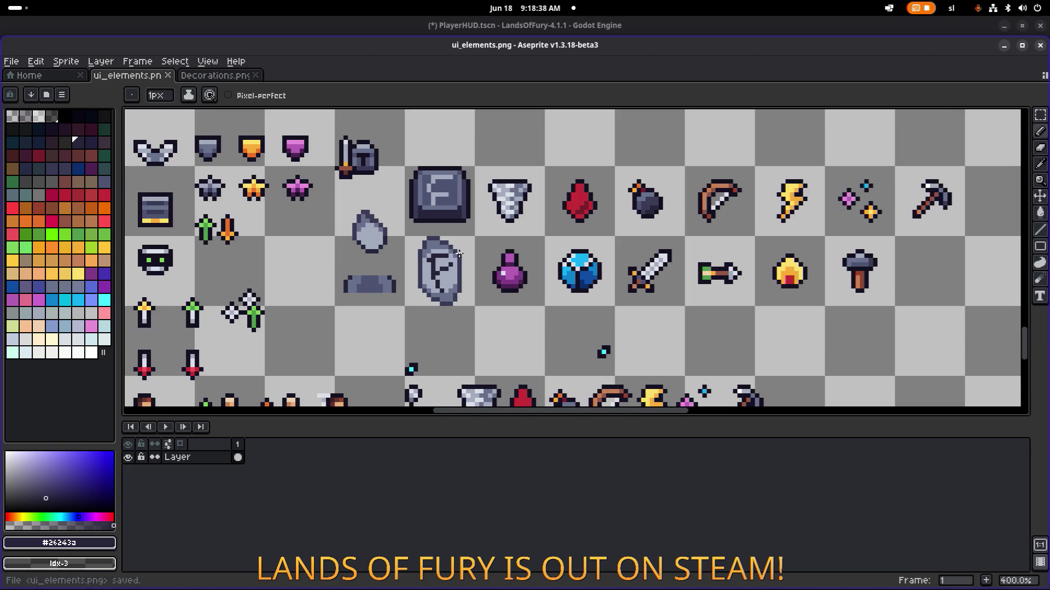
pyautogui.click(386, 279)
pyautogui.keyDown('alt'); pyautogui.click(393, 236); pyautogui.keyUp('alt')
pyautogui.click(375, 257)
pyautogui.scroll(-5, 377, 254)
pyautogui.scroll(5, 444, 250)
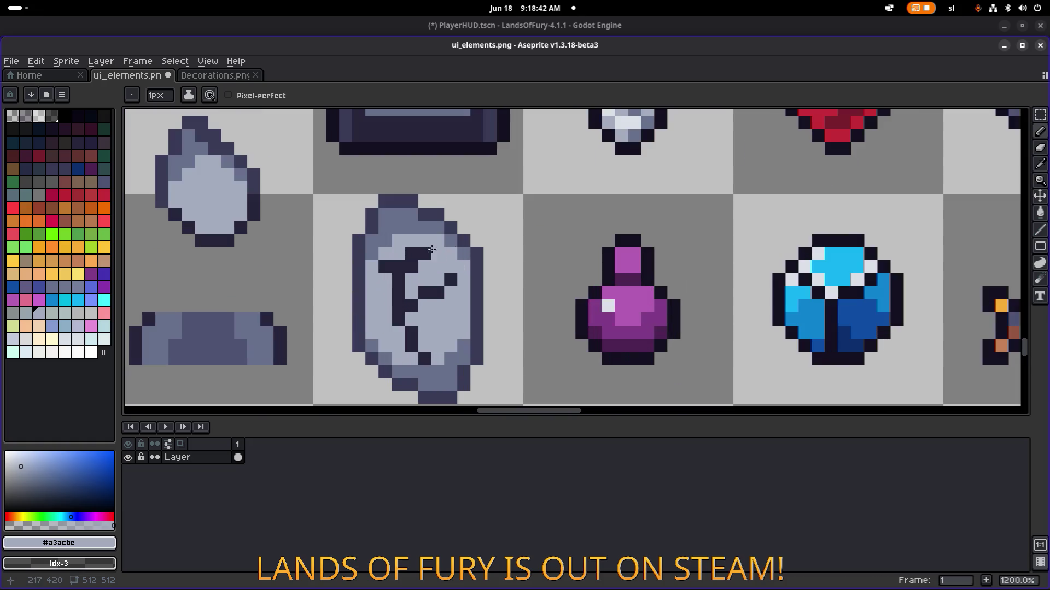
pyautogui.scroll(-6, 415, 266)
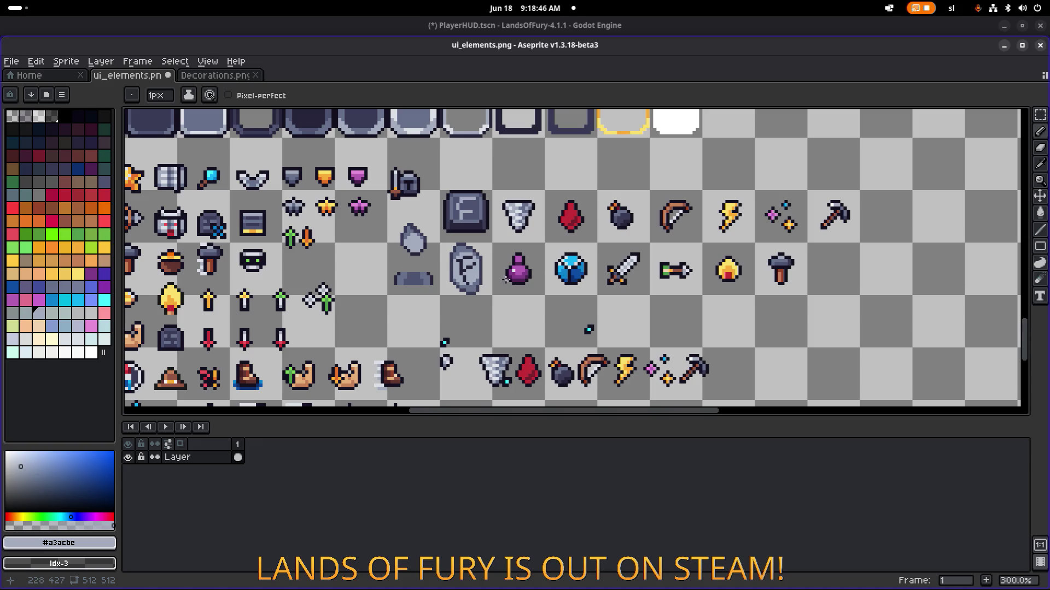
pyautogui.scroll(3, 491, 279)
pyautogui.scroll(3, 458, 285)
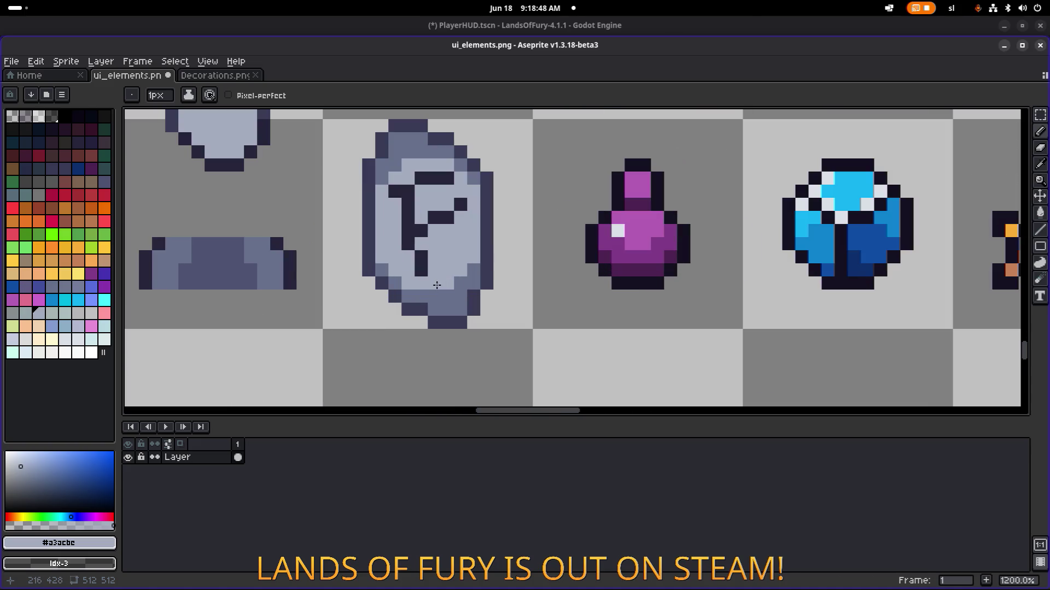
pyautogui.rightClick(437, 285)
pyautogui.click(424, 267)
pyautogui.keyDown('alt'); pyautogui.click(434, 283); pyautogui.keyUp('alt')
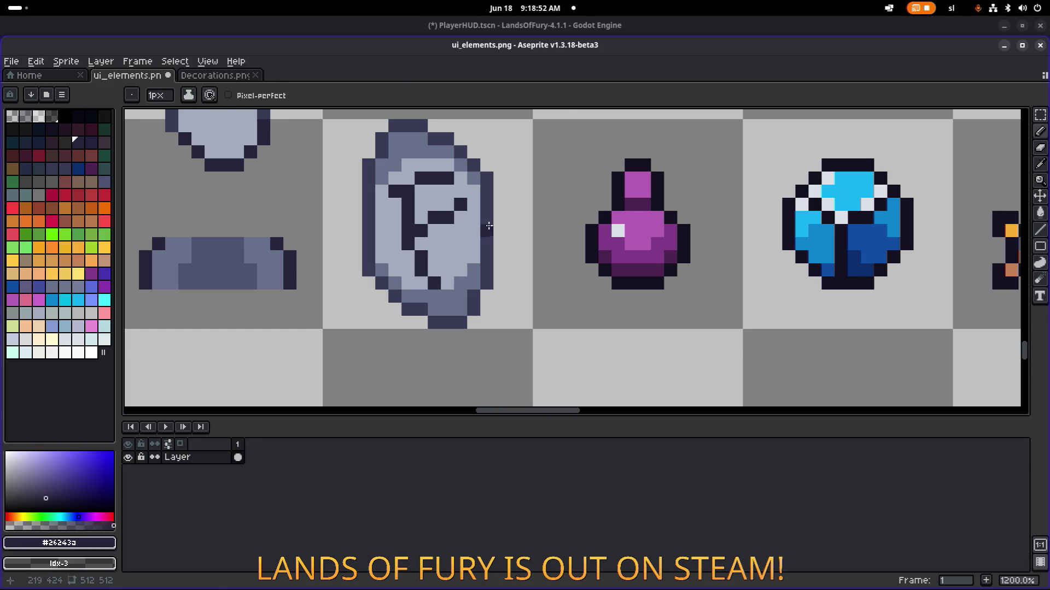
pyautogui.scroll(-3, 530, 236)
pyautogui.scroll(-3, 530, 236)
pyautogui.hotkey('ctrl', 's')
pyautogui.scroll(-2, 579, 244)
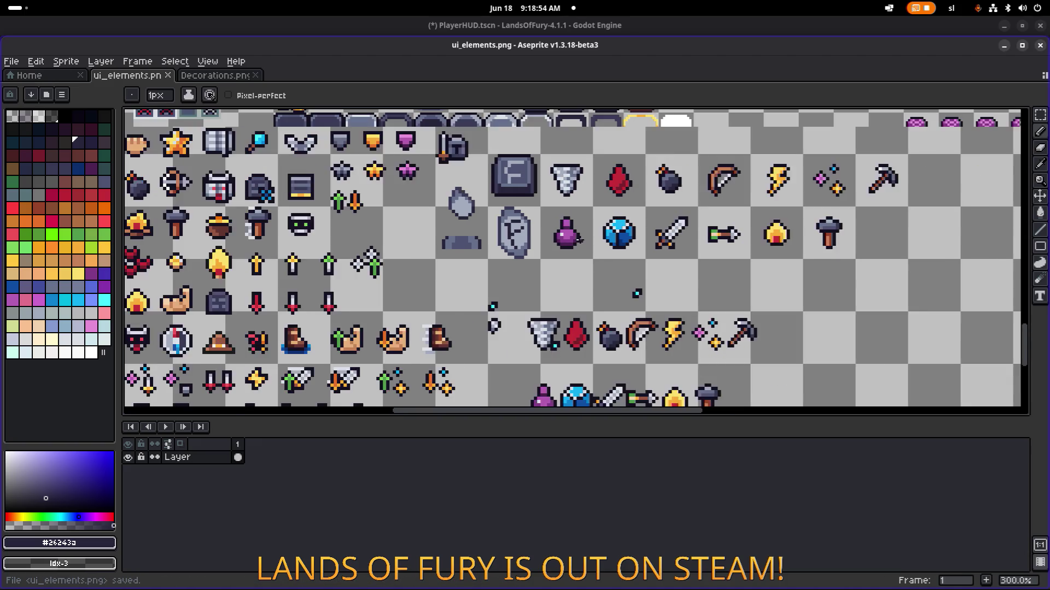
# Sample the near-black #141020 from the F tile's outline and switch to the Paint Bucket
pyautogui.scroll(8, 551, 240)
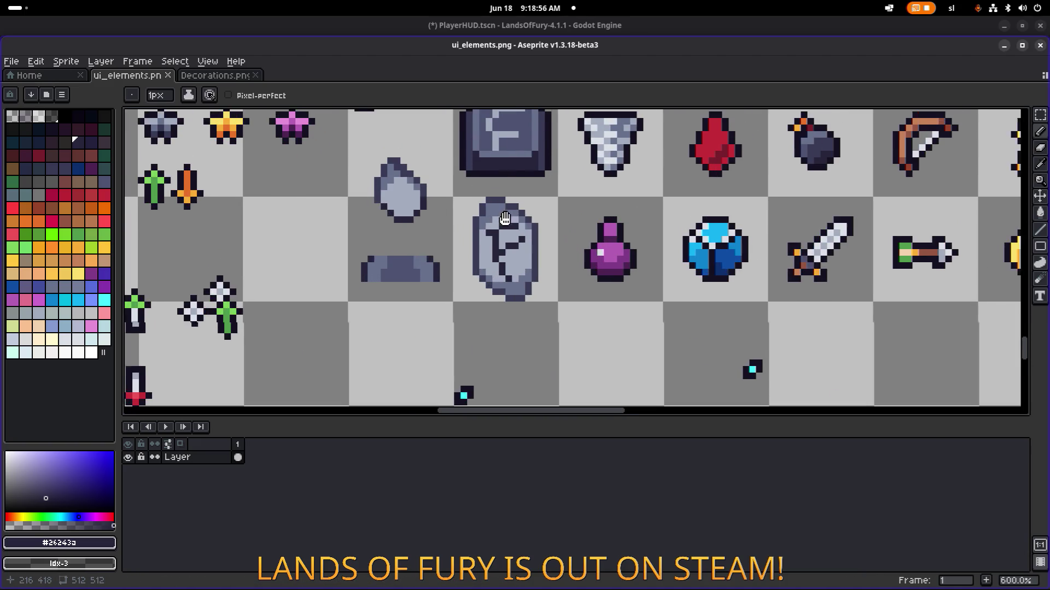
pyautogui.scroll(-3, 448, 245)
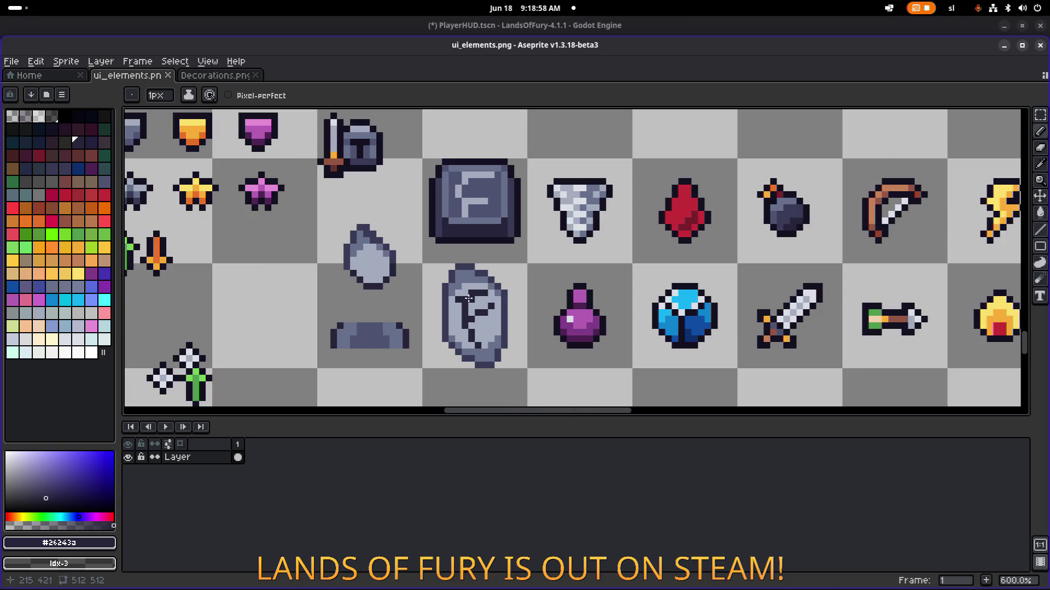
pyautogui.scroll(-3, 477, 254)
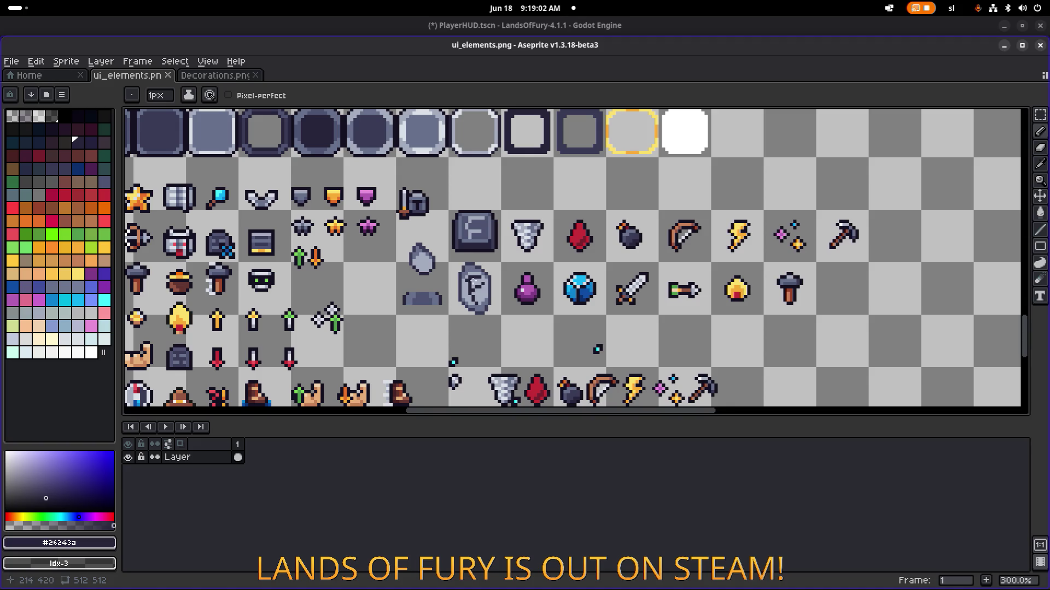
pyautogui.scroll(4, 506, 279)
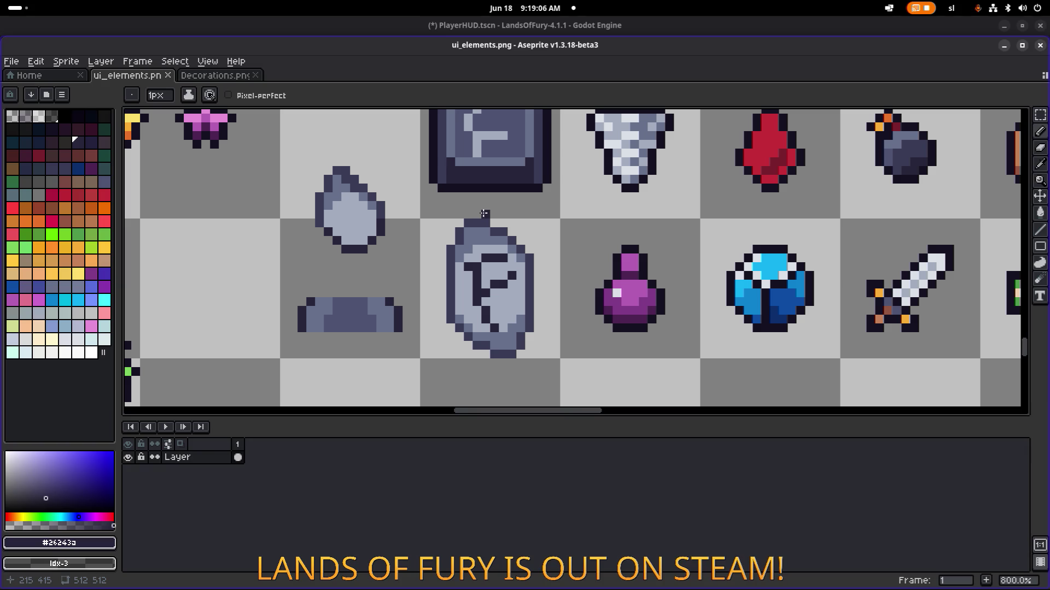
pyautogui.keyDown('alt'); pyautogui.click(464, 189); pyautogui.keyUp('alt')
pyautogui.scroll(-3, 470, 219)
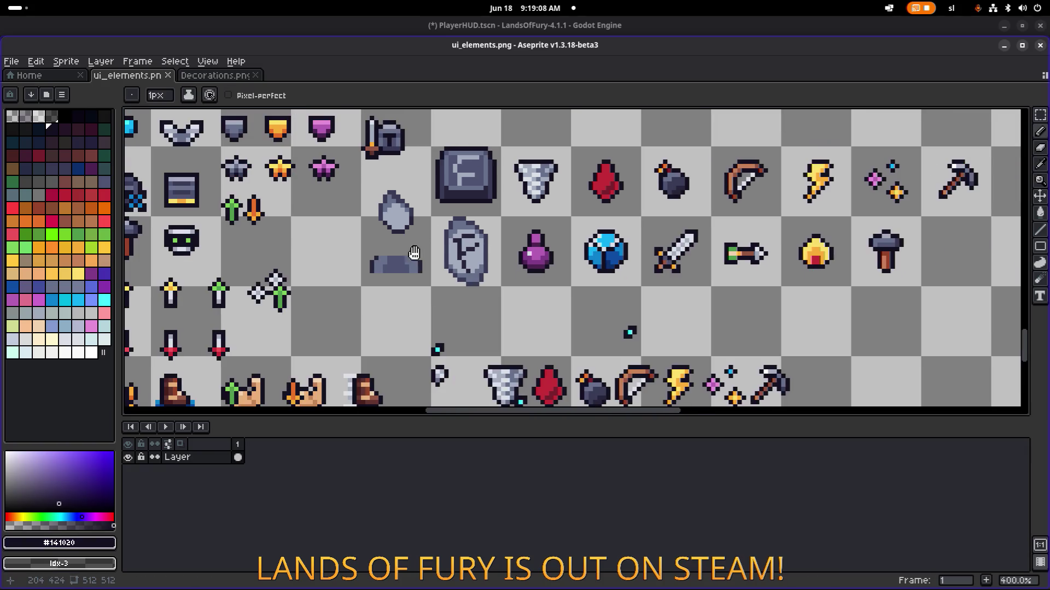
pyautogui.scroll(5, 477, 234)
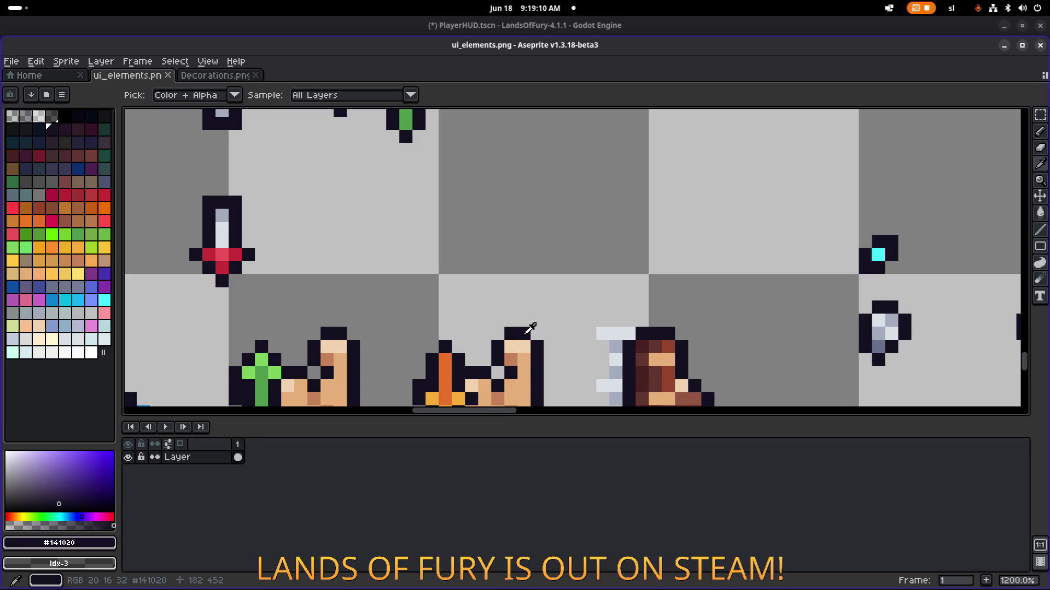
pyautogui.scroll(-3, 525, 317)
pyautogui.scroll(-4, 520, 304)
pyautogui.scroll(4, 506, 234)
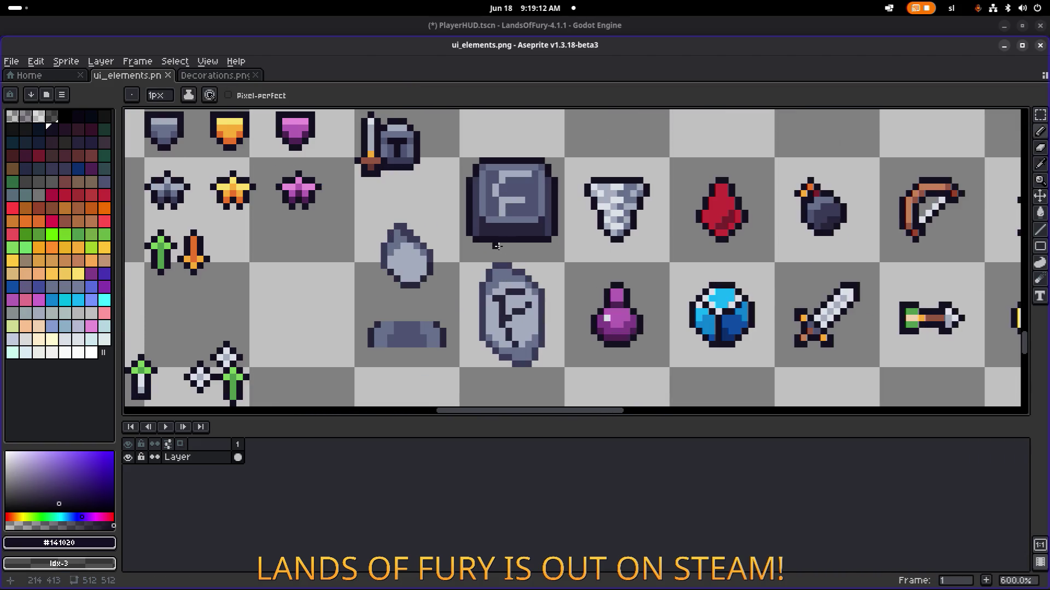
pyautogui.click(502, 243)
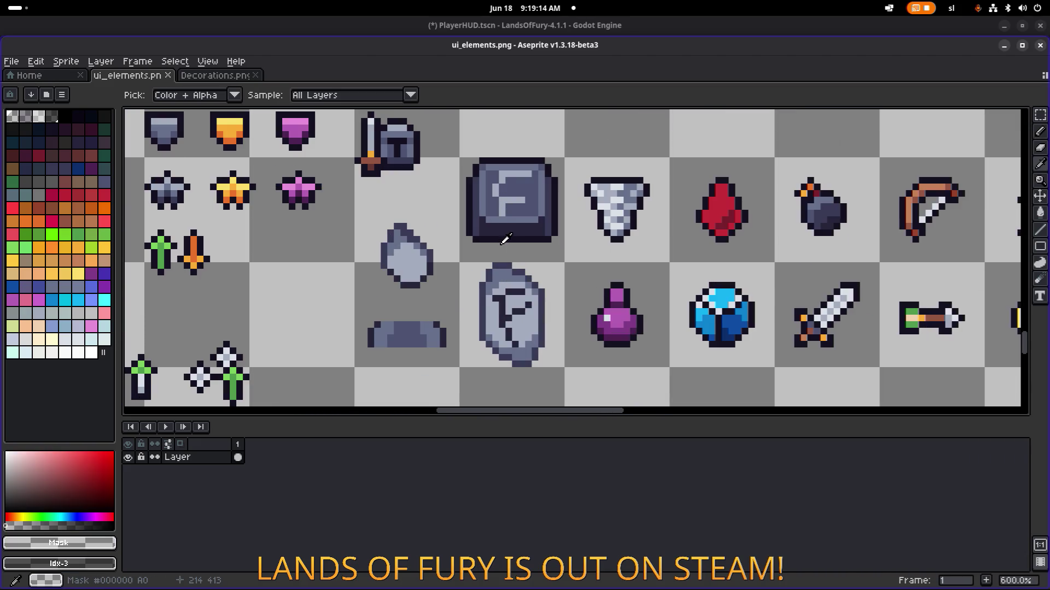
pyautogui.click(501, 234)
pyautogui.press('g')
pyautogui.scroll(6, 503, 328)
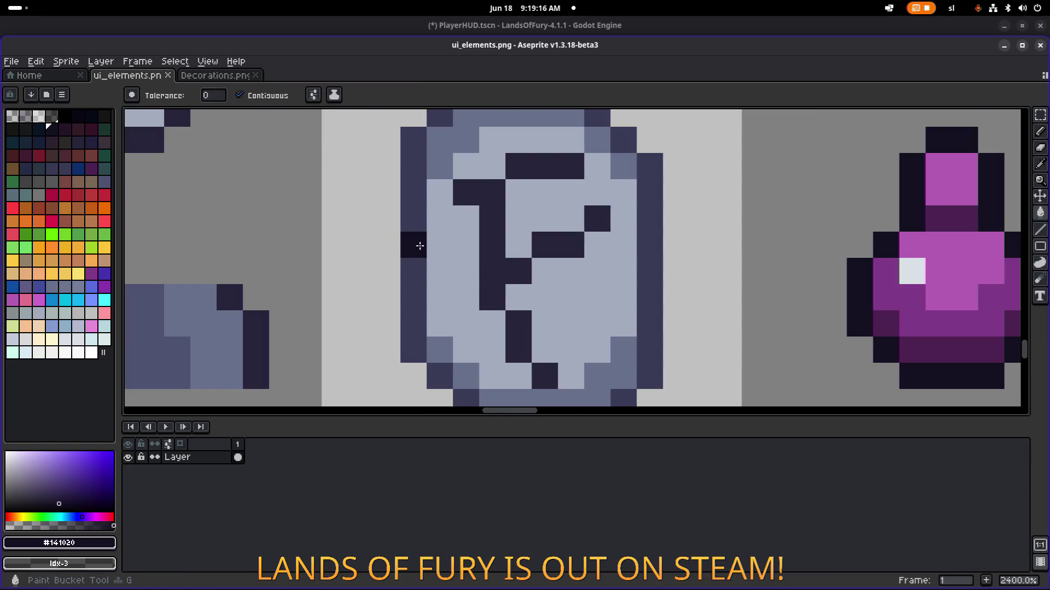
# Bring the rune stone into view and bucket-fill its left edge with #141020
pyautogui.scroll(-11, 420, 246)
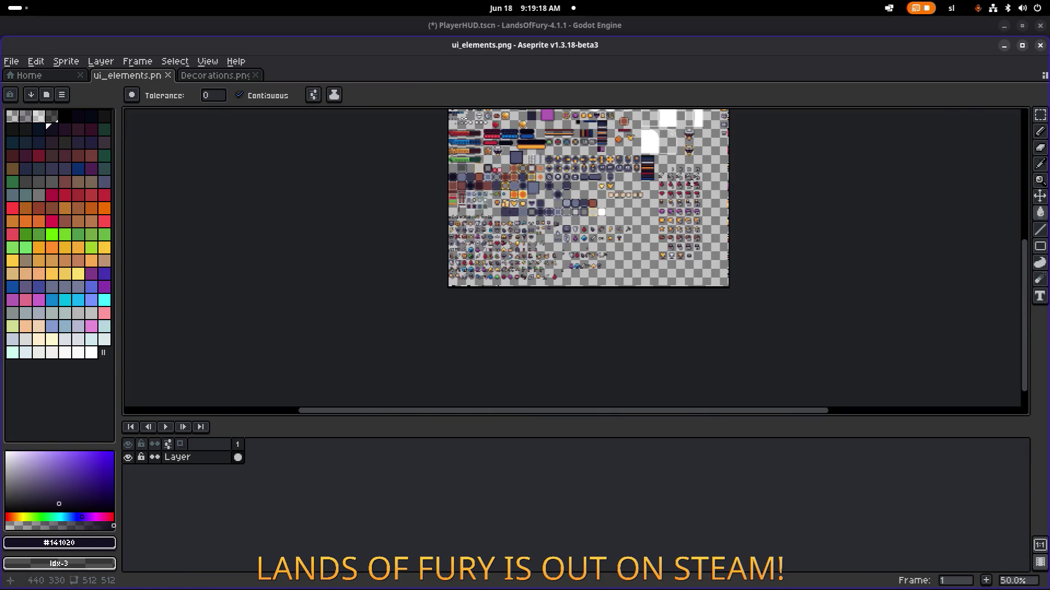
pyautogui.moveTo(693, 233); pyautogui.dragTo(609, 233)
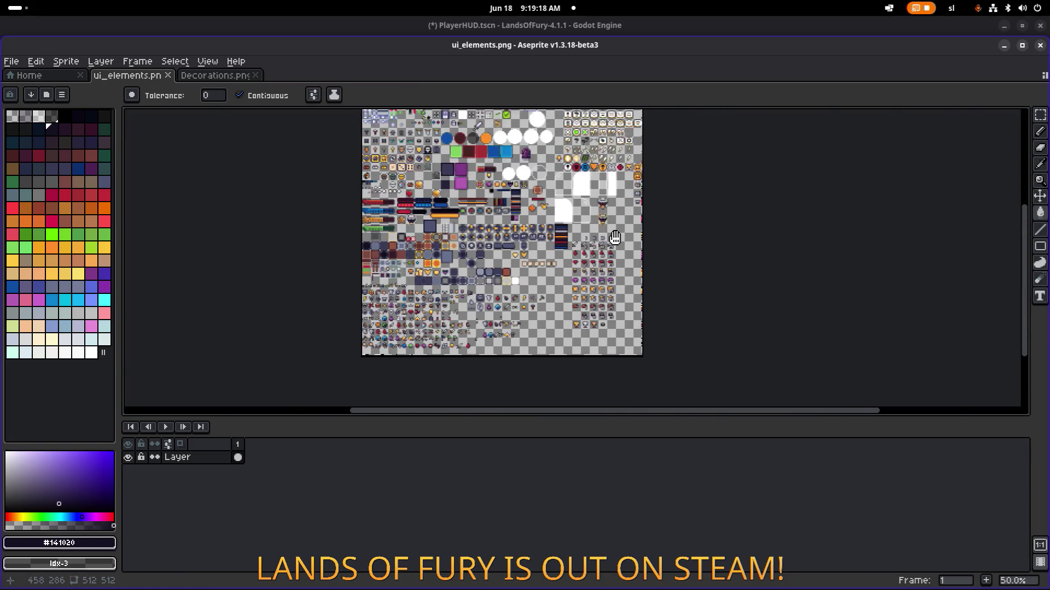
pyautogui.scroll(6, 609, 233)
pyautogui.scroll(-3, 604, 211)
pyautogui.scroll(3, 432, 192)
pyautogui.scroll(-1, 431, 192)
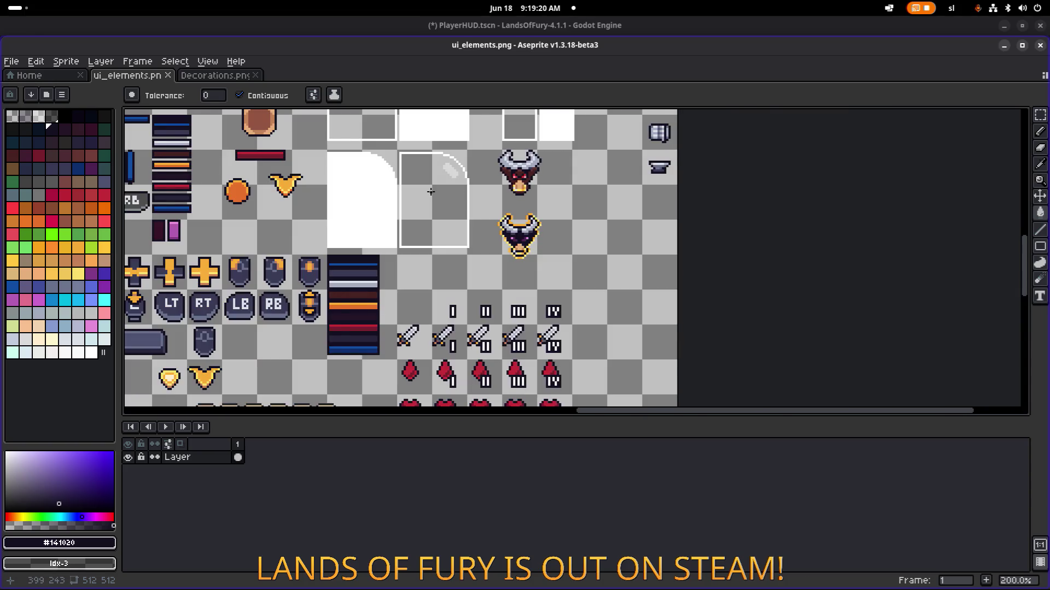
pyautogui.scroll(10, 430, 192)
pyautogui.hscroll(-6, 430, 192)
pyautogui.hscroll(4, 423, 300)
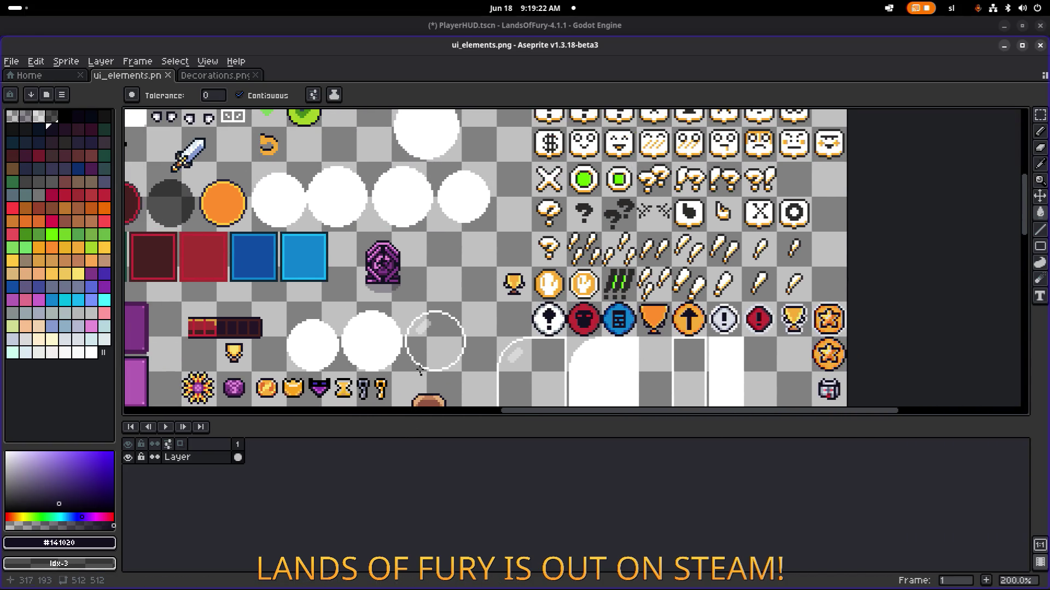
pyautogui.scroll(5, 420, 371)
pyautogui.hscroll(-6, 420, 372)
pyautogui.hscroll(2, 492, 328)
pyautogui.scroll(-8, 462, 231)
pyautogui.scroll(1, 462, 230)
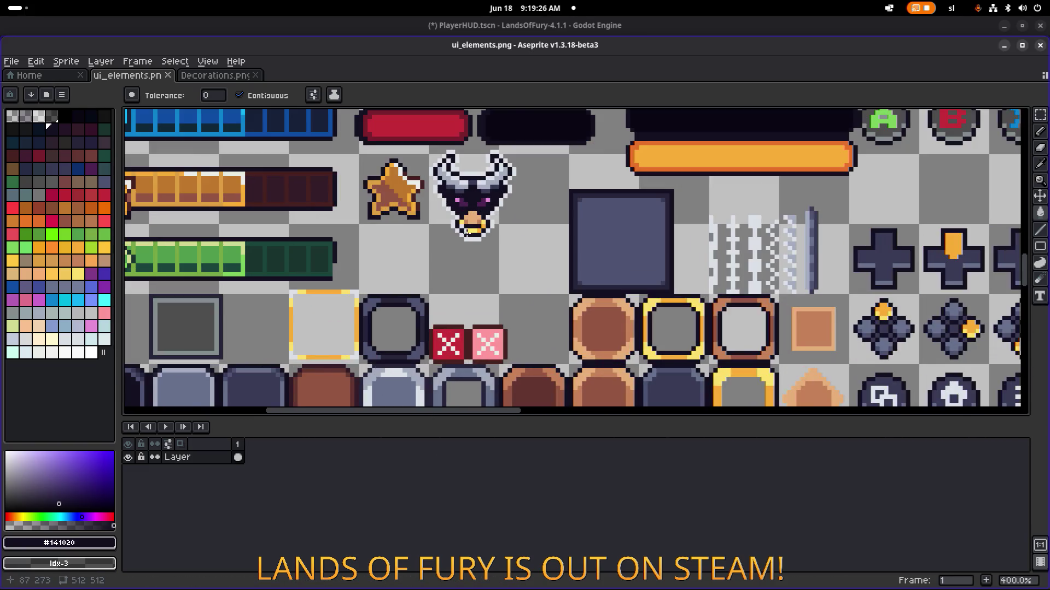
pyautogui.scroll(-3, 461, 230)
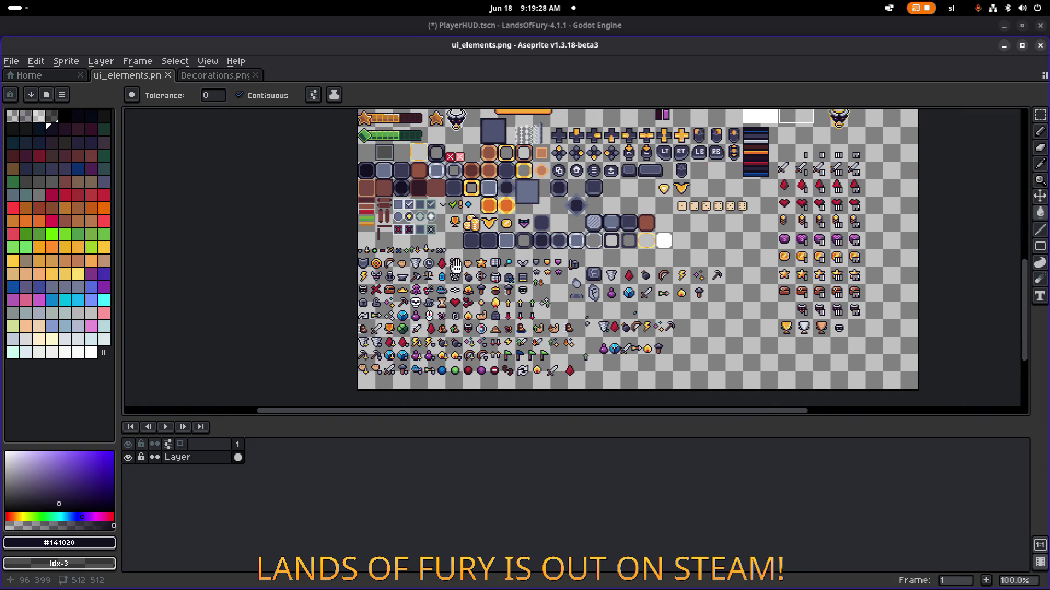
pyautogui.scroll(1, 434, 183)
pyautogui.scroll(5, 584, 260)
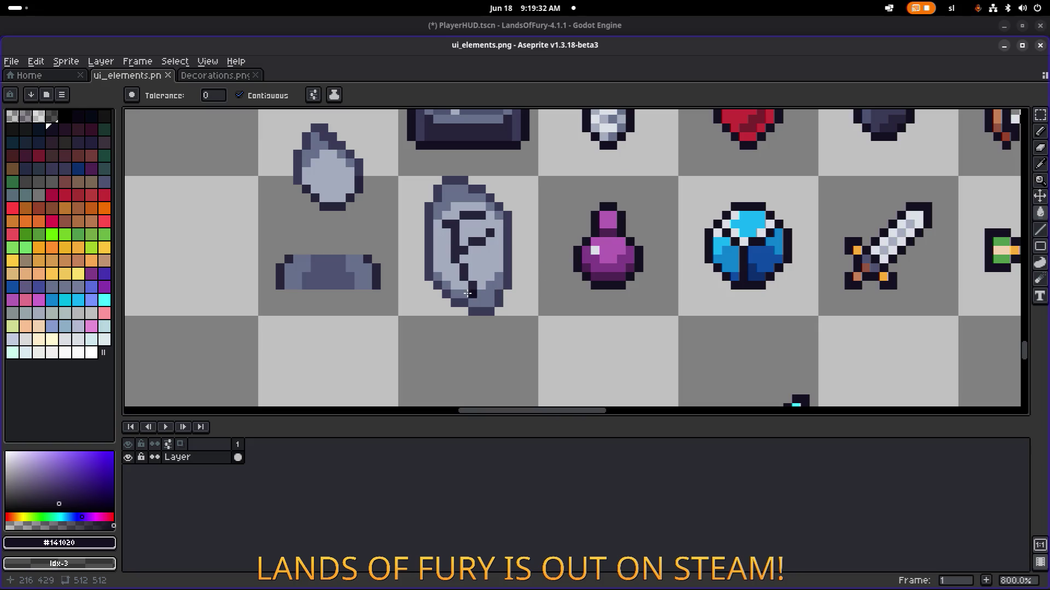
pyautogui.click(463, 301)
# Pencil a near-black outline along the rune stone's left edge
pyautogui.press('b')
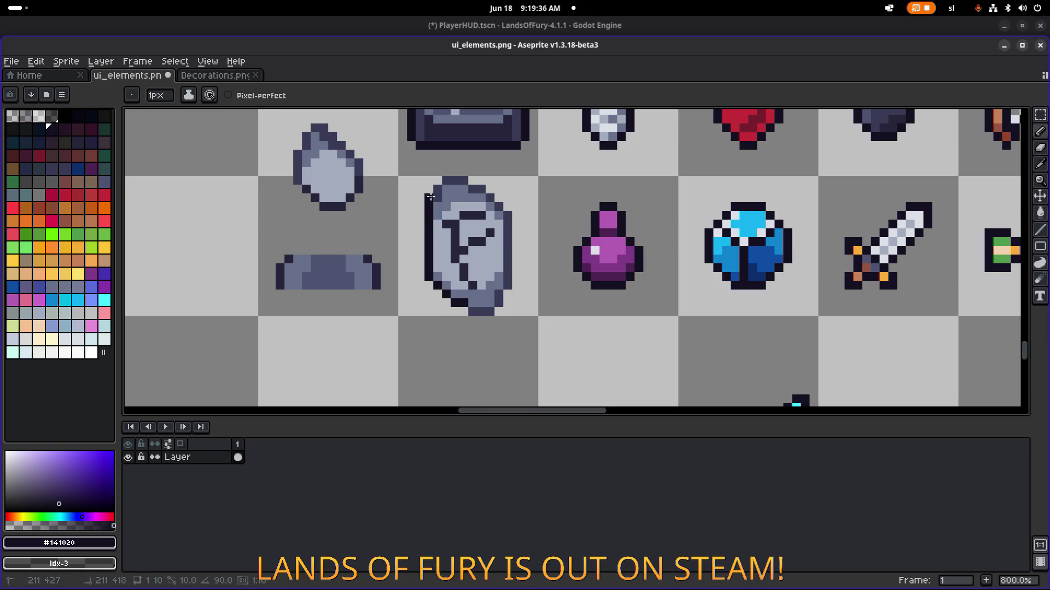
pyautogui.moveTo(436, 198)
pyautogui.mouseDown()
pyautogui.moveTo(463, 180)
pyautogui.moveTo(506, 221)
pyautogui.moveTo(500, 295)
pyautogui.moveTo(482, 310)
pyautogui.mouseUp()
pyautogui.scroll(-5, 534, 272)
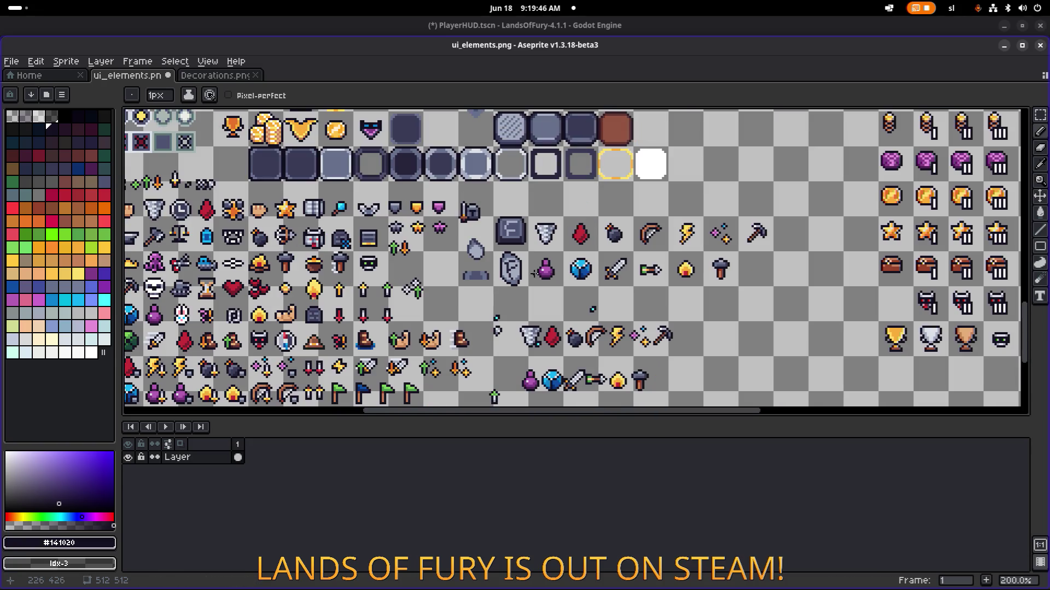
pyautogui.scroll(4, 533, 273)
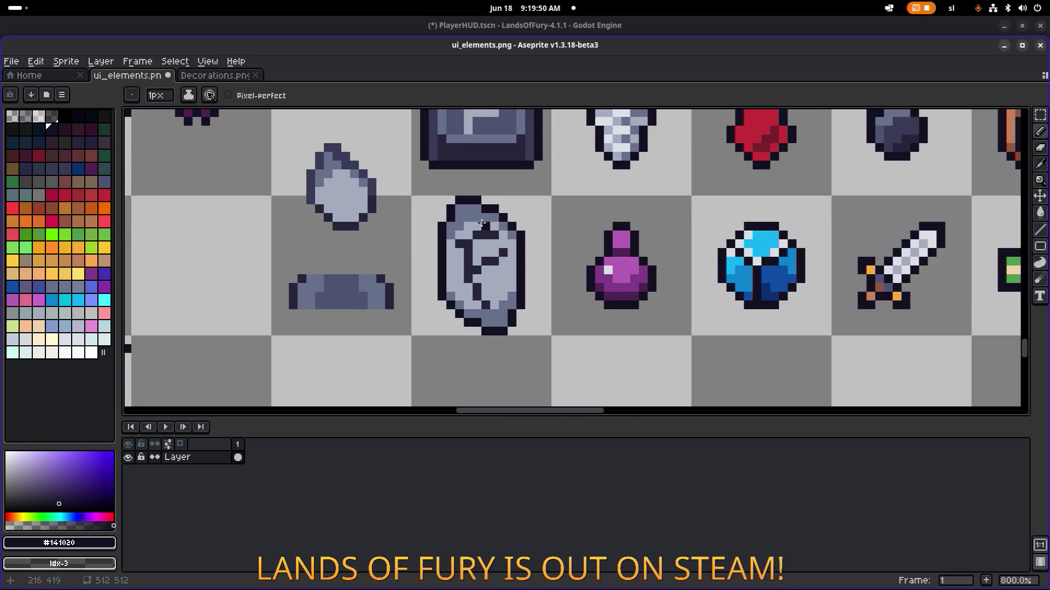
pyautogui.scroll(-1, 486, 225)
# Sample #393a56, undo the stray bucket fill, reselect the Paint Bucket, and save ui_elements.png
pyautogui.press('i')
pyautogui.click(526, 150)
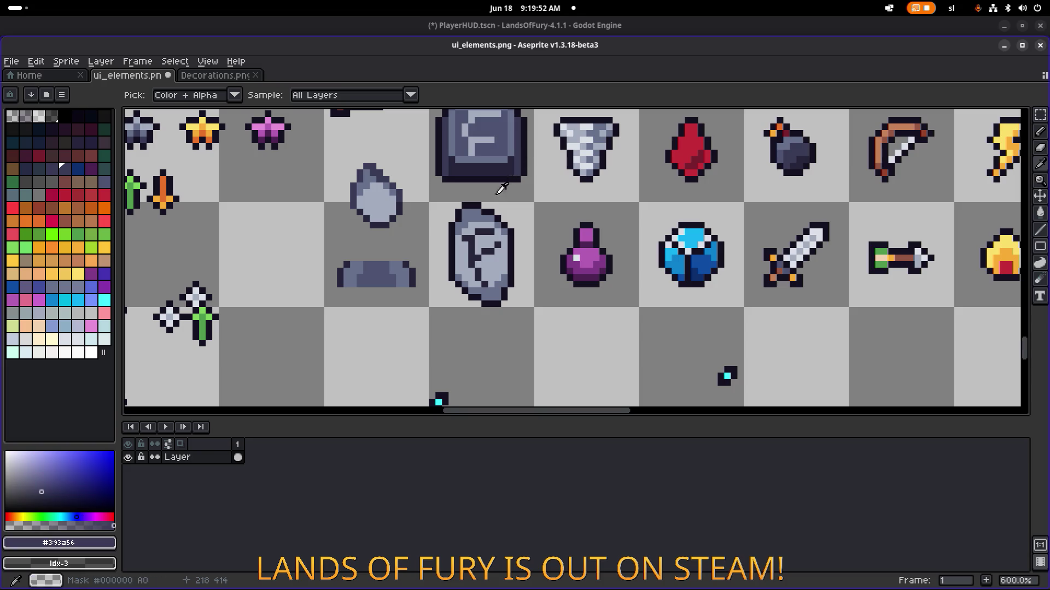
pyautogui.press('g')
pyautogui.scroll(4, 491, 230)
pyautogui.scroll(-1, 491, 231)
pyautogui.press('v')
pyautogui.hotkey('ctrl', 'z')
pyautogui.scroll(-7, 550, 245)
pyautogui.press('g')
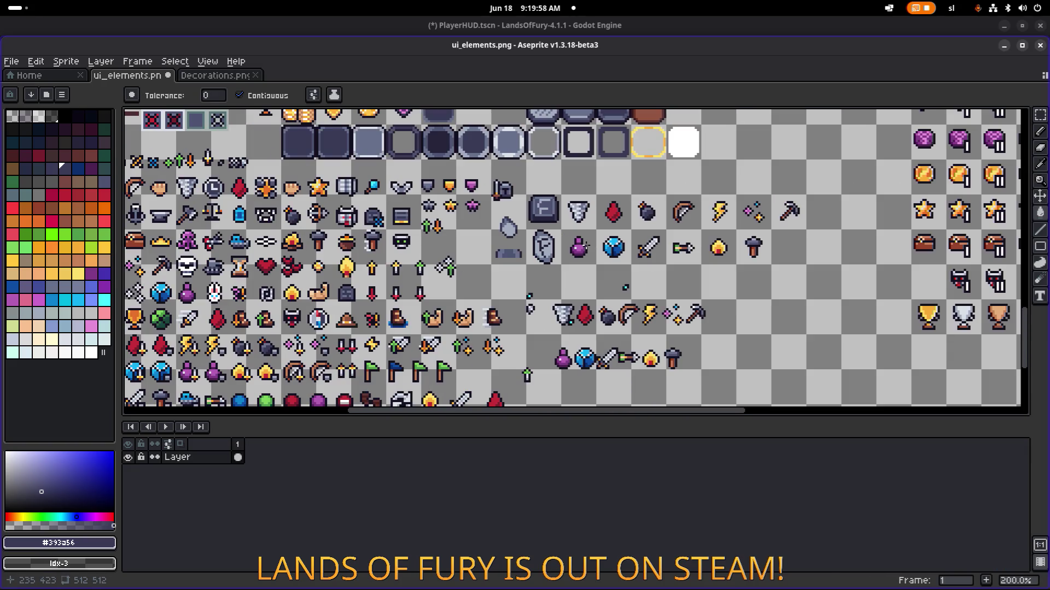
pyautogui.moveTo(558, 246); pyautogui.dragTo(478, 237)
pyautogui.hotkey('ctrl', 's')
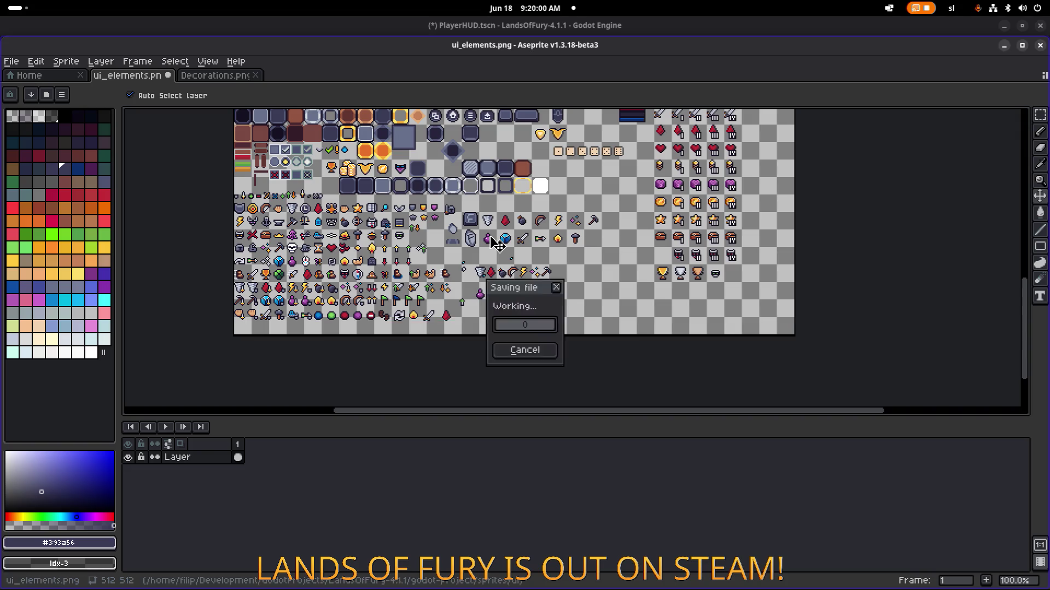
pyautogui.scroll(4, 477, 237)
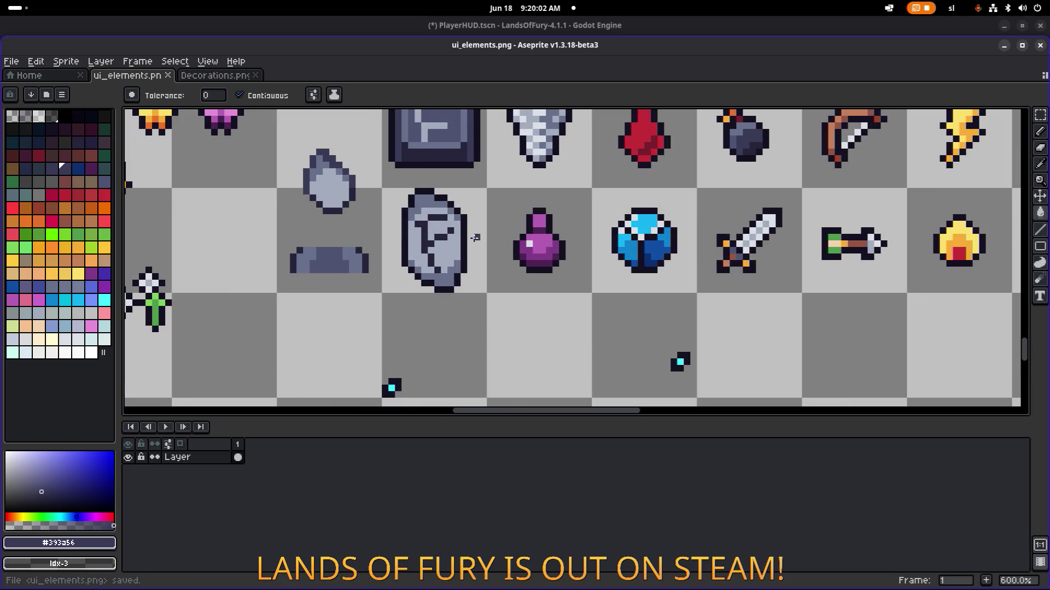
pyautogui.scroll(1, 475, 238)
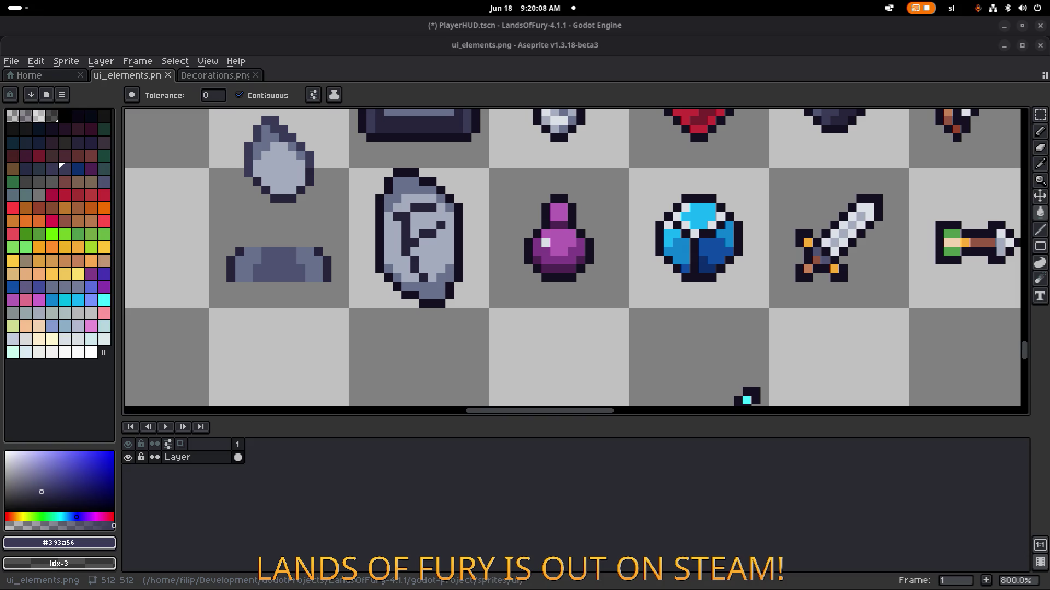
pyautogui.click(475, 97)
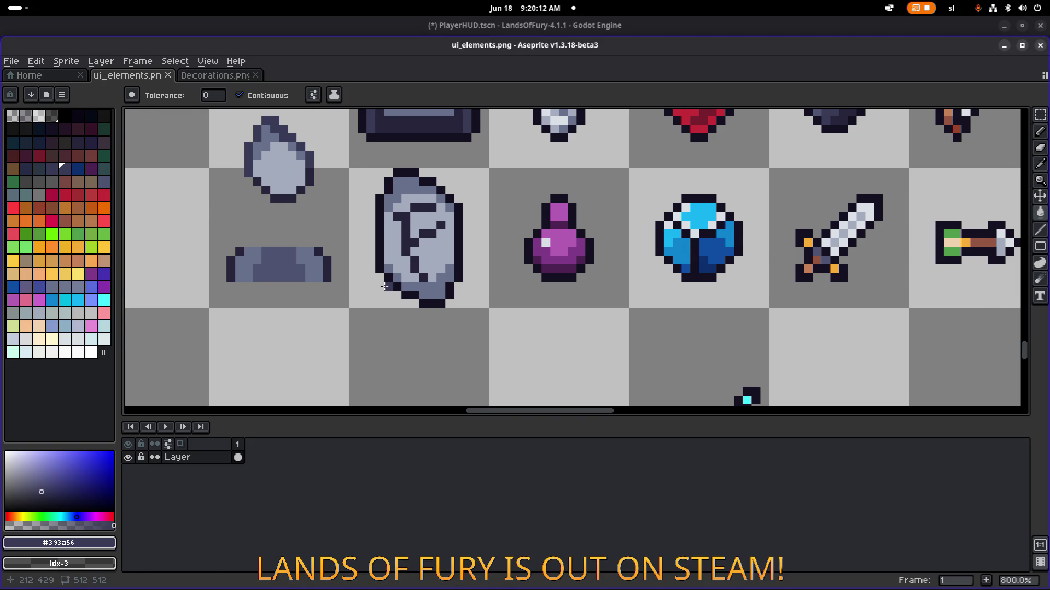
pyautogui.scroll(-1, 384, 286)
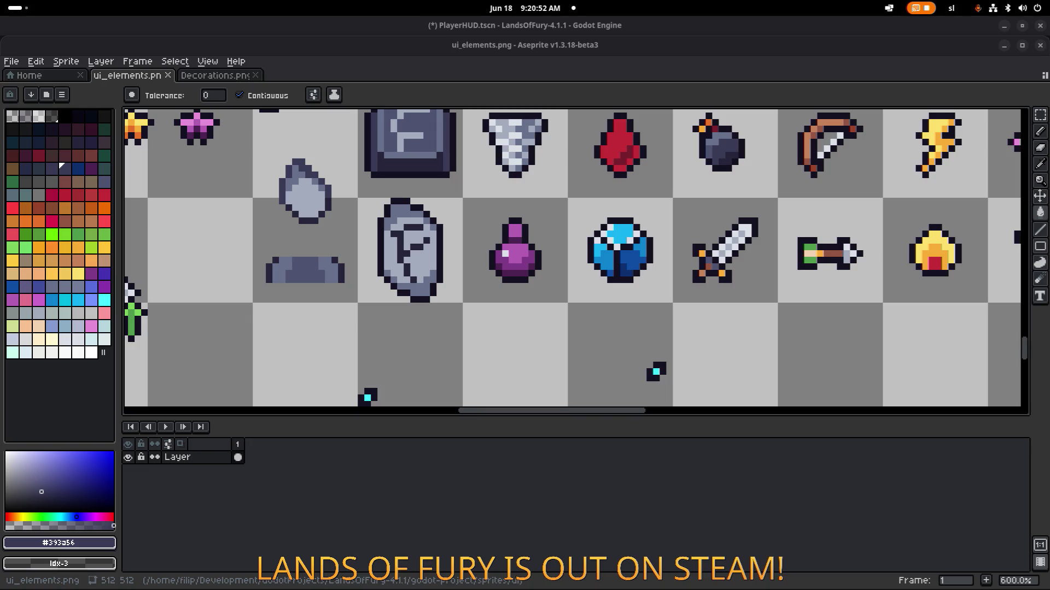
pyautogui.scroll(-3, 517, 262)
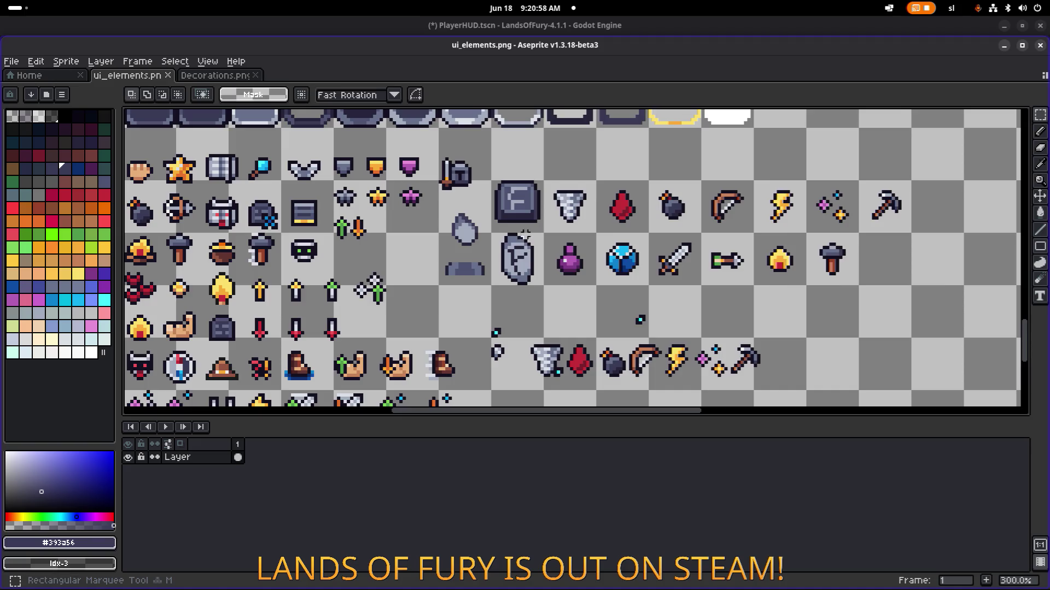
# Erase the square F-key tile and a second area from the sheet, then save ui_elements.png
pyautogui.press('m')
pyautogui.scroll(2, 533, 230)
pyautogui.moveTo(465, 109); pyautogui.dragTo(604, 249)
pyautogui.scroll(-1, 490, 235)
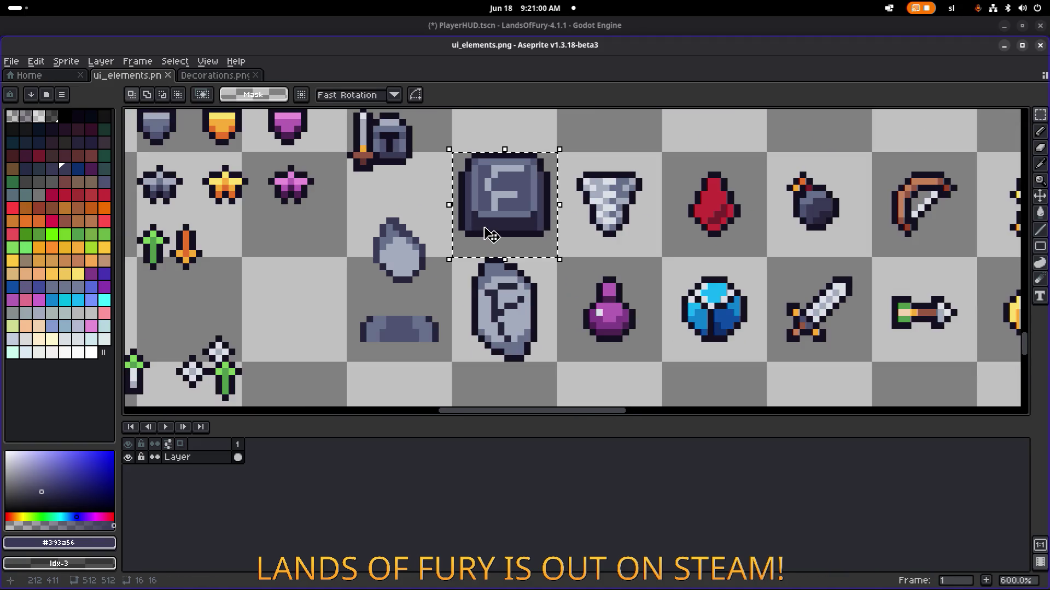
pyautogui.press('Delete')
pyautogui.press('u')
pyautogui.moveTo(336, 373); pyautogui.dragTo(460, 221)
pyautogui.press('Delete')
pyautogui.scroll(-3, 484, 188)
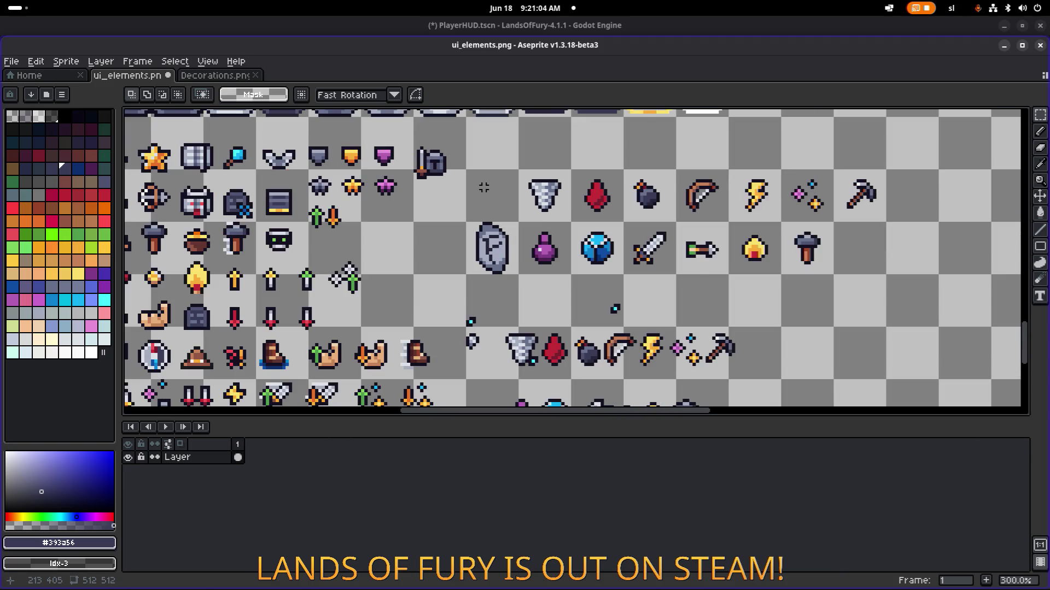
pyautogui.hotkey('ctrl', 's')
# Add a dark #26243a pixel to the rune stone's edge and save ui_elements.png again
pyautogui.scroll(2, 506, 224)
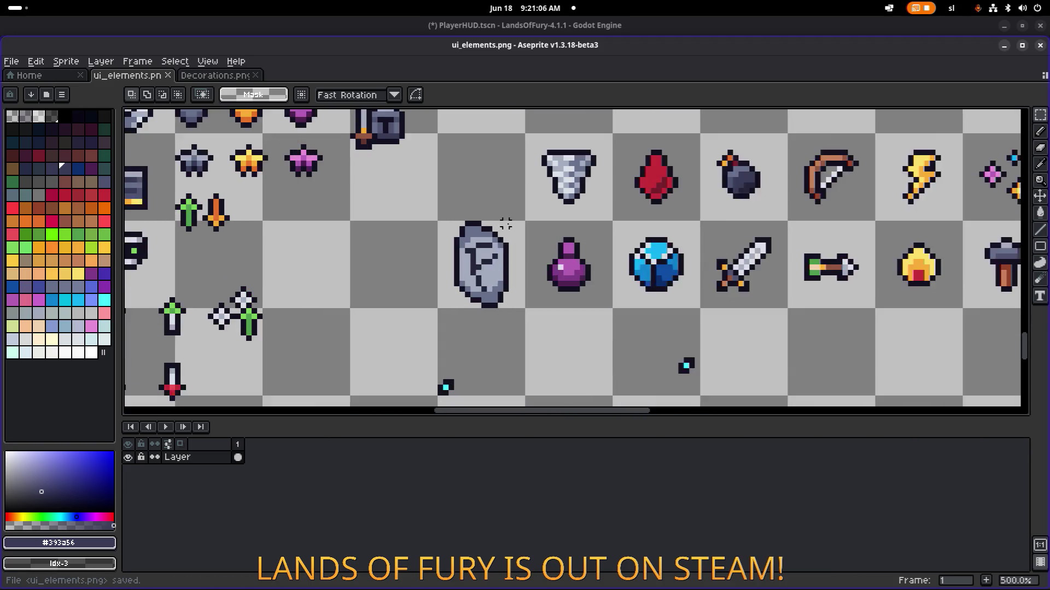
pyautogui.scroll(2, 506, 223)
pyautogui.keyDown('alt'); pyautogui.click(483, 260); pyautogui.keyUp('alt')
pyautogui.press('b')
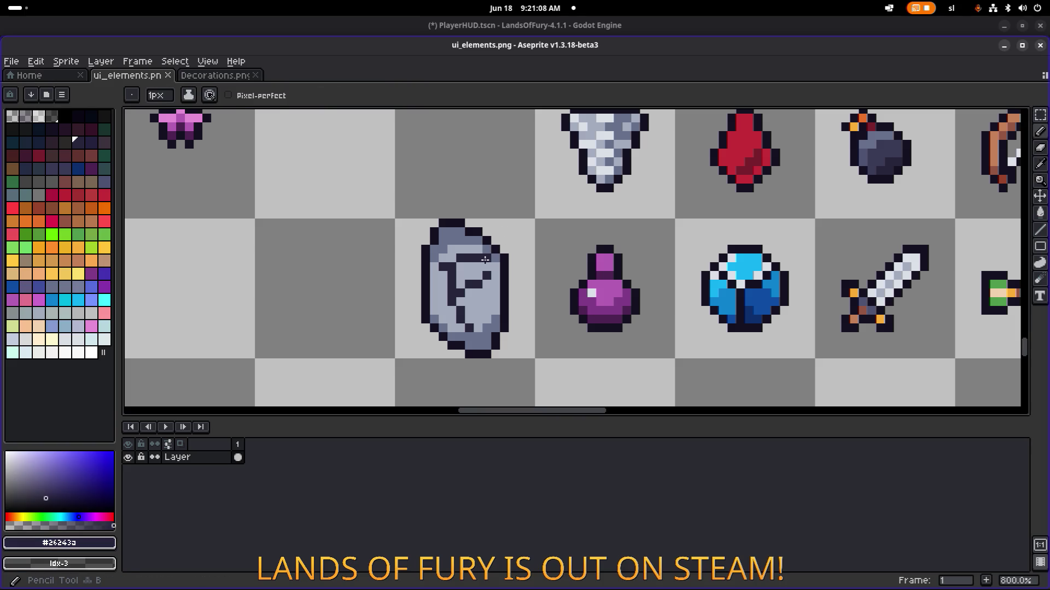
pyautogui.click(504, 249)
pyautogui.scroll(-5, 601, 227)
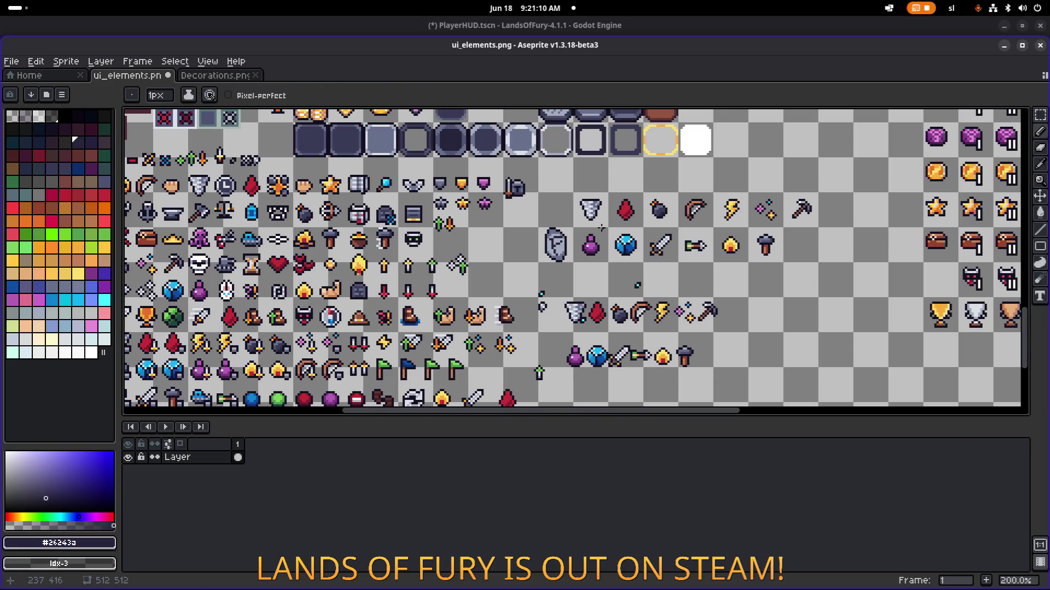
pyautogui.hotkey('ctrl', 's')
# Back in Godot, select the gold coin TextureRect and filter FileSystem for items, bull, then fury
pyautogui.click(998, 48)
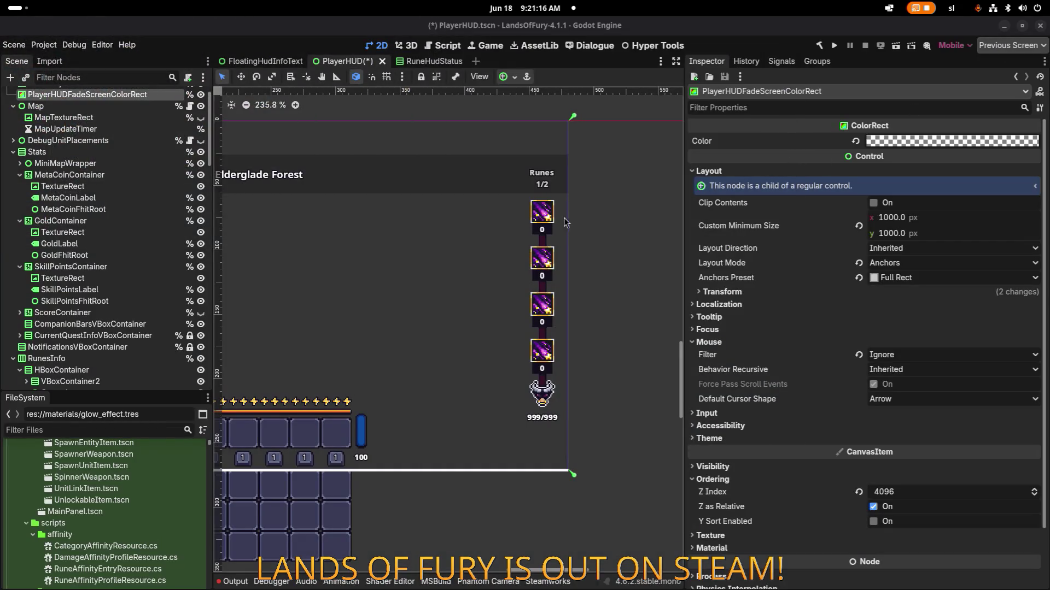
pyautogui.click(164, 233)
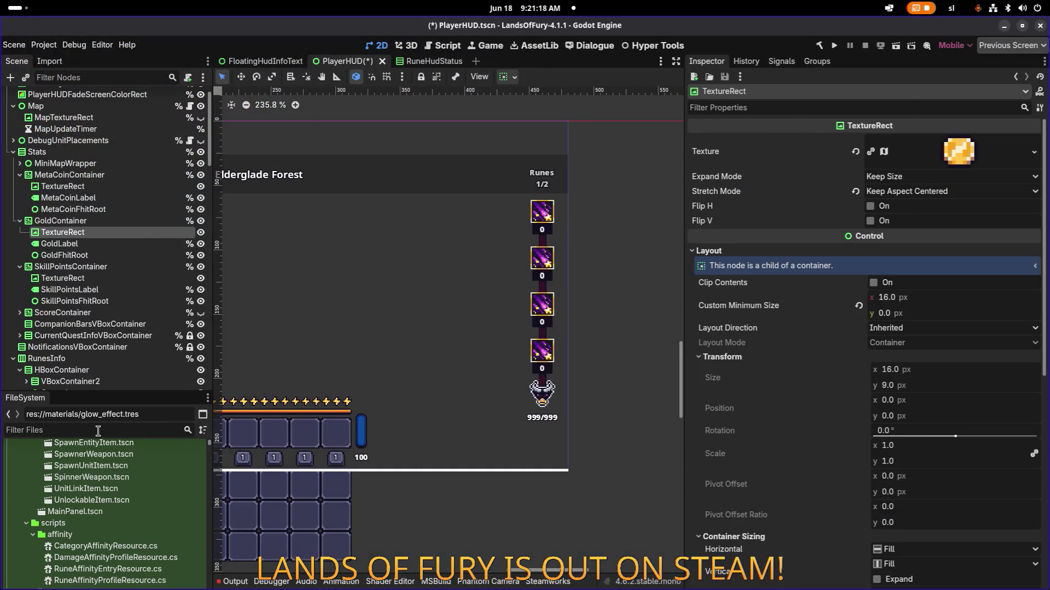
pyautogui.write('items')
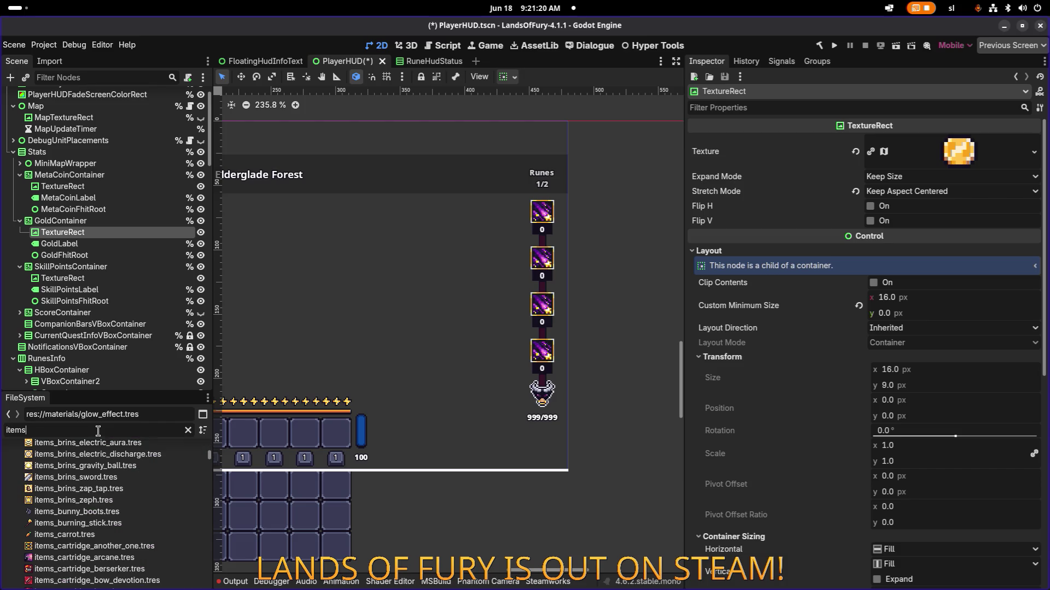
pyautogui.hotkey('ctrl', 'a')
pyautogui.write('bull_')
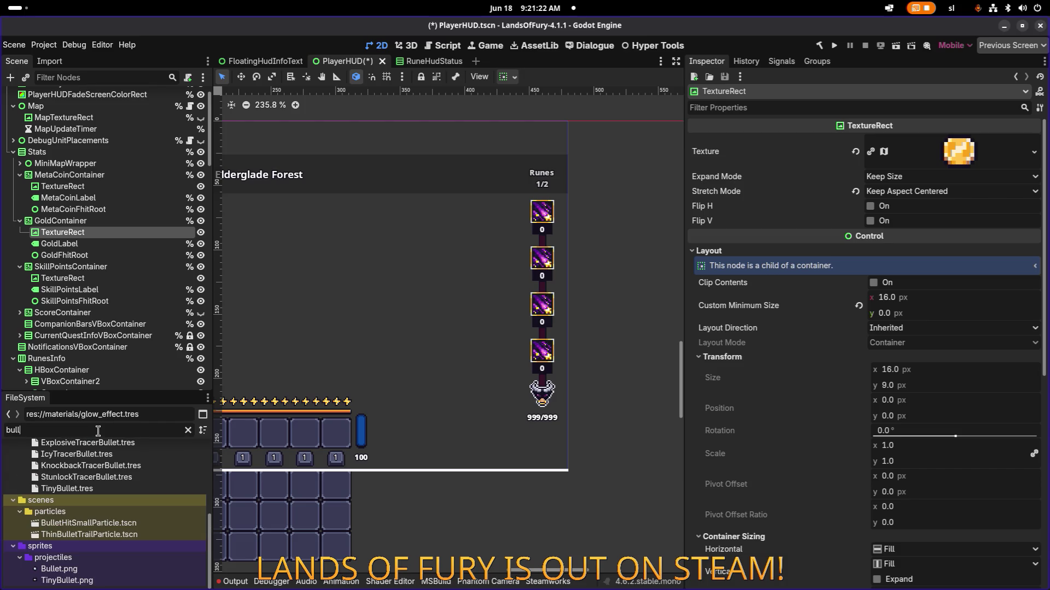
pyautogui.press('BackSpace')
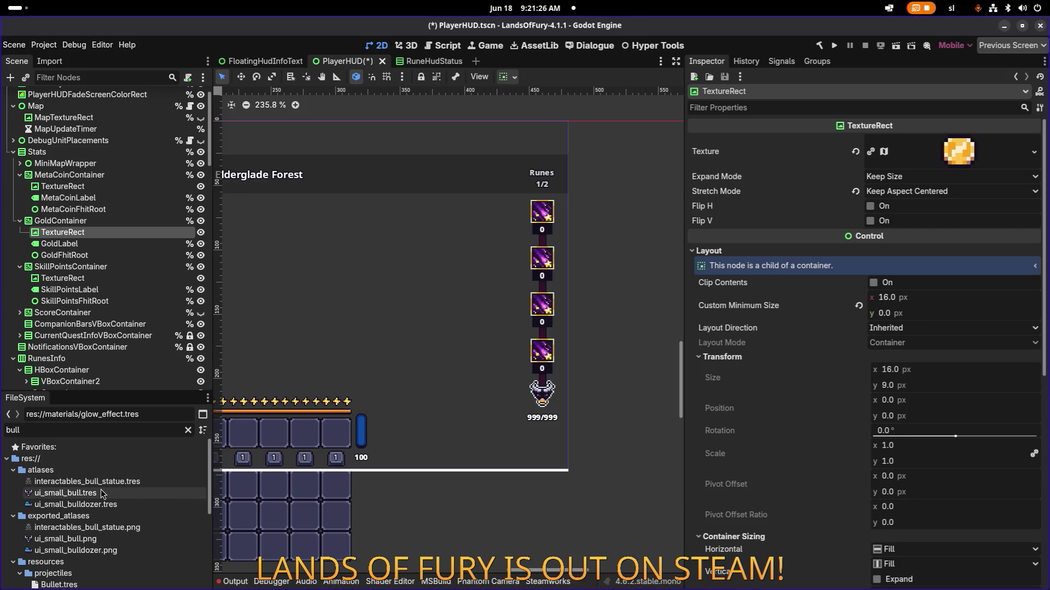
pyautogui.scroll(-2, 97, 496)
pyautogui.doubleClick(91, 429)
pyautogui.write('fury')
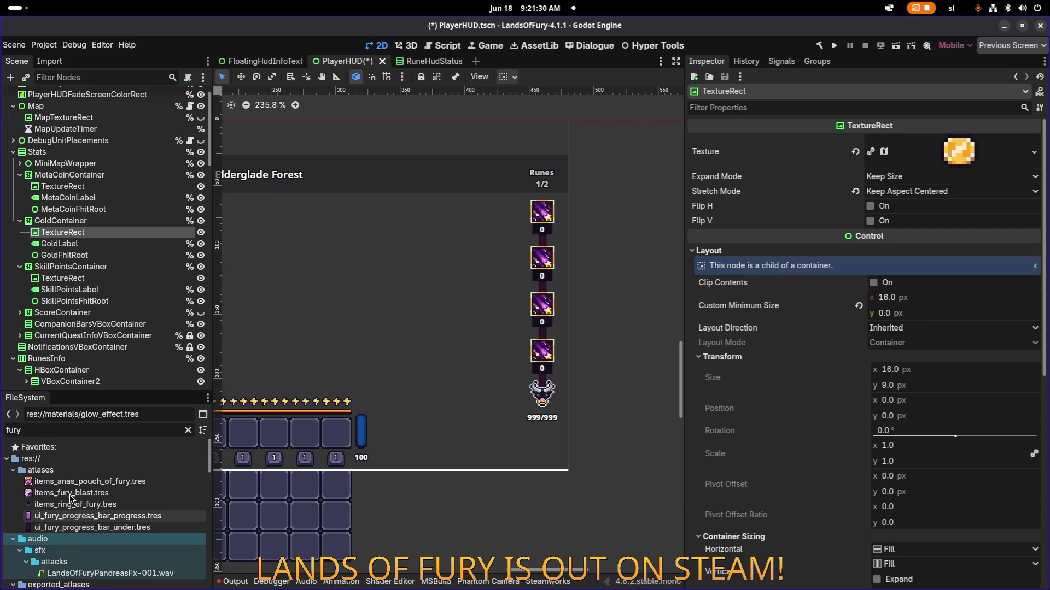
pyautogui.scroll(-4, 71, 499)
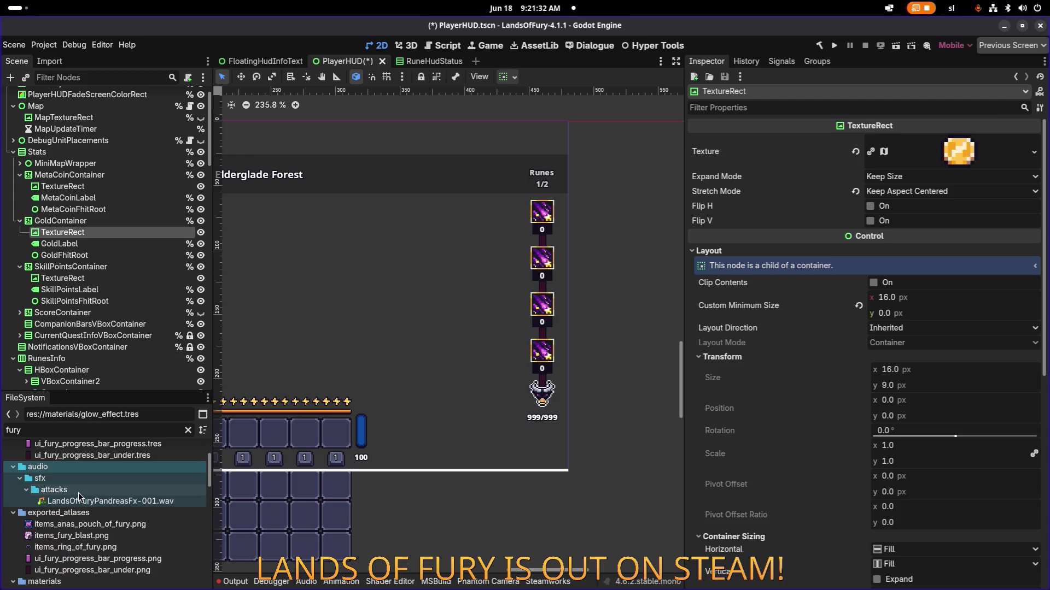
pyautogui.scroll(-1, 71, 498)
# Select OrbIconNinePatchRect under Control and inspect its 20×21 texture region at 80, 255
pyautogui.click(542, 397)
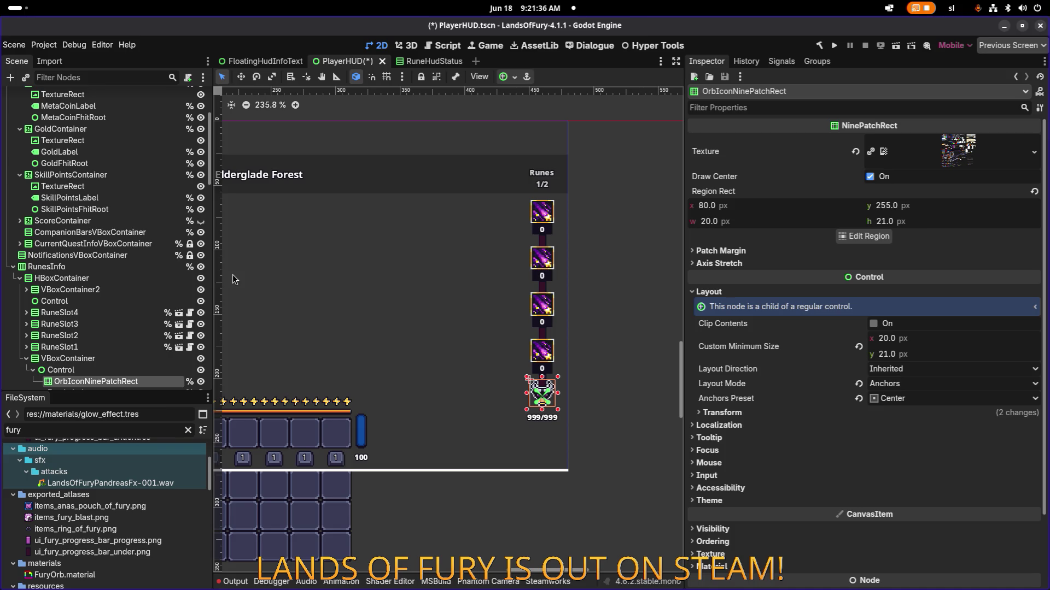
pyautogui.click(962, 163)
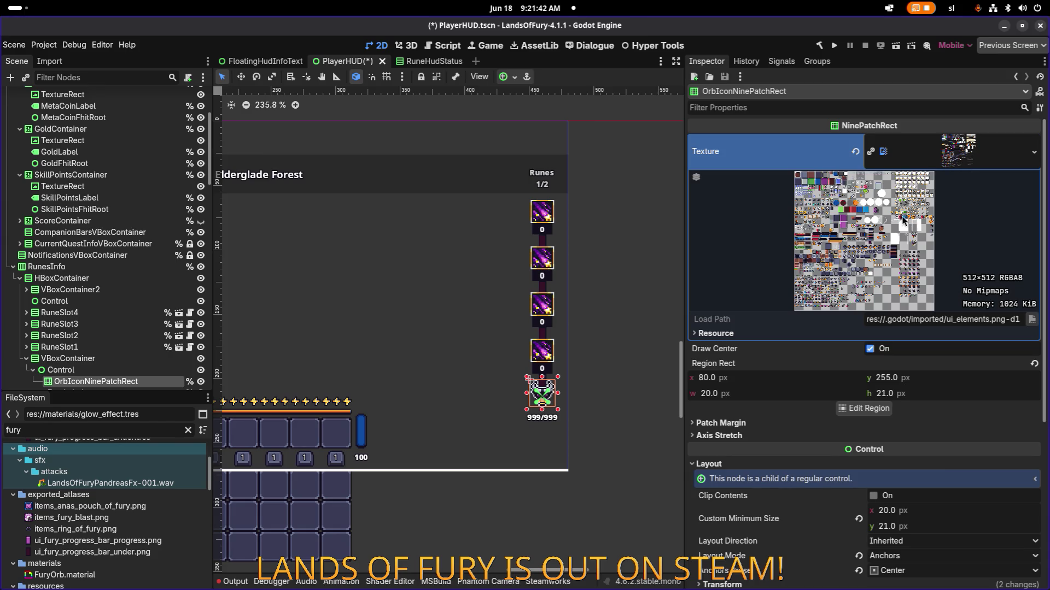
pyautogui.click(984, 152)
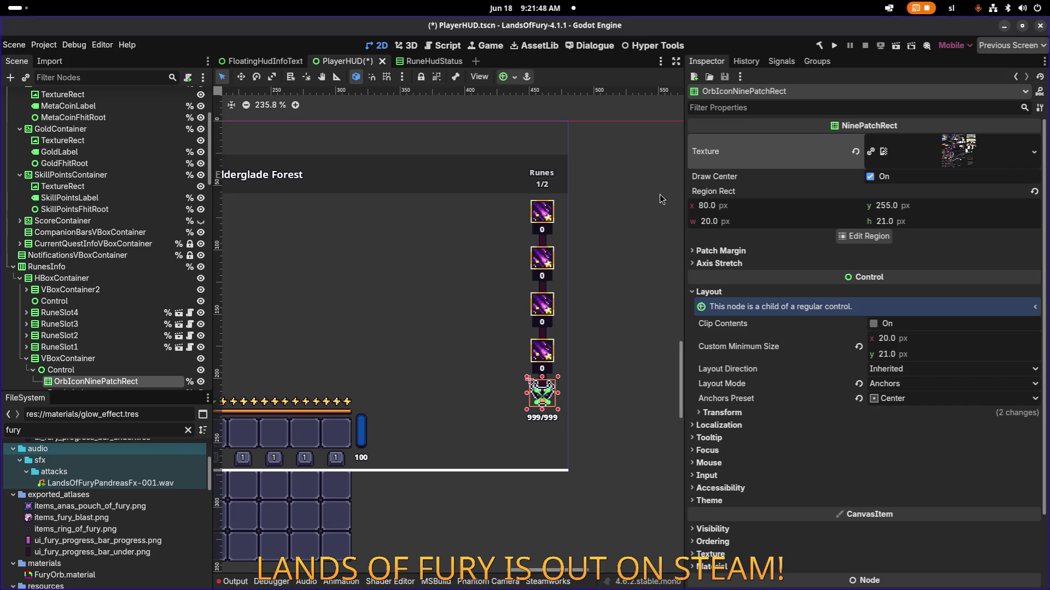
pyautogui.scroll(1, 339, 232)
pyautogui.click(93, 372)
pyautogui.click(94, 381)
pyautogui.scroll(3, 157, 455)
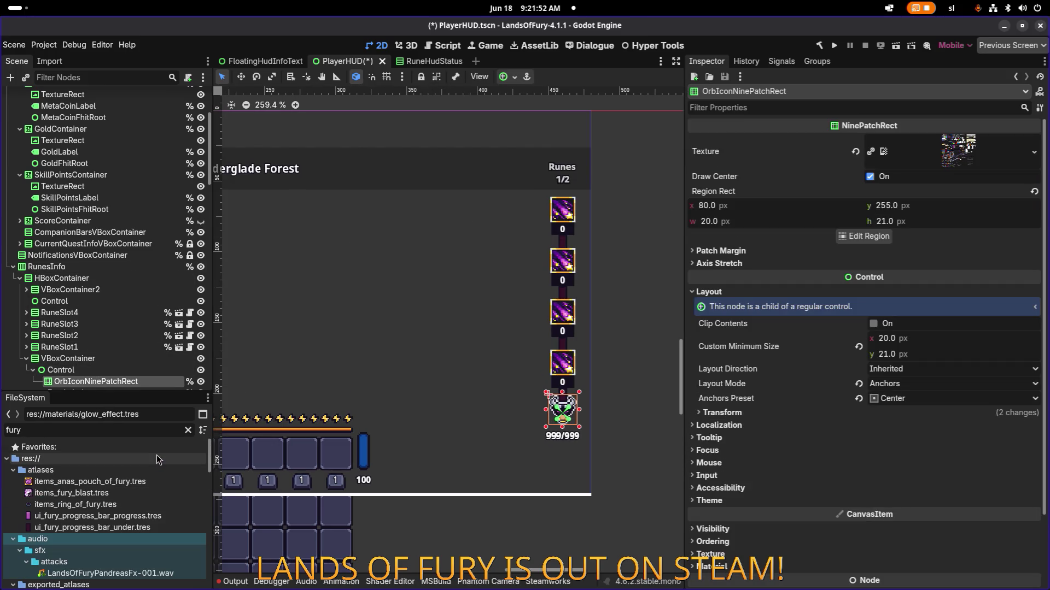
# Start duplicating items_fury_blast.tres, then cancel the copy
pyautogui.click(142, 493)
pyautogui.hotkey('ctrl', 'd')
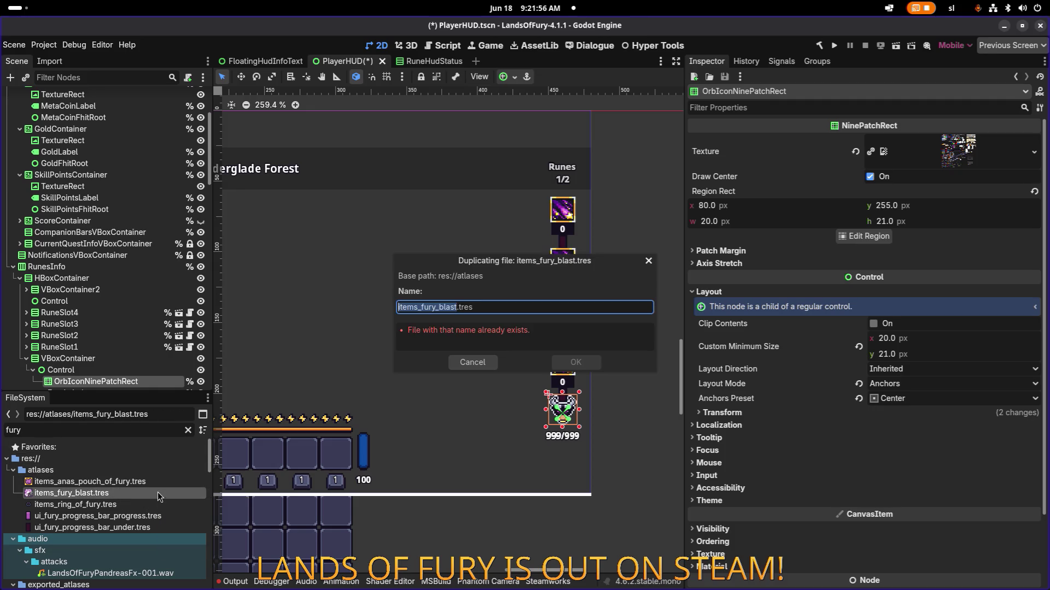
pyautogui.press('Right')
pyautogui.hotkey('shift', 'Home')
pyautogui.press('Escape')
# Filter FileSystem by 'icon' and browse icon textures like sequence_icon_anvil and sequence_icon_book
pyautogui.doubleClick(124, 435)
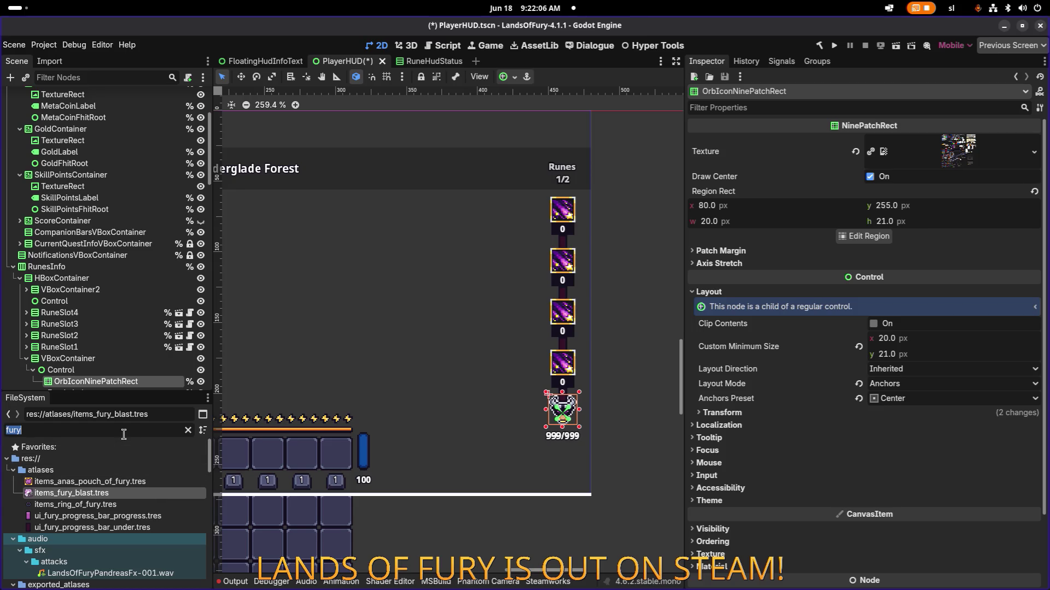
pyautogui.write('icon')
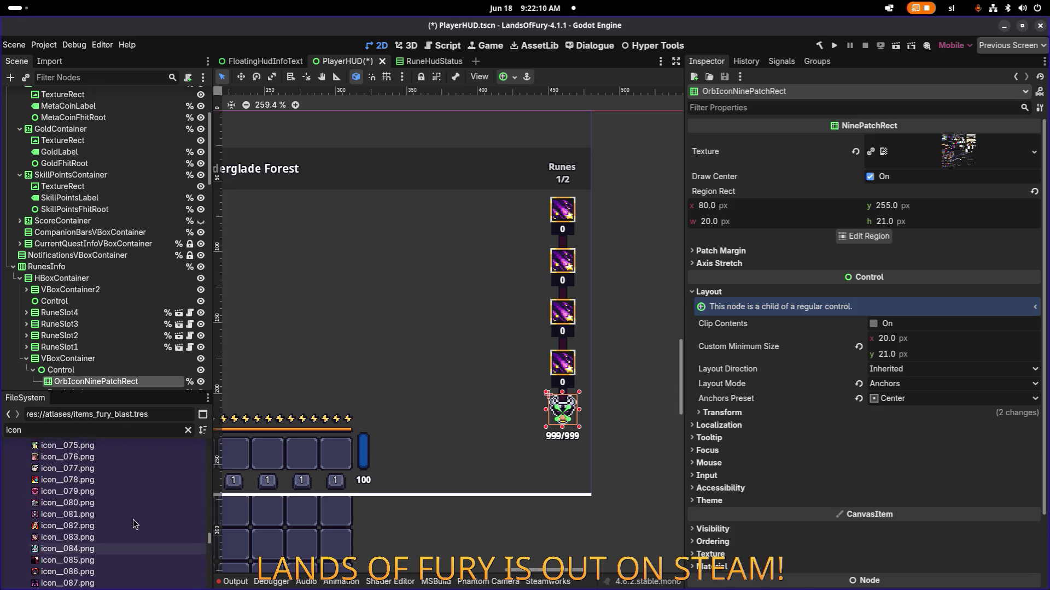
pyautogui.scroll(-10, 131, 519)
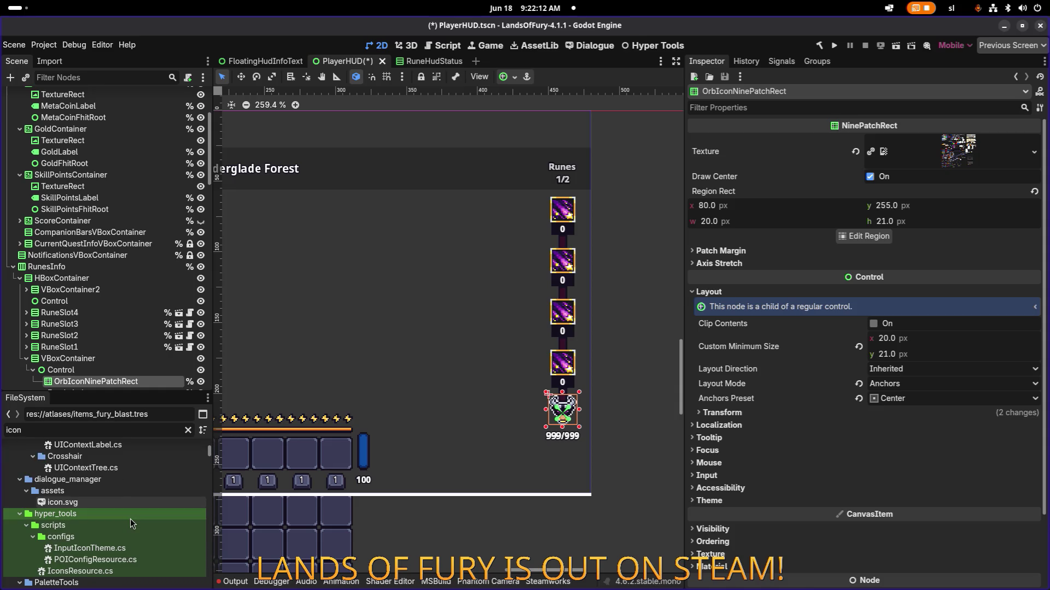
pyautogui.scroll(-10, 130, 519)
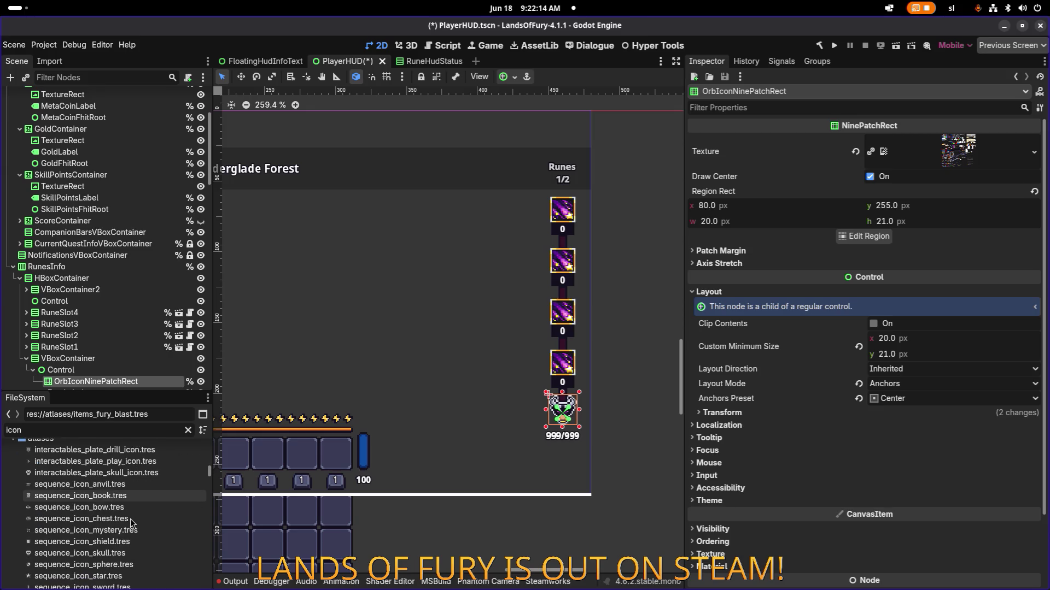
pyautogui.scroll(5, 130, 520)
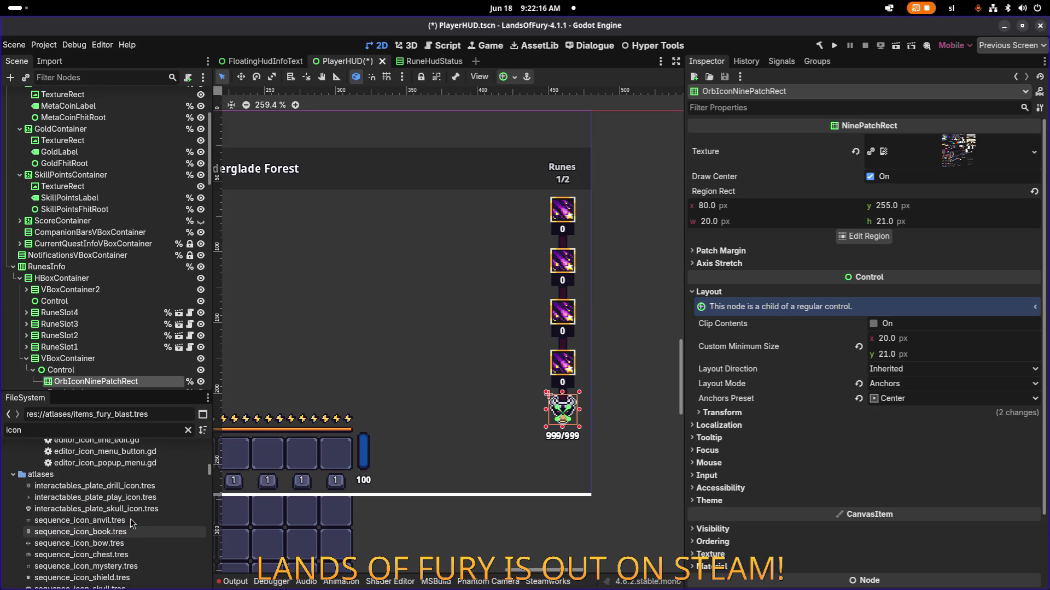
pyautogui.click(96, 497)
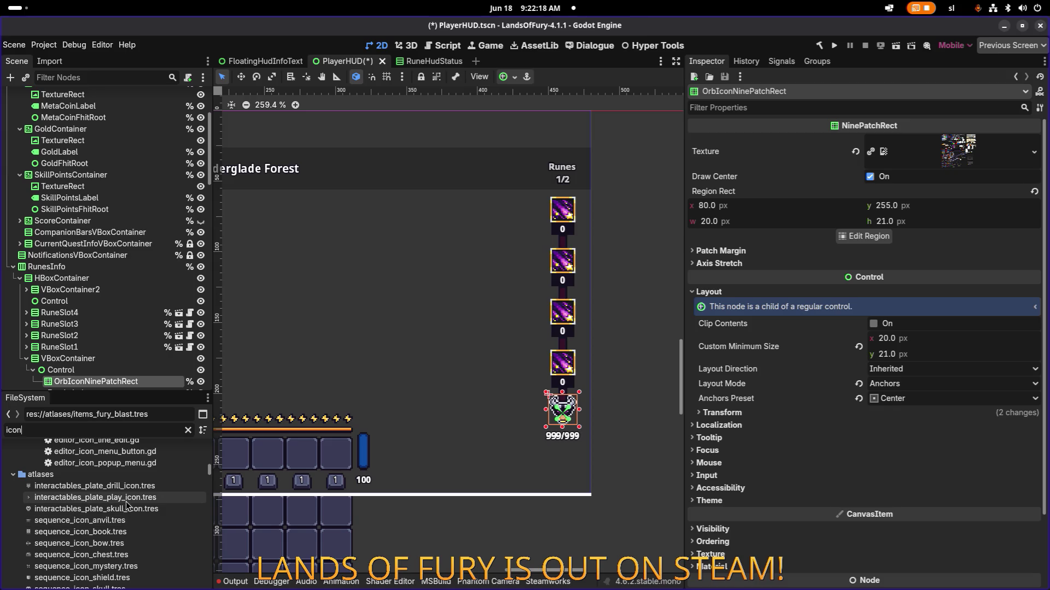
pyautogui.click(119, 523)
pyautogui.scroll(-8, 113, 527)
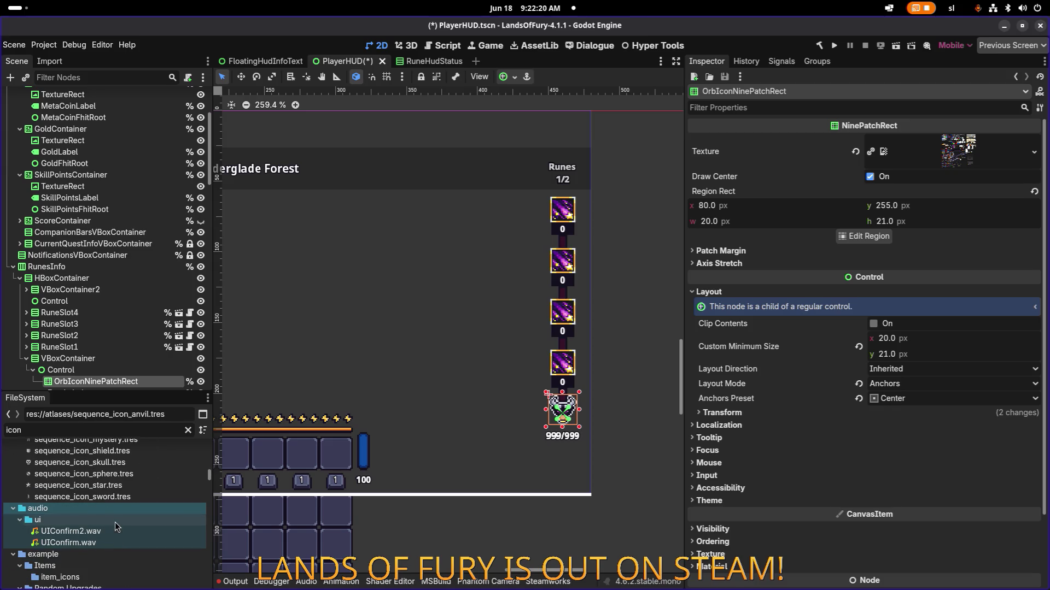
pyautogui.scroll(-3, 115, 523)
pyautogui.scroll(3, 115, 523)
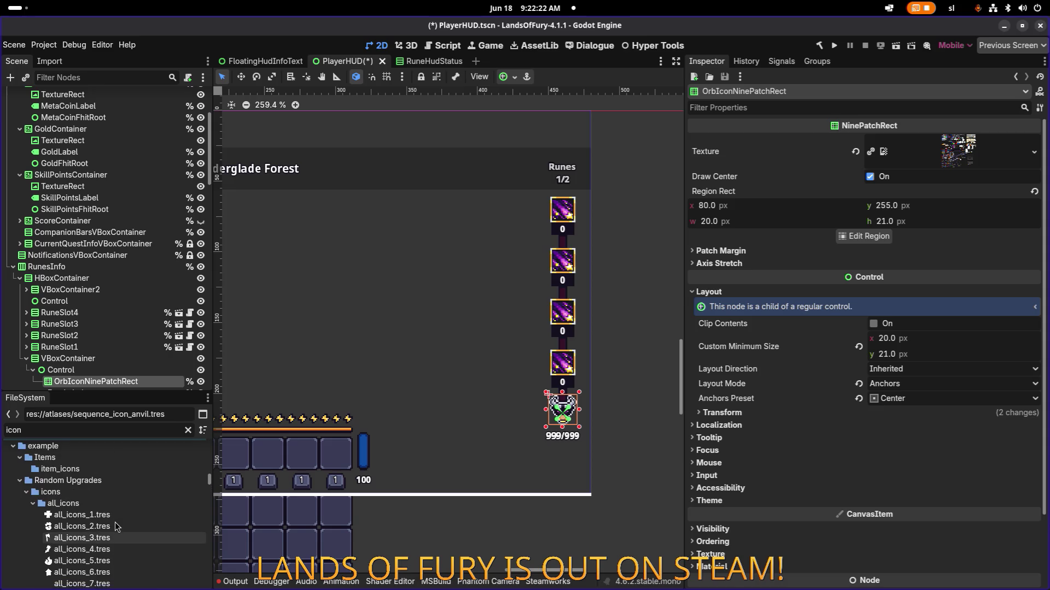
pyautogui.scroll(12, 115, 522)
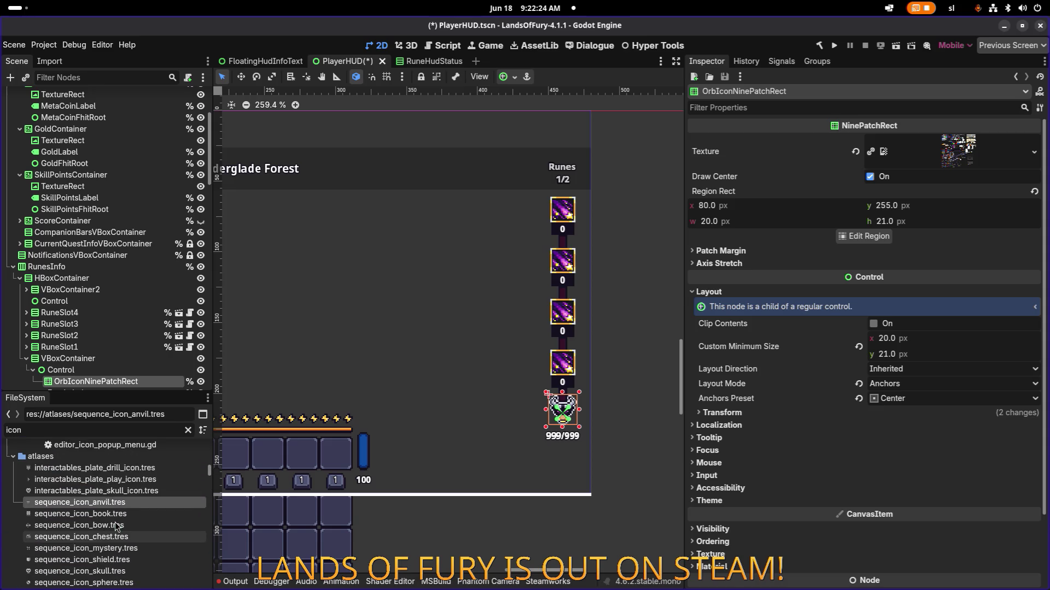
pyautogui.scroll(5, 115, 523)
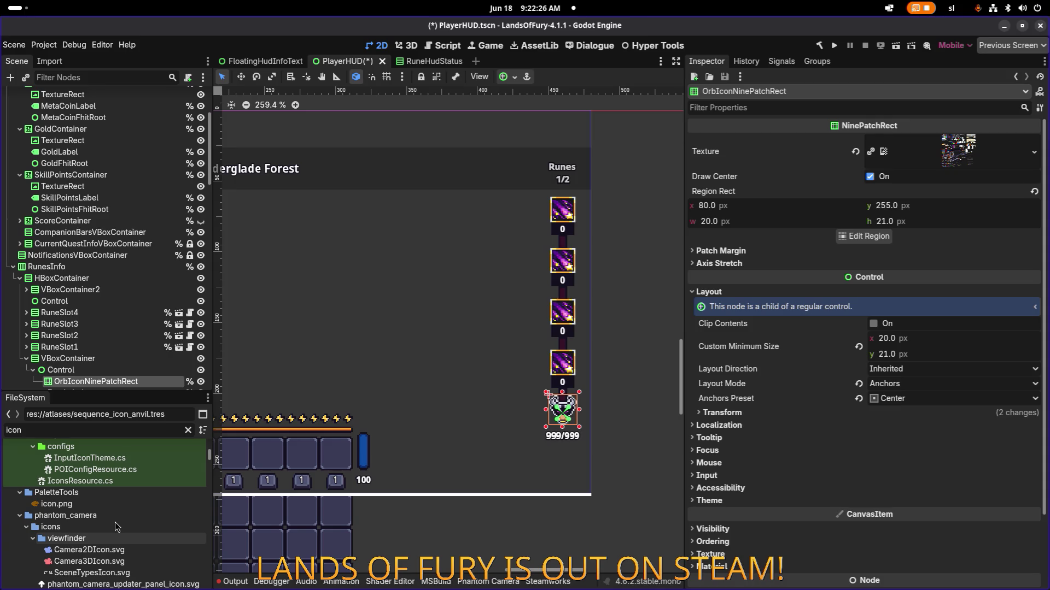
pyautogui.scroll(5, 115, 526)
pyautogui.scroll(-3, 116, 527)
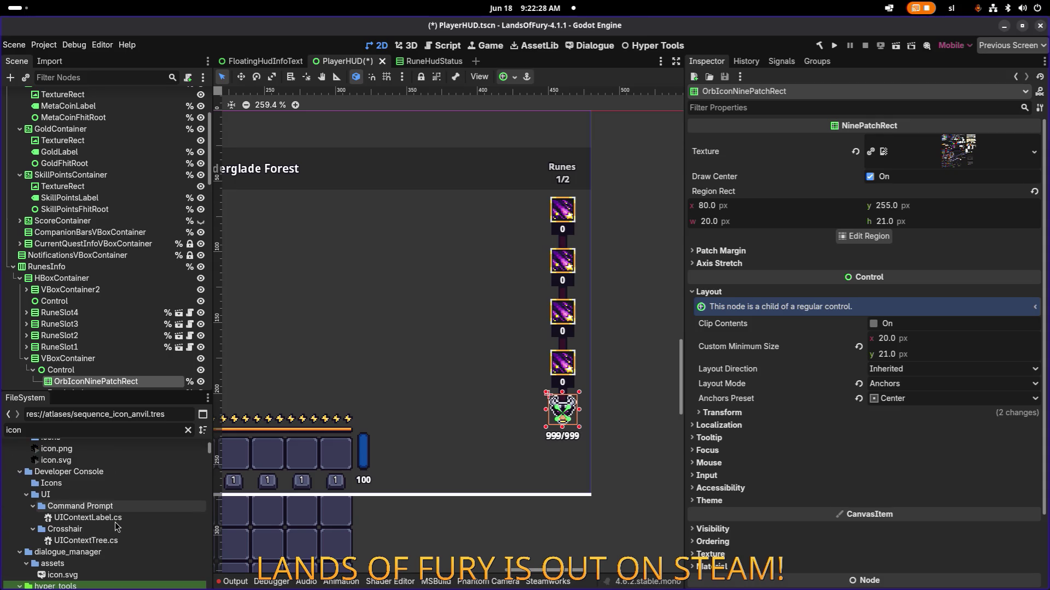
pyautogui.scroll(-10, 114, 523)
pyautogui.scroll(-10, 115, 525)
pyautogui.click(123, 509)
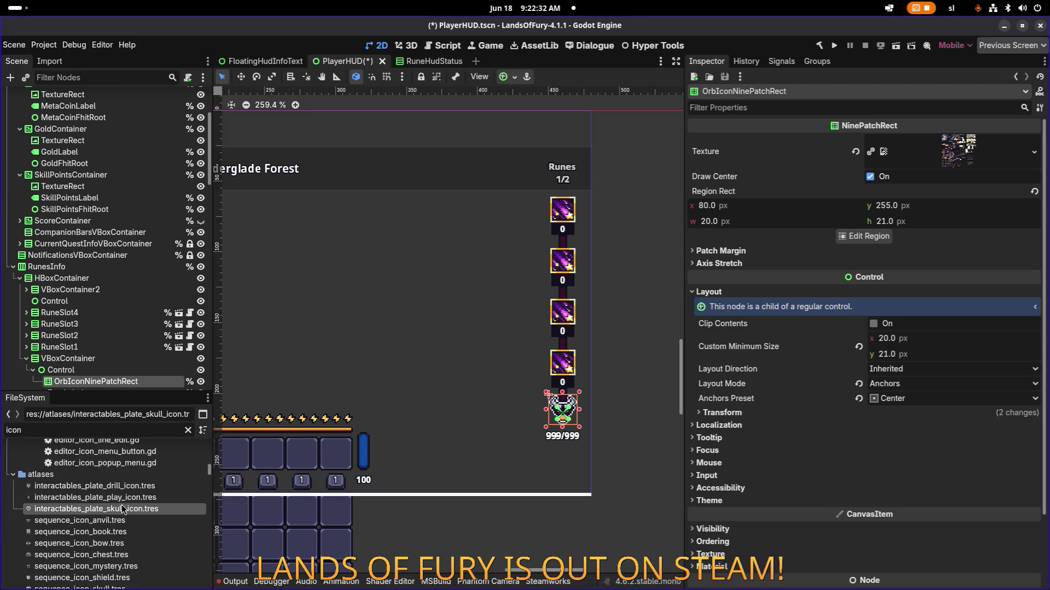
pyautogui.click(116, 532)
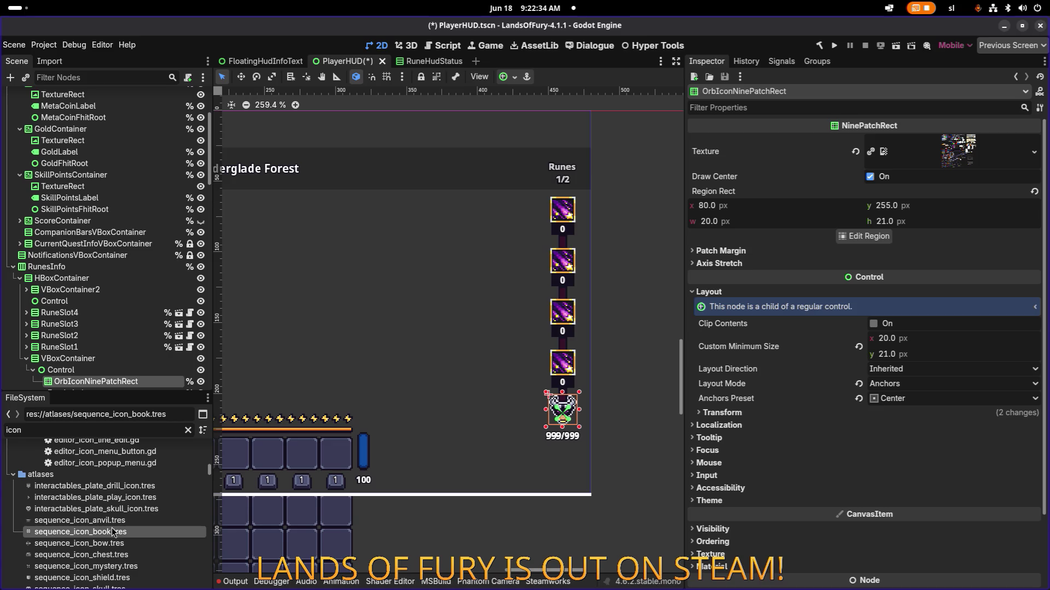
# Clear the filter and duplicate sequence_icon_chest.tres as big_rune_icon.tres
pyautogui.click(188, 431)
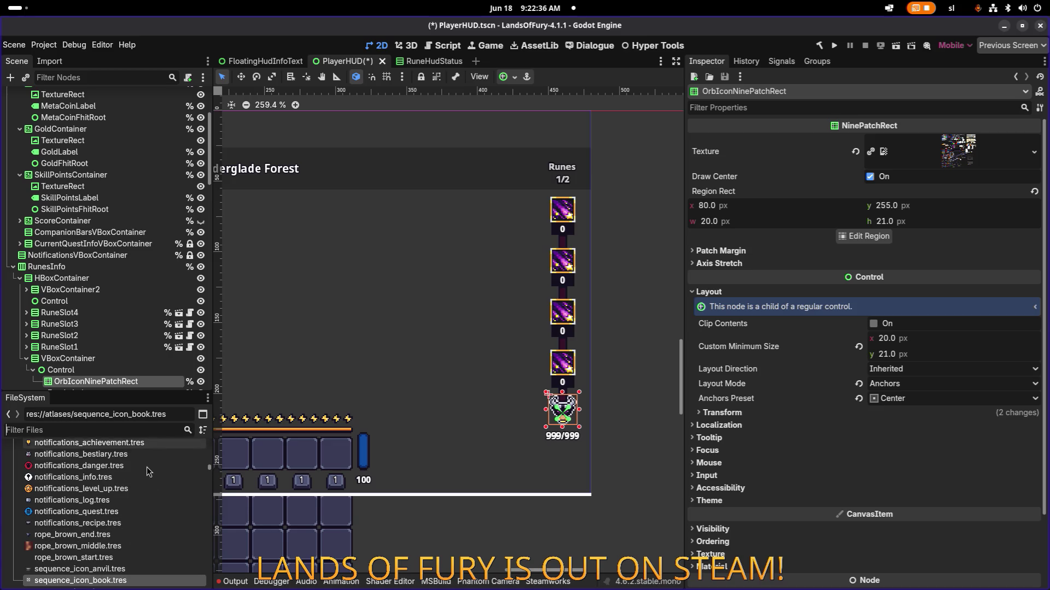
pyautogui.scroll(-3, 133, 475)
pyautogui.scroll(-2, 133, 475)
pyautogui.click(133, 475)
pyautogui.hotkey('ctrl', 'd')
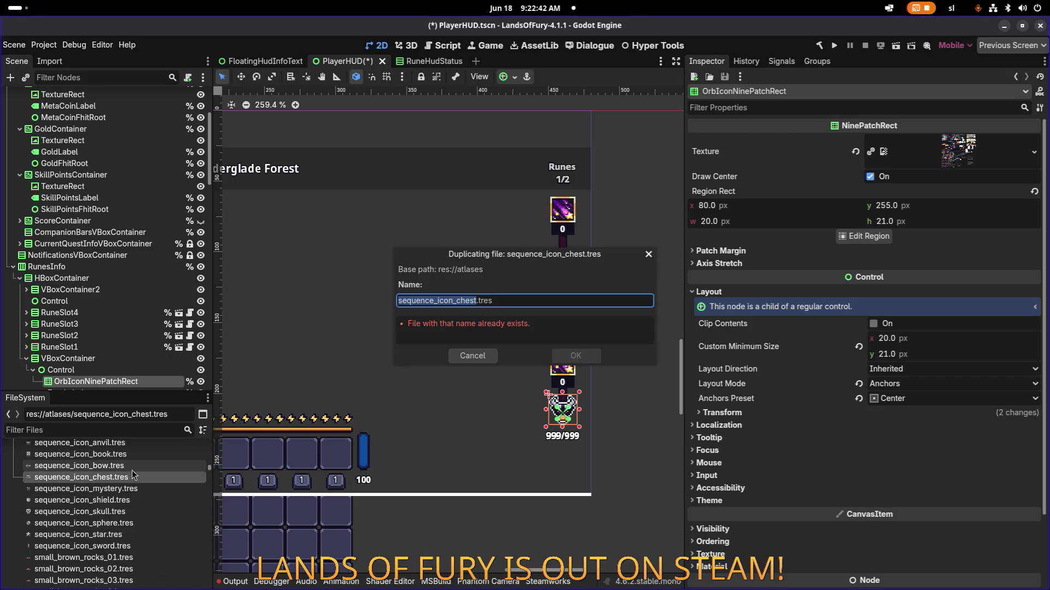
pyautogui.write('big_rune_')
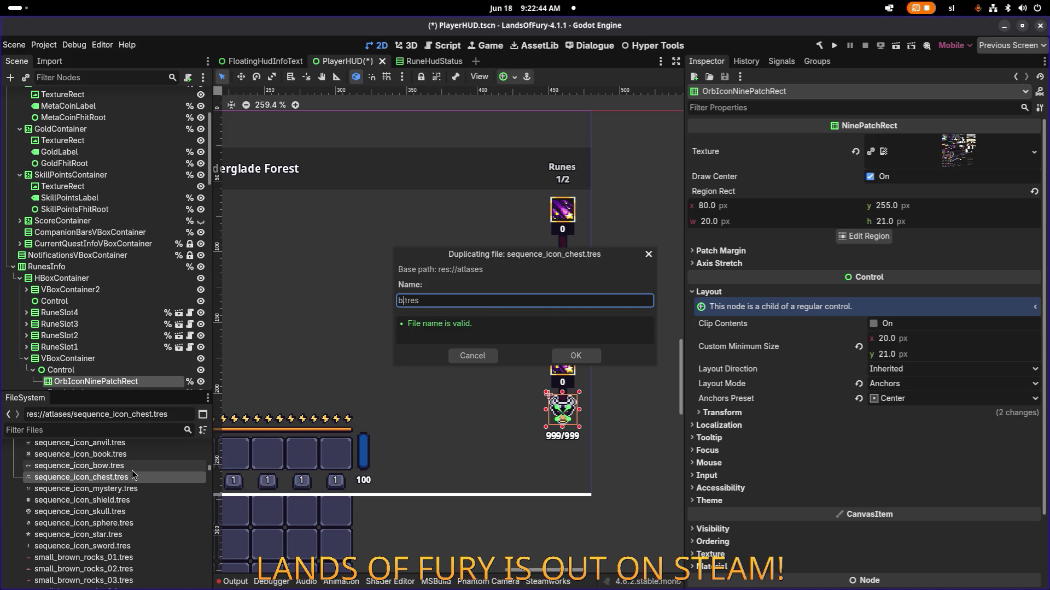
pyautogui.write('icon')
pyautogui.press('Return')
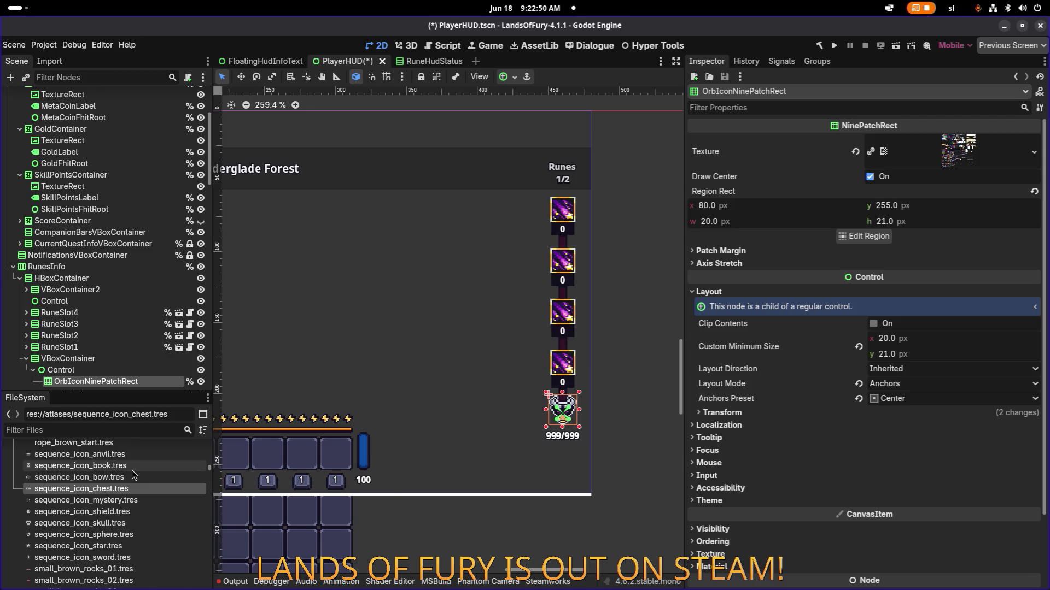
pyautogui.click(129, 432)
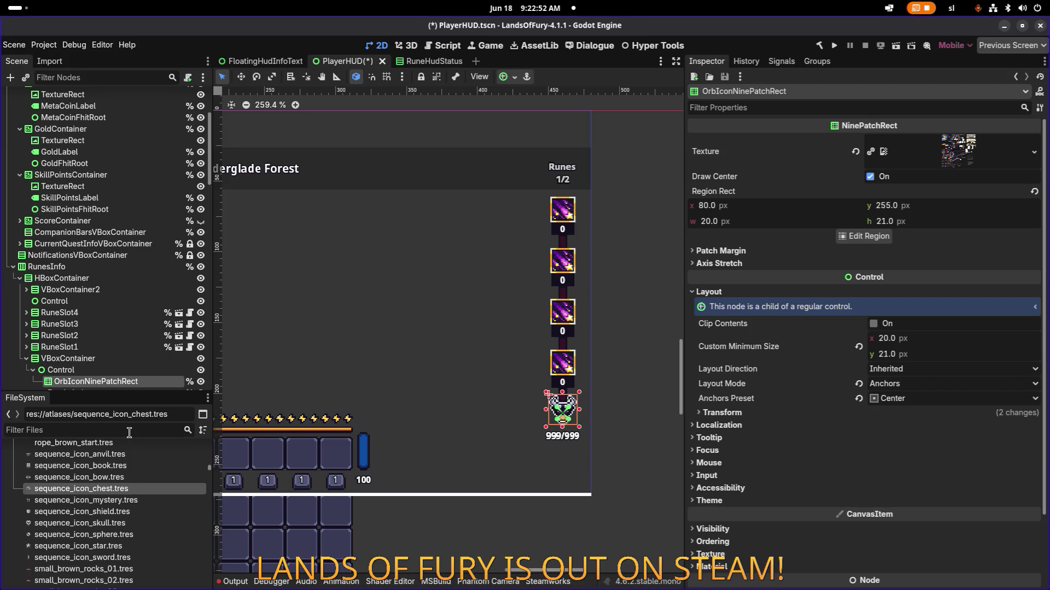
# Filter by rune_ico, inspect big_rune_icon.tres's atlas region, then delete the file
pyautogui.write('rune_i')
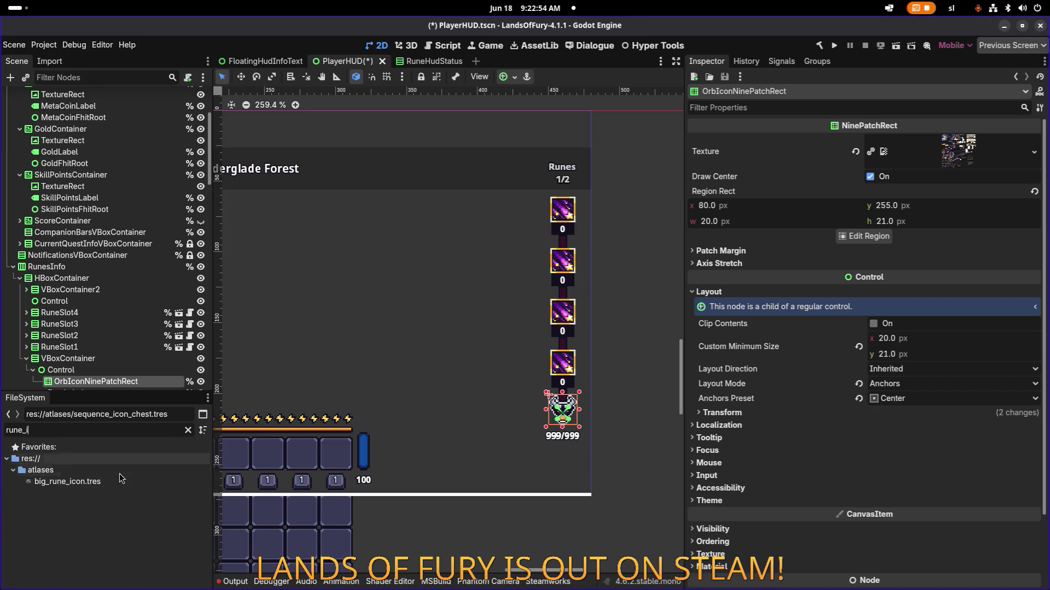
pyautogui.click(114, 481)
pyautogui.click(866, 363)
pyautogui.scroll(-3, 541, 284)
pyautogui.scroll(8, 539, 275)
pyautogui.scroll(-5, 539, 275)
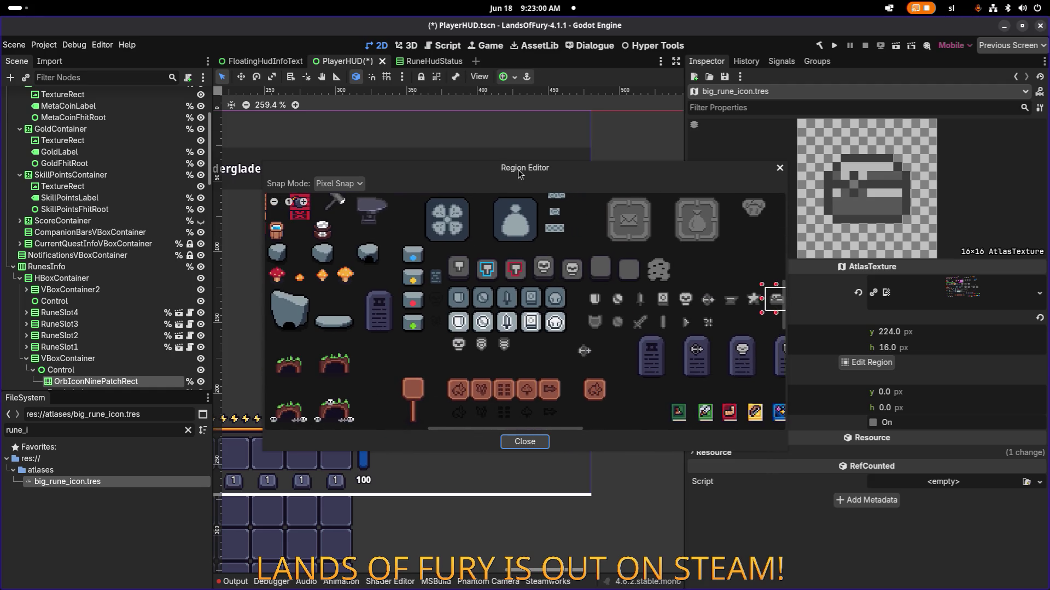
pyautogui.scroll(-2, 552, 230)
pyautogui.click(781, 169)
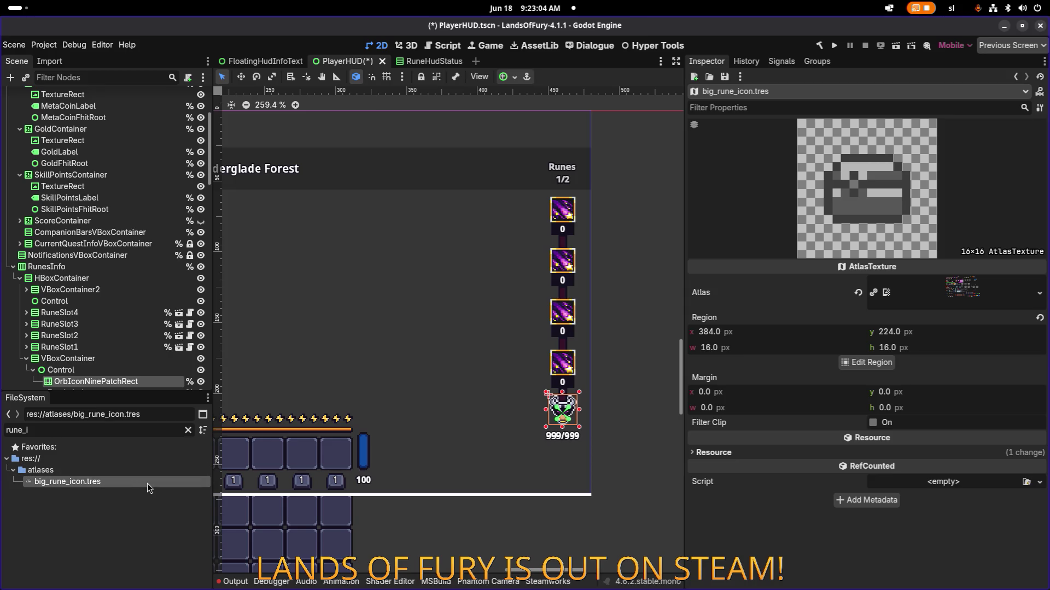
pyautogui.press('Delete')
pyautogui.press('Return')
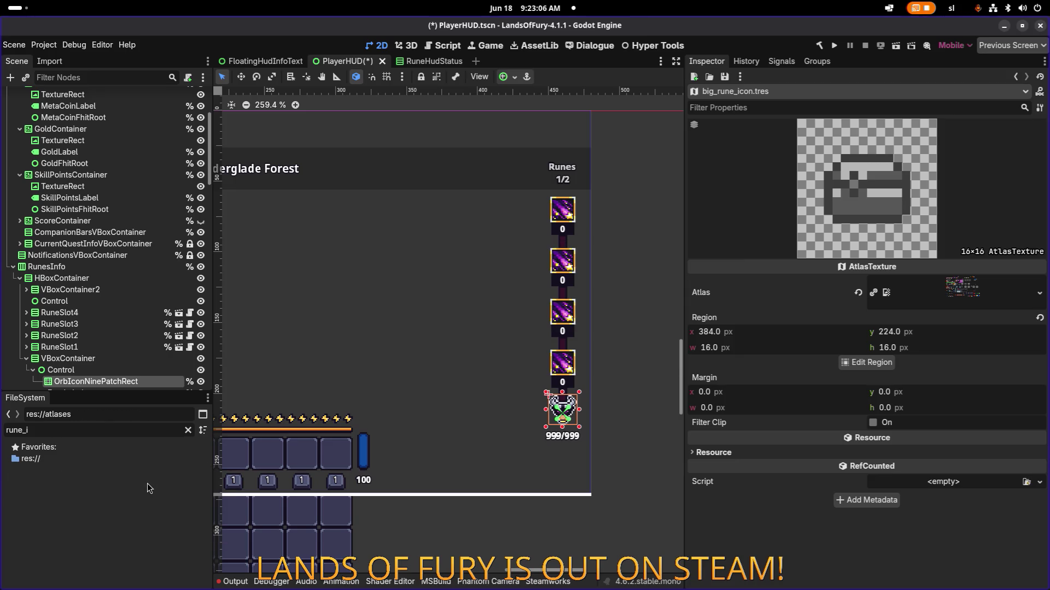
# Duplicate dial_reward_take_damage_25.tres as a new big_rune_icon.tres
pyautogui.click(188, 430)
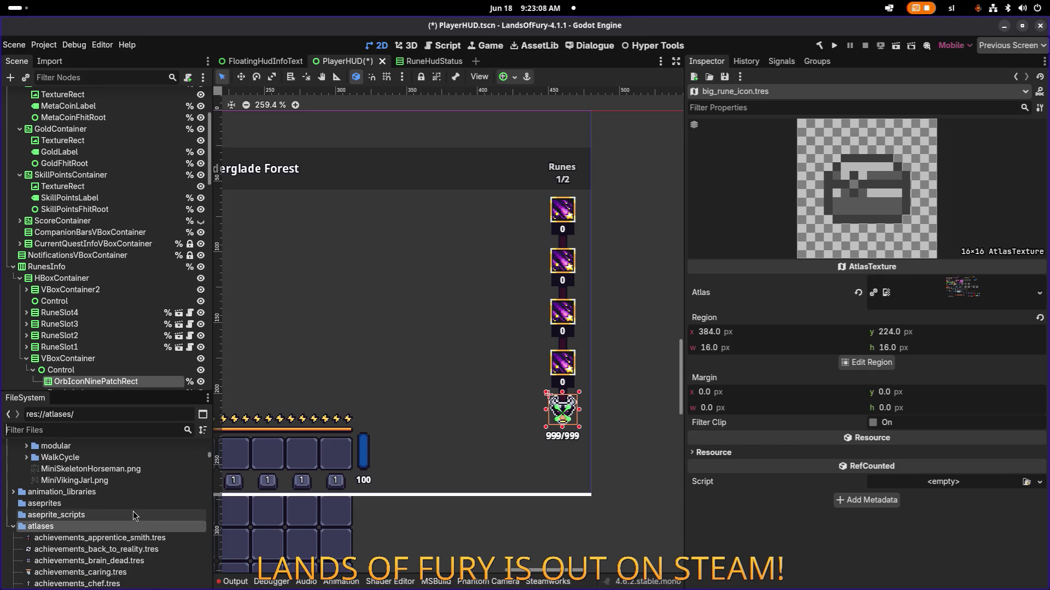
pyautogui.scroll(-3, 133, 510)
pyautogui.click(145, 489)
pyautogui.click(135, 511)
pyautogui.scroll(-10, 136, 509)
pyautogui.click(136, 500)
pyautogui.scroll(-15, 137, 503)
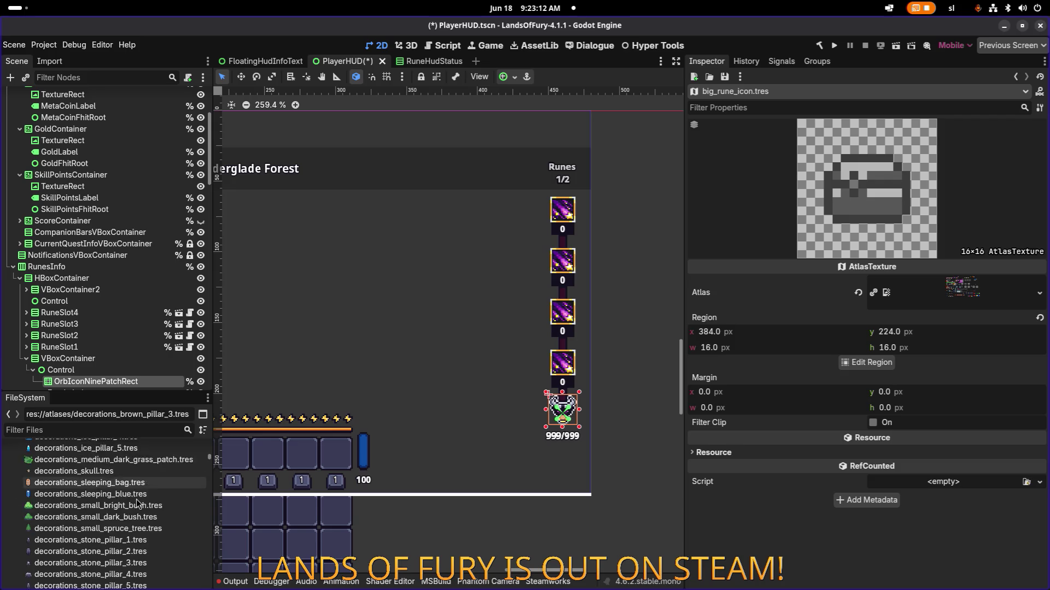
pyautogui.click(158, 473)
pyautogui.hotkey('ctrl', 'd')
pyautogui.write('big_')
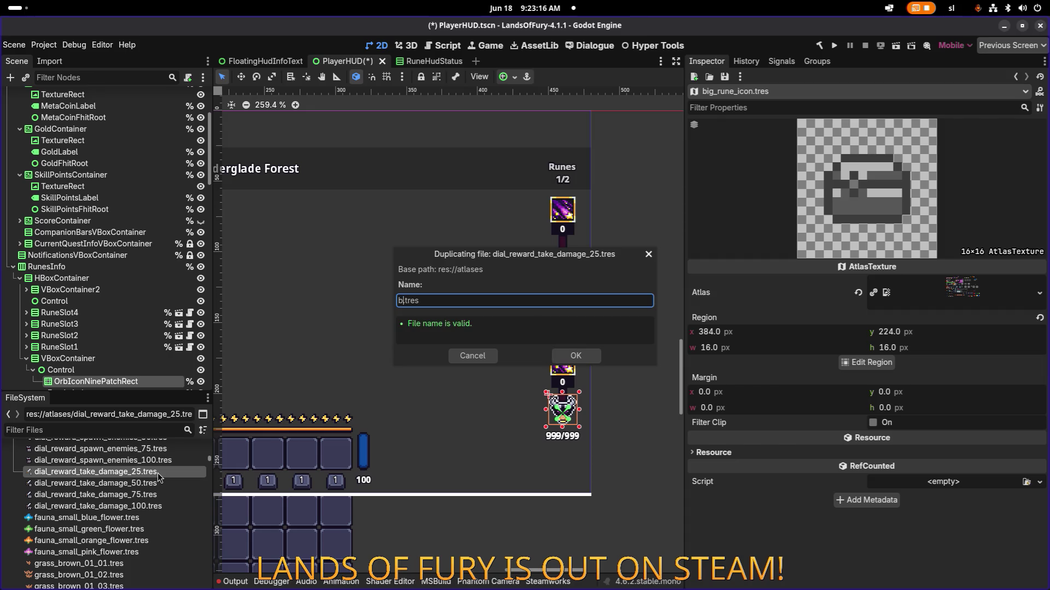
pyautogui.write('rune_')
pyautogui.write('icon')
pyautogui.click(593, 360)
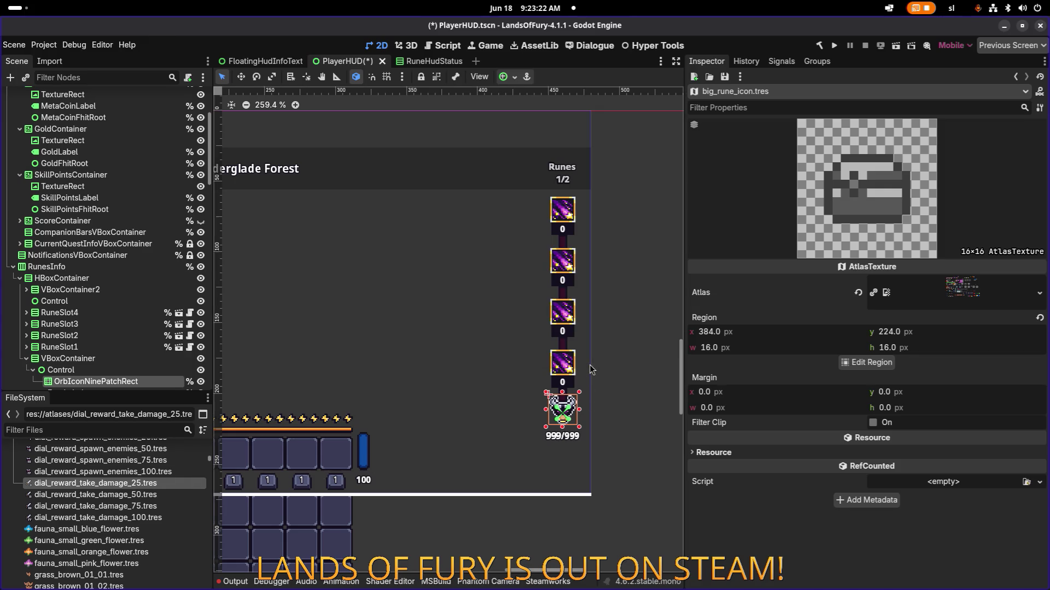
# Filter FileSystem by rune_ico and select the new big_rune_icon.tres
pyautogui.click(88, 429)
pyautogui.write('rune_ico')
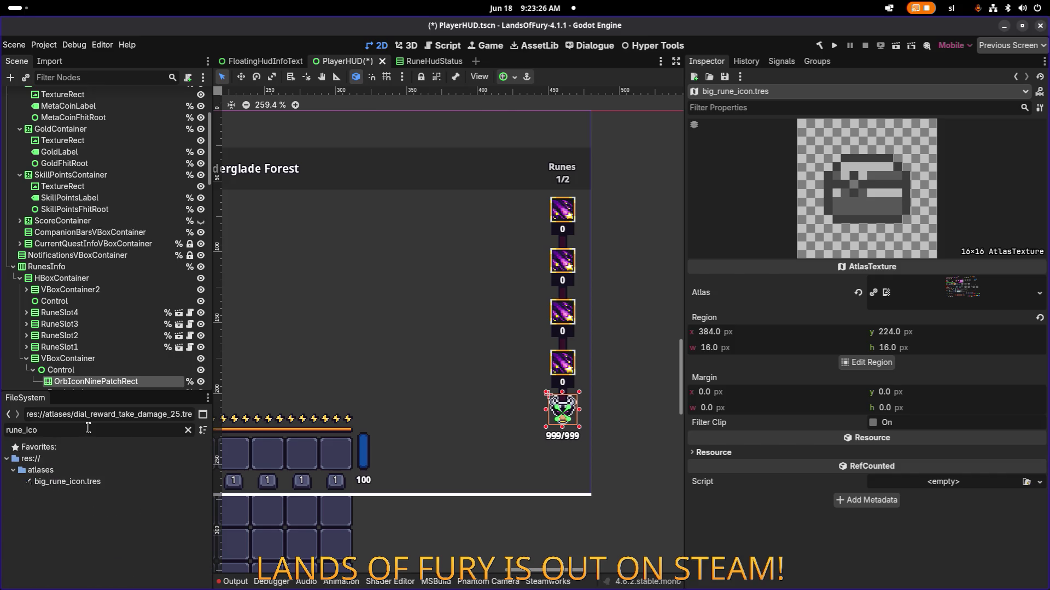
pyautogui.click(86, 483)
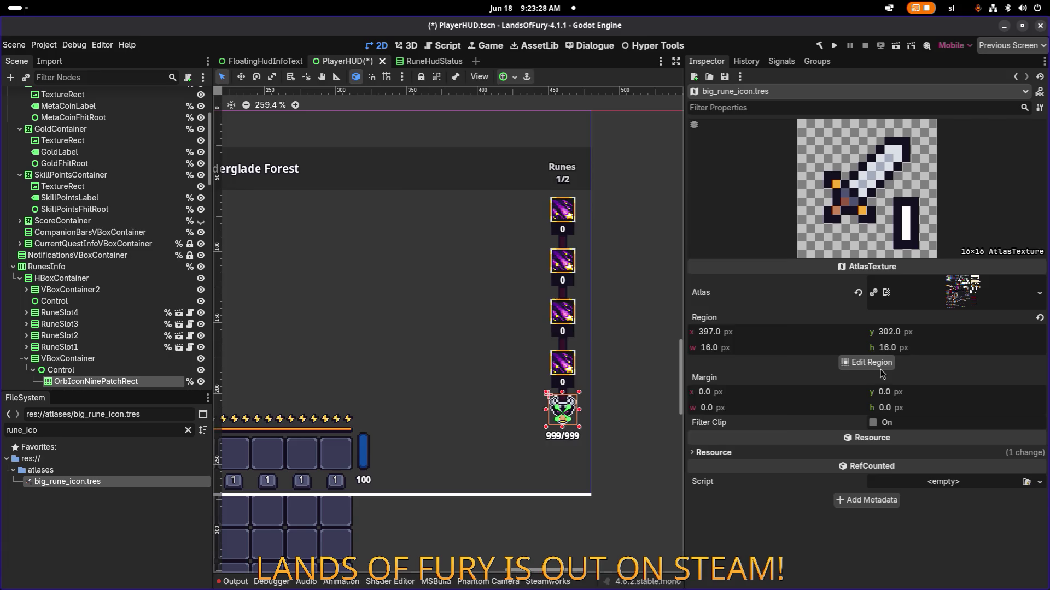
# Set big_rune_icon's atlas region to the F-rune stone at 208, 416, 16×16, and save the scene
pyautogui.click(877, 365)
pyautogui.scroll(-3, 665, 347)
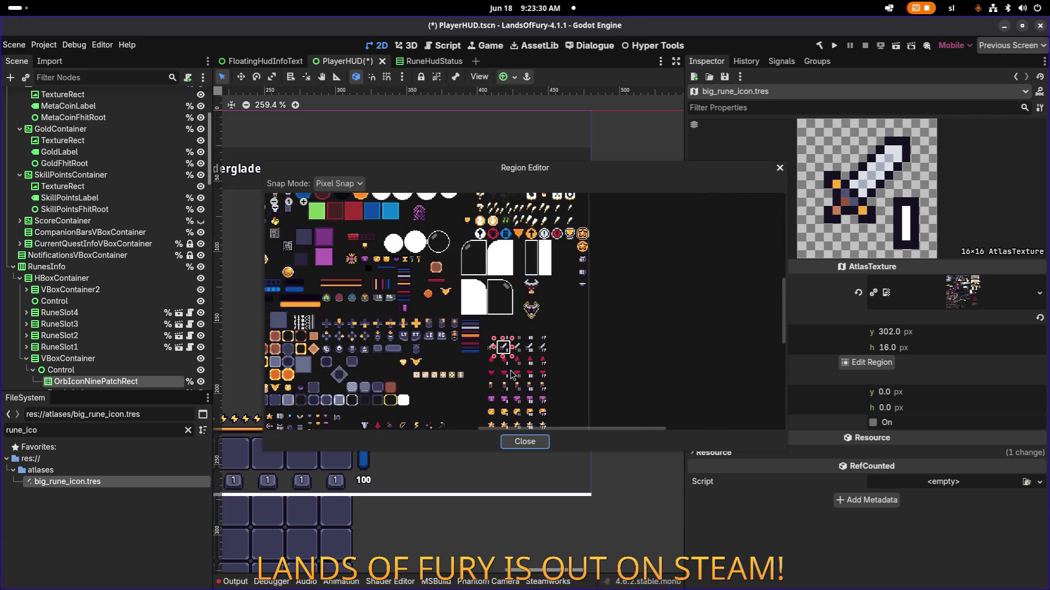
pyautogui.scroll(-3, 308, 343)
pyautogui.hscroll(-5, 490, 328)
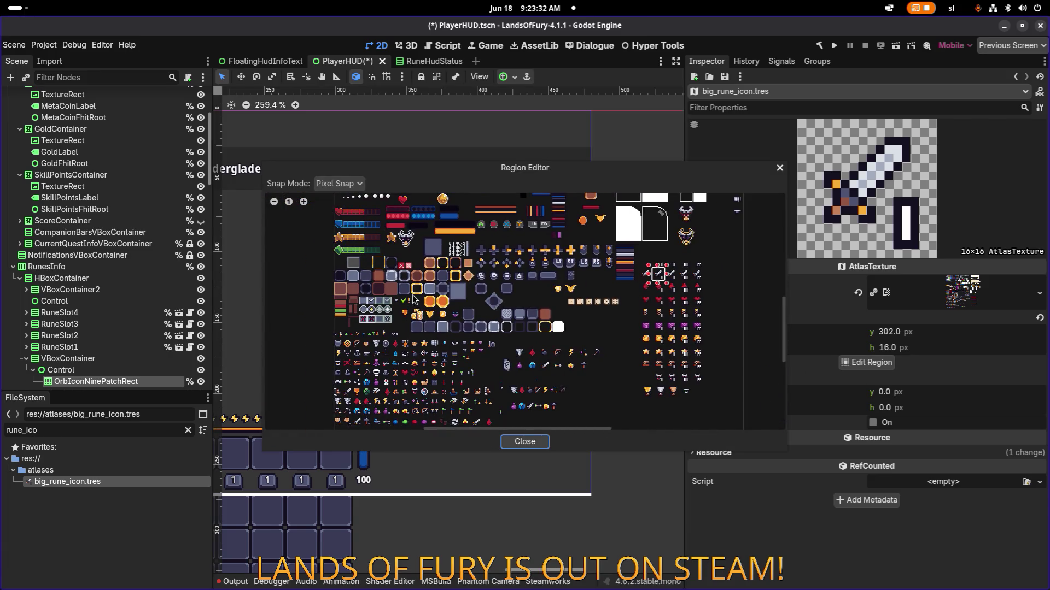
pyautogui.scroll(3, 414, 302)
pyautogui.hscroll(5, 492, 320)
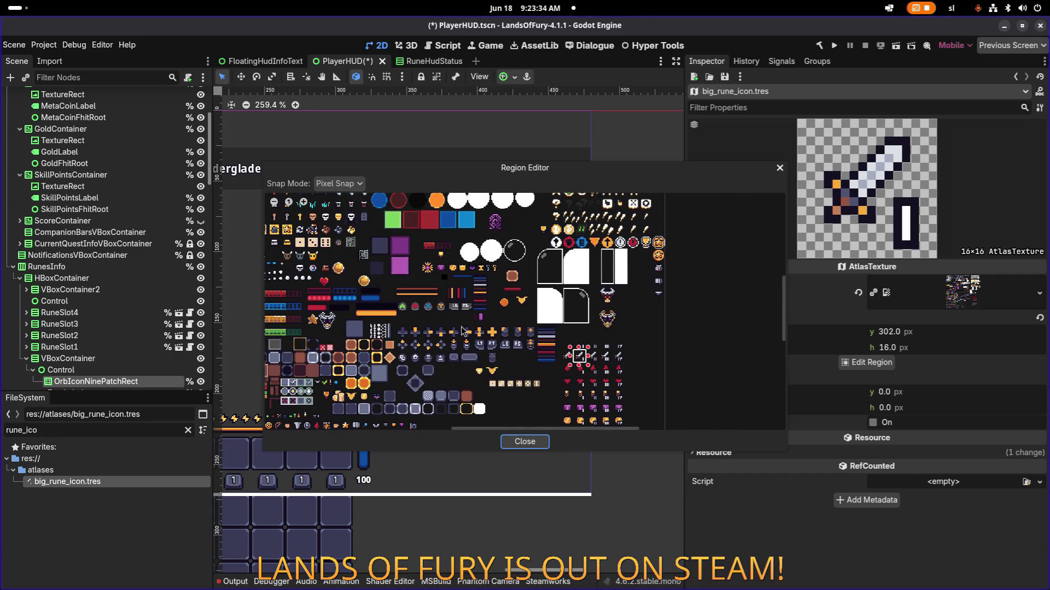
pyautogui.scroll(5, 461, 335)
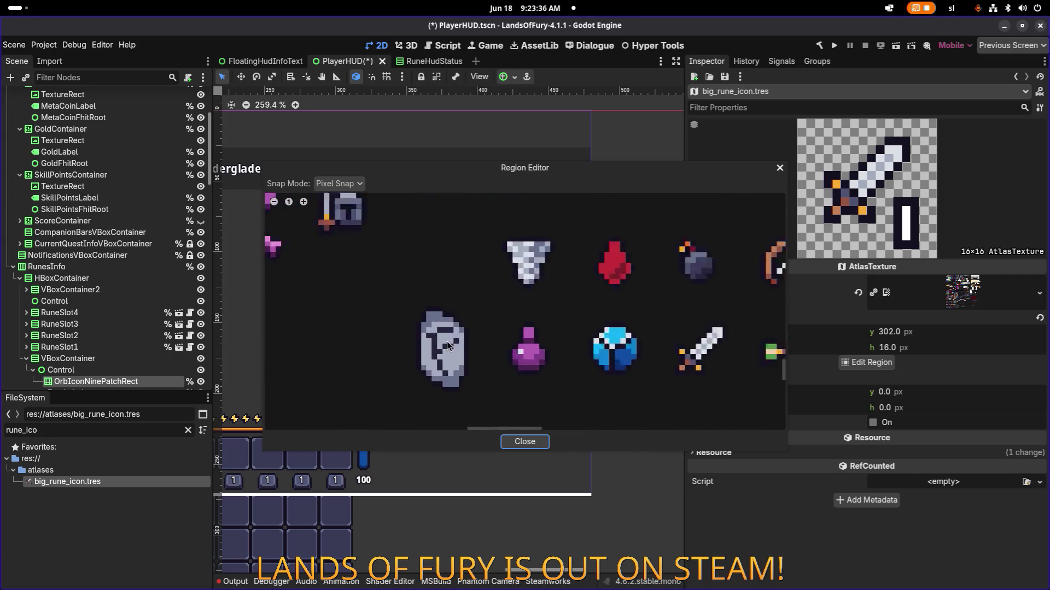
pyautogui.scroll(3, 447, 345)
pyautogui.moveTo(390, 238); pyautogui.dragTo(505, 390)
pyautogui.moveTo(500, 171); pyautogui.dragTo(494, 159)
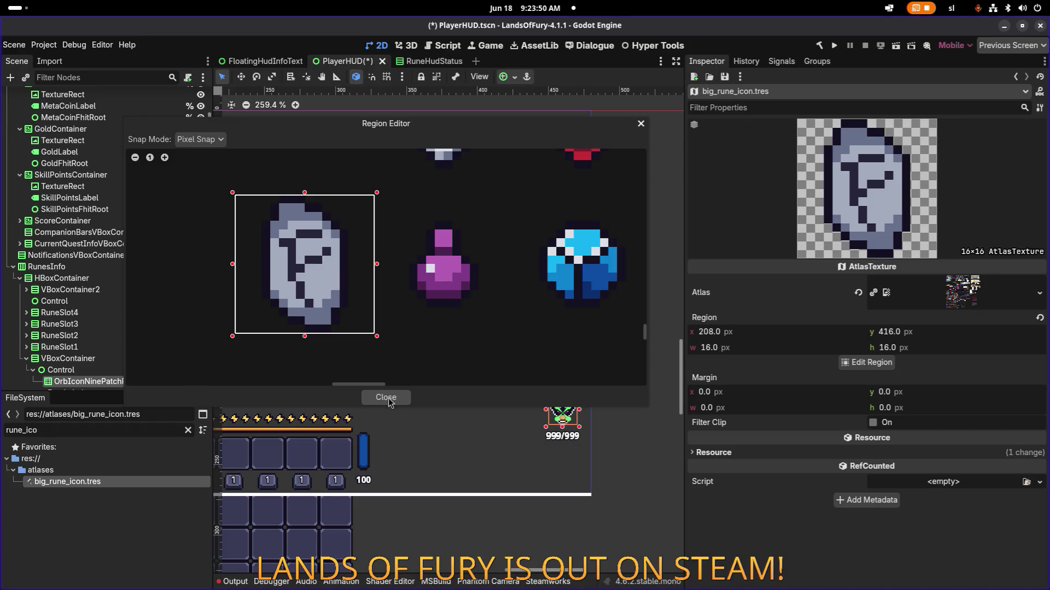
pyautogui.click(387, 400)
pyautogui.hotkey('ctrl', 's')
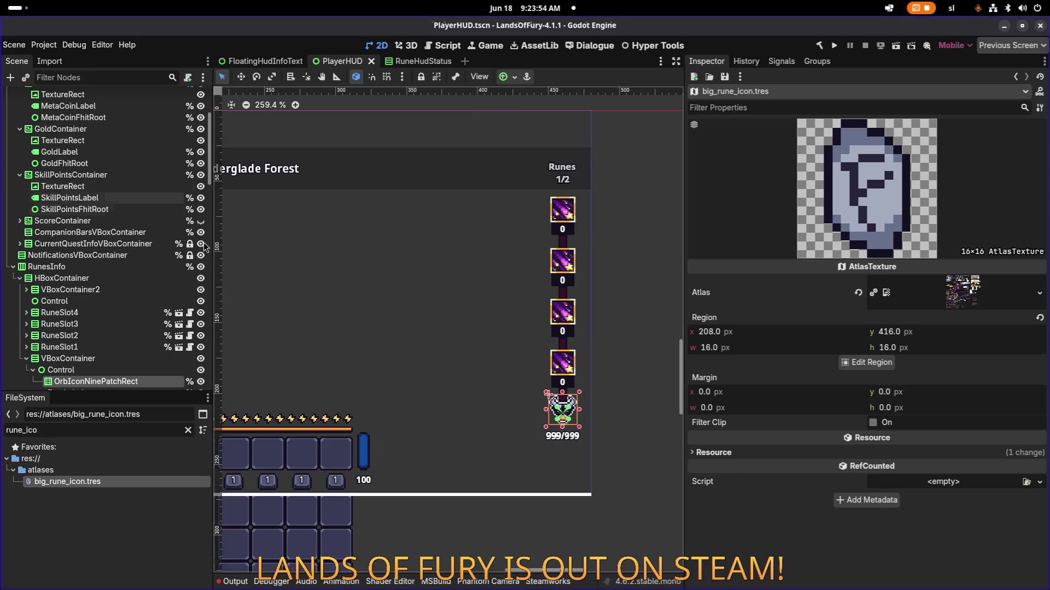
pyautogui.click(562, 180)
# Paste a copy of OrbIconNinePatchRect into VBoxContainer2 and rename it RuneNinePatchRect
pyautogui.scroll(-4, 109, 342)
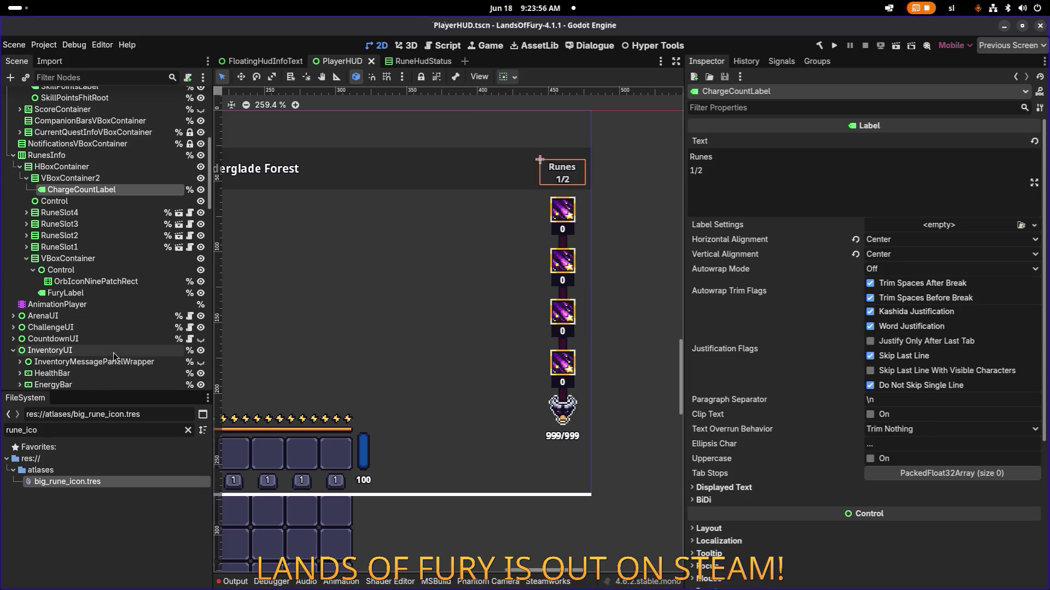
pyautogui.click(131, 271)
pyautogui.click(131, 281)
pyautogui.click(121, 178)
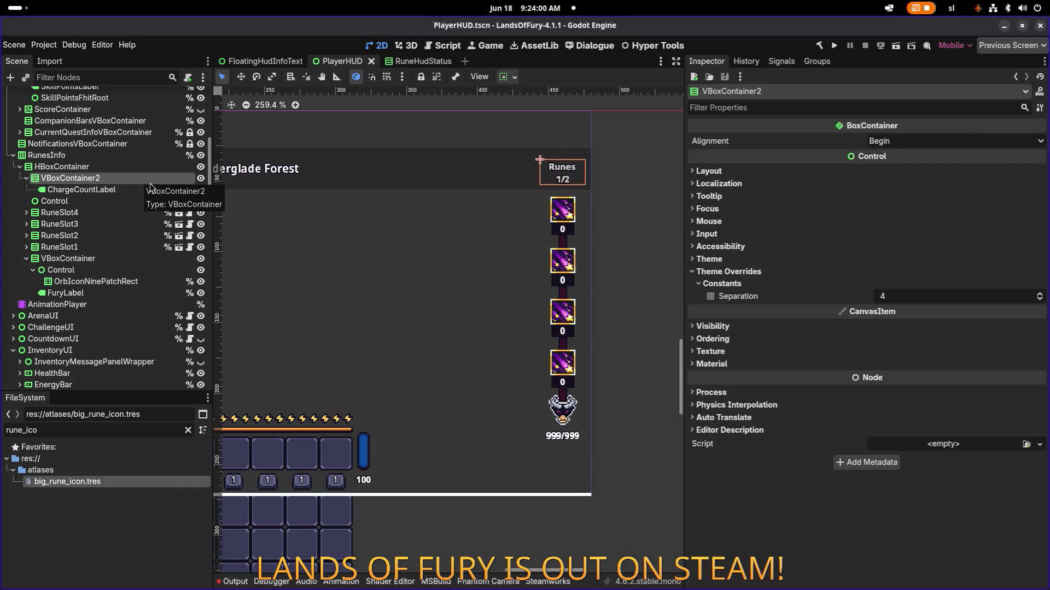
pyautogui.hotkey('ctrl', 'v')
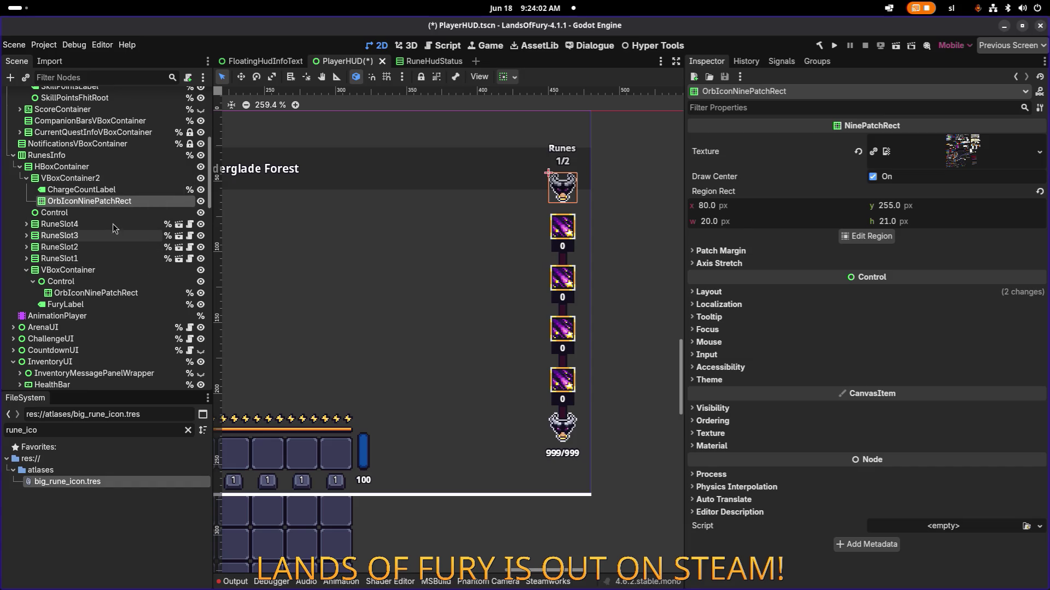
pyautogui.doubleClick(154, 203)
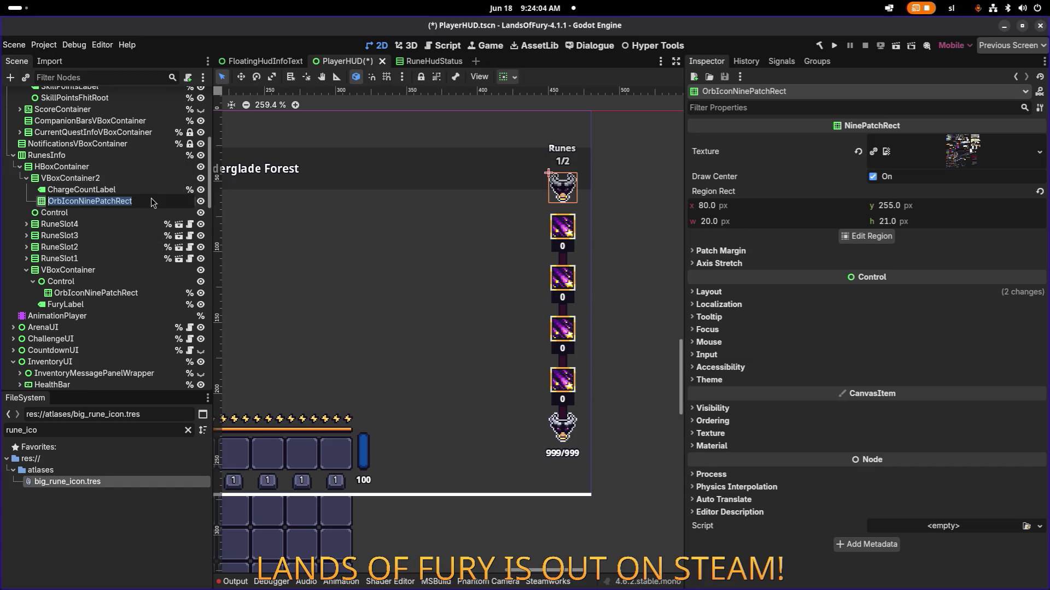
pyautogui.click(153, 202)
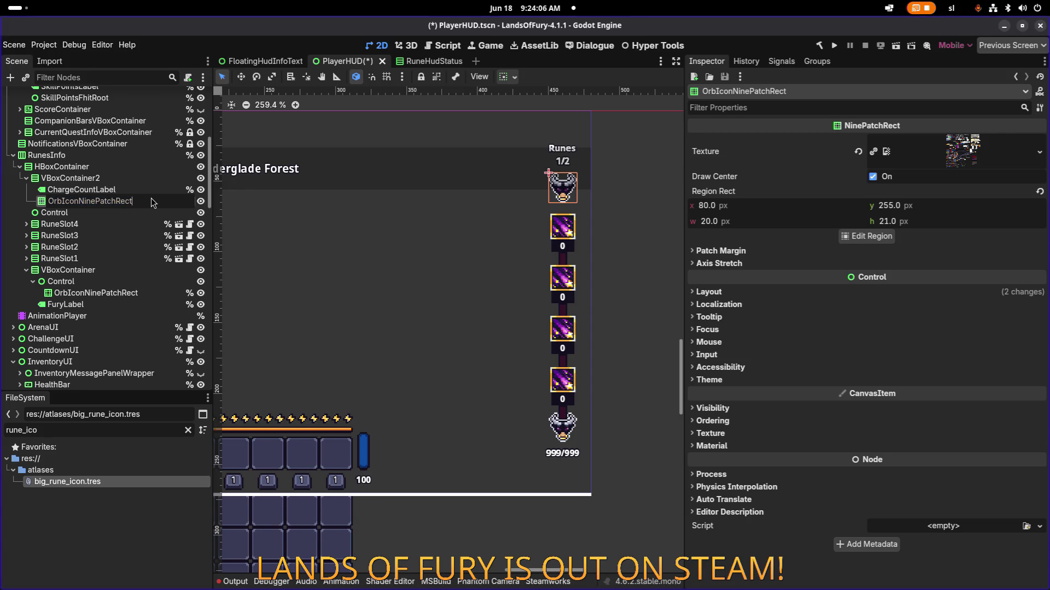
pyautogui.hotkey('shift', 'Home')
pyautogui.write('Rune')
pyautogui.press('Return')
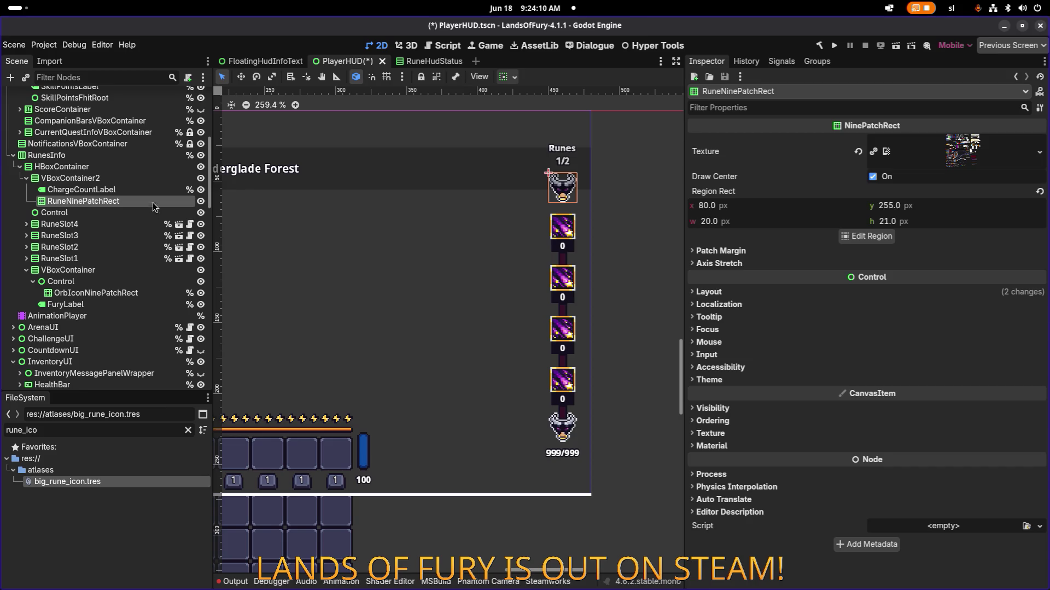
# Quick Load big_rune_icon.tres as RuneNinePatchRect's texture
pyautogui.click(1042, 157)
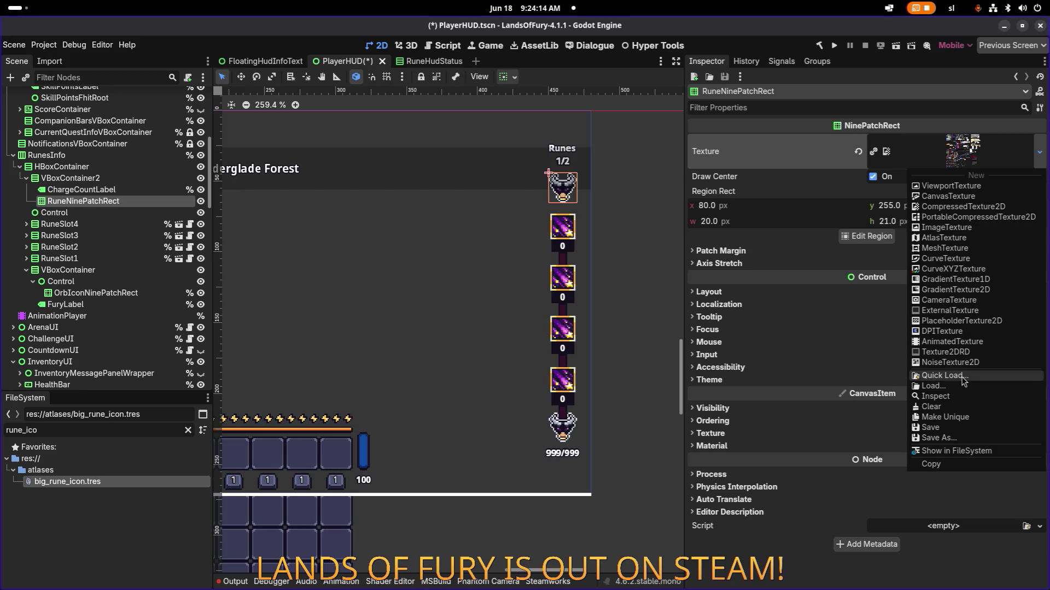
pyautogui.click(964, 382)
pyautogui.write('rune')
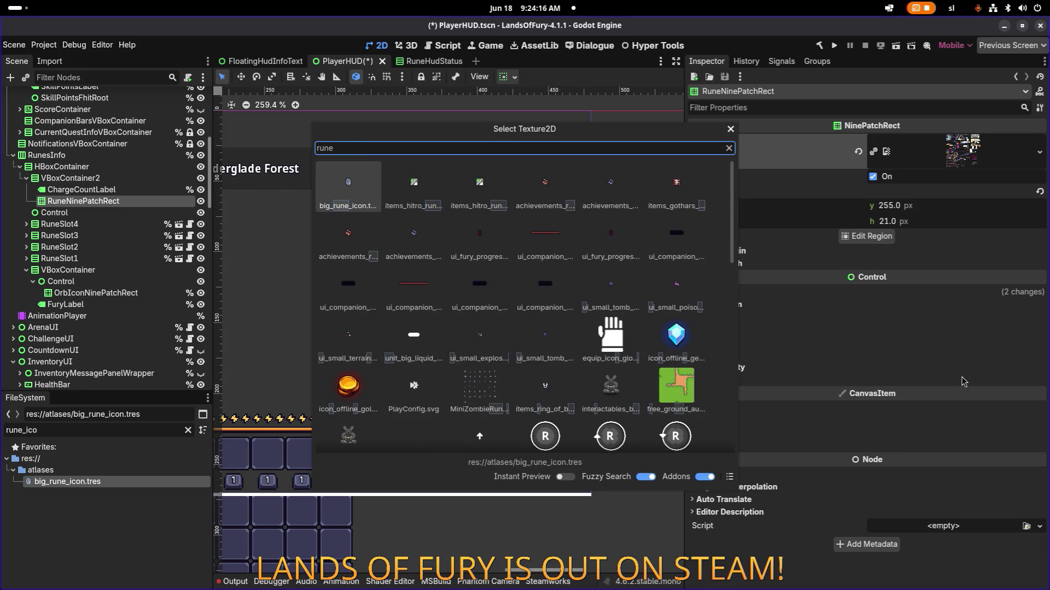
pyautogui.press('Return')
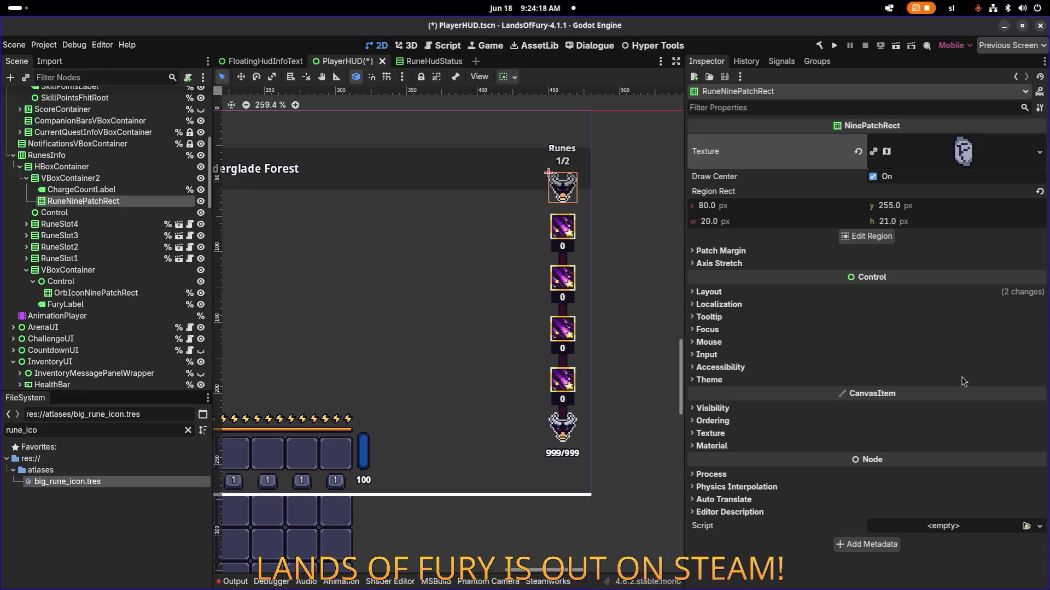
pyautogui.click(160, 189)
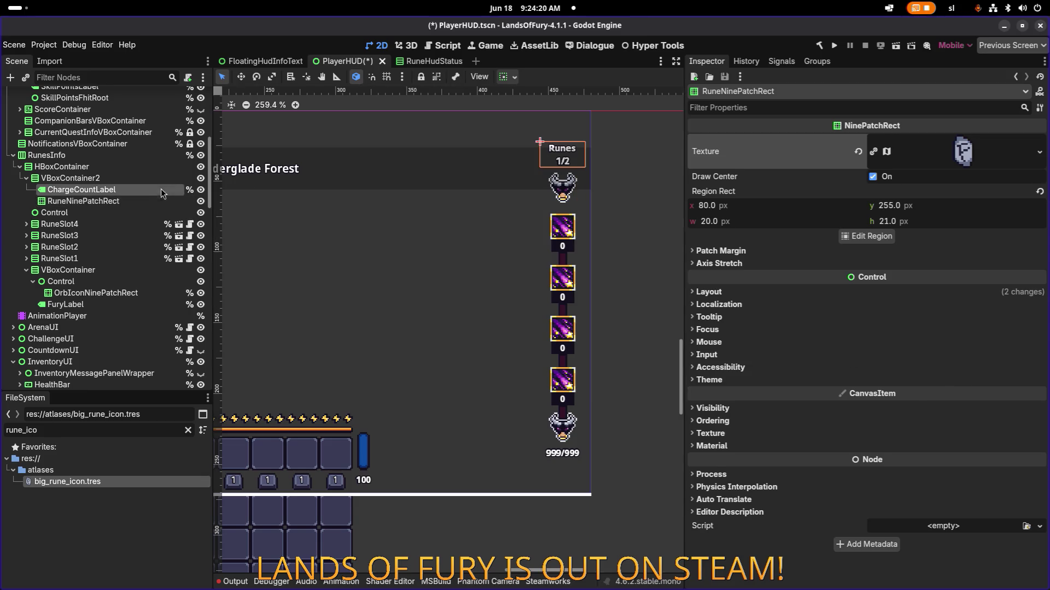
pyautogui.click(155, 201)
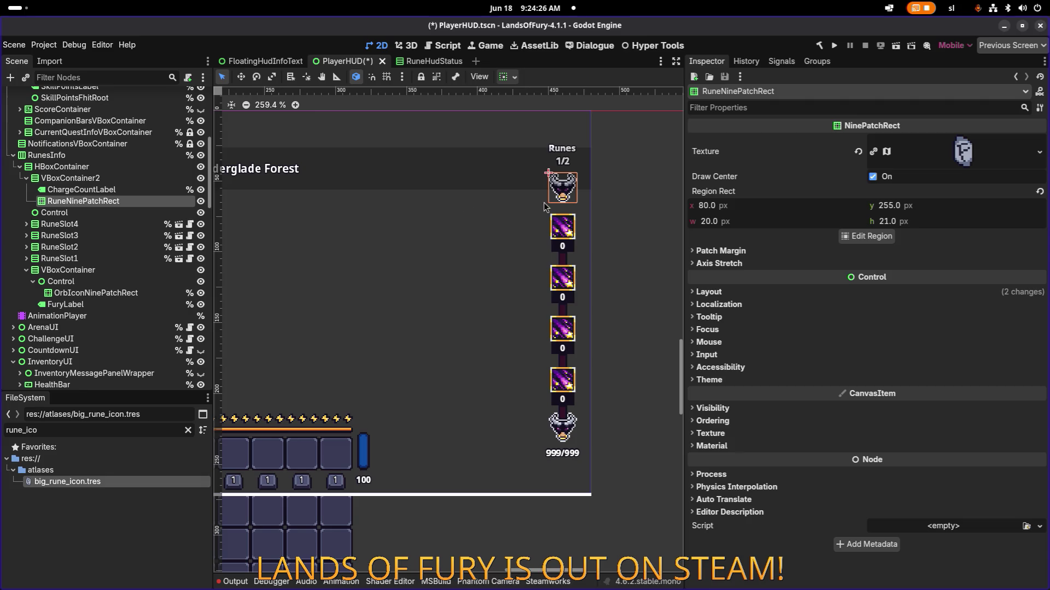
# Check the draw-centre and atlas settings, then move RuneNinePatchRect above ChargeCountLabel
pyautogui.scroll(5, 569, 194)
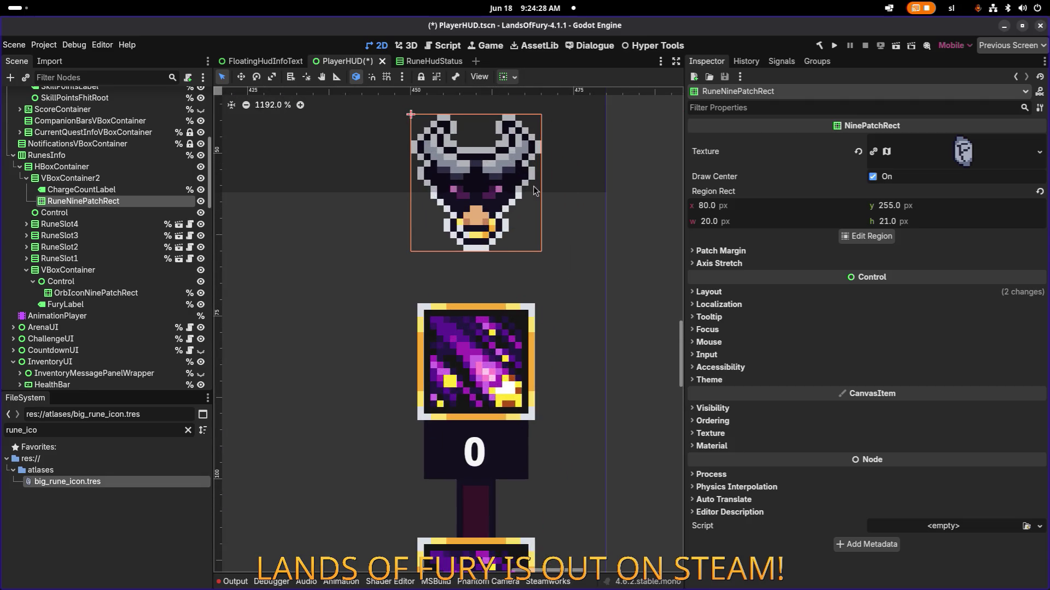
pyautogui.scroll(-3, 533, 186)
pyautogui.click(870, 179)
pyautogui.click(872, 179)
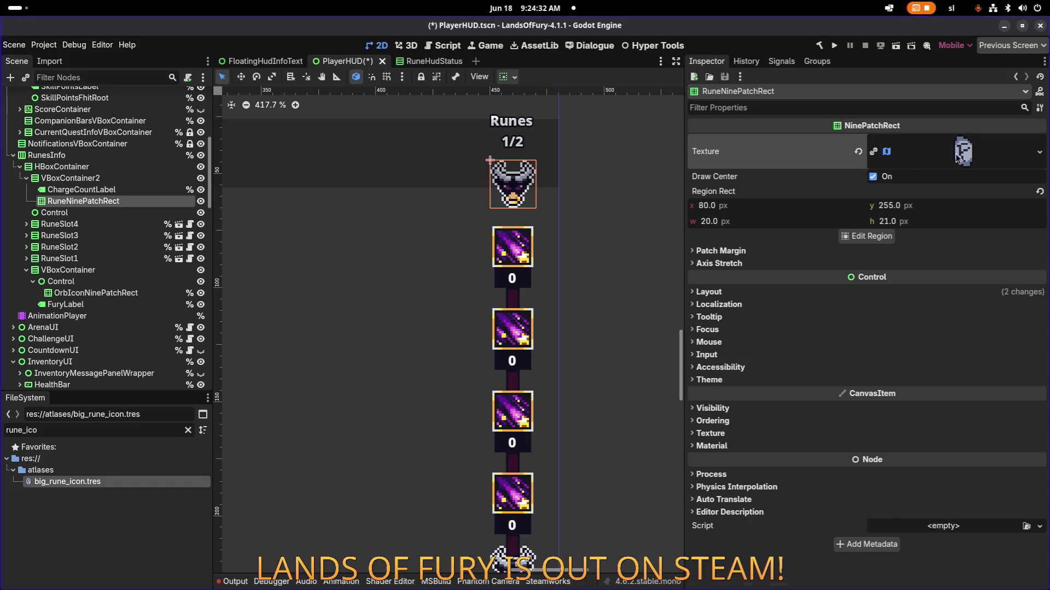
pyautogui.click(959, 155)
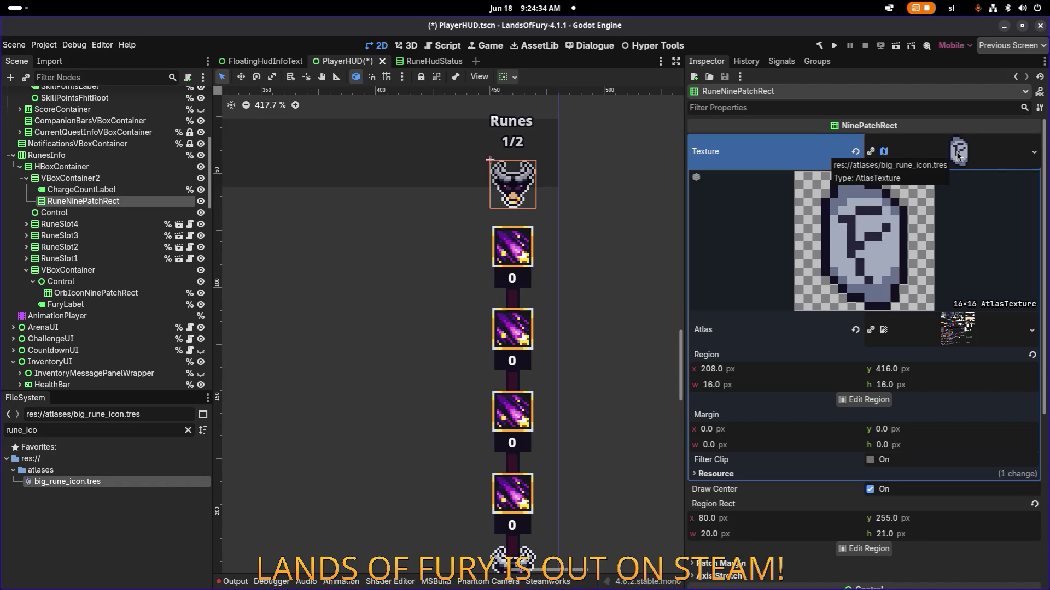
pyautogui.click(960, 156)
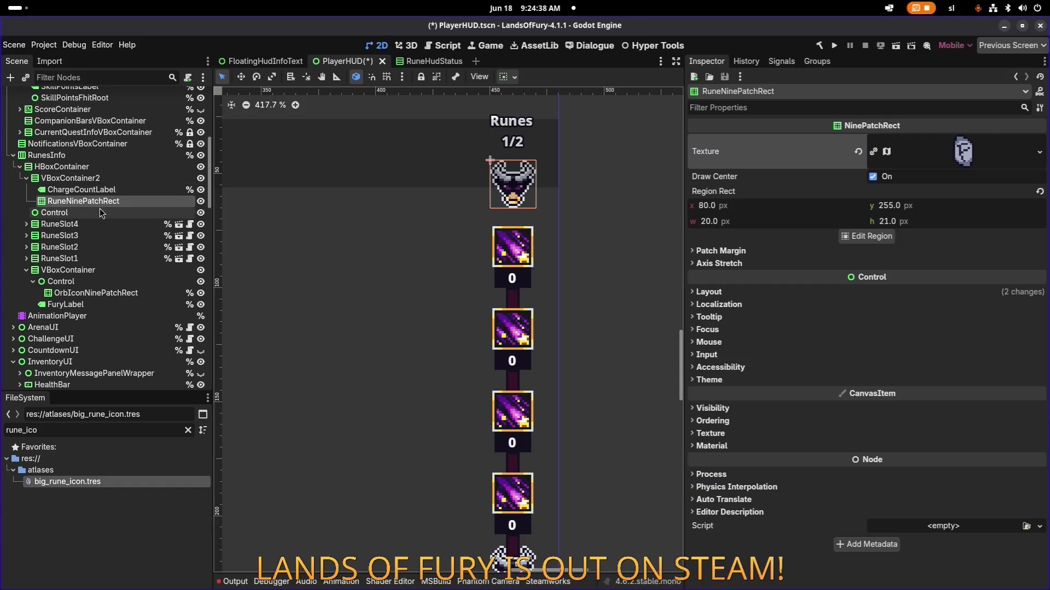
pyautogui.moveTo(105, 201); pyautogui.dragTo(110, 191)
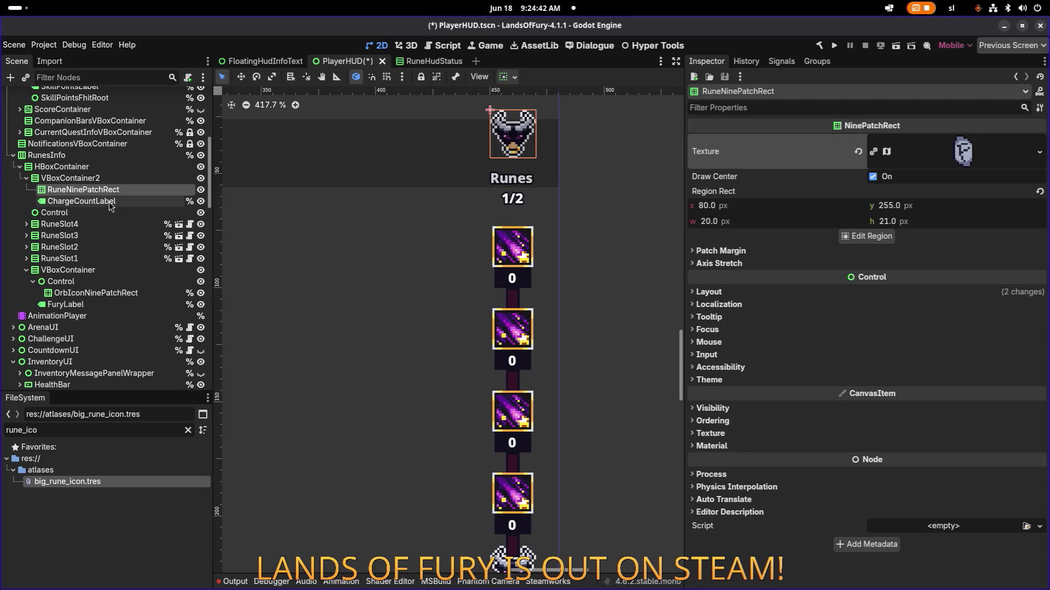
# Delete the 'Runes' line from ChargeCountLabel's text so it reads 1/2
pyautogui.click(110, 201)
pyautogui.click(751, 158)
pyautogui.hotkey('shift', 'Home')
pyautogui.press('BackSpace')
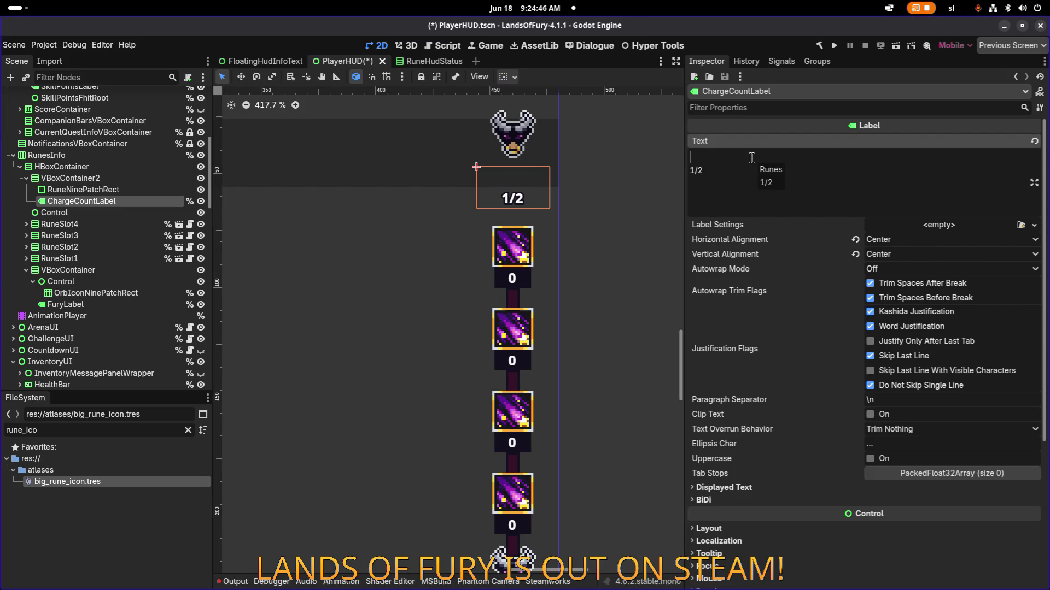
pyautogui.press('Delete')
# Keep the label's horizontal alignment Center and set its vertical alignment to Top
pyautogui.scroll(-6, 435, 201)
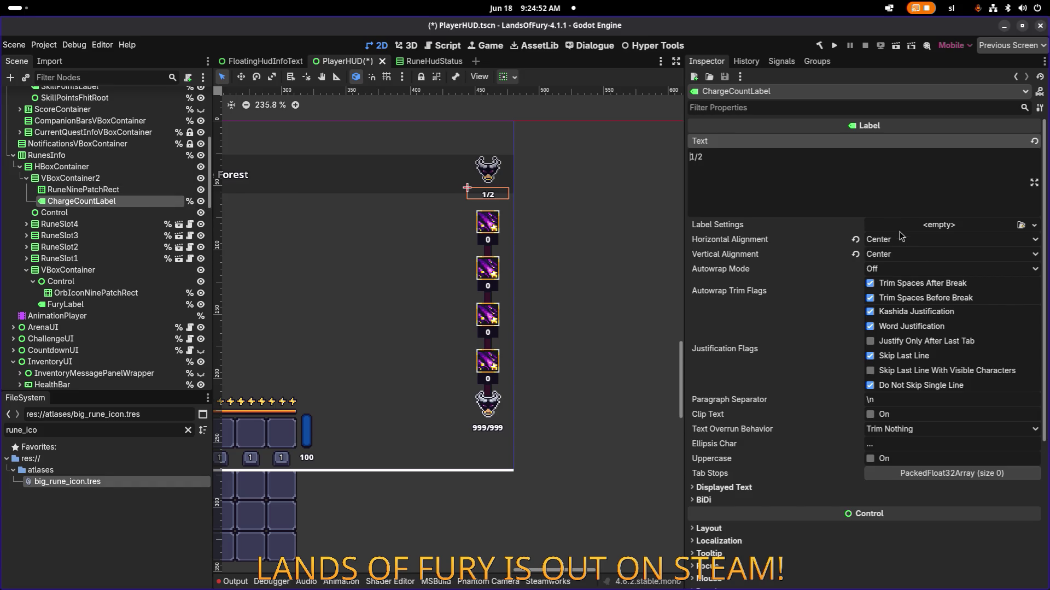
pyautogui.click(887, 245)
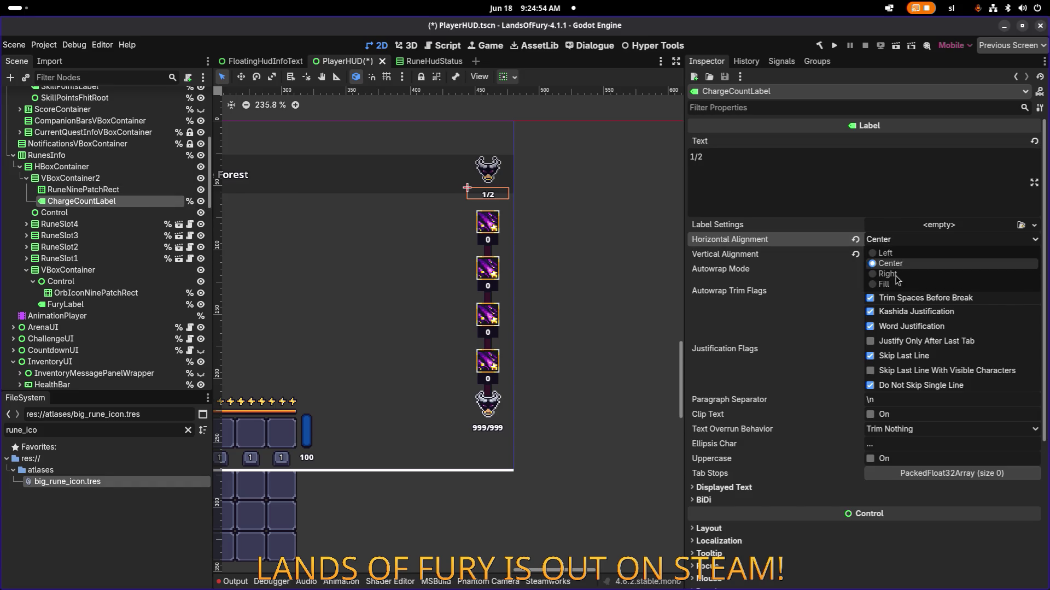
pyautogui.click(879, 265)
pyautogui.click(895, 257)
pyautogui.click(889, 268)
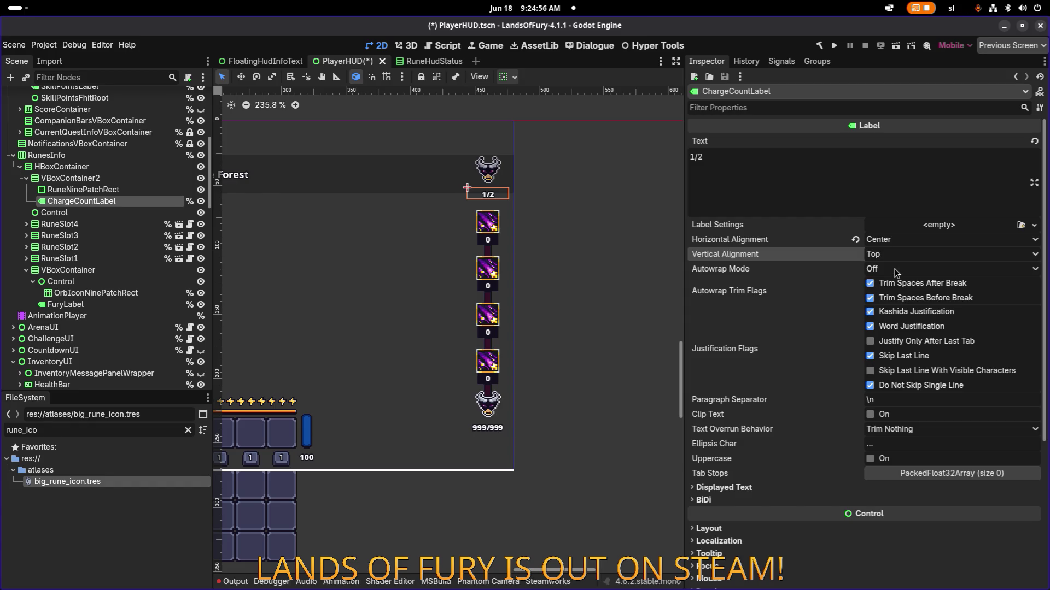
pyautogui.click(893, 255)
pyautogui.click(123, 179)
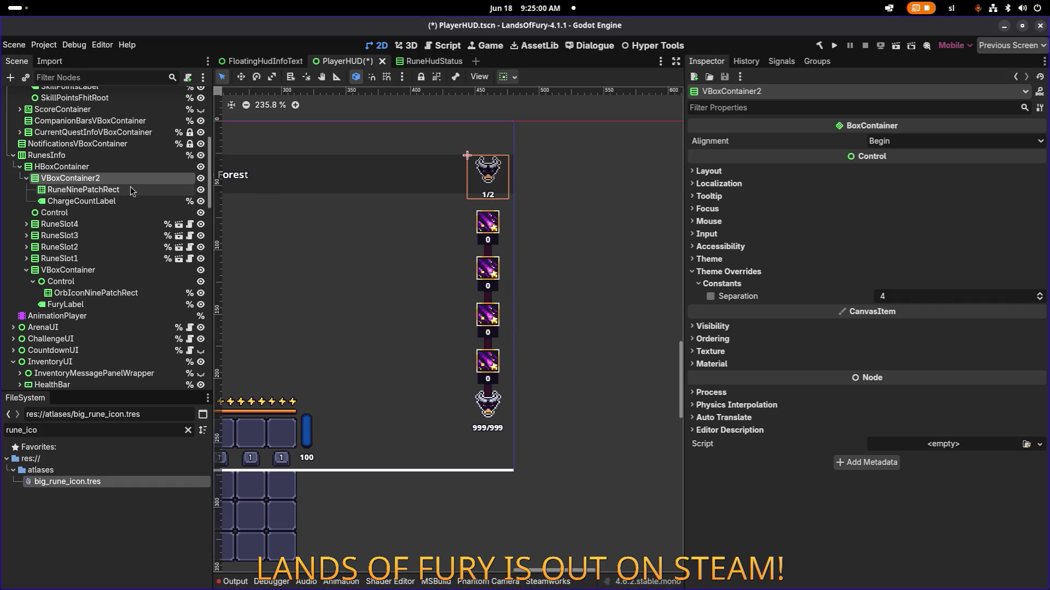
# Assign big_rune_icon.tres as the texture of the RuneNinePatchRect node
pyautogui.click(131, 189)
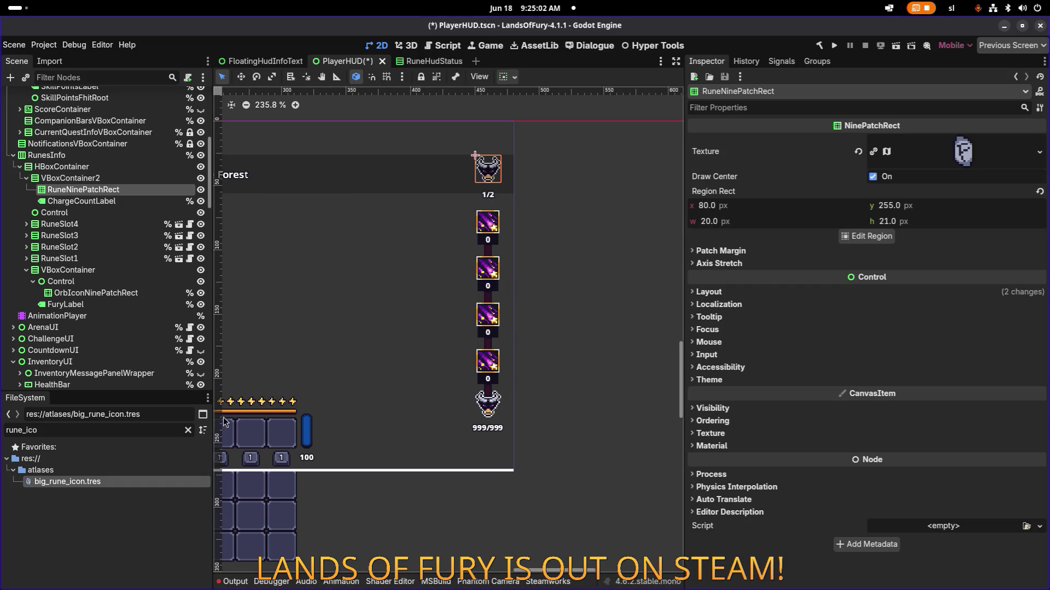
pyautogui.moveTo(143, 481)
pyautogui.mouseDown()
pyautogui.moveTo(292, 433)
pyautogui.moveTo(959, 161)
pyautogui.moveTo(951, 159)
pyautogui.mouseUp()
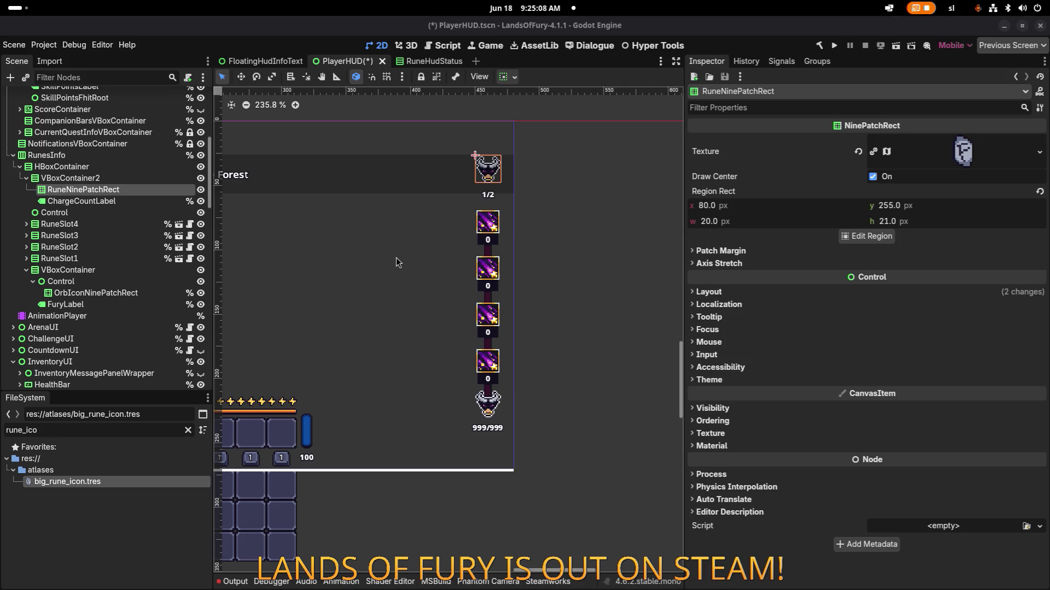
pyautogui.scroll(5, 513, 246)
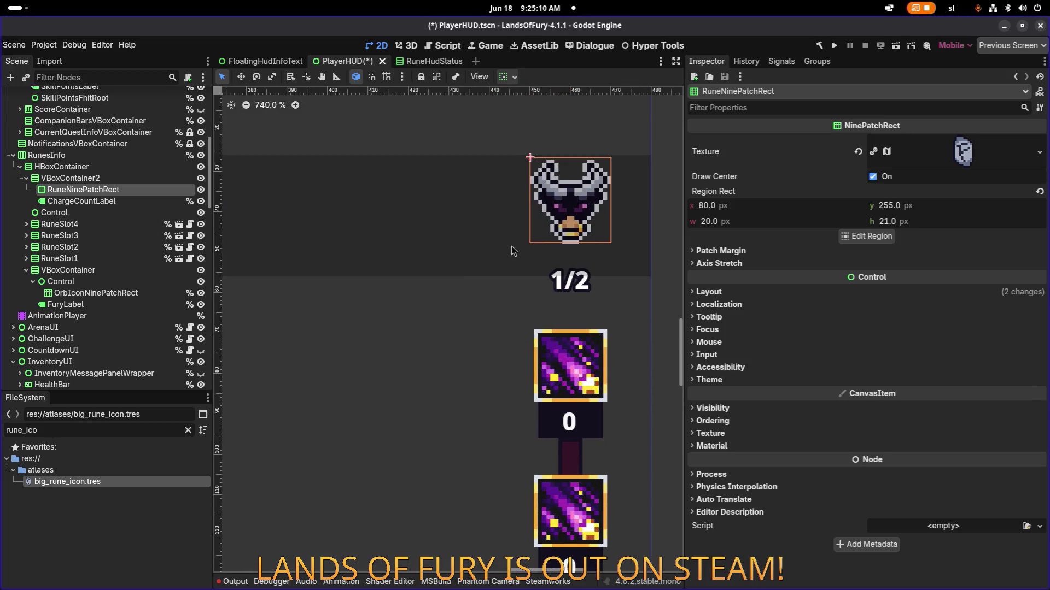
# Inspect ChargeCountLabel, OrbIconNinePatchRect, the Control spacer, VBoxContainer2 and the big_rune_icon.tres atlas
pyautogui.click(113, 201)
pyautogui.click(144, 190)
pyautogui.click(145, 294)
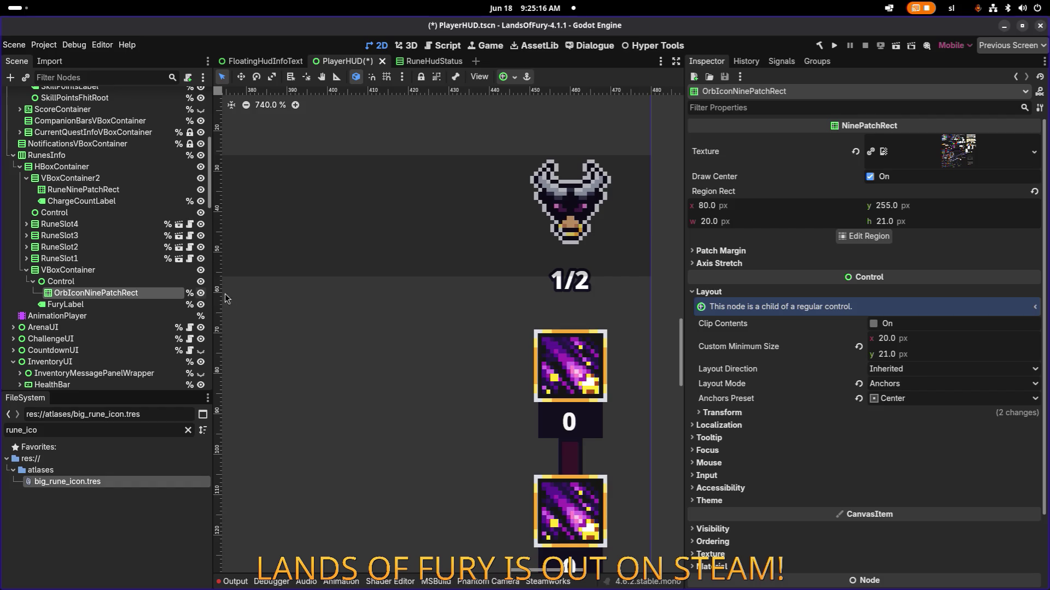
pyautogui.scroll(-2, 300, 275)
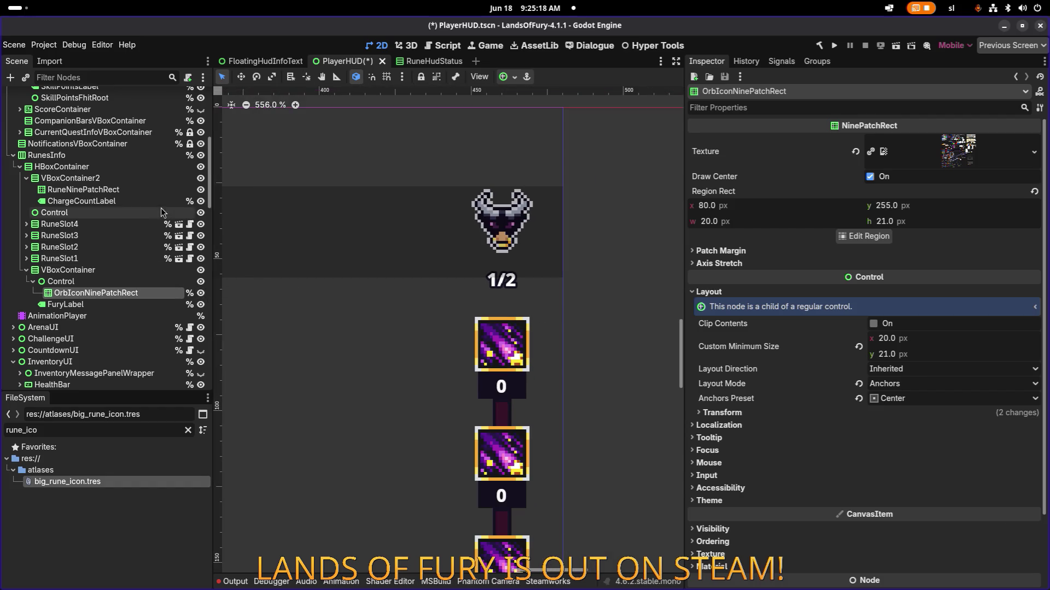
pyautogui.click(154, 181)
pyautogui.click(150, 192)
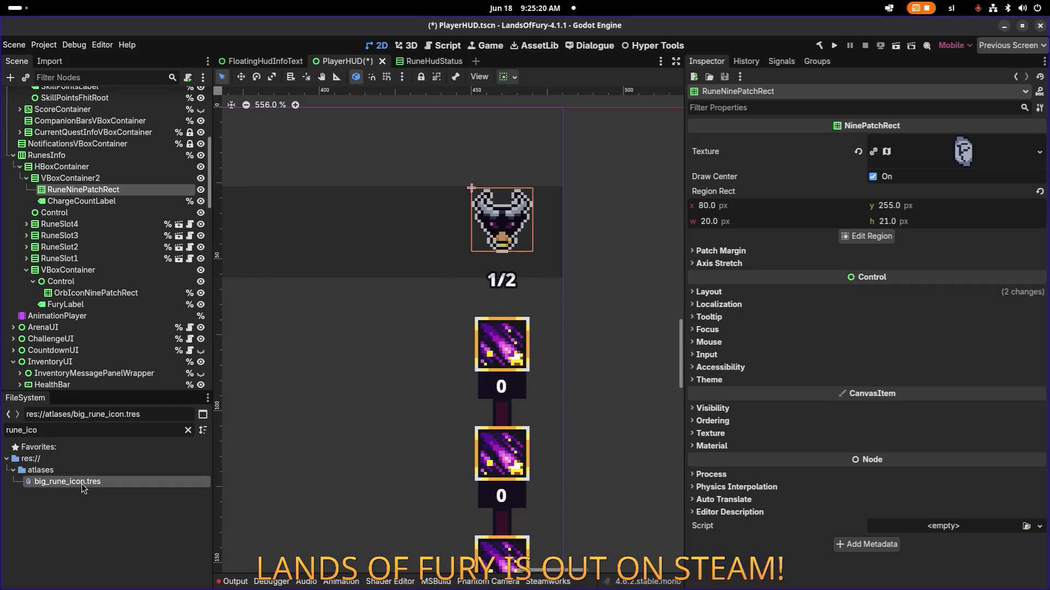
pyautogui.click(84, 483)
pyautogui.click(150, 212)
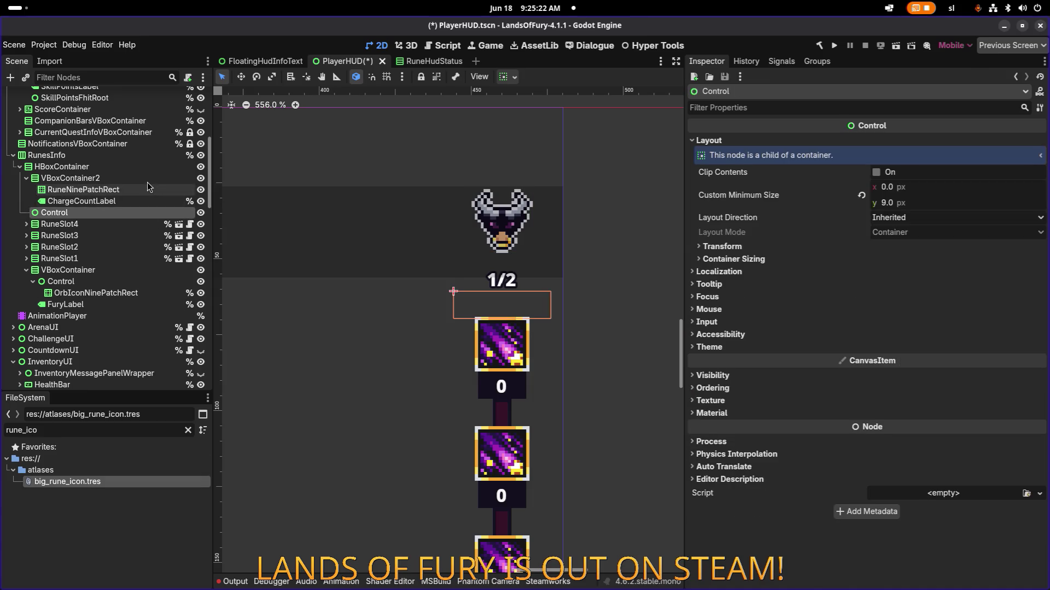
pyautogui.click(147, 180)
pyautogui.rightClick(147, 180)
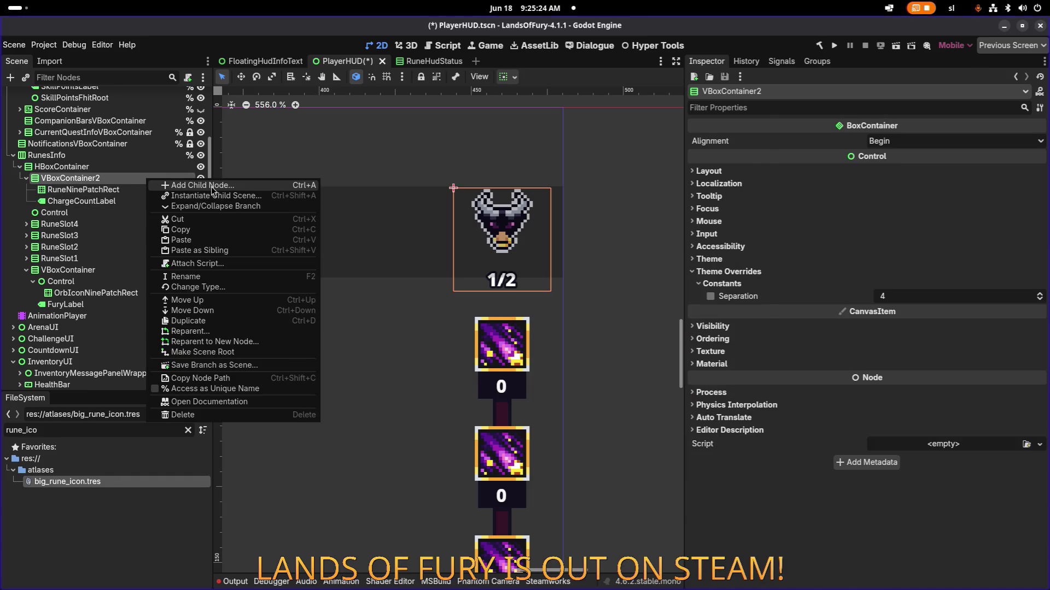
# Add a TextureRect child to VBoxContainer2 and move it above ChargeCountLabel
pyautogui.click(212, 188)
pyautogui.write('texturer')
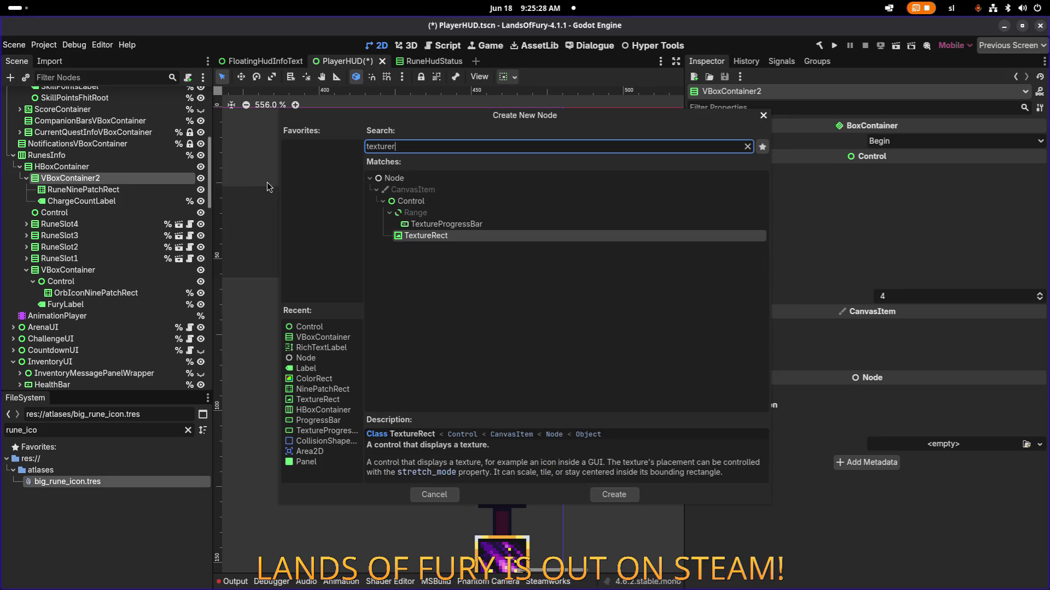
pyautogui.press('Return')
pyautogui.moveTo(70, 212); pyautogui.dragTo(101, 197)
# Give the new TextureRect the big_rune_icon.tres texture
pyautogui.click(134, 212)
pyautogui.click(130, 203)
pyautogui.moveTo(65, 481)
pyautogui.mouseDown()
pyautogui.moveTo(340, 395)
pyautogui.moveTo(902, 149)
pyautogui.mouseUp()
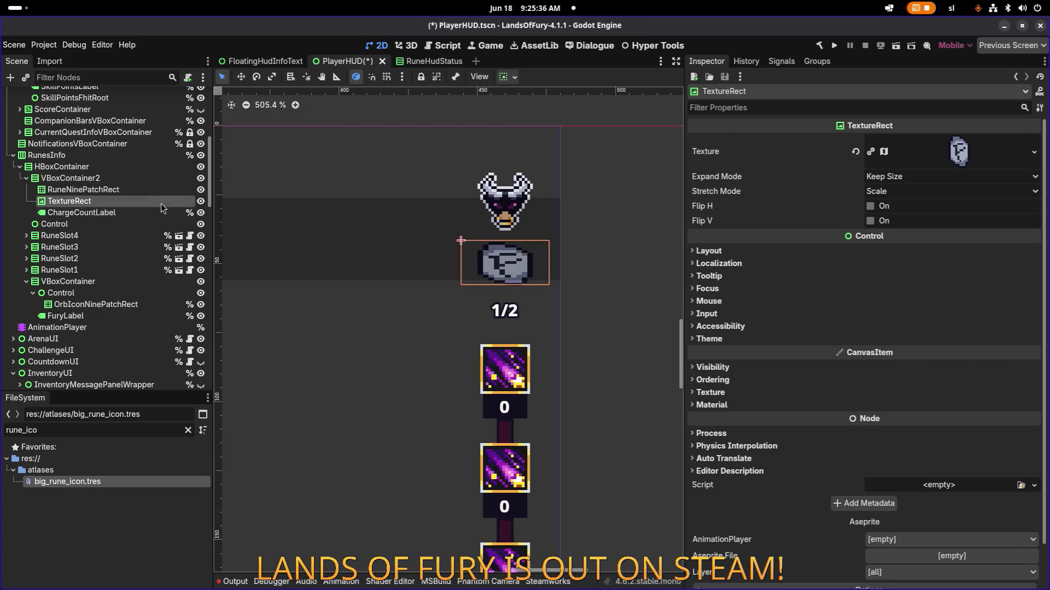
# Delete the old RuneNinePatchRect node and confirm
pyautogui.click(160, 191)
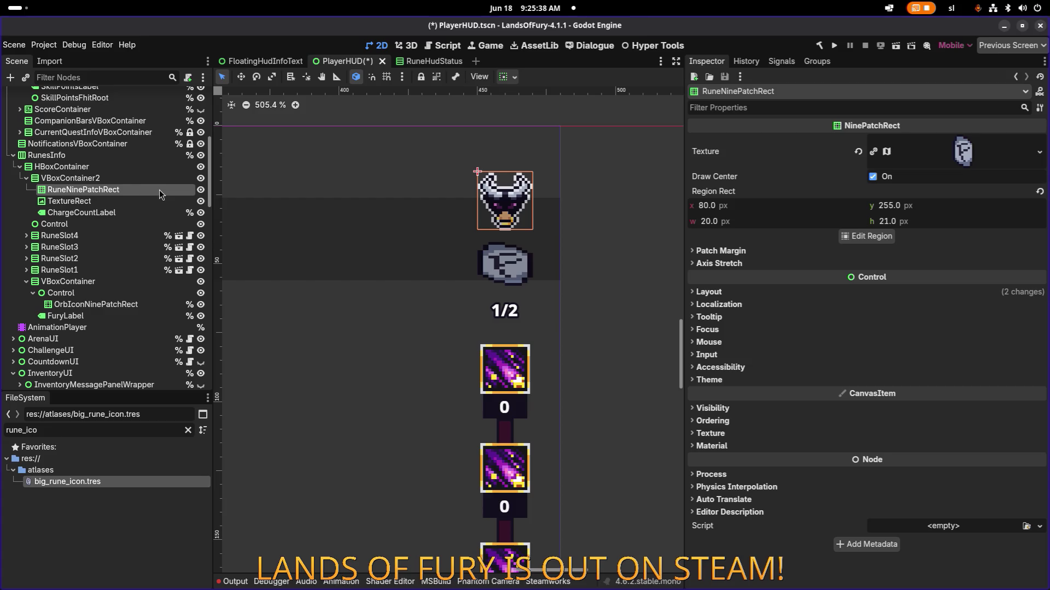
pyautogui.press('Delete')
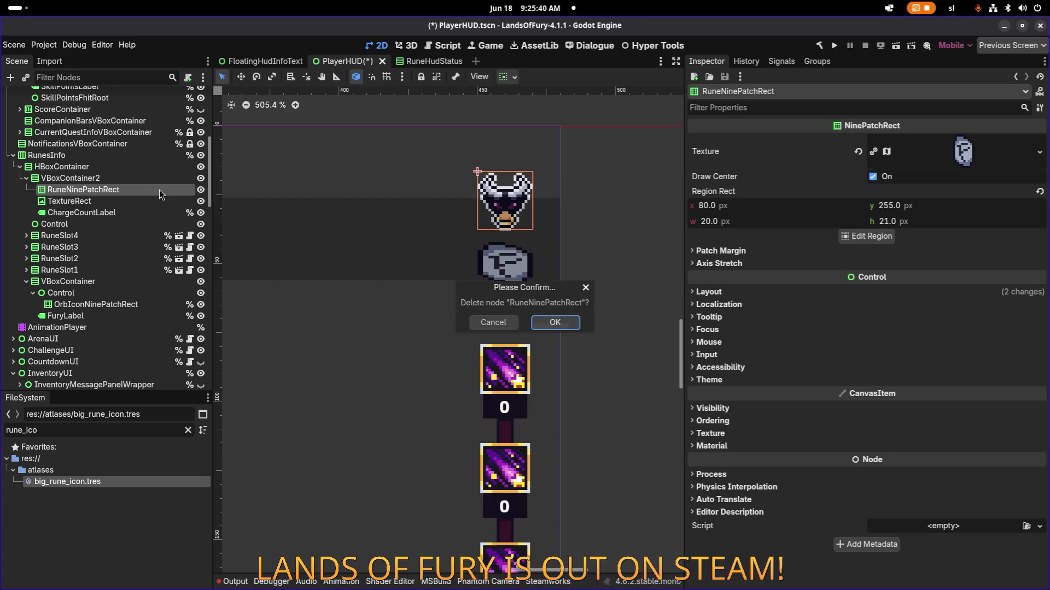
pyautogui.press('Return')
# Set the TextureRect's Stretch Mode to Keep, with Expand Mode left at Keep Size
pyautogui.click(146, 193)
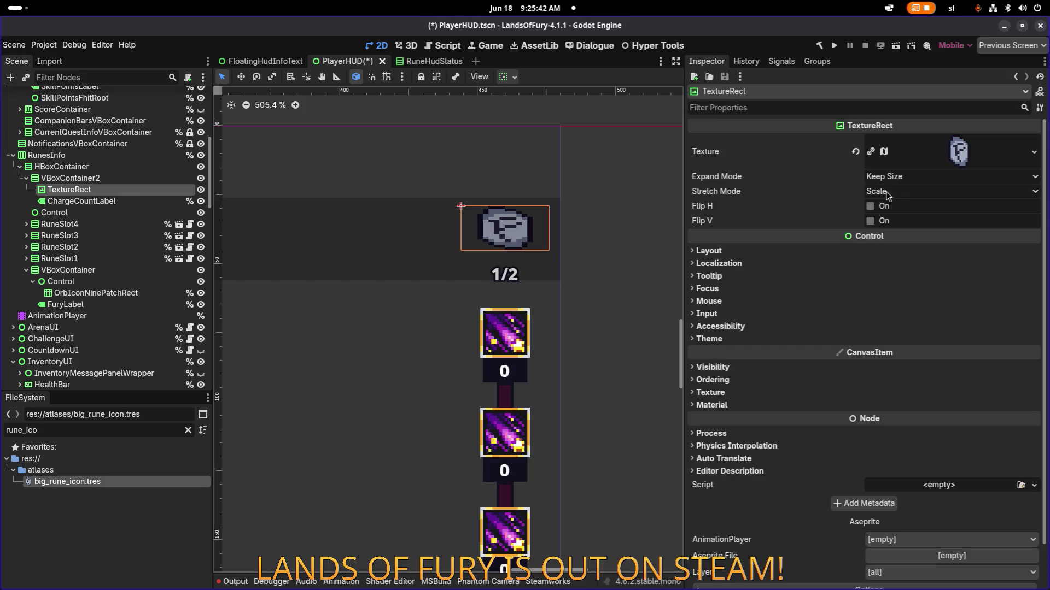
pyautogui.click(909, 190)
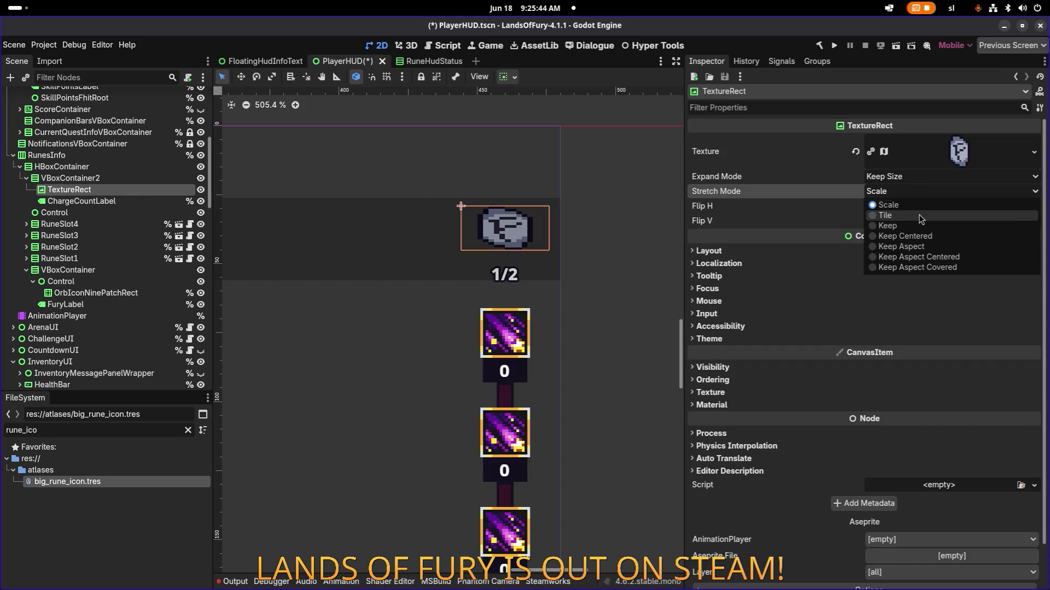
pyautogui.click(915, 176)
pyautogui.click(921, 181)
pyautogui.click(919, 180)
pyautogui.click(928, 202)
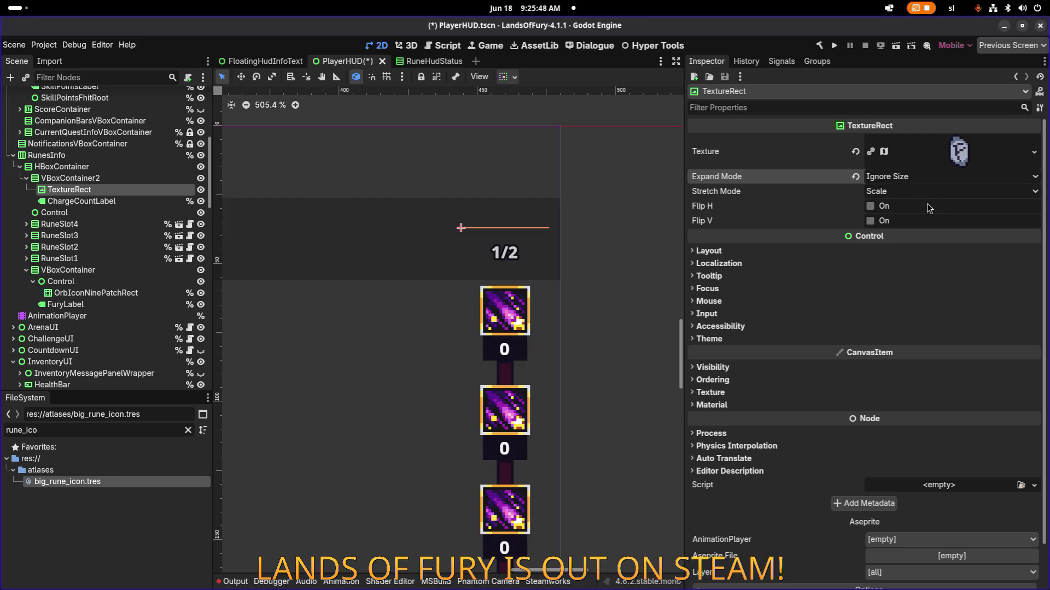
pyautogui.click(920, 180)
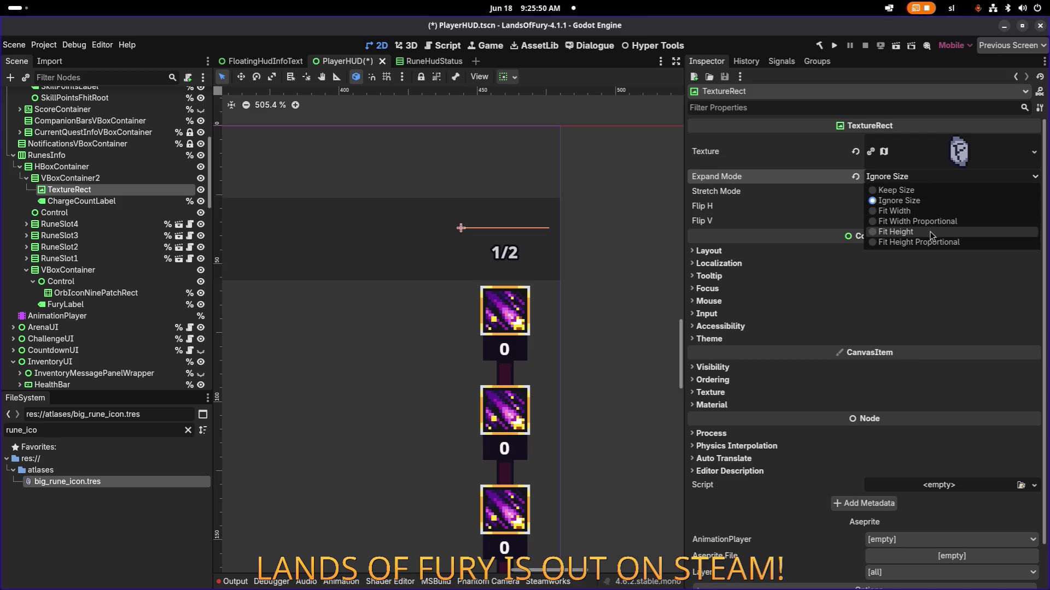
pyautogui.click(922, 190)
pyautogui.click(921, 192)
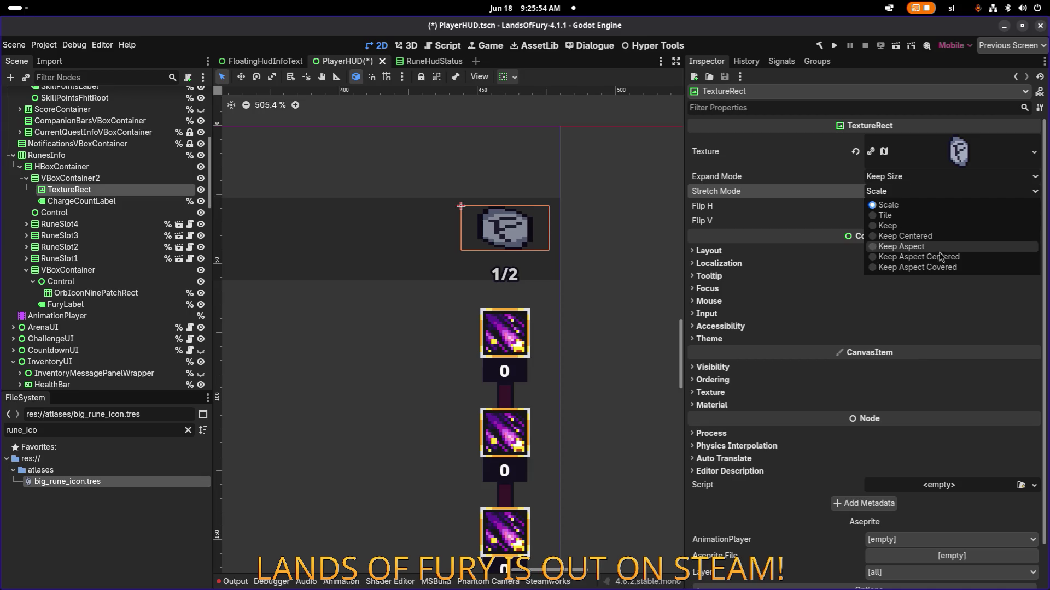
pyautogui.click(920, 226)
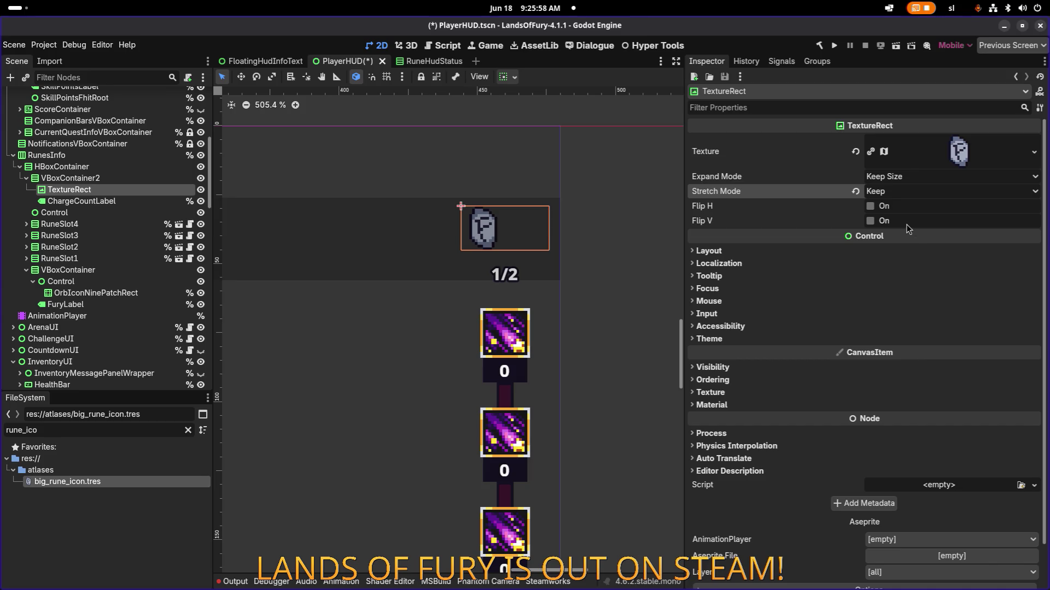
# Centre the rune-stone TextureRect horizontally in its column via container sizing
pyautogui.click(726, 254)
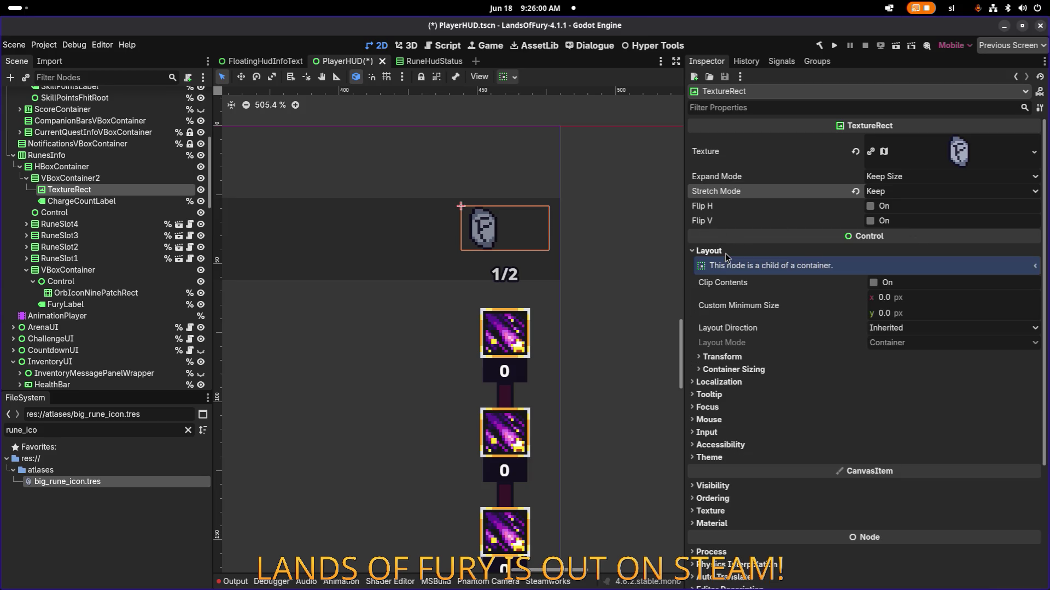
pyautogui.click(749, 361)
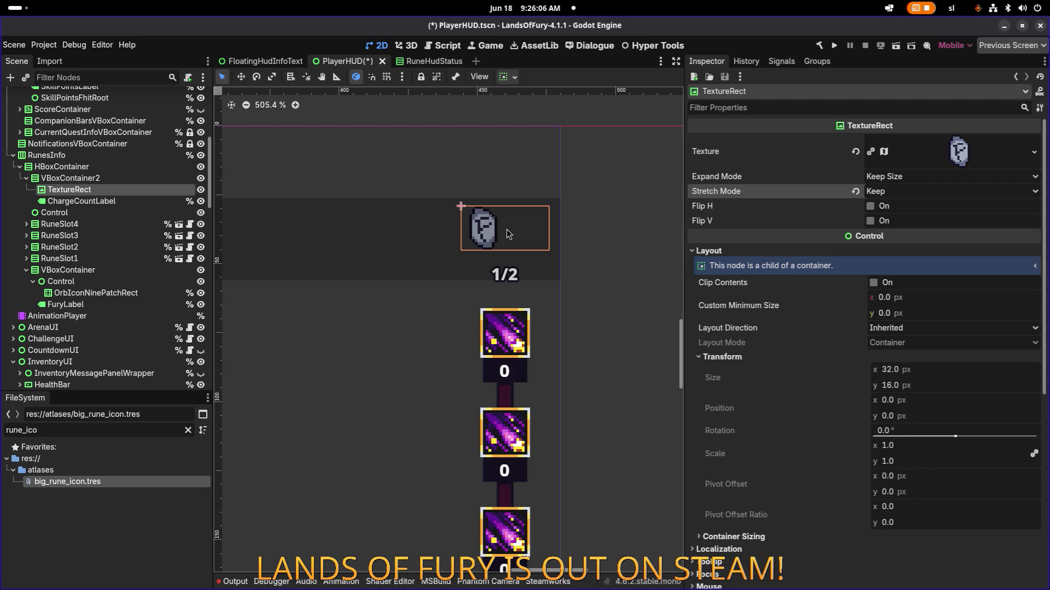
pyautogui.click(87, 178)
pyautogui.click(71, 190)
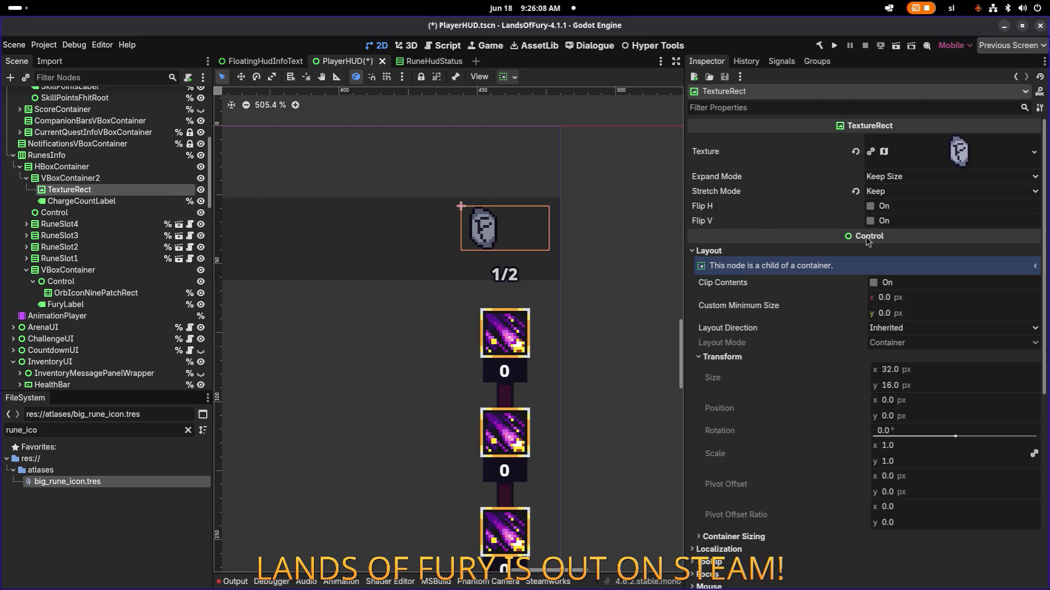
pyautogui.click(508, 77)
pyautogui.click(534, 114)
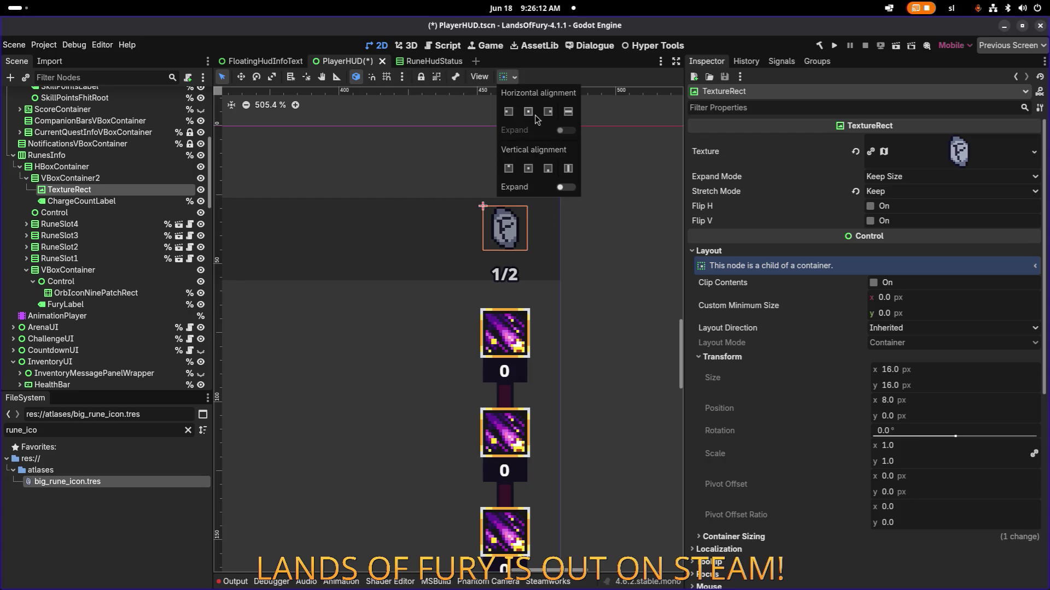
pyautogui.click(112, 167)
pyautogui.scroll(-9, 392, 186)
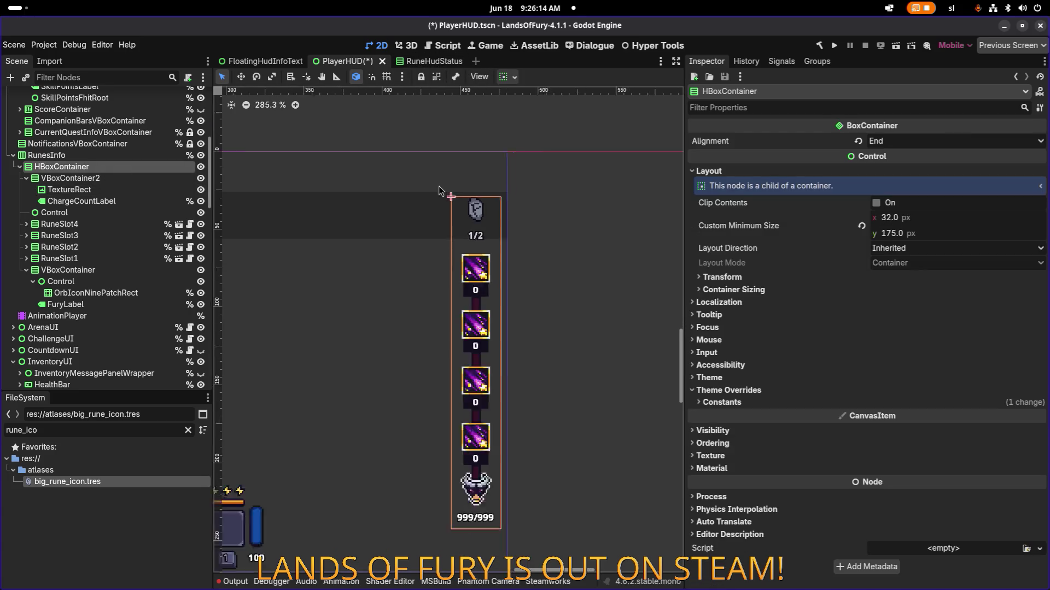
# Review VBoxContainer2, TextureRect and ChargeCountLabel in the Scene tree, ending on VBoxContainer2
pyautogui.scroll(8, 496, 182)
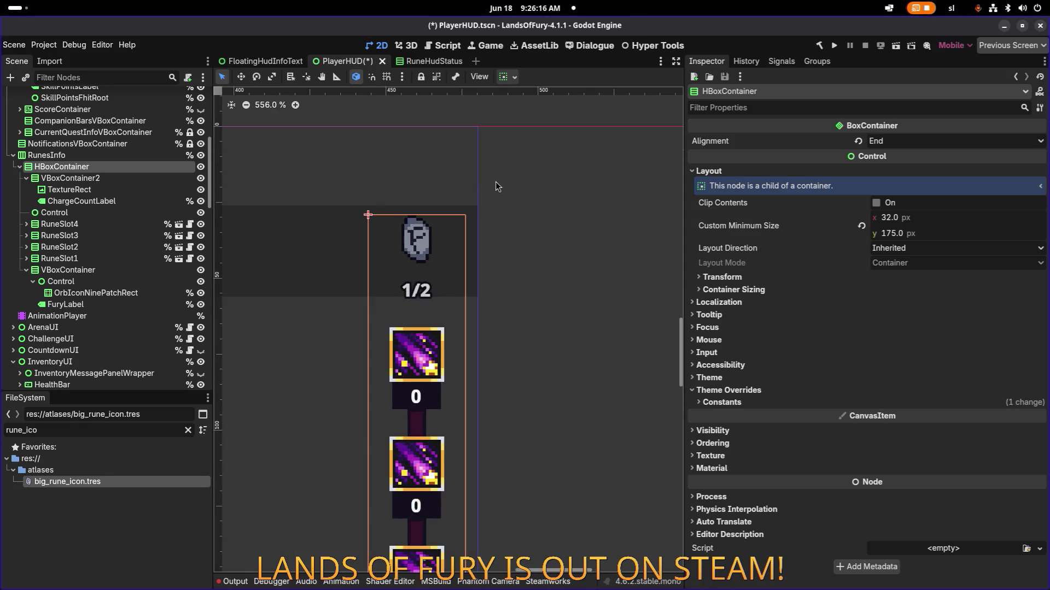
pyautogui.scroll(-6, 495, 183)
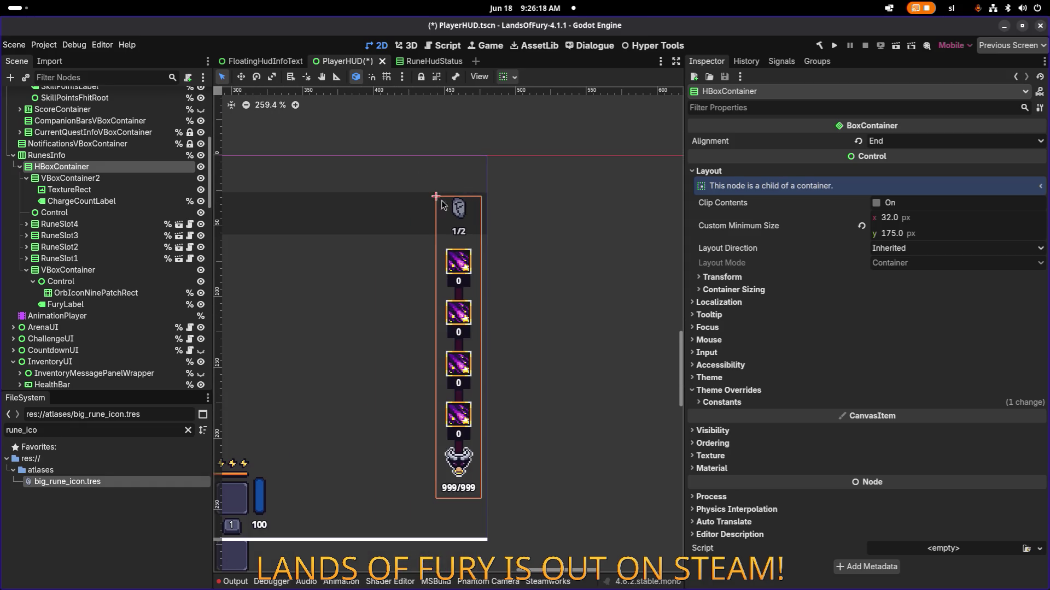
pyautogui.scroll(12, 434, 204)
pyautogui.scroll(-10, 435, 206)
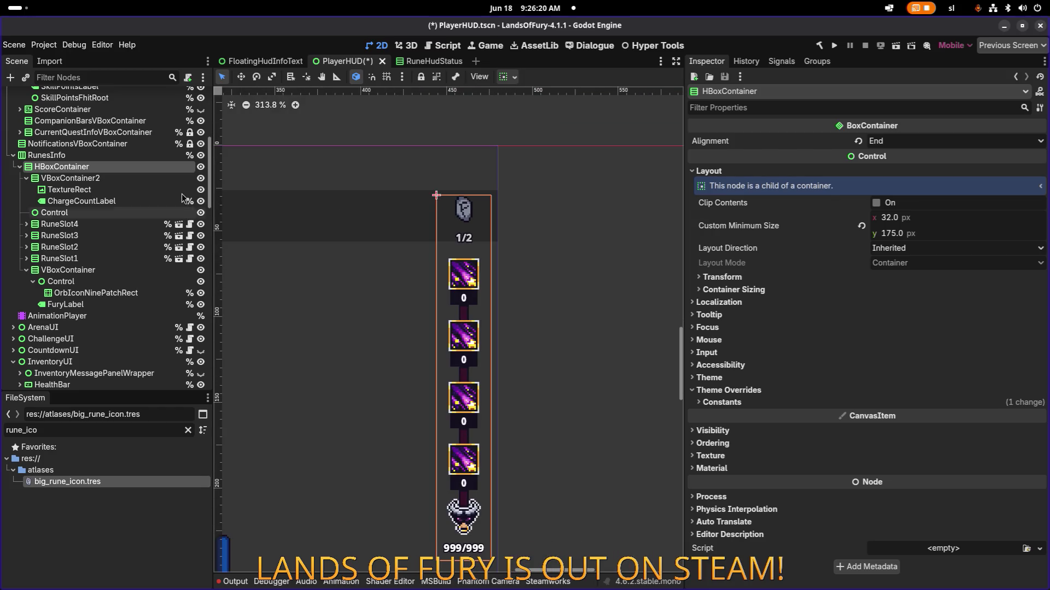
pyautogui.click(103, 178)
pyautogui.click(104, 189)
pyautogui.click(106, 202)
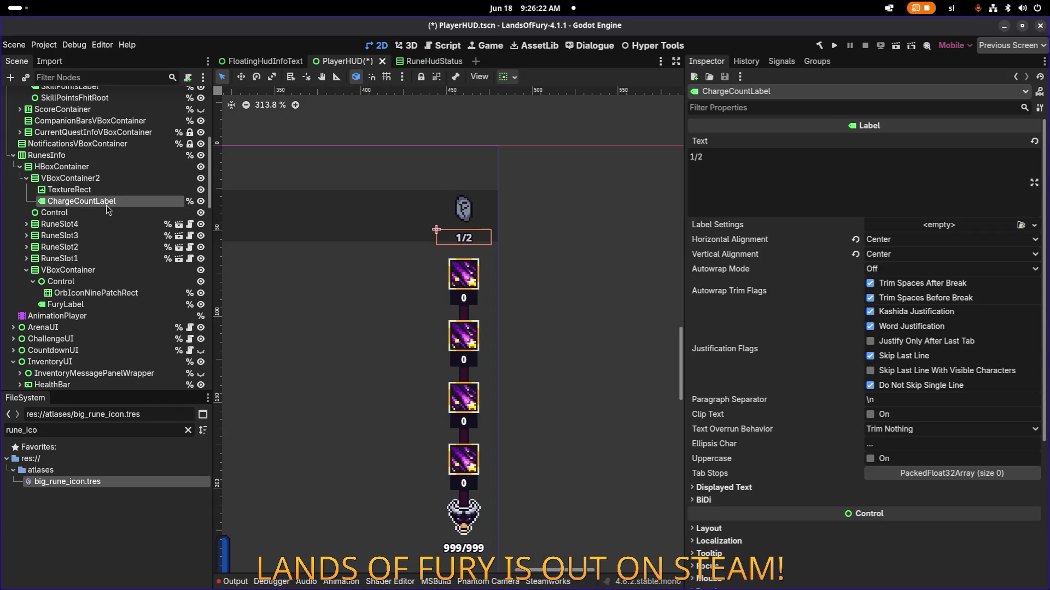
pyautogui.click(109, 178)
# Set VBoxContainer2's Separation theme constant override to 2
pyautogui.click(911, 296)
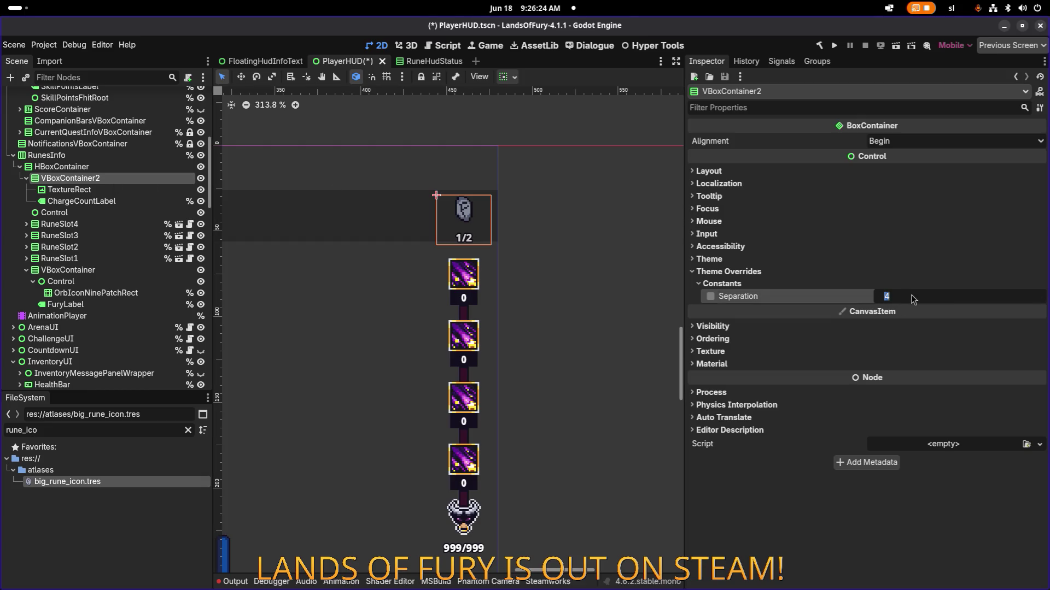
pyautogui.press('Return')
pyautogui.click(904, 293)
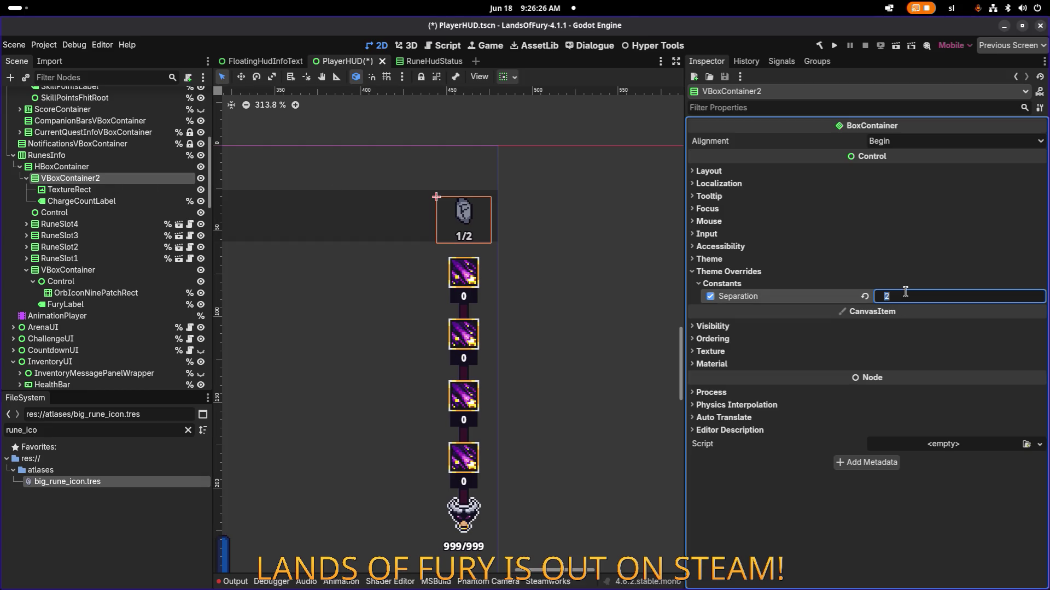
pyautogui.write('0')
pyautogui.press('Return')
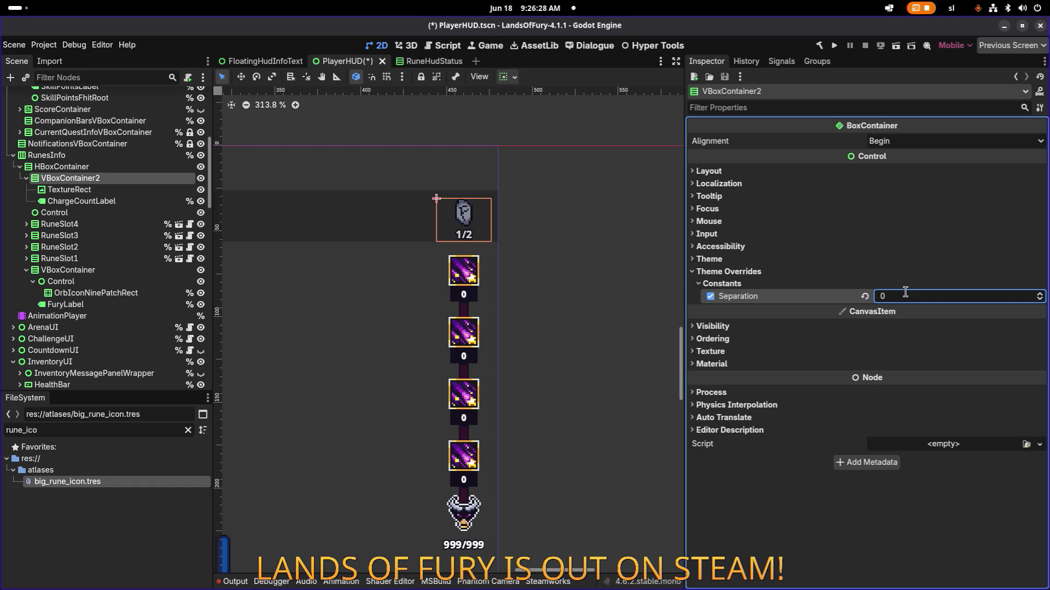
pyautogui.click(905, 292)
pyautogui.write('2')
pyautogui.press('Return')
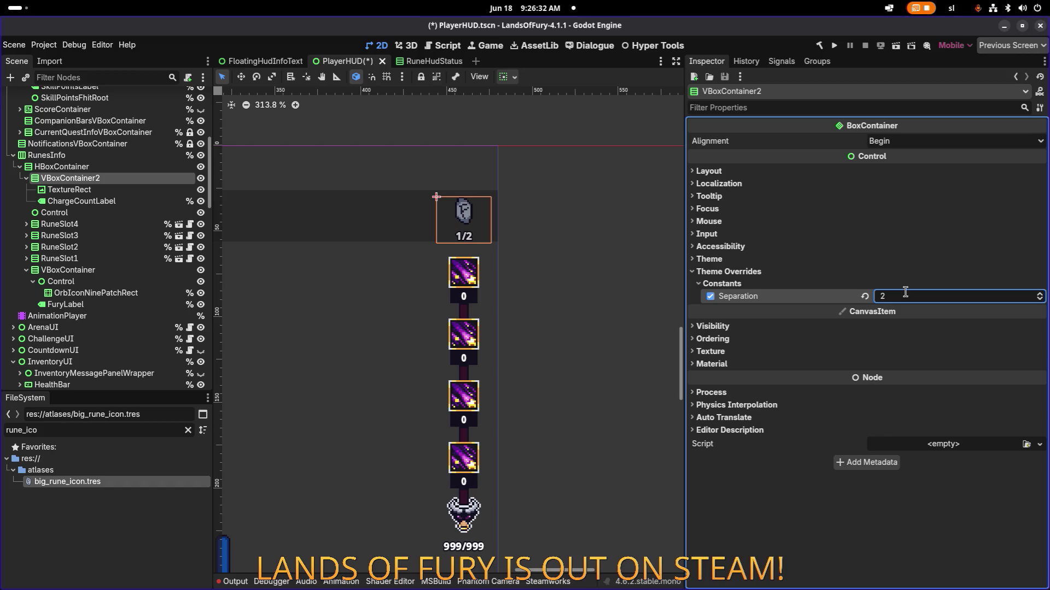
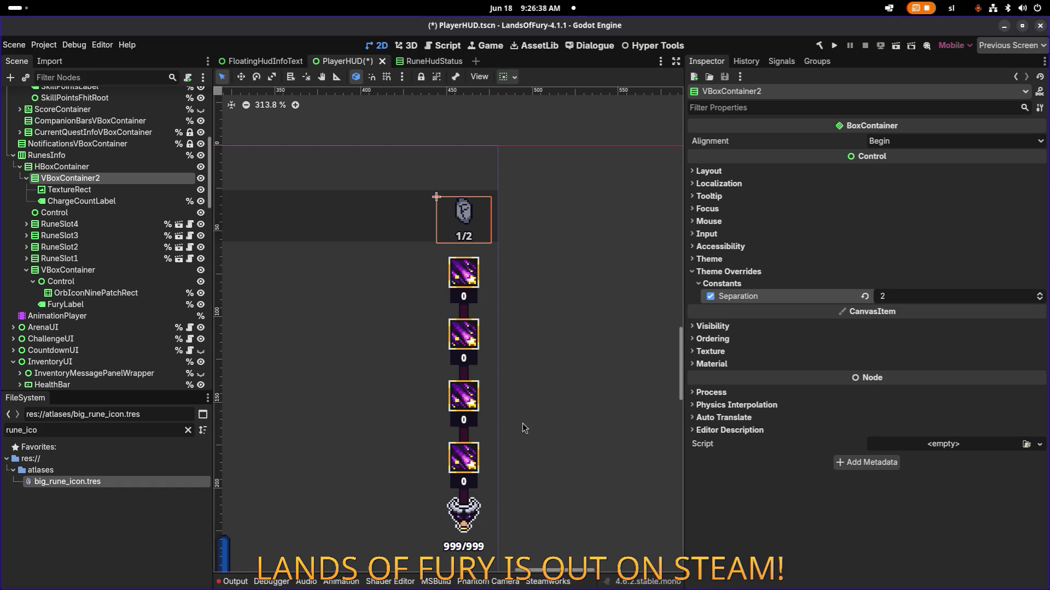
# Switch from the Godot editor to the Aseprite window showing ui_elements.png
pyautogui.hotkey('alt', 'Tab')
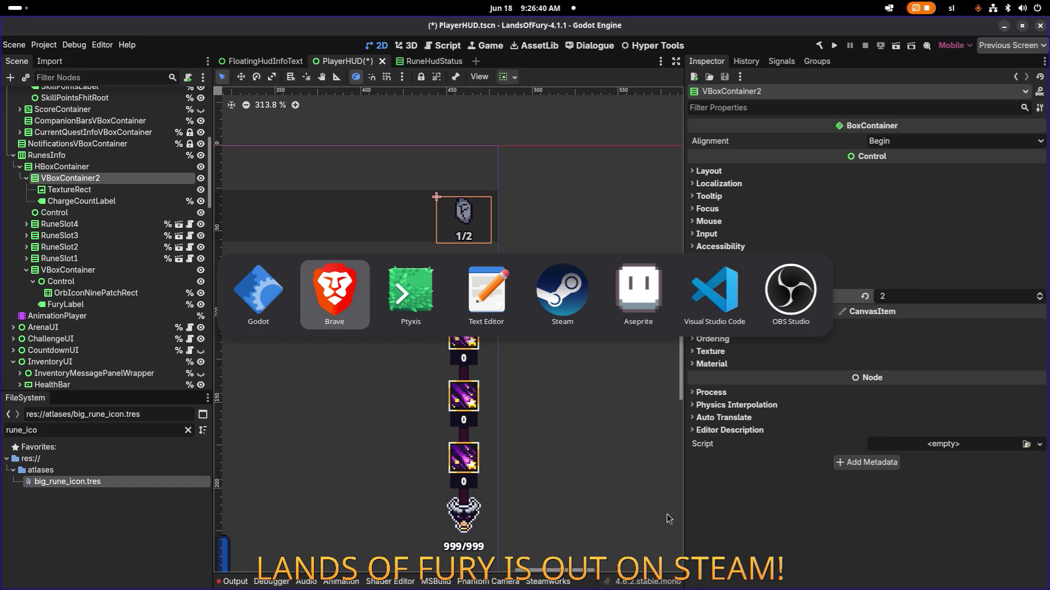
pyautogui.press('Escape')
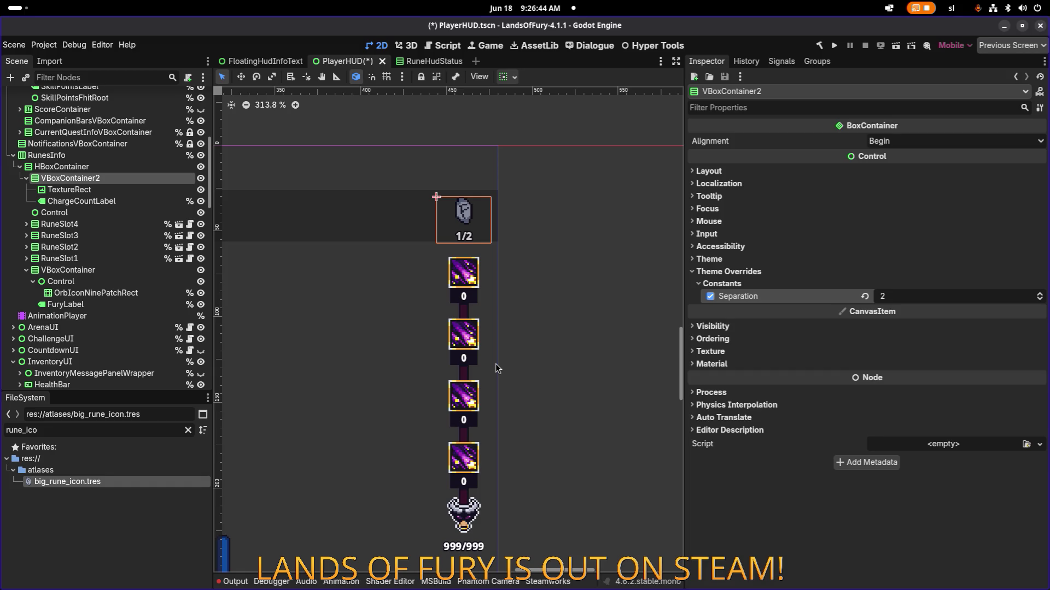
pyautogui.hotkey('alt', 'Tab')
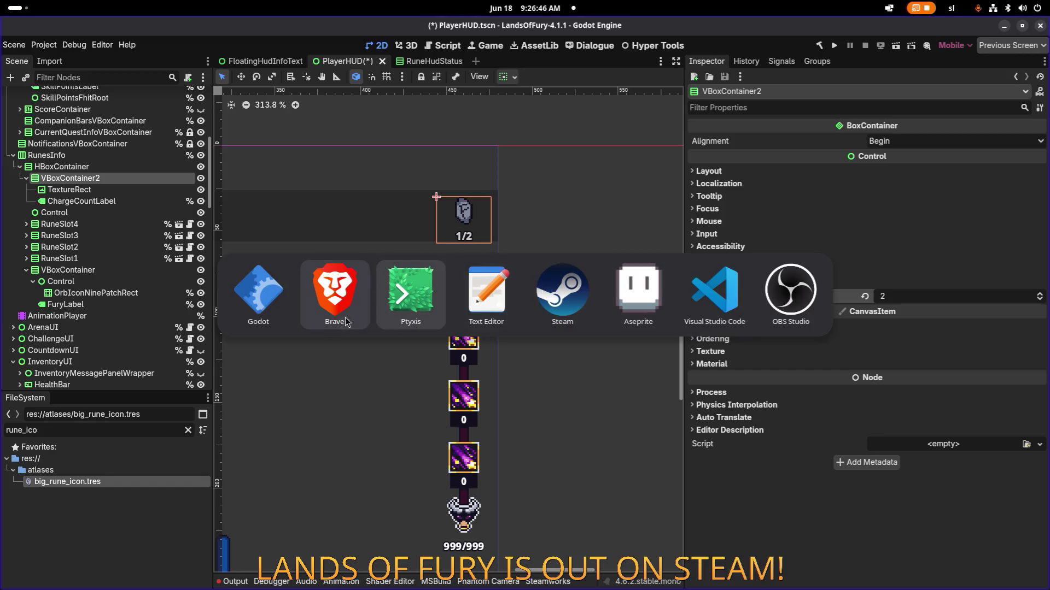
pyautogui.click(639, 287)
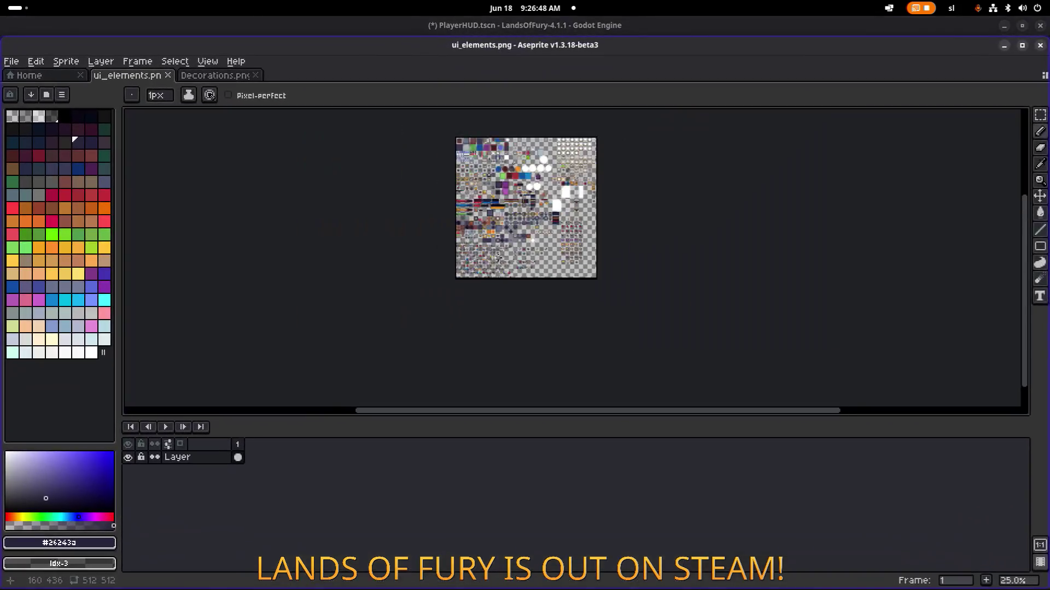
# Zoom onto the grey rune stone and eyedrop its pale #dbc0c7 colour
pyautogui.scroll(6, 501, 255)
pyautogui.hscroll(10, 520, 234)
pyautogui.scroll(-2, 532, 258)
pyautogui.scroll(-4, 612, 202)
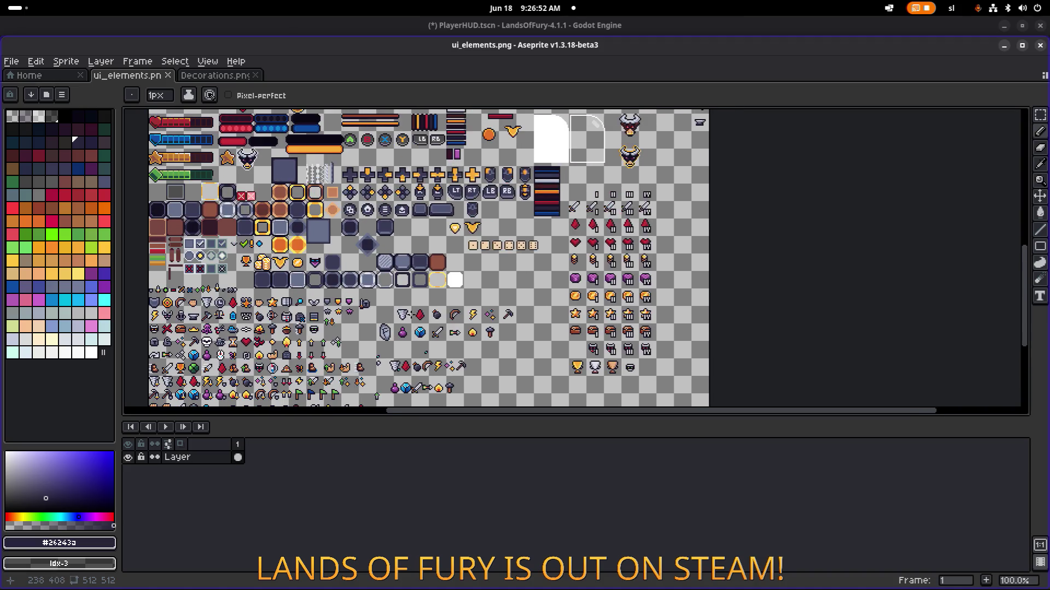
pyautogui.scroll(2, 432, 170)
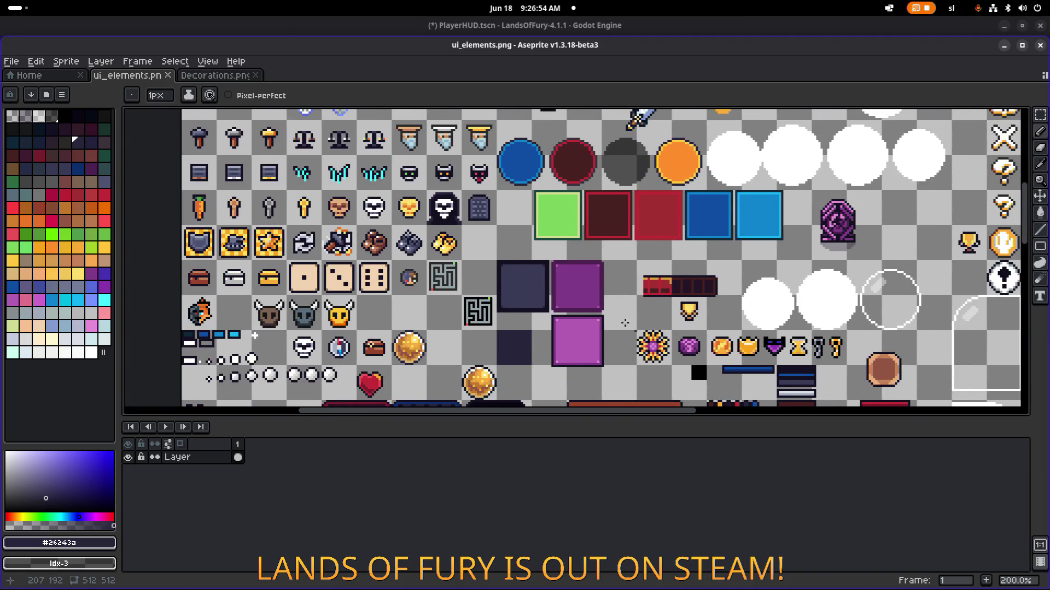
pyautogui.scroll(-1, 499, 238)
pyautogui.scroll(-1, 674, 293)
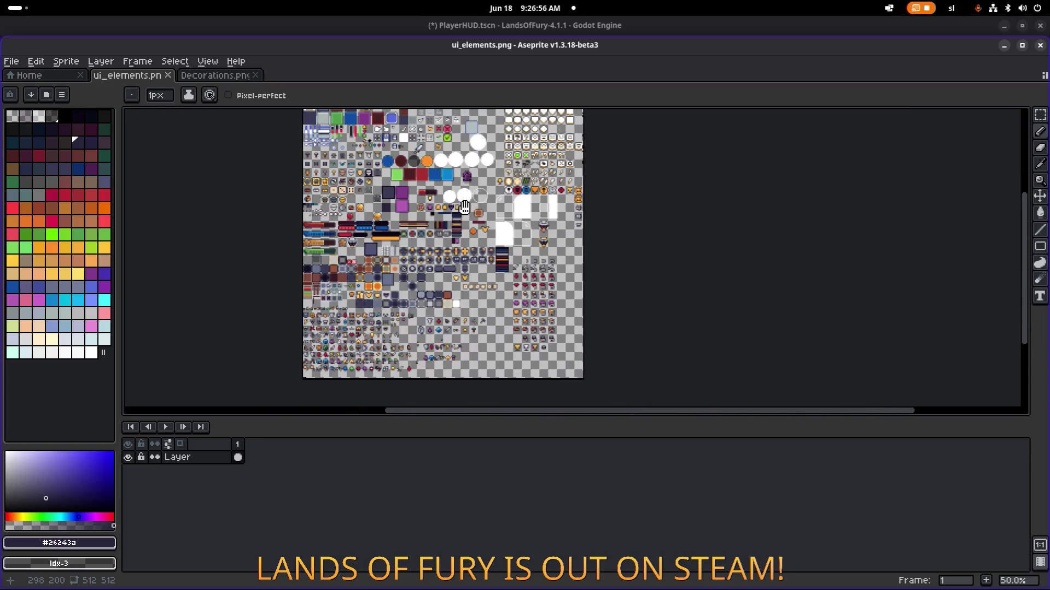
pyautogui.scroll(1, 486, 230)
pyautogui.scroll(-1, 407, 197)
pyautogui.scroll(1, 576, 330)
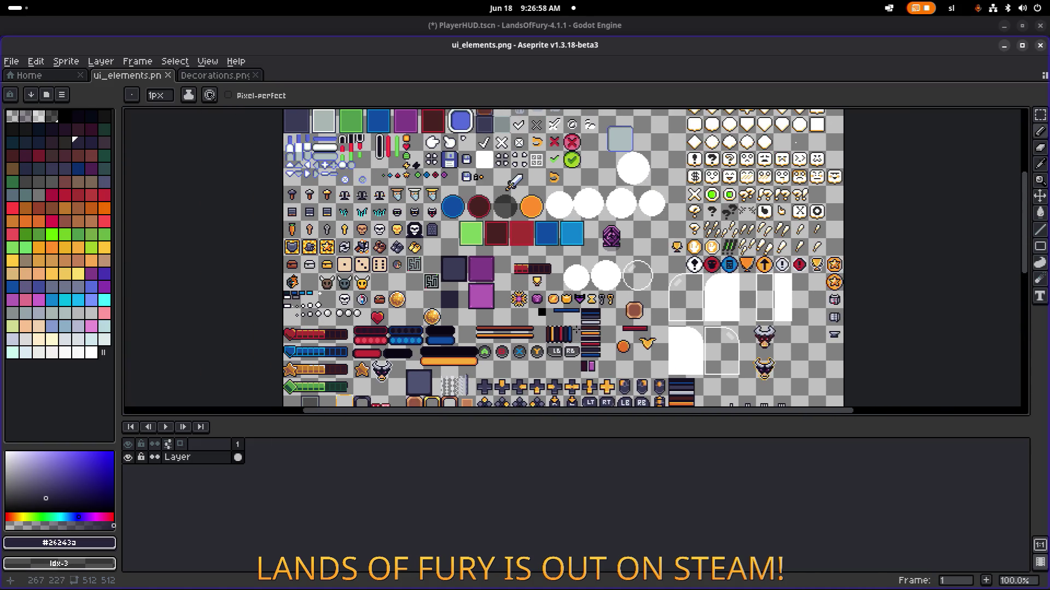
pyautogui.scroll(-1, 461, 254)
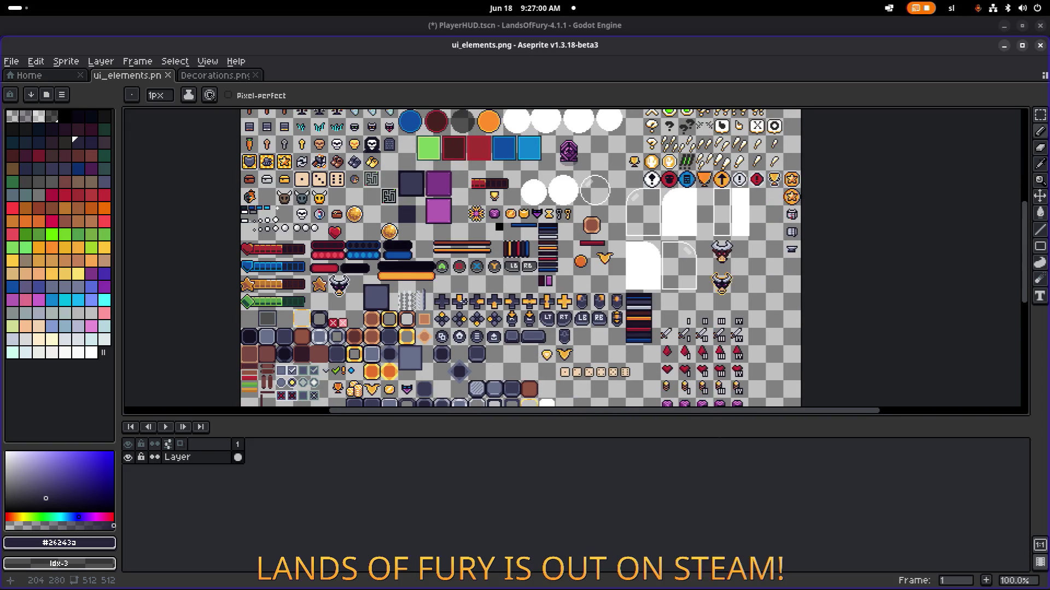
pyautogui.scroll(1, 443, 224)
pyautogui.scroll(3, 352, 227)
pyautogui.keyDown('alt'); pyautogui.click(388, 199); pyautogui.keyUp('alt')
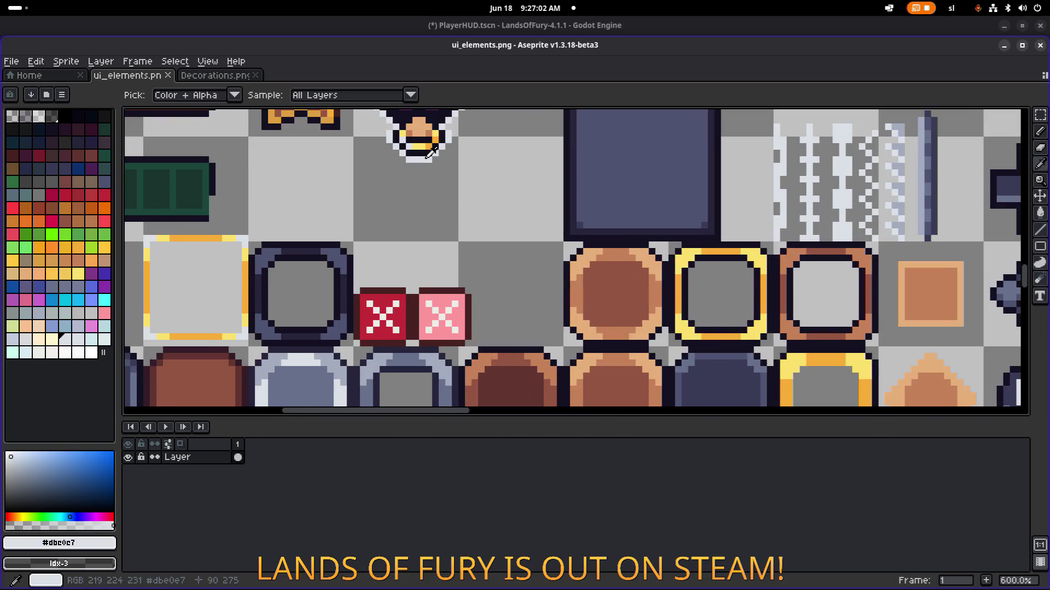
# Draw #dbc0c7 highlight lines along the rune's lower and left edges, then return to Godot
pyautogui.scroll(-2, 562, 197)
pyautogui.scroll(-5, 561, 197)
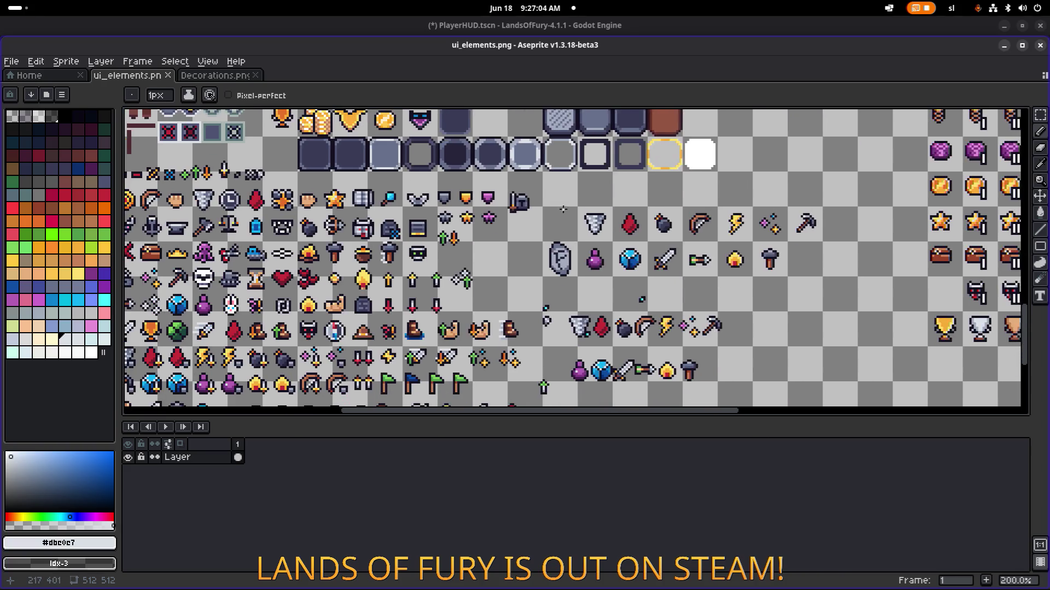
pyautogui.scroll(2, 556, 277)
pyautogui.scroll(-2, 556, 278)
pyautogui.scroll(2, 561, 323)
pyautogui.moveTo(562, 328)
pyautogui.mouseDown()
pyautogui.moveTo(588, 312)
pyautogui.moveTo(600, 274)
pyautogui.moveTo(568, 224)
pyautogui.mouseUp()
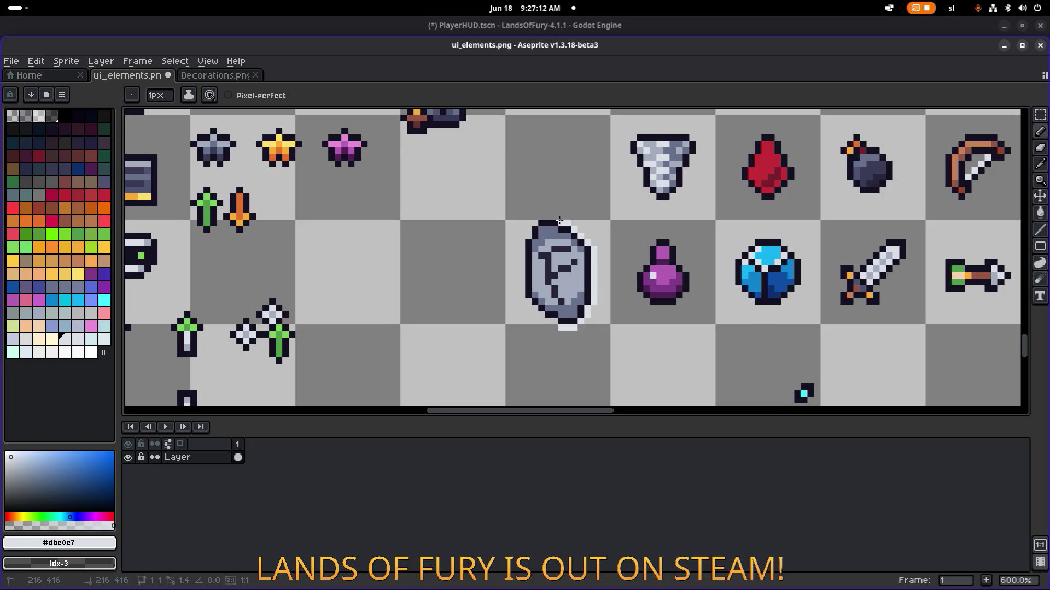
pyautogui.keyDown('shift'); pyautogui.click(521, 243); pyautogui.keyUp('shift')
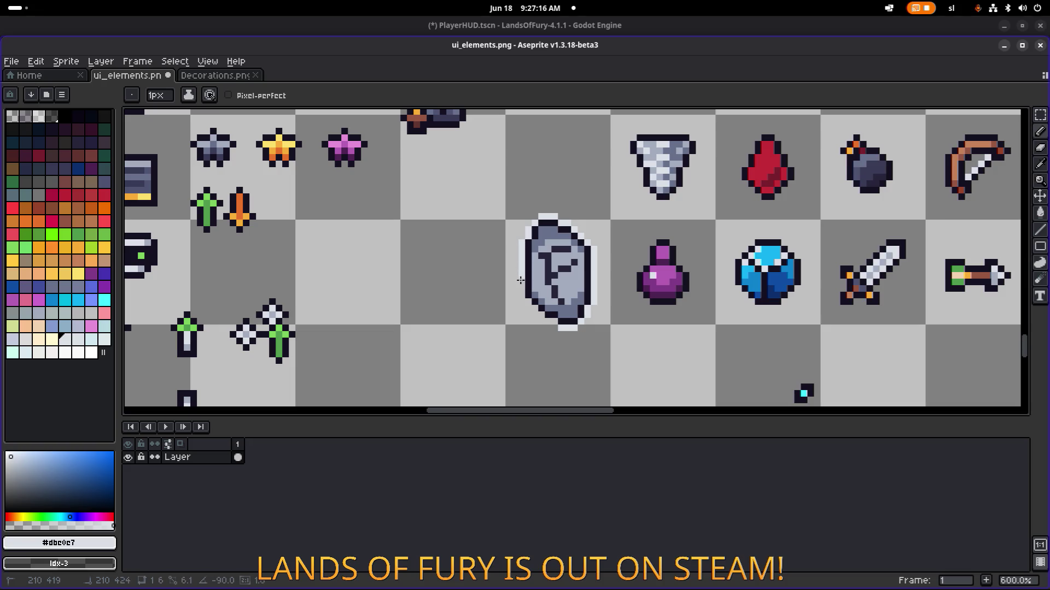
pyautogui.keyDown('shift'); pyautogui.click(521, 294); pyautogui.keyUp('shift')
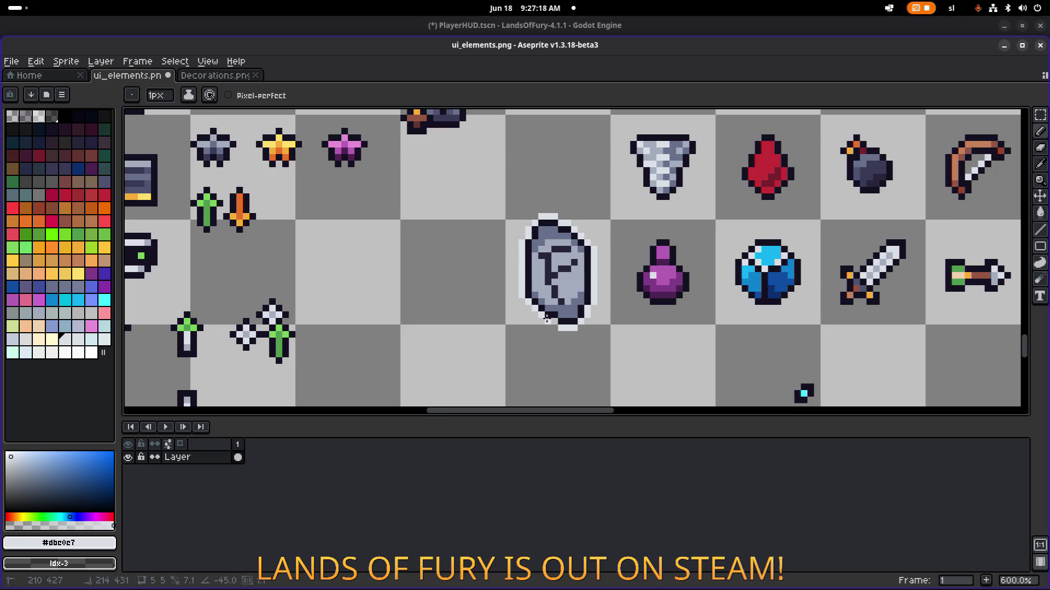
pyautogui.scroll(-3, 553, 321)
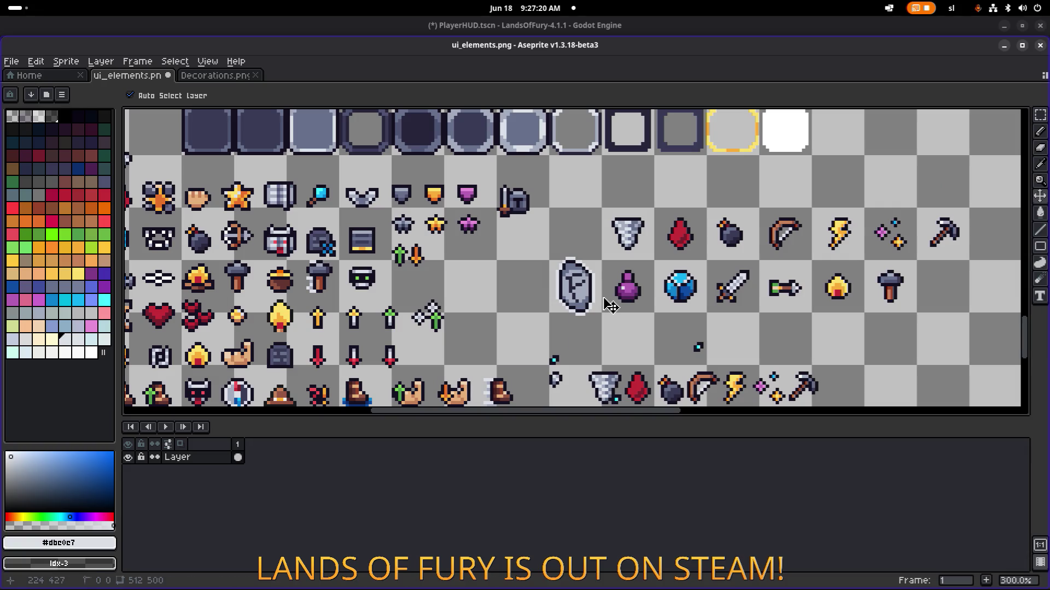
pyautogui.hotkey('alt', 'Tab')
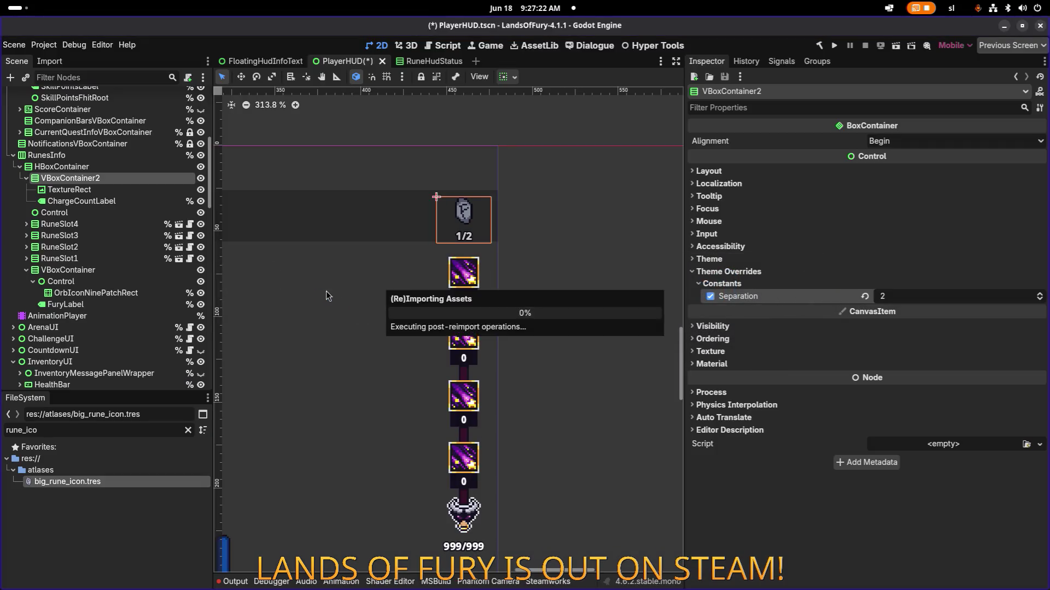
# Check the reimported rune icon above the 1/2 counter in Godot, then go back to Aseprite
pyautogui.scroll(5, 455, 217)
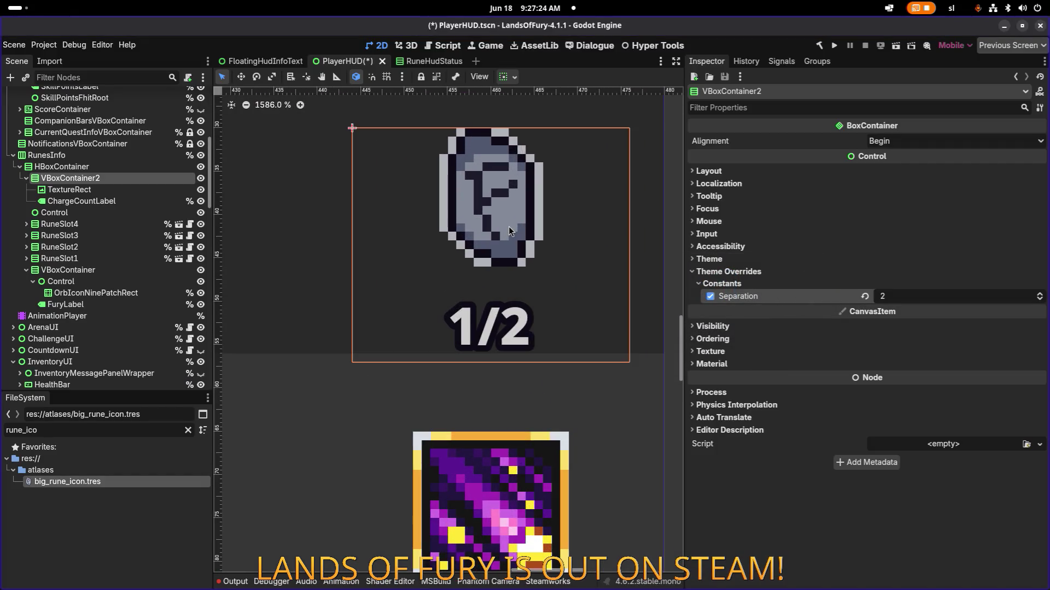
pyautogui.scroll(-3, 508, 226)
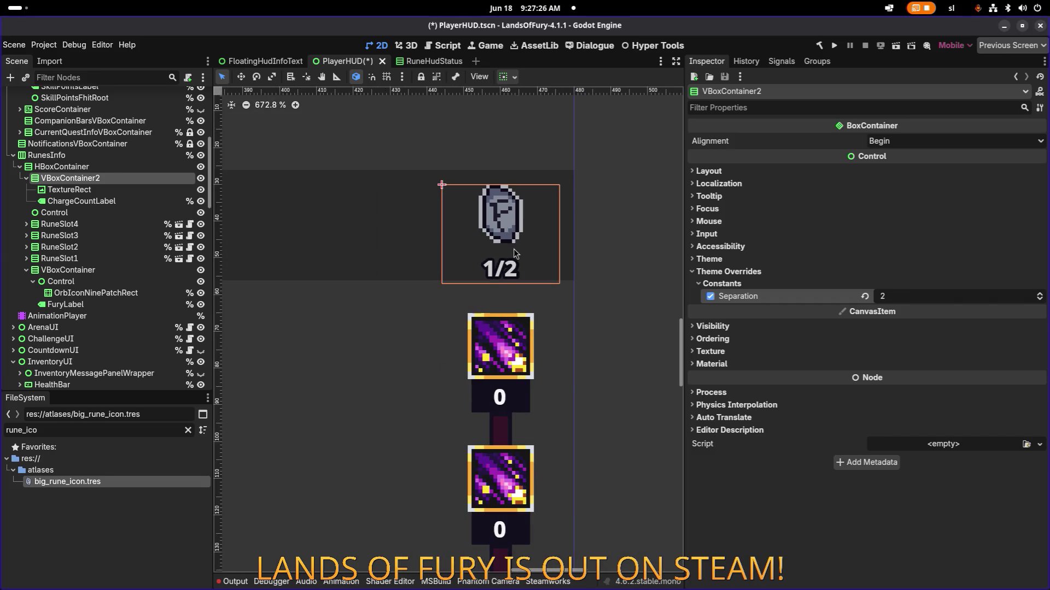
pyautogui.scroll(-5, 522, 262)
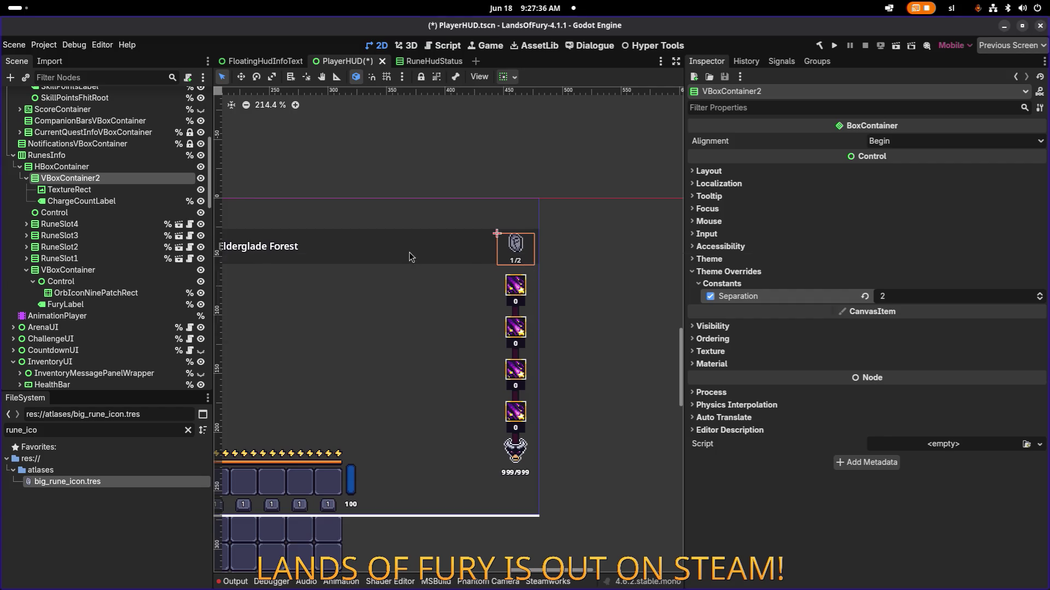
pyautogui.hotkey('alt', 'Tab')
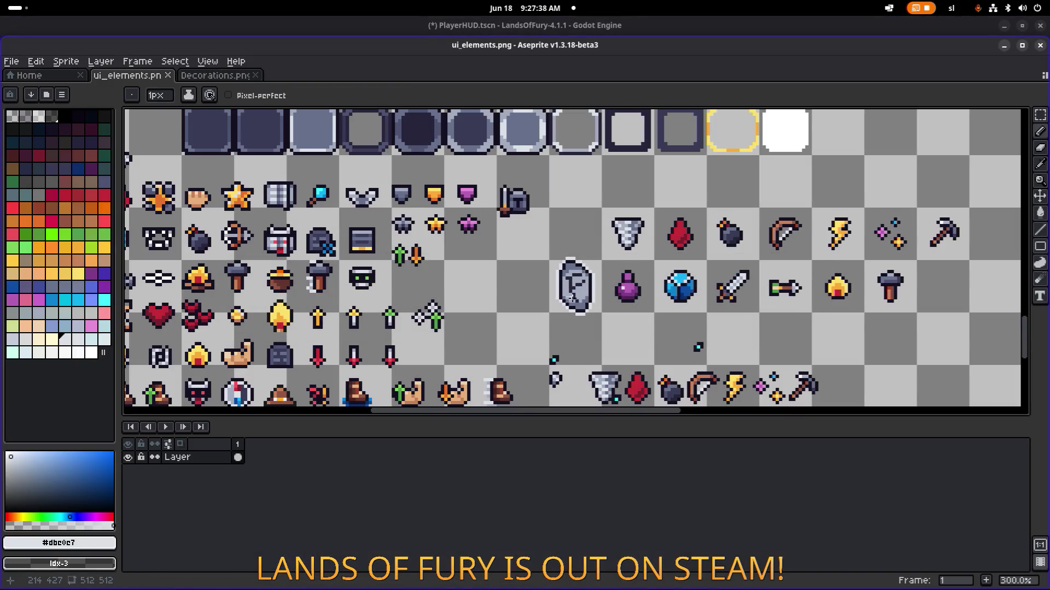
# Marquee-select the rune stone, reposition it slightly and commit the move
pyautogui.scroll(3, 557, 271)
pyautogui.moveTo(558, 271); pyautogui.dragTo(458, 250)
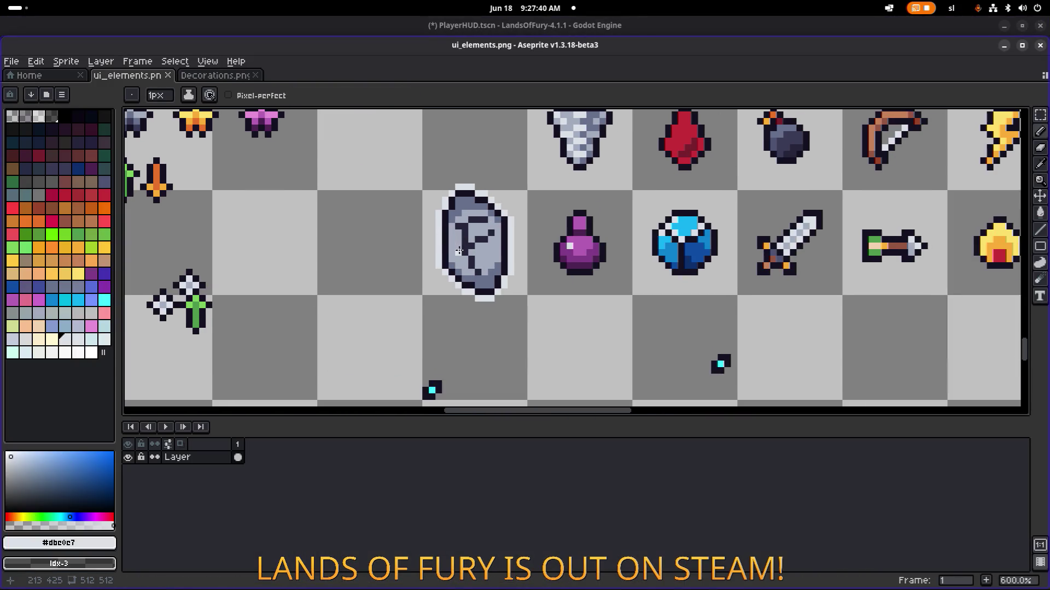
pyautogui.press('m')
pyautogui.moveTo(523, 324)
pyautogui.mouseDown()
pyautogui.moveTo(459, 199)
pyautogui.moveTo(406, 154)
pyautogui.mouseUp()
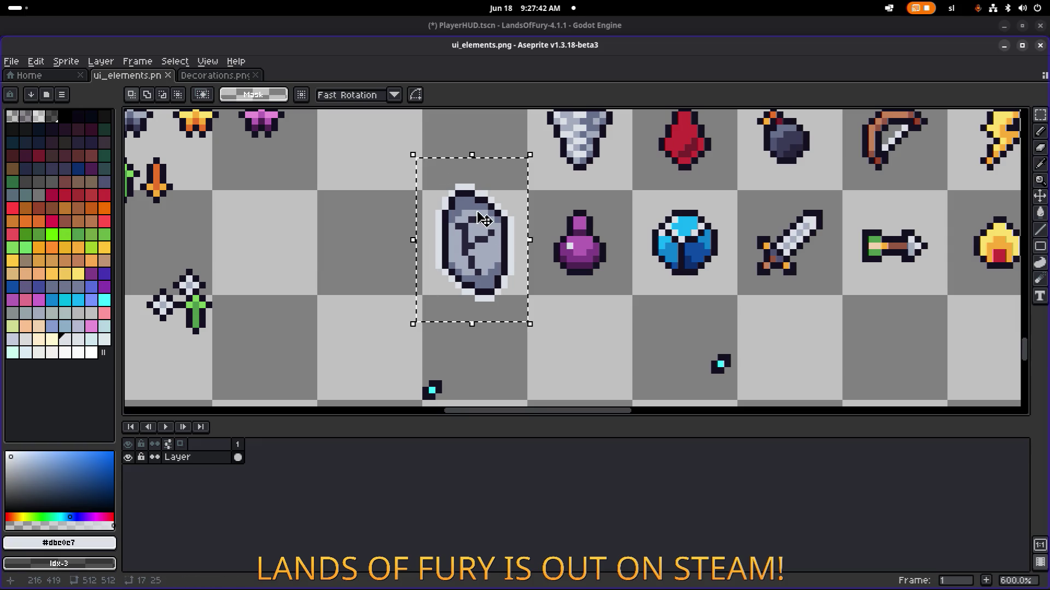
pyautogui.moveTo(480, 219); pyautogui.dragTo(473, 219)
pyautogui.moveTo(558, 331); pyautogui.dragTo(457, 173)
pyautogui.moveTo(503, 227); pyautogui.dragTo(526, 229)
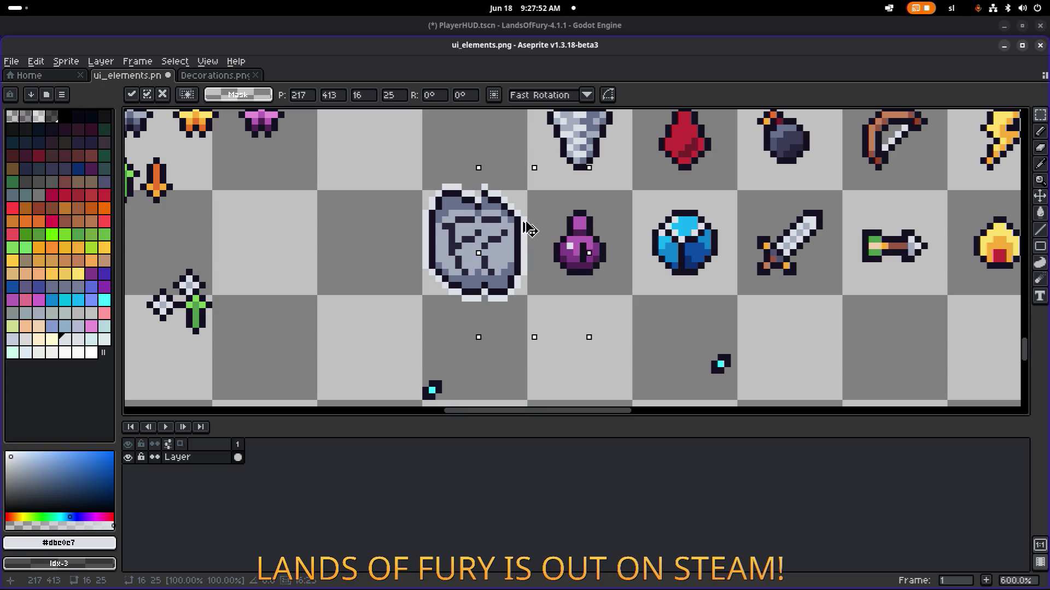
pyautogui.press('Return')
# Ctrl-drag a copy of the rune stone just left of the original and drop it
pyautogui.scroll(-4, 482, 300)
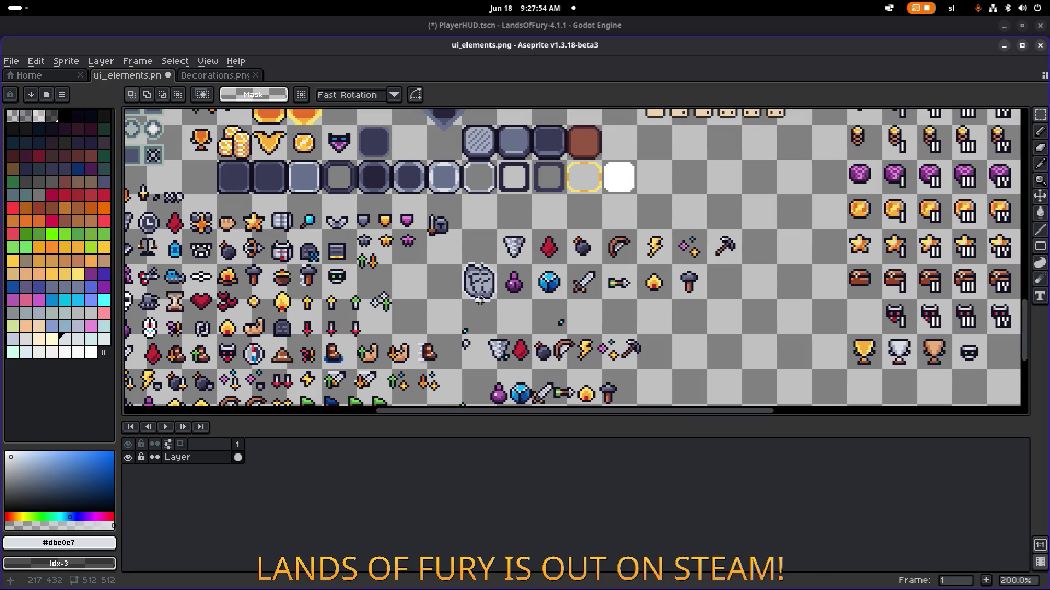
pyautogui.scroll(5, 482, 299)
pyautogui.scroll(5, 465, 191)
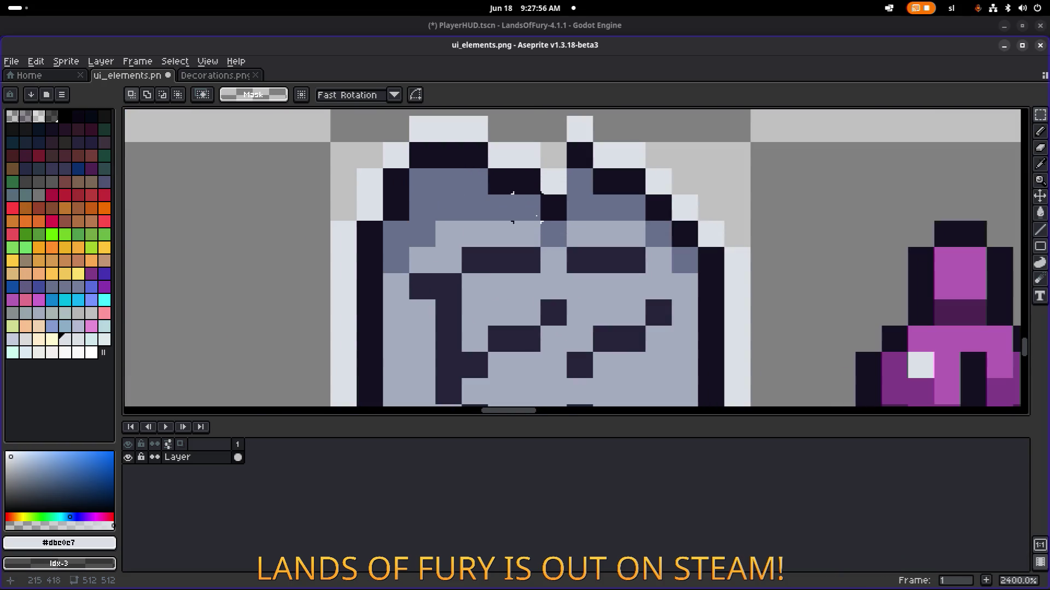
pyautogui.scroll(-2, 526, 207)
pyautogui.scroll(-3, 526, 214)
pyautogui.moveTo(473, 307); pyautogui.dragTo(569, 164)
pyautogui.moveTo(525, 235); pyautogui.dragTo(401, 235)
pyautogui.click(600, 291)
# Select parts of the right-hand rune and nudge them one pixel right, committing the move
pyautogui.moveTo(572, 317); pyautogui.dragTo(497, 175)
pyautogui.scroll(1, 554, 219)
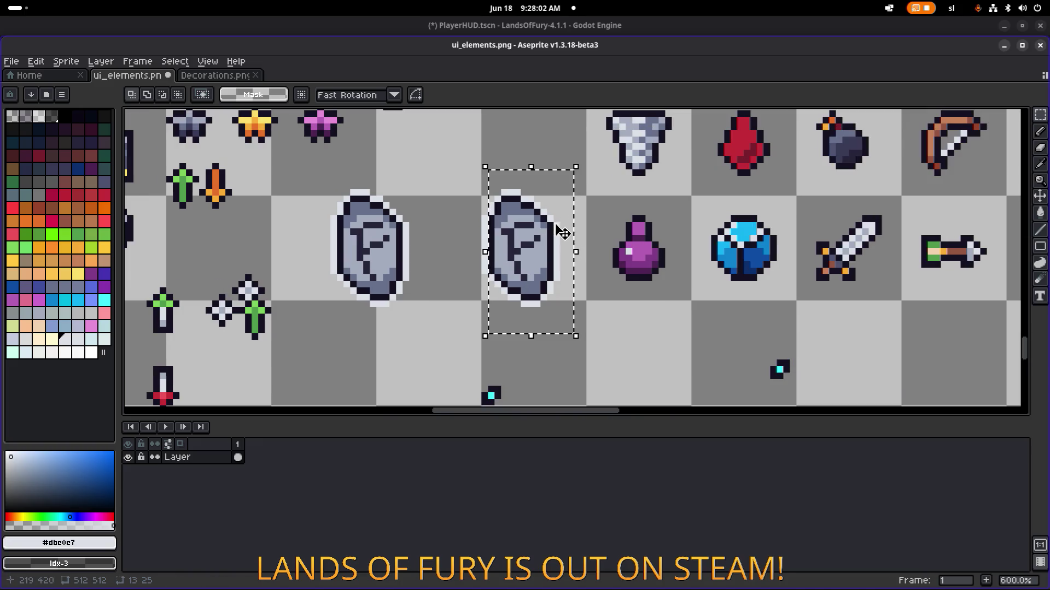
pyautogui.click(608, 291)
pyautogui.scroll(3, 585, 317)
pyautogui.scroll(-3, 569, 306)
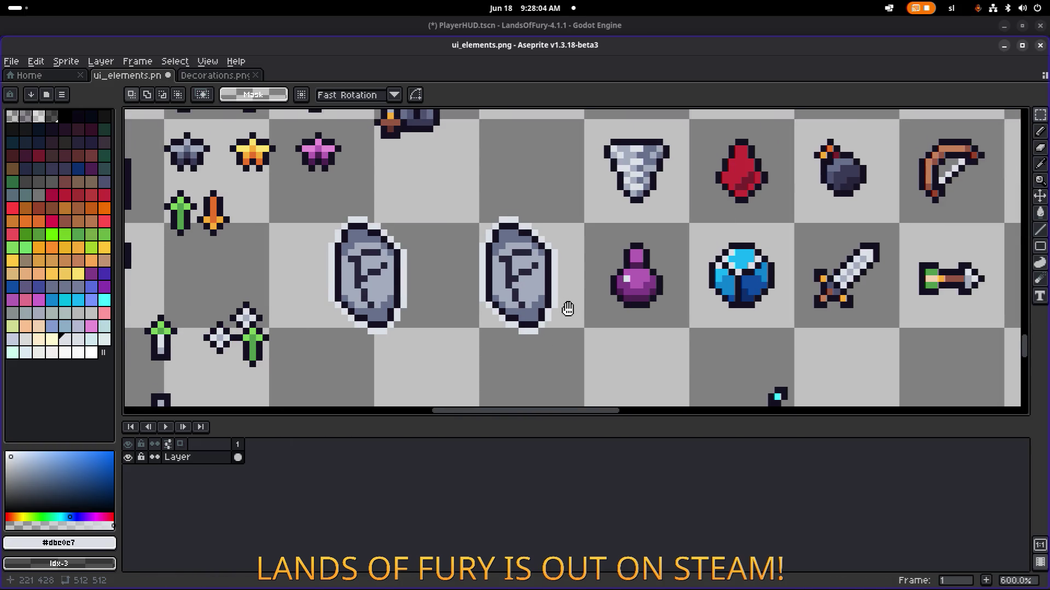
pyautogui.moveTo(593, 371); pyautogui.dragTo(519, 224)
pyautogui.moveTo(567, 286); pyautogui.dragTo(582, 287)
pyautogui.moveTo(615, 358); pyautogui.dragTo(552, 241)
pyautogui.moveTo(586, 294); pyautogui.dragTo(598, 297)
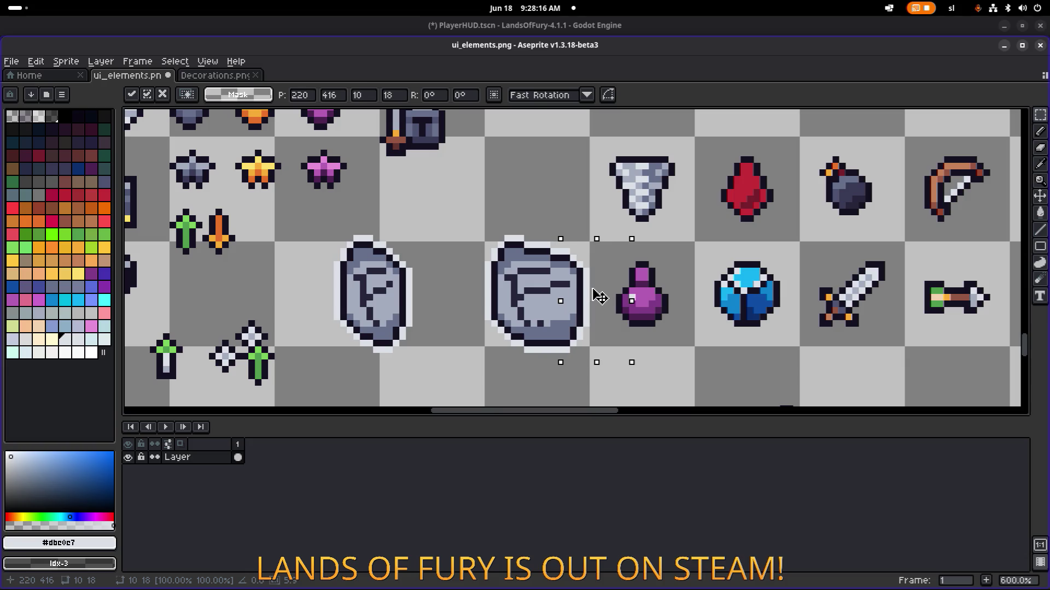
pyautogui.scroll(1, 605, 339)
pyautogui.press('Return')
# Shift the stone's right-edge strip one pixel right and drop it in place
pyautogui.moveTo(615, 380); pyautogui.dragTo(546, 210)
pyautogui.moveTo(579, 265); pyautogui.dragTo(593, 271)
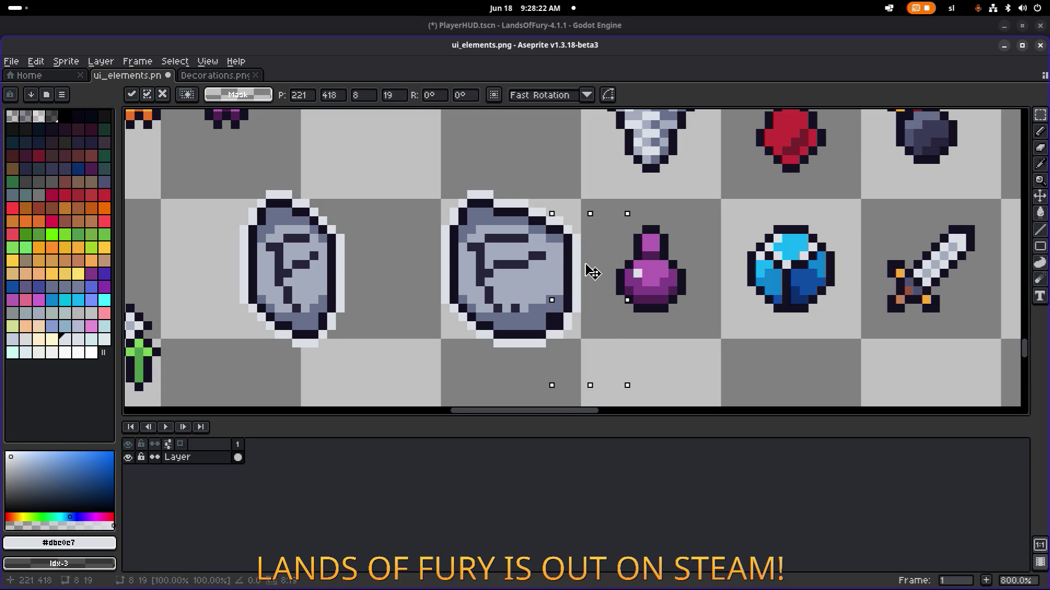
pyautogui.moveTo(596, 272); pyautogui.dragTo(584, 271)
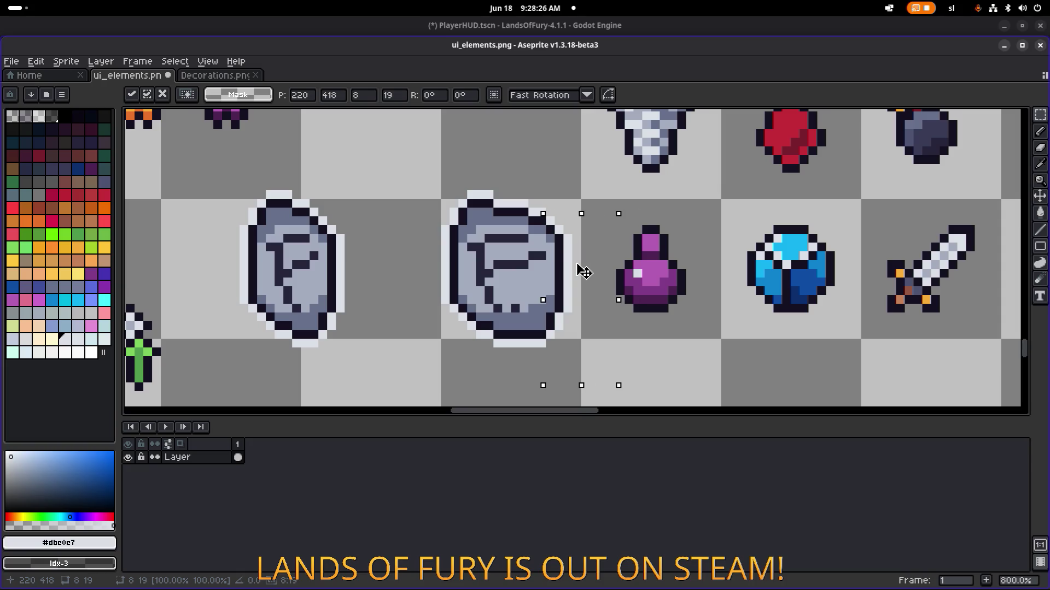
pyautogui.moveTo(604, 353)
pyautogui.mouseDown()
pyautogui.moveTo(635, 376)
pyautogui.moveTo(543, 187)
pyautogui.mouseUp()
pyautogui.moveTo(574, 247); pyautogui.dragTo(581, 247)
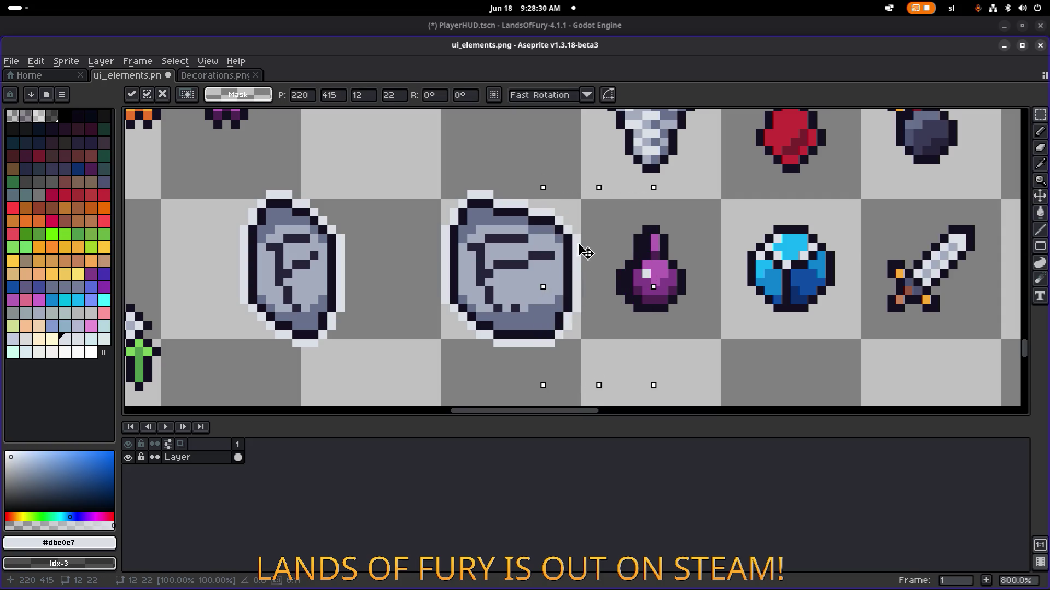
pyautogui.click(656, 332)
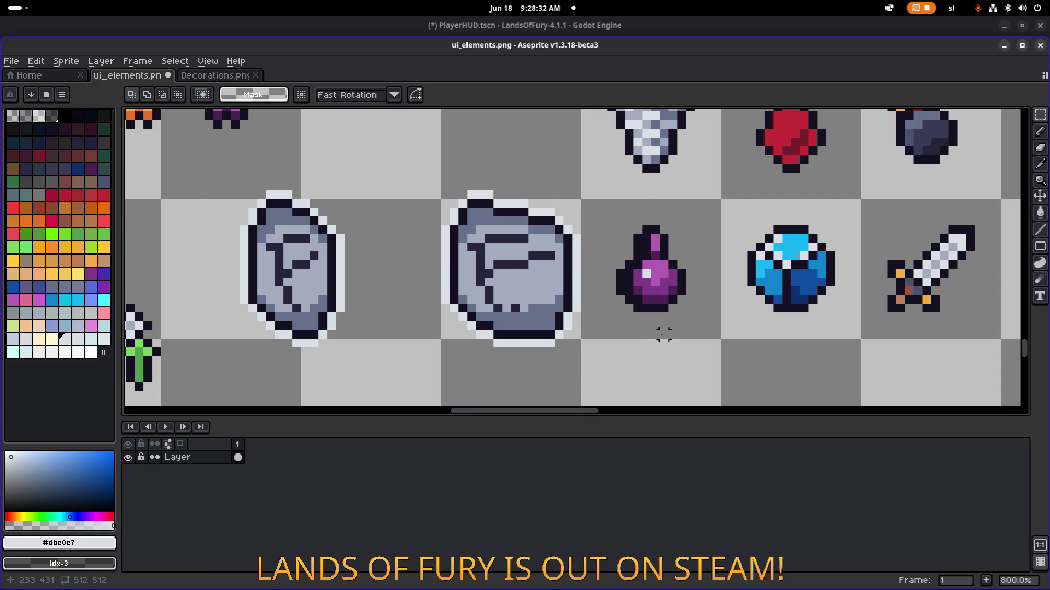
# Try shifting the wide rune stone's pixels, then undo back to its earlier position
pyautogui.scroll(-4, 661, 333)
pyautogui.scroll(4, 631, 316)
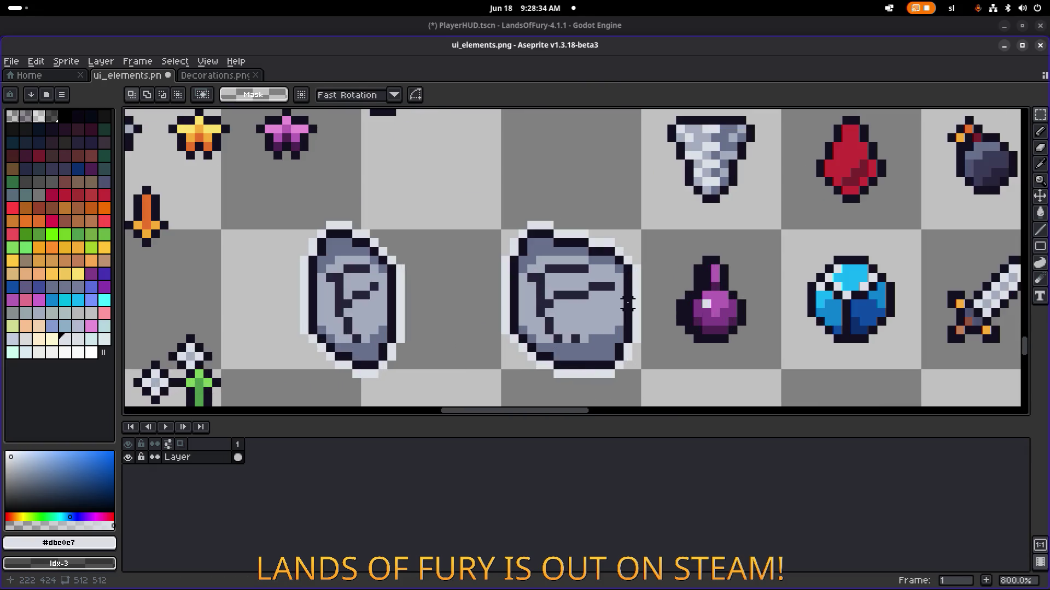
pyautogui.scroll(-5, 628, 304)
pyautogui.scroll(5, 633, 322)
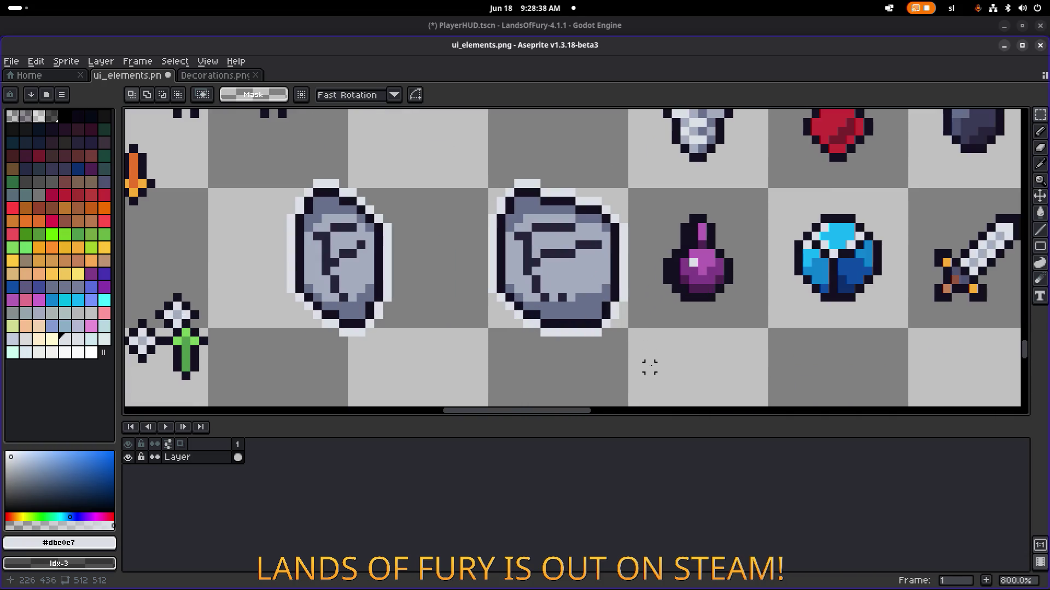
pyautogui.moveTo(658, 366)
pyautogui.mouseDown()
pyautogui.moveTo(534, 187)
pyautogui.moveTo(493, 151)
pyautogui.mouseUp()
pyautogui.moveTo(572, 228); pyautogui.dragTo(563, 227)
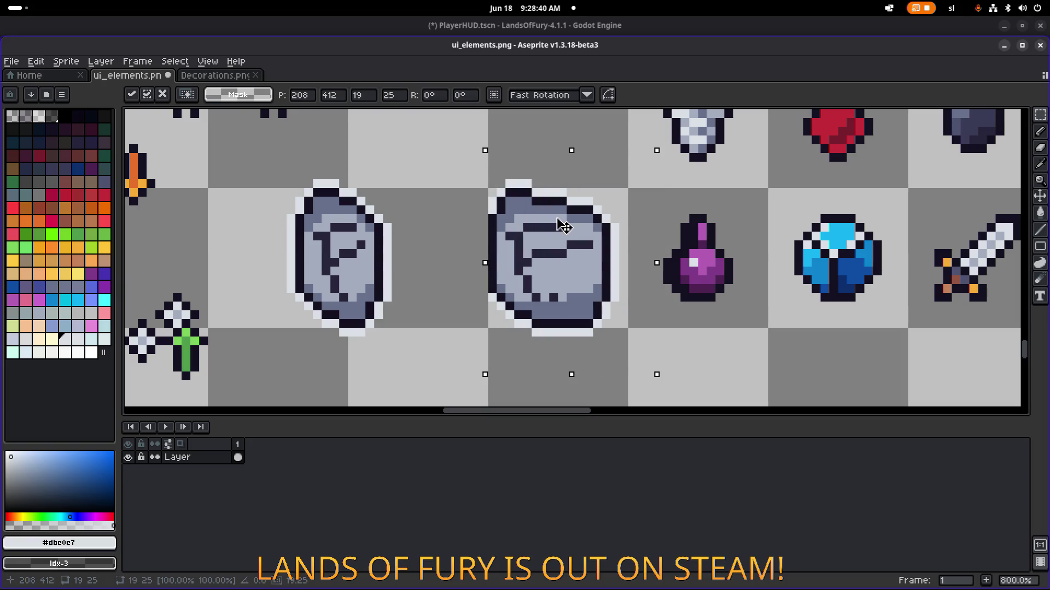
pyautogui.moveTo(674, 366); pyautogui.dragTo(520, 159)
pyautogui.moveTo(614, 291); pyautogui.dragTo(623, 291)
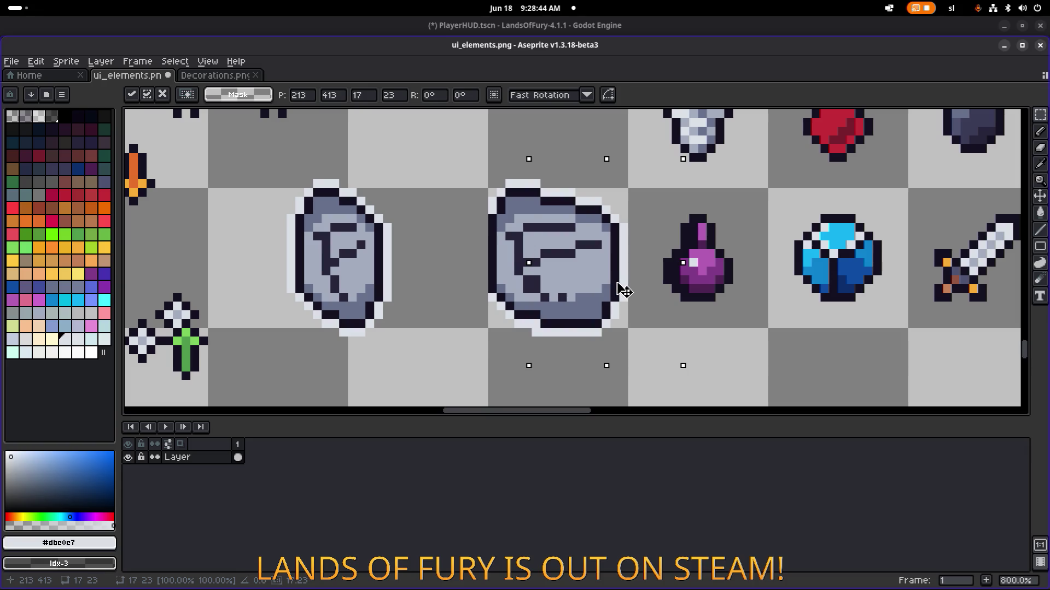
pyautogui.click(685, 367)
pyautogui.moveTo(684, 367); pyautogui.dragTo(562, 157)
pyautogui.click(737, 359)
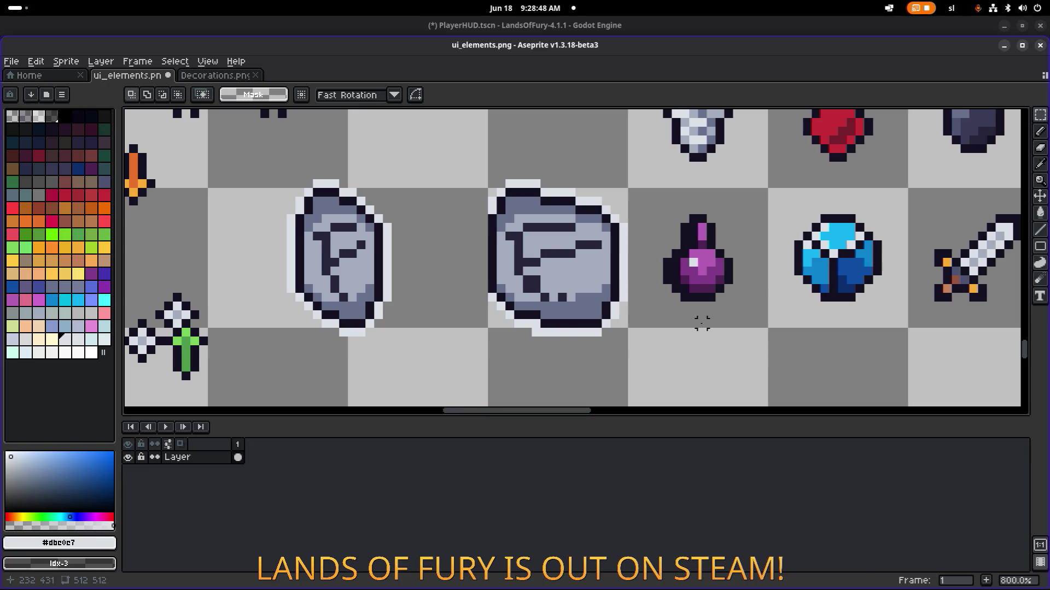
pyautogui.hotkey('ctrl', 'z')
pyautogui.hotkey('ctrl', 'z')
pyautogui.hotkey('ctrl', 'z')
pyautogui.hotkey('ctrl', 'z')
pyautogui.hotkey('ctrl', 'z')
pyautogui.hotkey('ctrl', 'z')
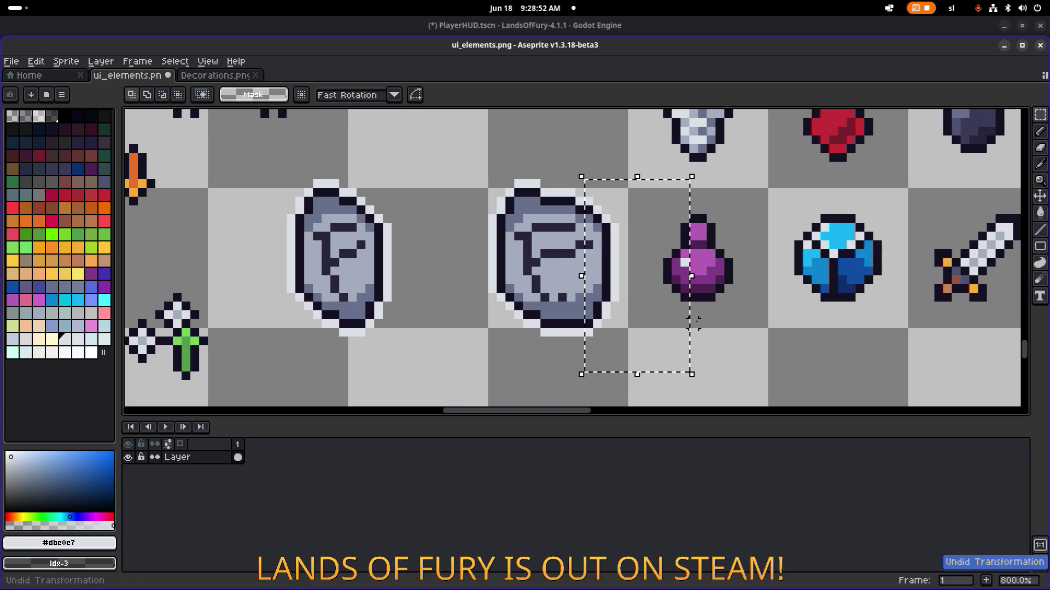
# Shift the wide stone left and move its 8x19 right-edge strip one pixel right
pyautogui.moveTo(624, 368)
pyautogui.mouseDown()
pyautogui.moveTo(511, 164)
pyautogui.moveTo(477, 142)
pyautogui.mouseUp()
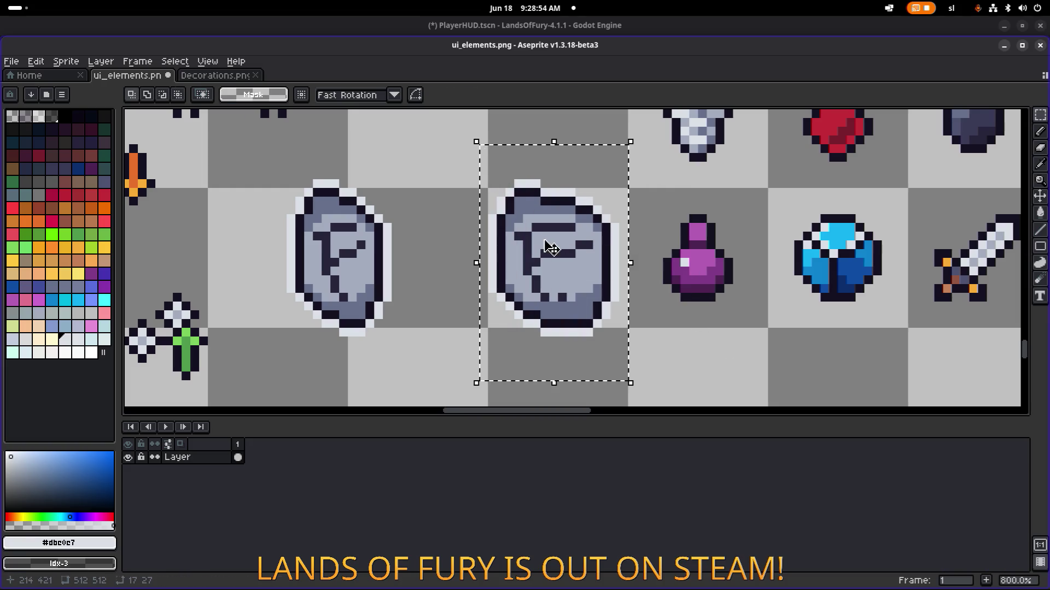
pyautogui.moveTo(551, 249); pyautogui.dragTo(539, 241)
pyautogui.hotkey('ctrl', 'd')
pyautogui.moveTo(632, 359); pyautogui.dragTo(548, 160)
pyautogui.hotkey('ctrl', 'd')
pyautogui.moveTo(661, 370)
pyautogui.mouseDown()
pyautogui.moveTo(573, 208)
pyautogui.moveTo(573, 186)
pyautogui.mouseUp()
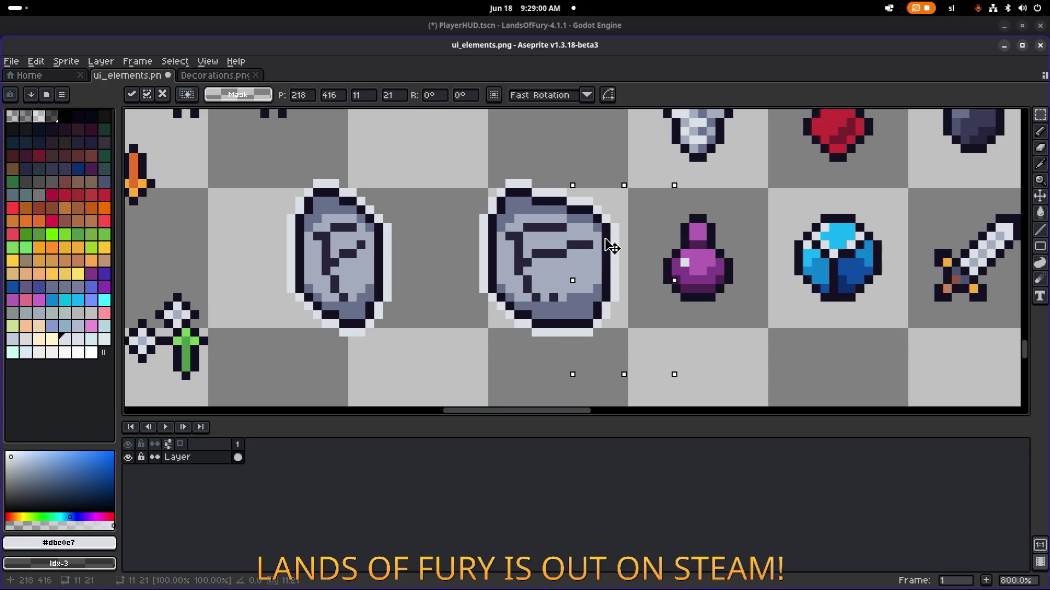
pyautogui.hotkey('ctrl', 'd')
pyautogui.moveTo(665, 366); pyautogui.dragTo(590, 194)
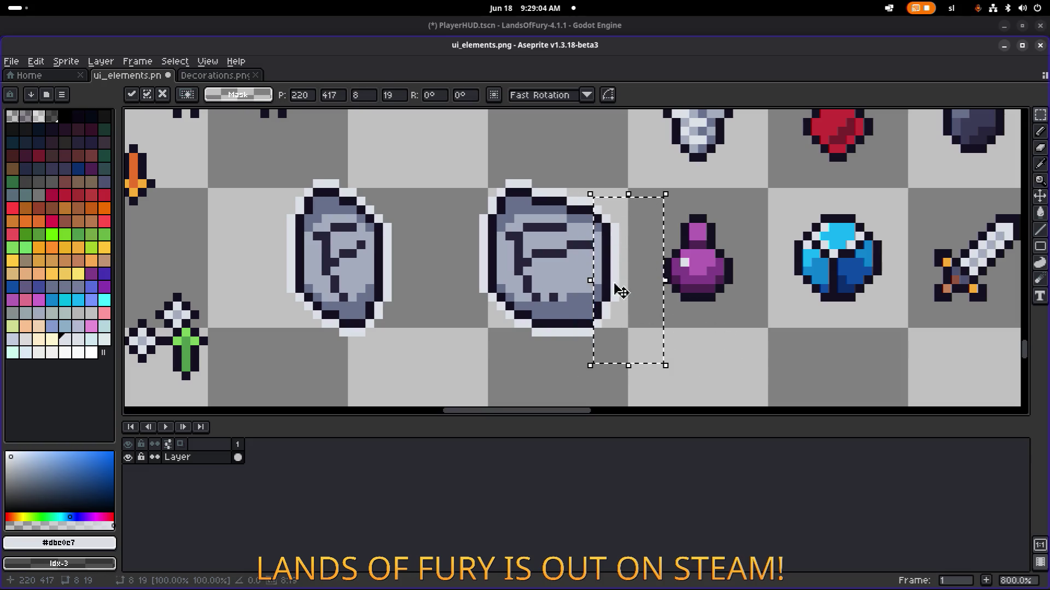
pyautogui.moveTo(621, 275); pyautogui.dragTo(628, 273)
pyautogui.hotkey('ctrl', 'd')
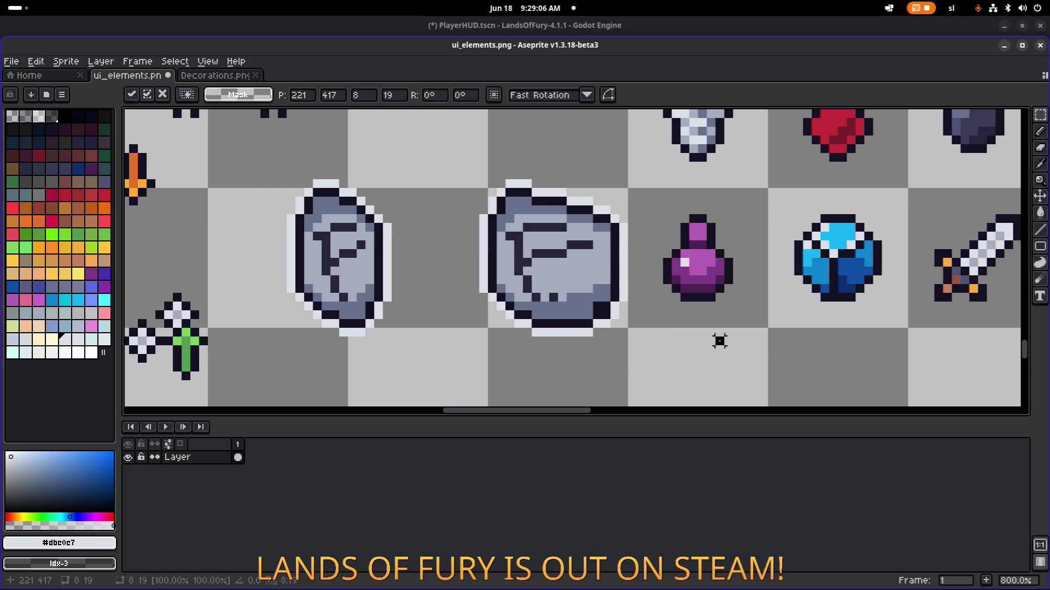
# Nudge the stone's right-edge pixels another pixel to the right
pyautogui.moveTo(644, 378); pyautogui.dragTo(456, 140)
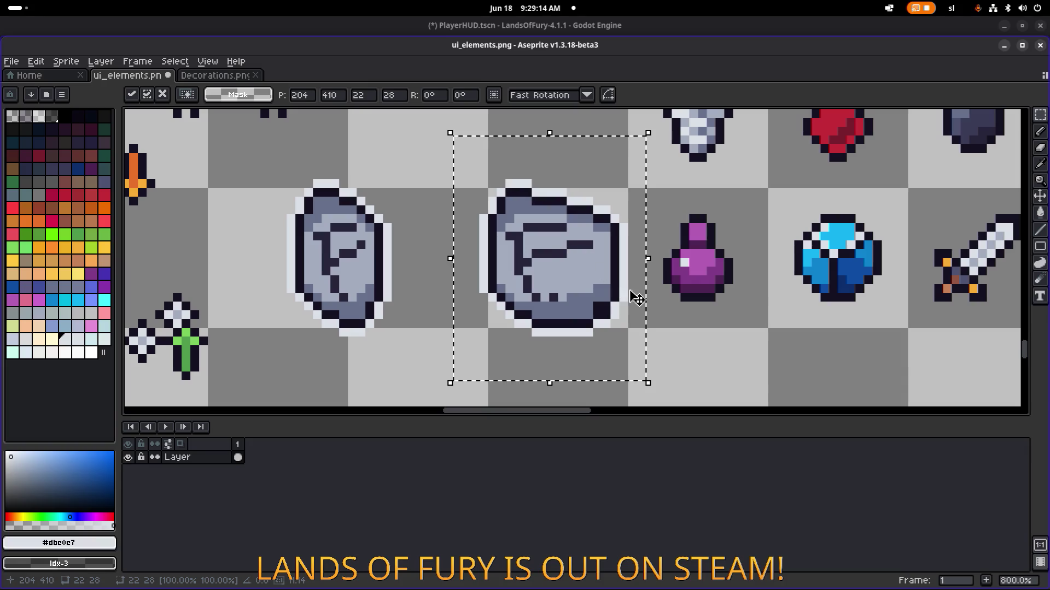
pyautogui.click(684, 368)
pyautogui.moveTo(678, 381)
pyautogui.mouseDown()
pyautogui.moveTo(605, 277)
pyautogui.moveTo(571, 206)
pyautogui.moveTo(662, 372)
pyautogui.moveTo(602, 189)
pyautogui.moveTo(590, 185)
pyautogui.mouseUp()
pyautogui.moveTo(623, 235); pyautogui.dragTo(632, 235)
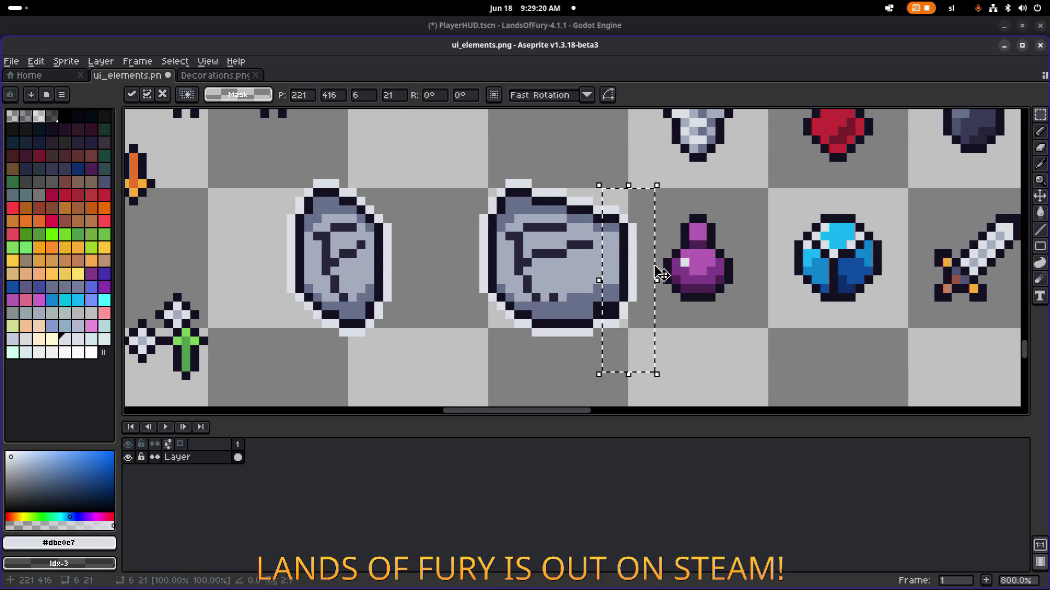
pyautogui.click(698, 340)
# Repaint the stone's lower-right corner with grey-blue shading and dark #141020 outline pixels
pyautogui.scroll(5, 580, 304)
pyautogui.keyDown('alt'); pyautogui.click(580, 305); pyautogui.keyUp('alt')
pyautogui.press('b')
pyautogui.moveTo(602, 304); pyautogui.dragTo(632, 304)
pyautogui.click(652, 301)
pyautogui.keyDown('alt'); pyautogui.click(684, 279); pyautogui.keyUp('alt')
pyautogui.click(659, 305)
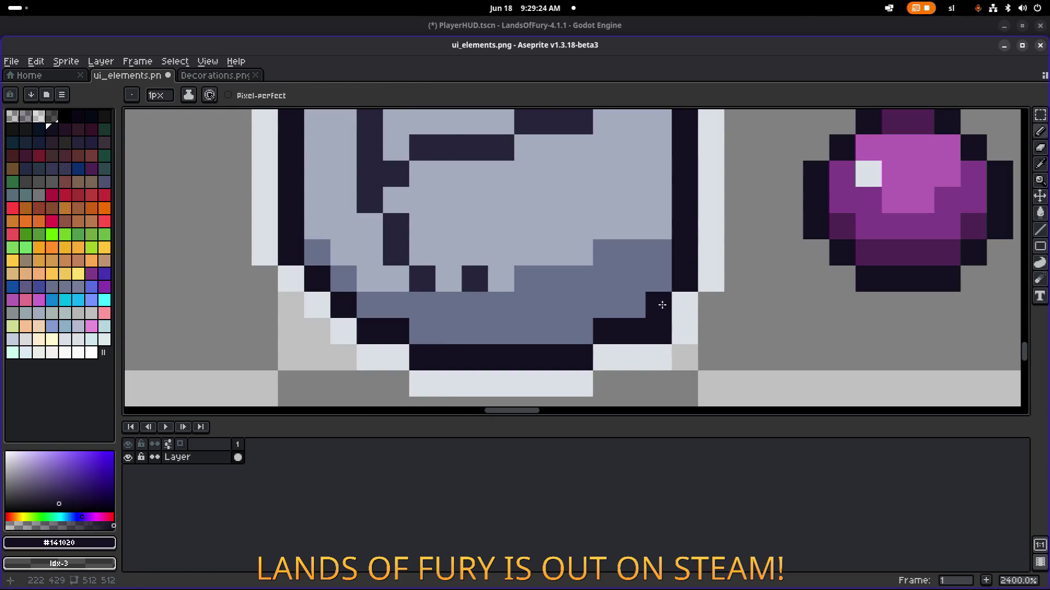
# Erase a stray dark pixel and paint a #dbe0e7 light rim along the stone's top-left edge
pyautogui.keyDown('alt'); pyautogui.click(685, 356); pyautogui.keyUp('alt')
pyautogui.press('e')
pyautogui.click(661, 336)
pyautogui.scroll(-3, 660, 336)
pyautogui.keyDown('alt'); pyautogui.click(662, 286); pyautogui.keyUp('alt')
pyautogui.press('b')
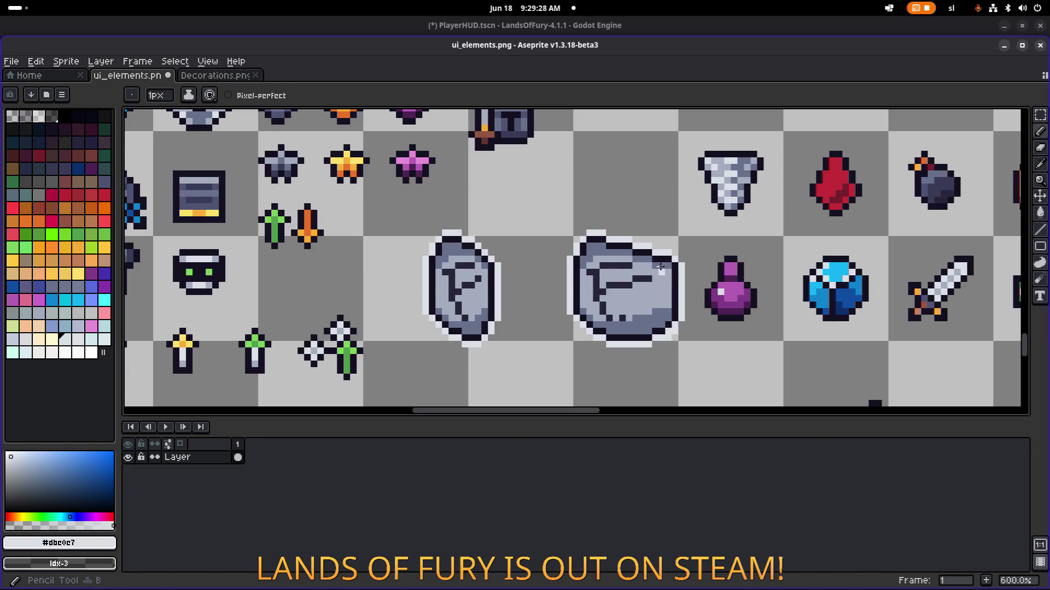
pyautogui.scroll(2, 668, 261)
pyautogui.click(668, 261)
pyautogui.scroll(-5, 668, 261)
pyautogui.scroll(5, 622, 221)
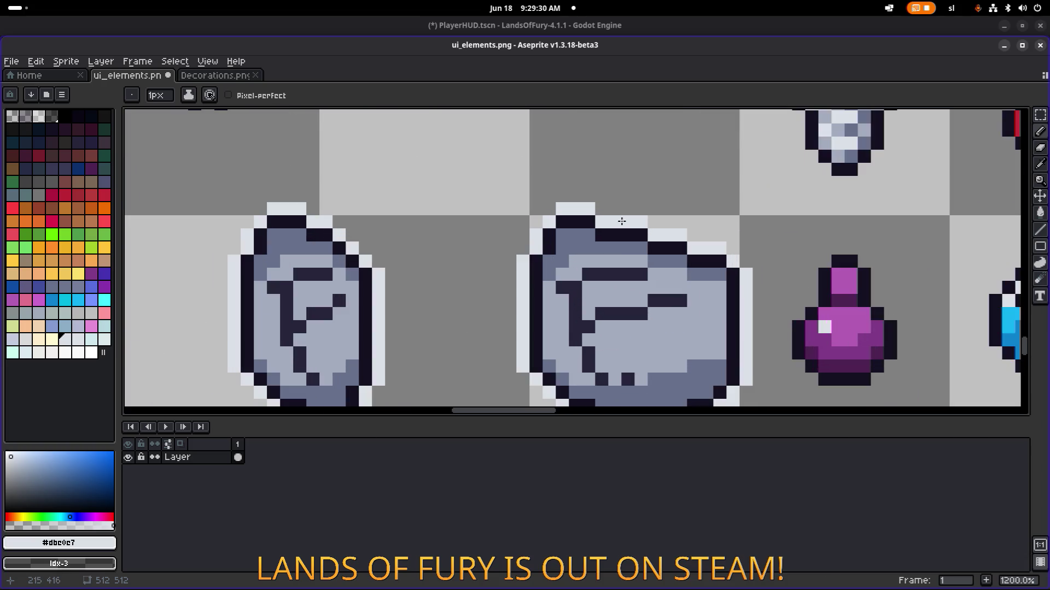
pyautogui.hotkey('ctrl', 'z')
pyautogui.moveTo(602, 220)
pyautogui.mouseDown()
pyautogui.moveTo(551, 234)
pyautogui.moveTo(574, 236)
pyautogui.moveTo(550, 210)
pyautogui.mouseUp()
pyautogui.keyDown('alt'); pyautogui.click(554, 230); pyautogui.keyUp('alt')
# Erase a pixel on the stone's top and darken the #141020 outline along its lower band
pyautogui.press('e')
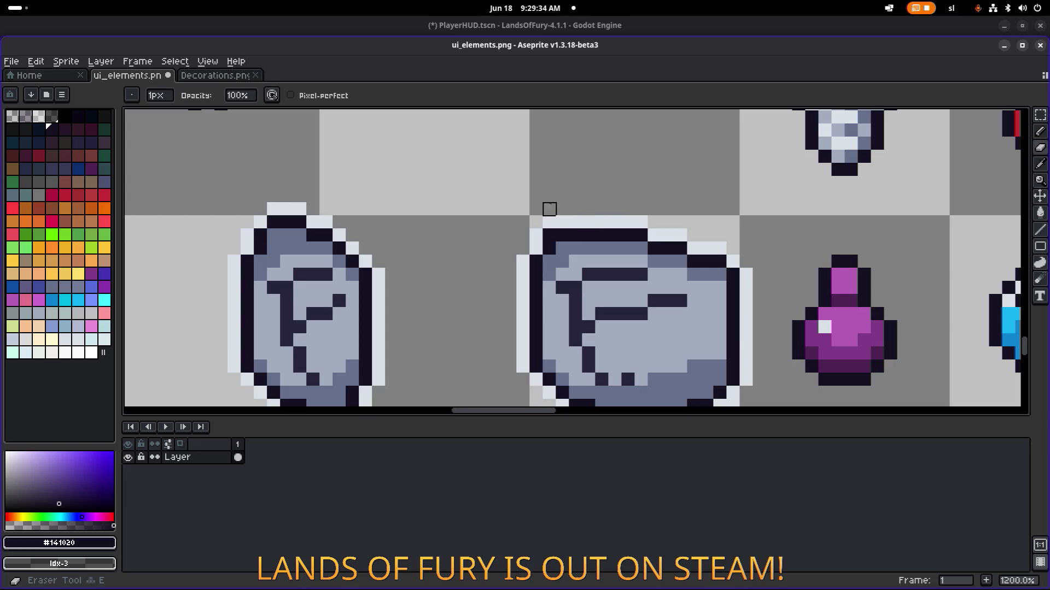
pyautogui.keyDown('alt'); pyautogui.click(550, 222); pyautogui.keyUp('alt')
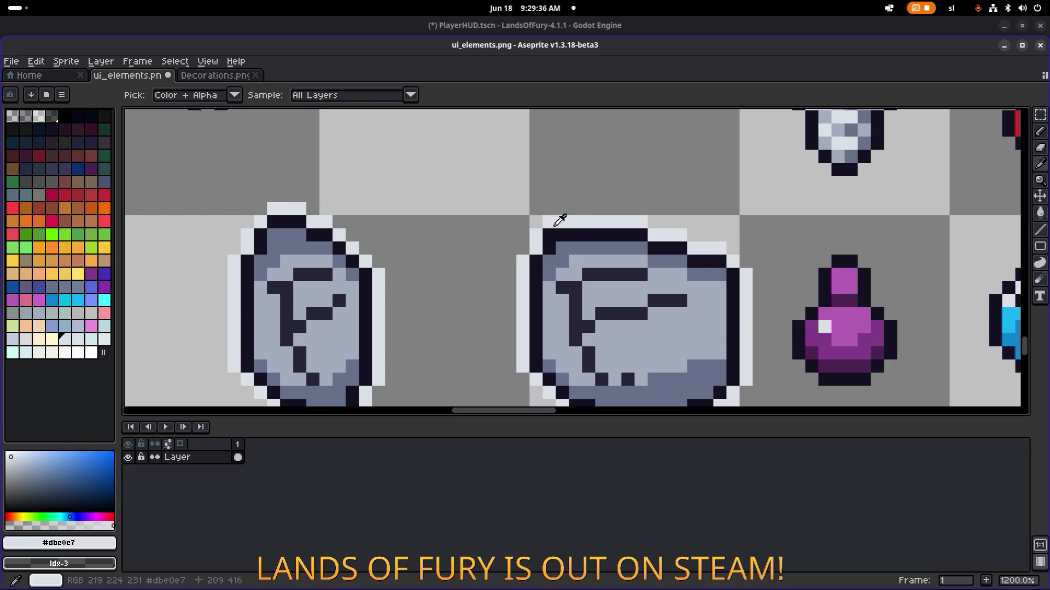
pyautogui.click(550, 223)
pyautogui.scroll(-5, 634, 225)
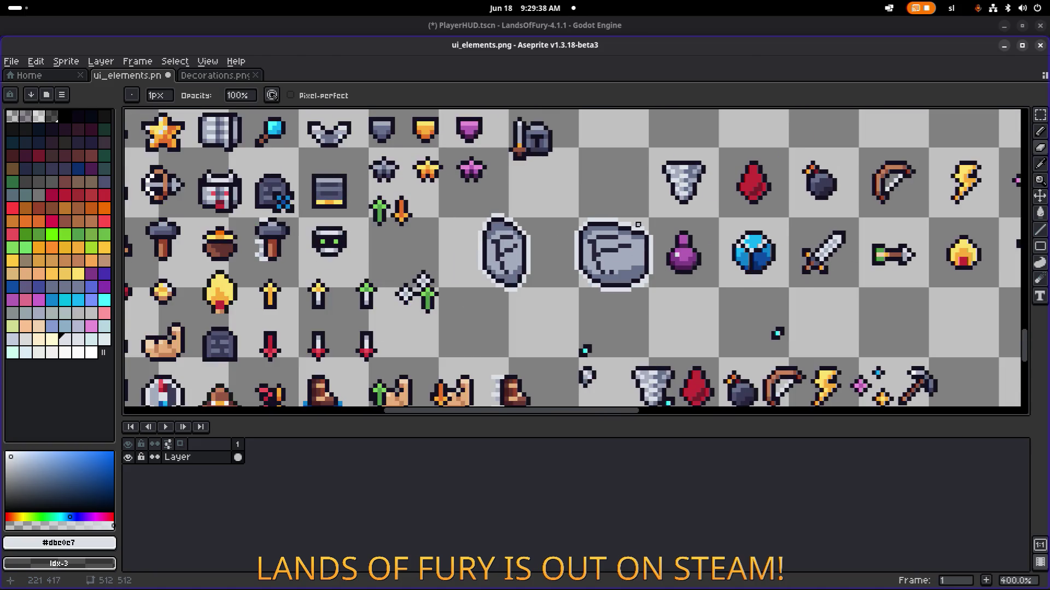
pyautogui.scroll(3, 646, 259)
pyautogui.scroll(-2, 639, 263)
pyautogui.scroll(5, 628, 271)
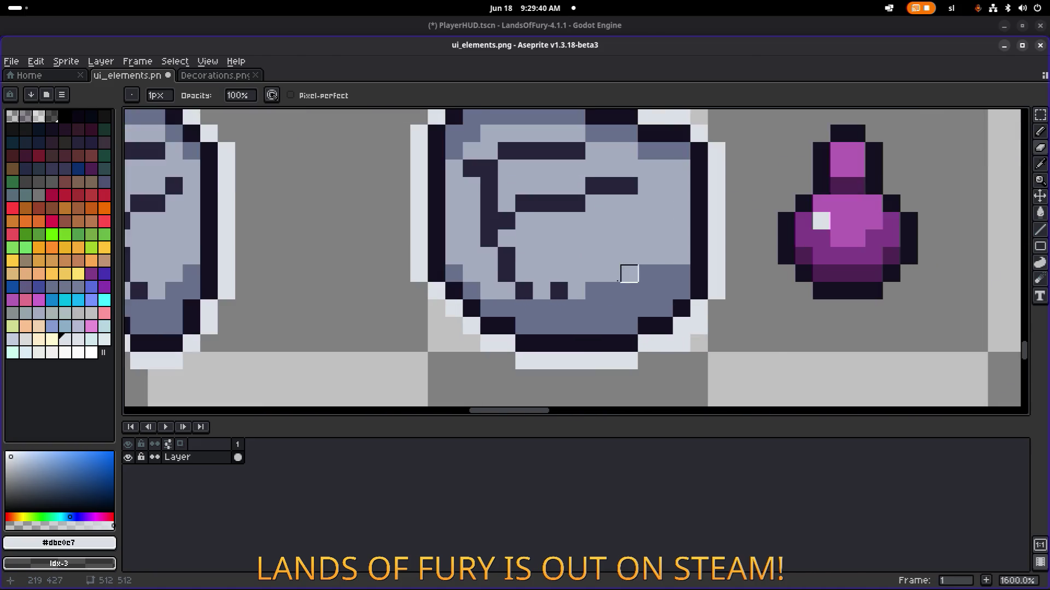
pyautogui.scroll(-1, 571, 346)
pyautogui.keyDown('alt'); pyautogui.click(585, 328); pyautogui.keyUp('alt')
pyautogui.press('b')
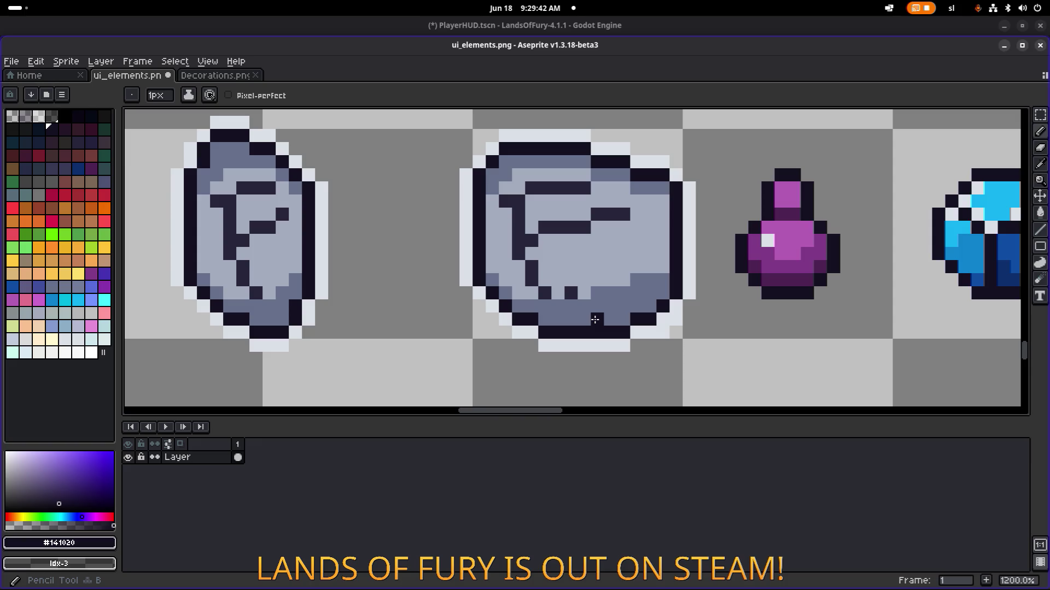
pyautogui.moveTo(594, 319); pyautogui.dragTo(623, 320)
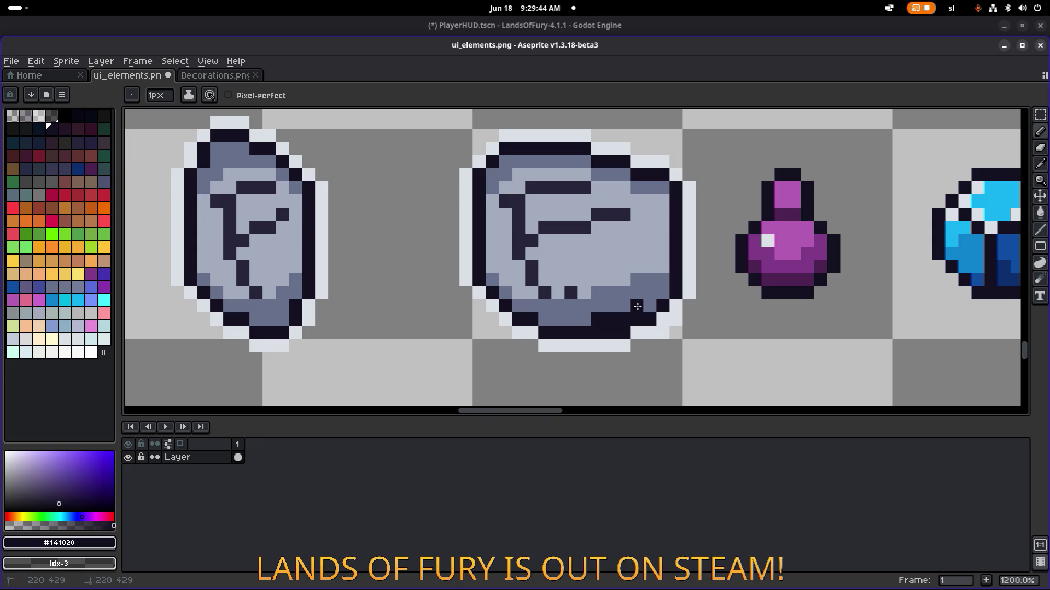
pyautogui.scroll(-2, 667, 297)
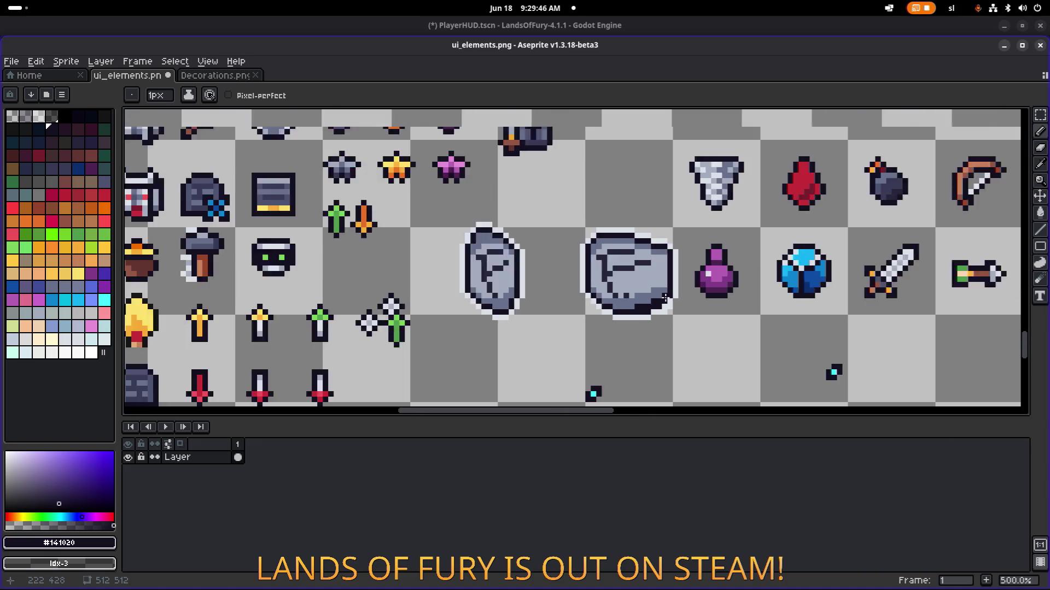
pyautogui.scroll(3, 590, 389)
pyautogui.click(604, 326)
pyautogui.hotkey('ctrl', 'z')
# Paint the stone's bottom row mid-grey #a3acbe, then marquee-select the tall rune stone
pyautogui.moveTo(603, 308)
pyautogui.mouseDown()
pyautogui.moveTo(656, 309)
pyautogui.moveTo(674, 291)
pyautogui.moveTo(612, 325)
pyautogui.moveTo(709, 292)
pyautogui.mouseUp()
pyautogui.keyDown('alt'); pyautogui.click(606, 308); pyautogui.keyUp('alt')
pyautogui.press('e')
pyautogui.scroll(-6, 724, 270)
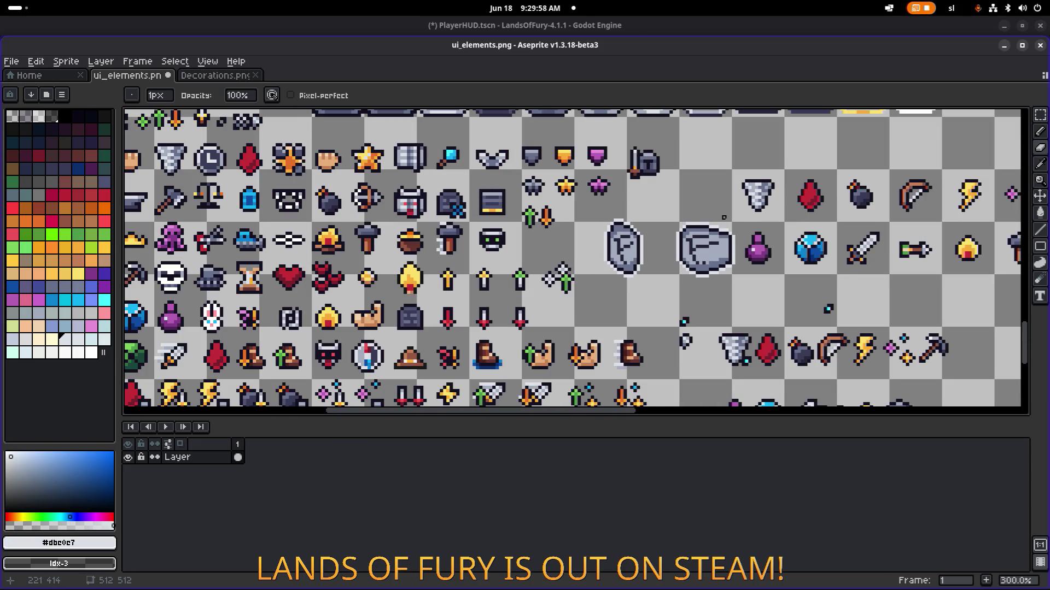
pyautogui.scroll(6, 714, 217)
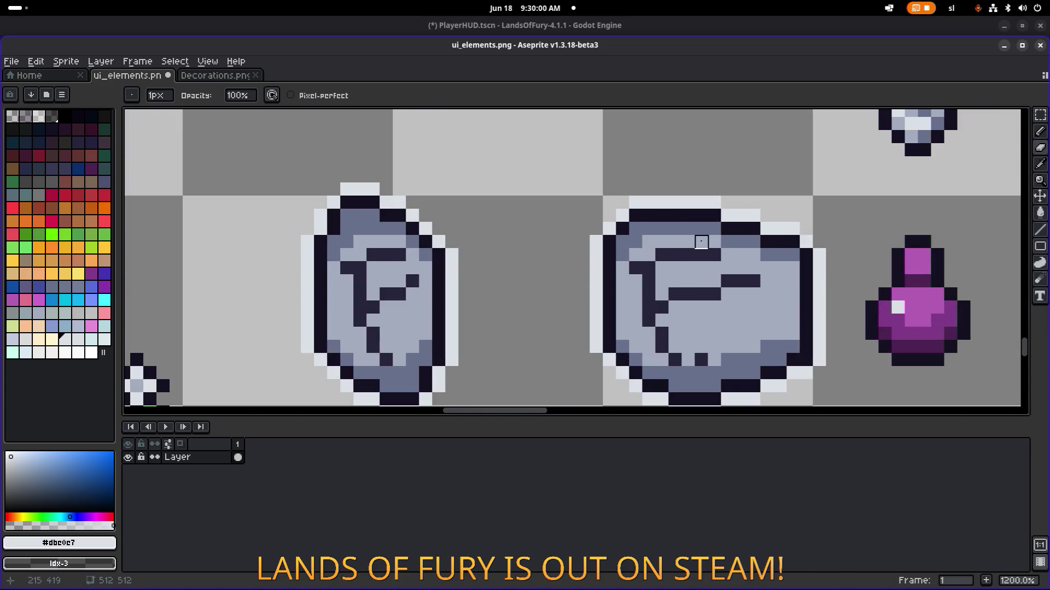
pyautogui.moveTo(663, 310); pyautogui.dragTo(612, 248)
pyautogui.keyDown('alt'); pyautogui.click(608, 314); pyautogui.keyUp('alt')
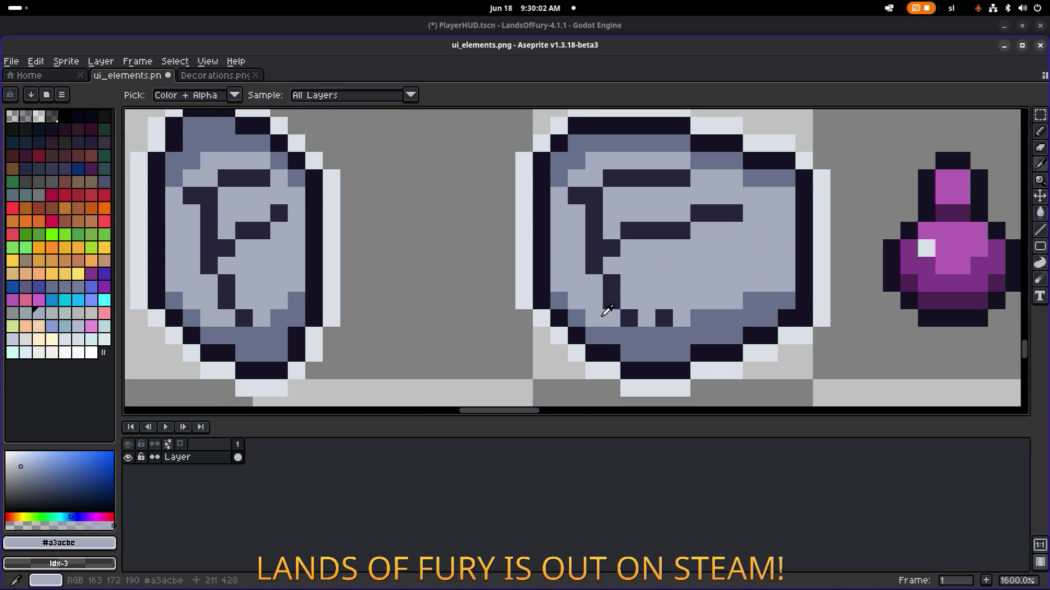
pyautogui.moveTo(630, 339)
pyautogui.mouseDown()
pyautogui.moveTo(684, 332)
pyautogui.moveTo(697, 311)
pyautogui.mouseUp()
pyautogui.scroll(-6, 739, 263)
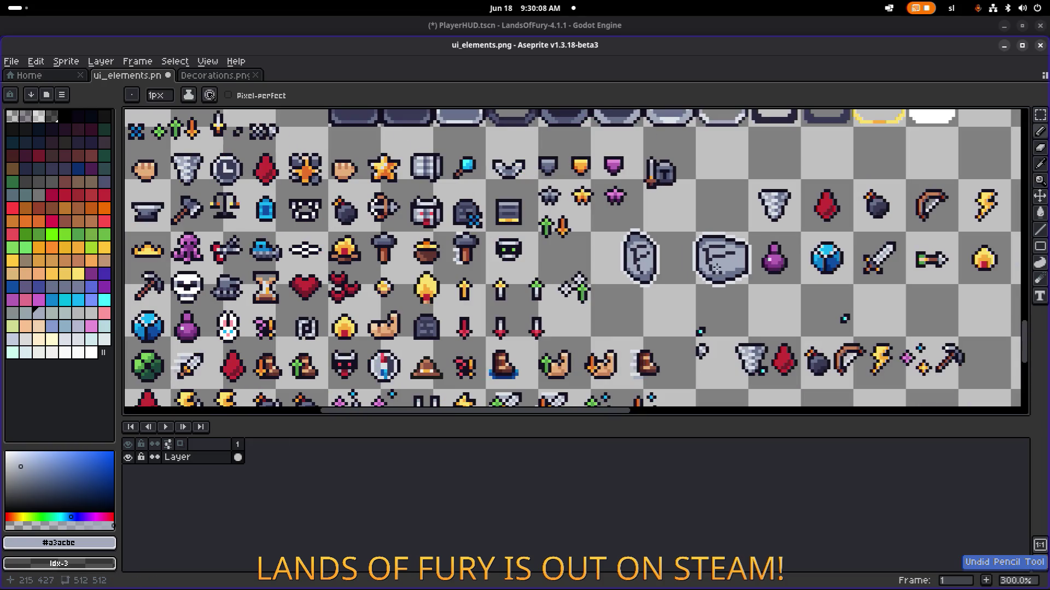
pyautogui.scroll(6, 703, 254)
pyautogui.scroll(-3, 704, 254)
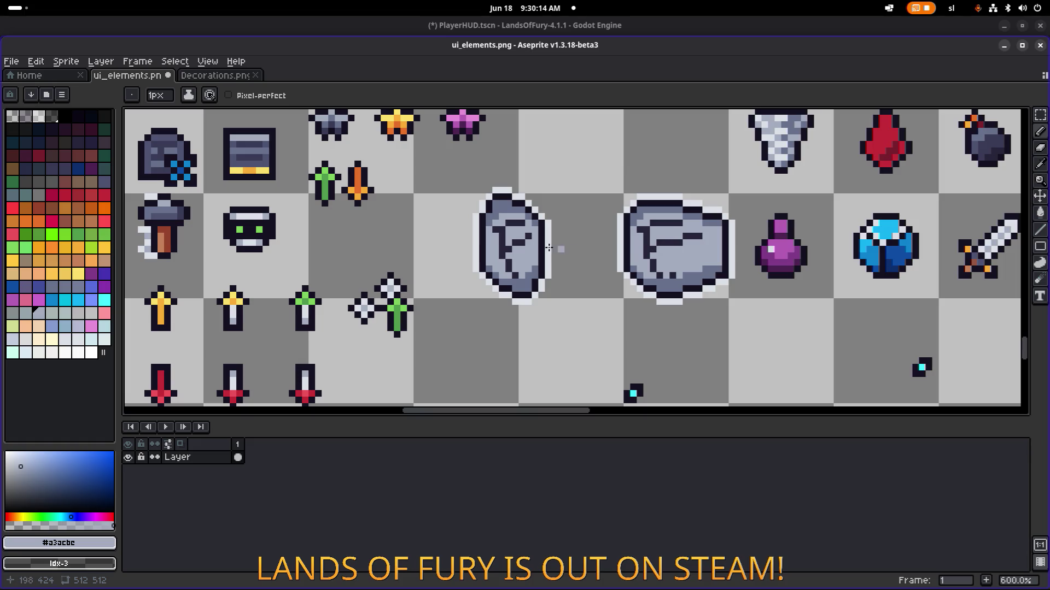
pyautogui.press('m')
pyautogui.moveTo(455, 328); pyautogui.dragTo(578, 177)
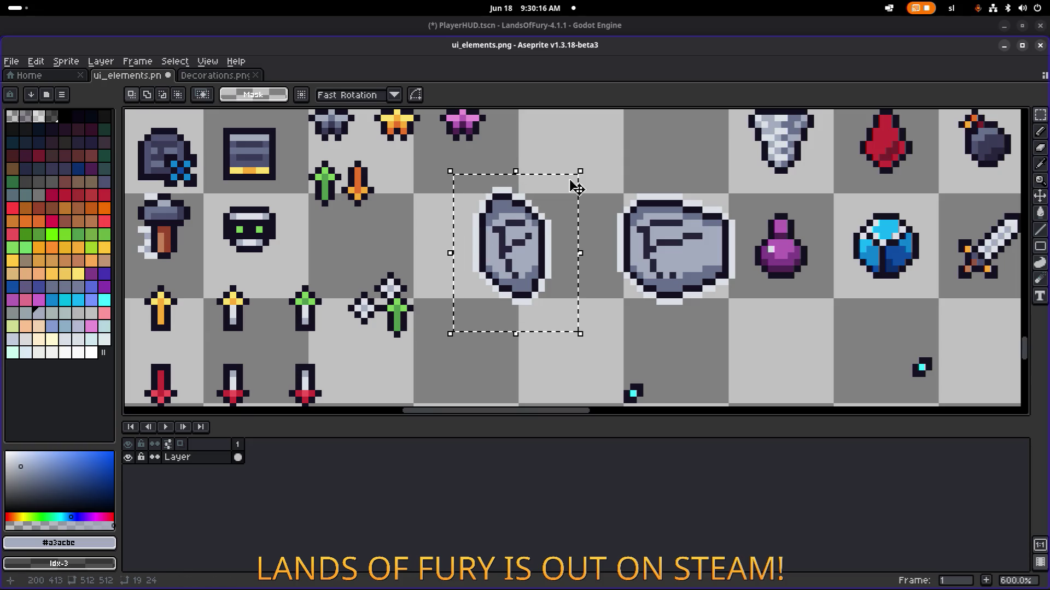
# Move the tall stone sprite right onto empty canvas, nudge it about 4 px left, and deselect
pyautogui.scroll(-4, 547, 236)
pyautogui.moveTo(547, 237); pyautogui.dragTo(829, 296)
pyautogui.scroll(3, 828, 296)
pyautogui.hscroll(5, 828, 296)
pyautogui.scroll(-2, 828, 297)
pyautogui.moveTo(656, 248)
pyautogui.mouseDown()
pyautogui.moveTo(642, 251)
pyautogui.moveTo(654, 257)
pyautogui.mouseUp()
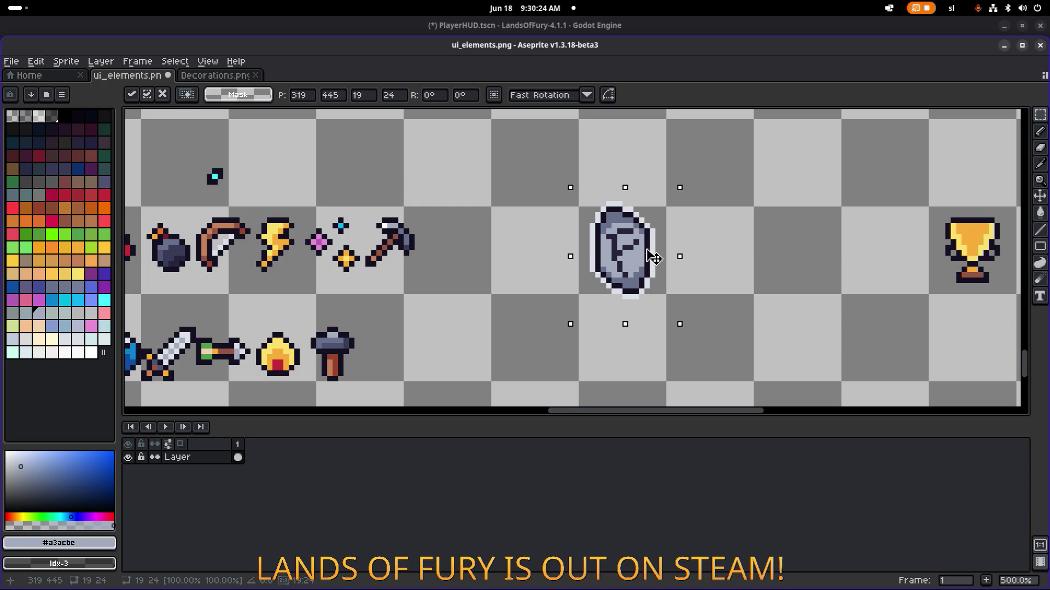
pyautogui.click(706, 242)
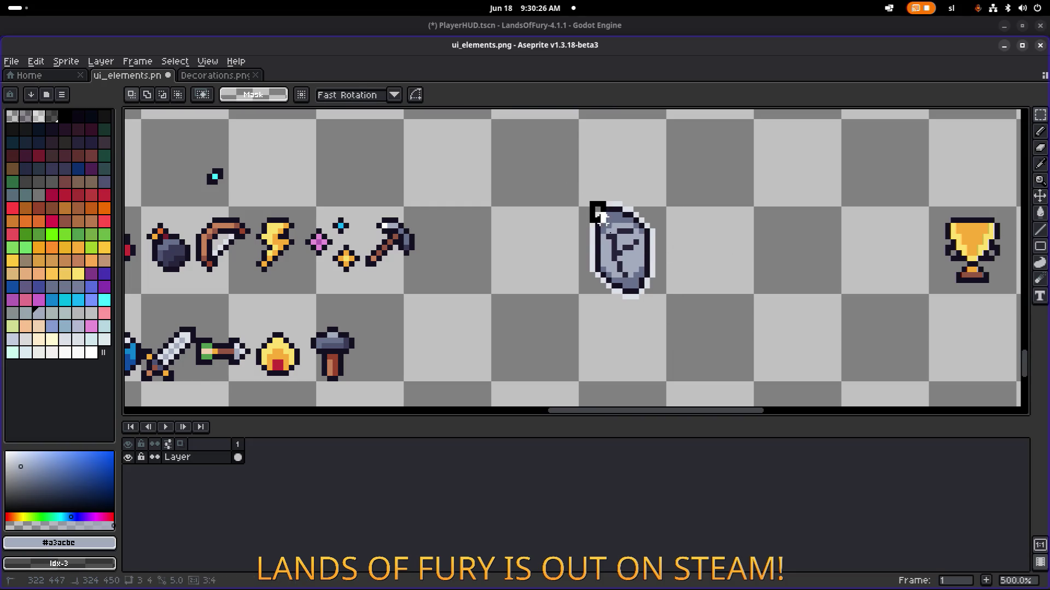
# Select the stone rune sprite, enlarge it slightly, and commit the resize
pyautogui.scroll(1, 597, 203)
pyautogui.moveTo(575, 179); pyautogui.dragTo(659, 302)
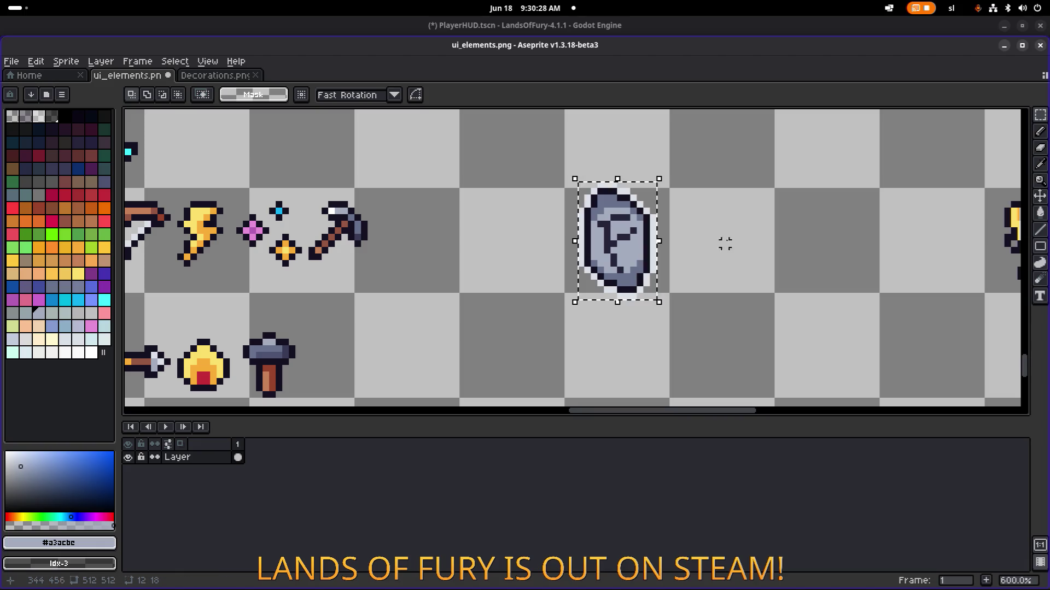
pyautogui.moveTo(665, 183)
pyautogui.mouseDown()
pyautogui.moveTo(676, 165)
pyautogui.moveTo(738, 187)
pyautogui.moveTo(754, 180)
pyautogui.moveTo(697, 171)
pyautogui.moveTo(795, 162)
pyautogui.moveTo(678, 198)
pyautogui.moveTo(754, 159)
pyautogui.moveTo(858, 173)
pyautogui.moveTo(771, 224)
pyautogui.moveTo(717, 237)
pyautogui.moveTo(712, 223)
pyautogui.moveTo(691, 237)
pyautogui.moveTo(716, 213)
pyautogui.moveTo(739, 211)
pyautogui.moveTo(727, 223)
pyautogui.mouseUp()
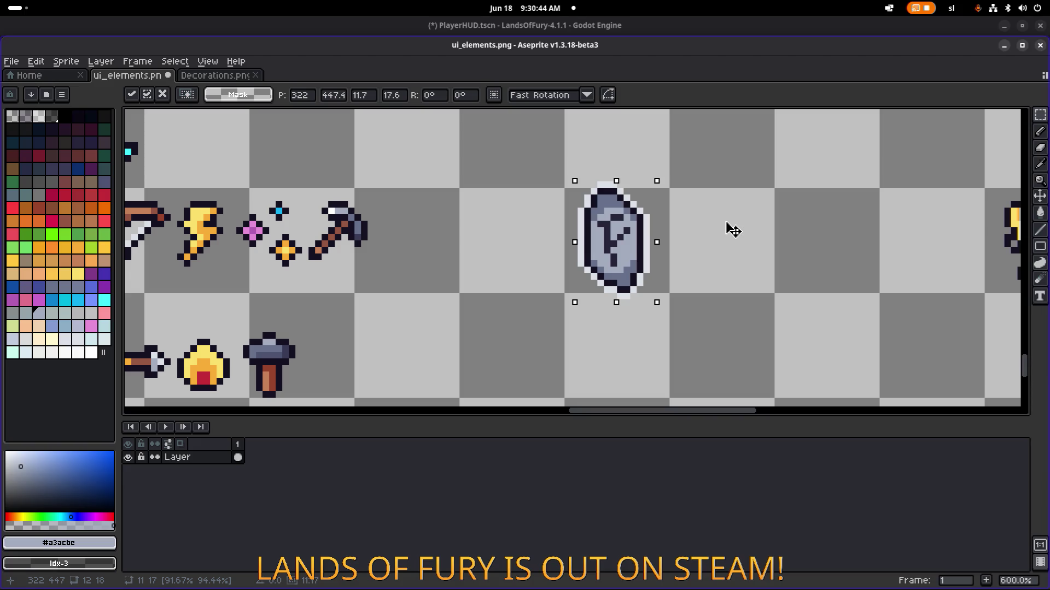
pyautogui.press('Return')
pyautogui.hotkey('ctrl', 'd')
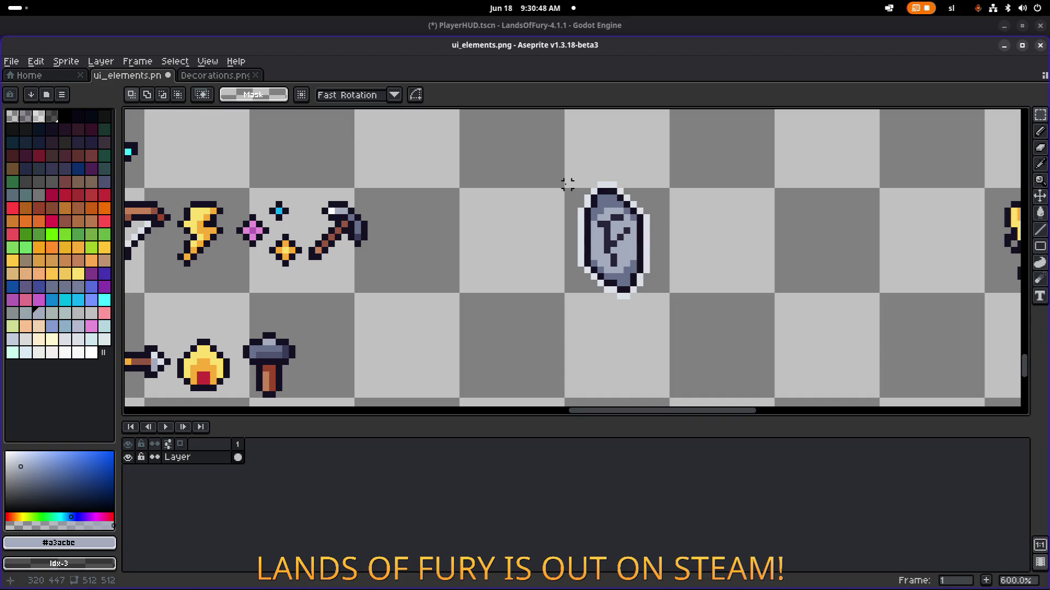
# Reselect the stone rune and scale it up further to about 24×27 px, then finish the transform
pyautogui.moveTo(561, 185)
pyautogui.mouseDown()
pyautogui.moveTo(676, 289)
pyautogui.moveTo(665, 302)
pyautogui.mouseUp()
pyautogui.moveTo(677, 168)
pyautogui.mouseDown()
pyautogui.moveTo(680, 178)
pyautogui.moveTo(778, 158)
pyautogui.mouseUp()
pyautogui.scroll(-3, 777, 159)
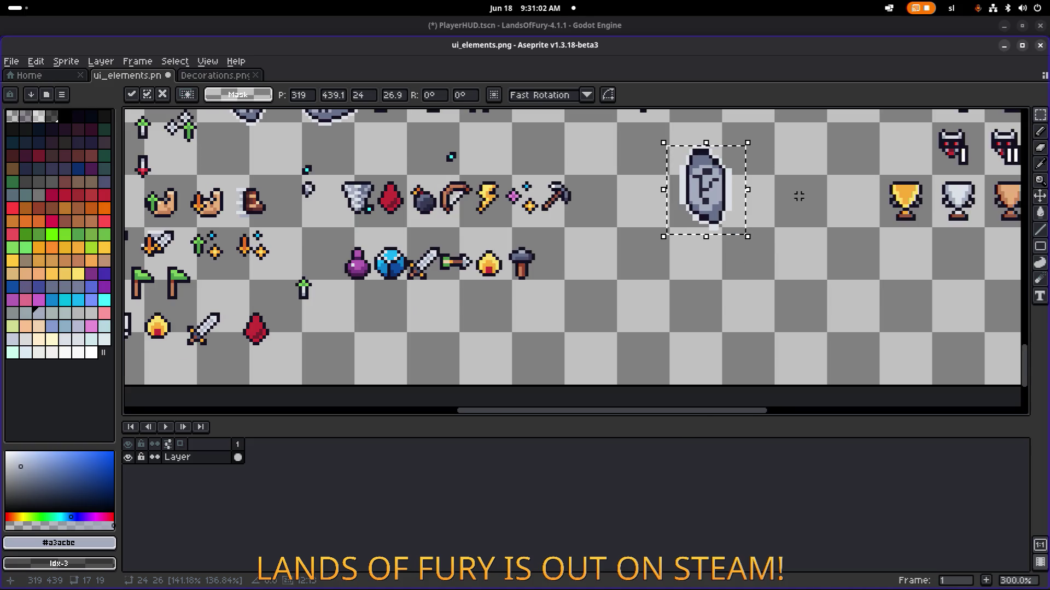
pyautogui.press('Delete')
pyautogui.scroll(-2, 775, 186)
pyautogui.scroll(3, 534, 203)
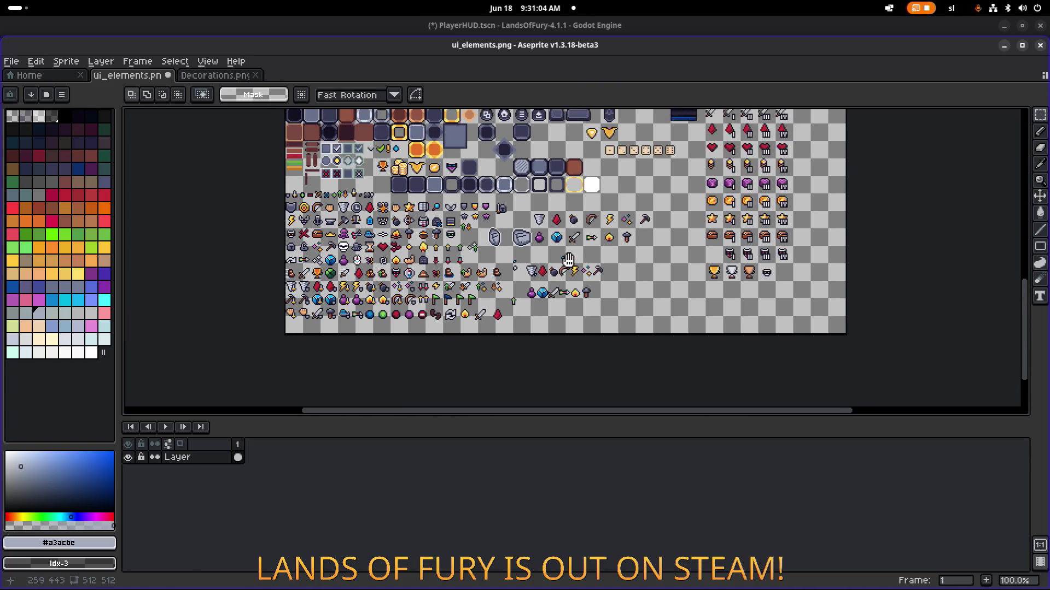
# Pick the dark outline colour from the sprite and switch to the single-pixel pencil
pyautogui.scroll(3, 534, 204)
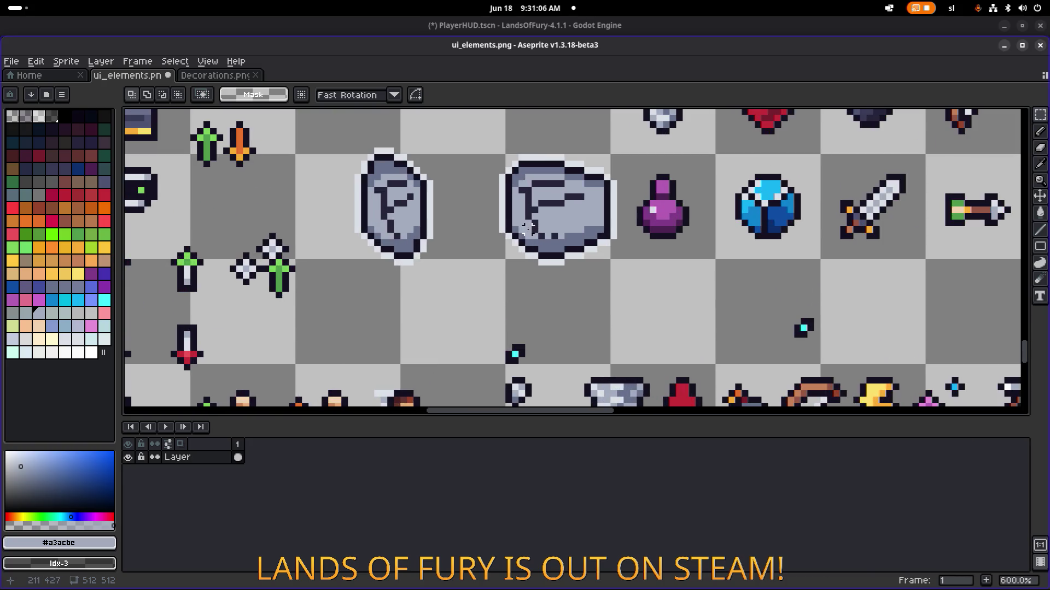
pyautogui.scroll(3, 515, 276)
pyautogui.keyDown('alt'); pyautogui.click(515, 276); pyautogui.keyUp('alt')
pyautogui.press('b')
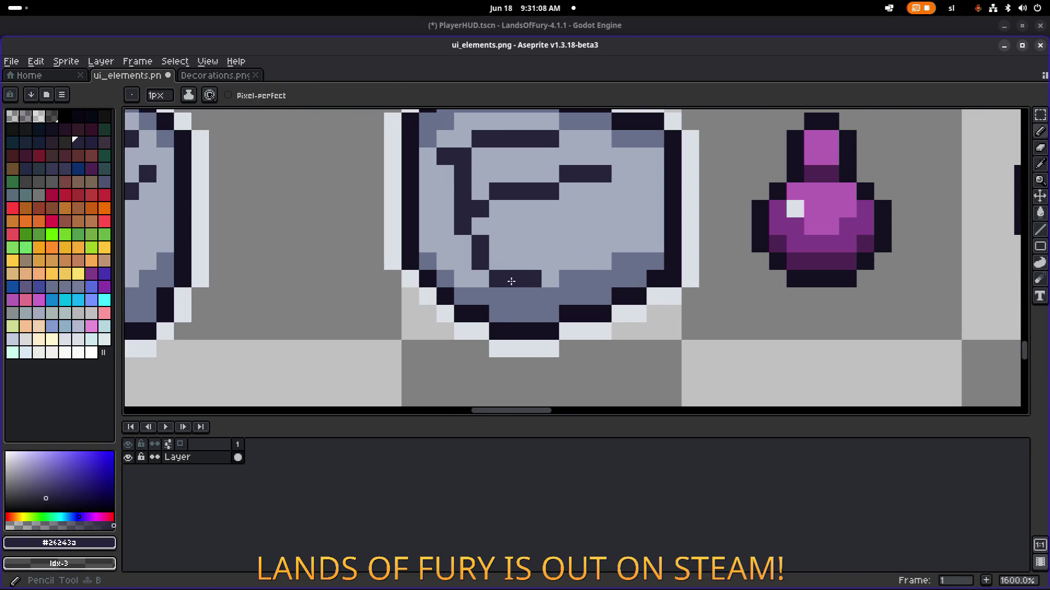
pyautogui.scroll(-4, 560, 262)
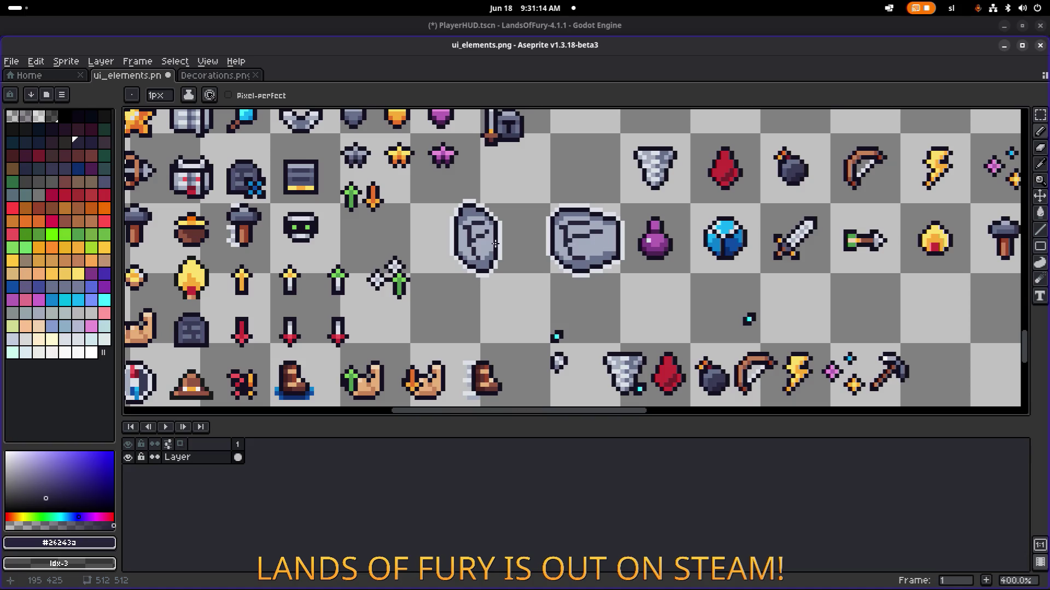
pyautogui.scroll(5, 495, 244)
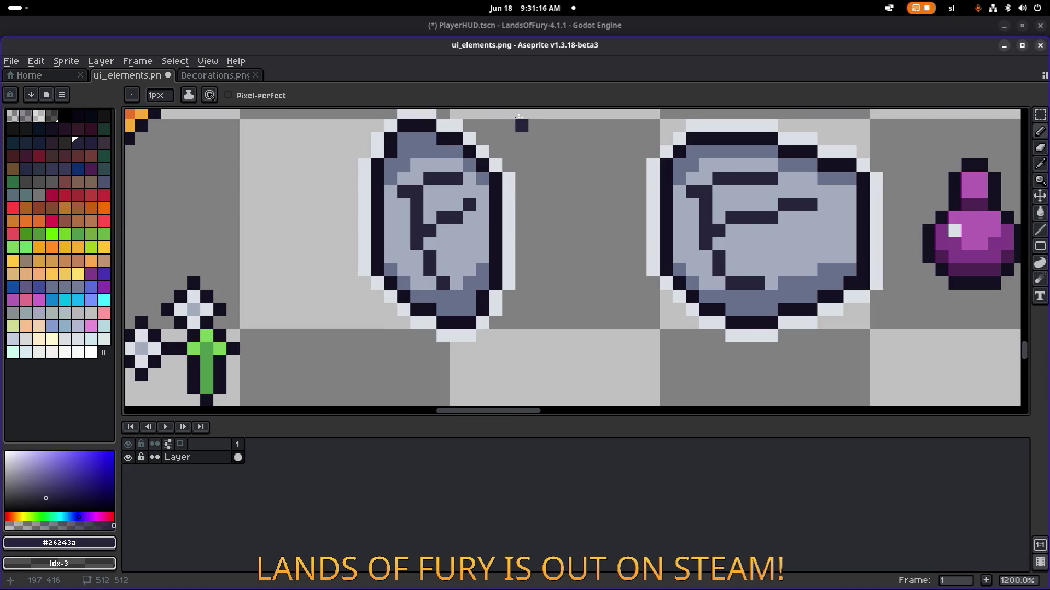
# Move the small stone rune right and down, save ui_elements.png, and minimize Aseprite
pyautogui.press('m')
pyautogui.scroll(-4, 534, 146)
pyautogui.moveTo(448, 136); pyautogui.dragTo(533, 244)
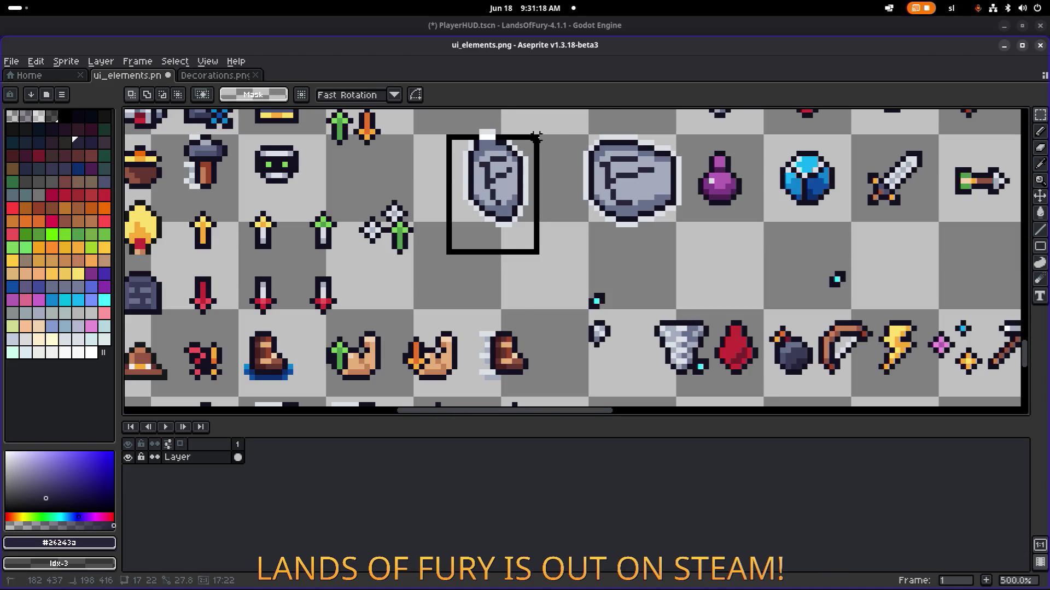
pyautogui.scroll(-4, 544, 158)
pyautogui.moveTo(543, 166); pyautogui.dragTo(681, 199)
pyautogui.scroll(4, 681, 200)
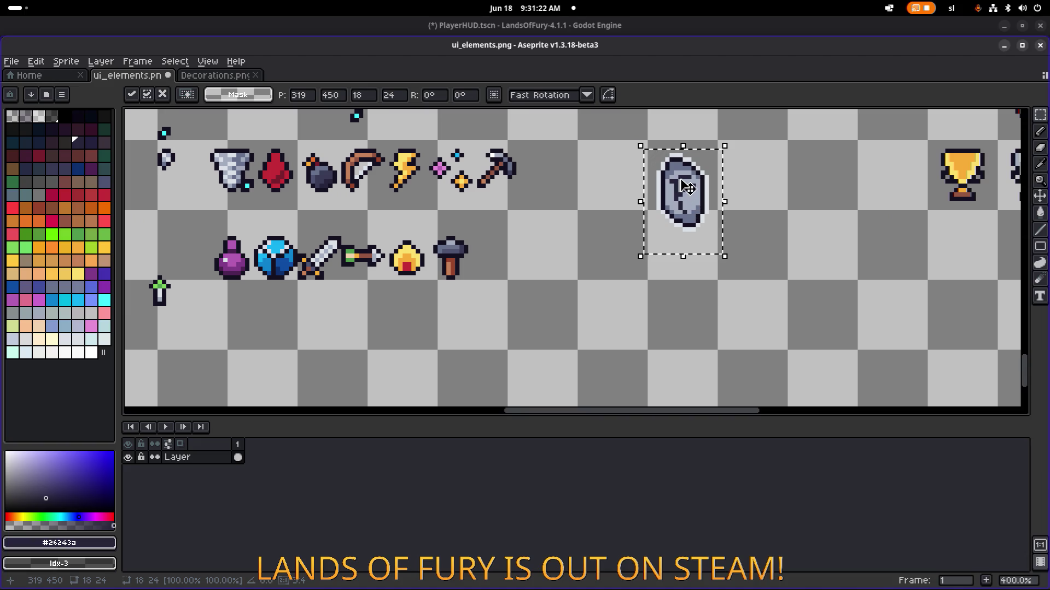
pyautogui.hotkey('ctrl', 's')
pyautogui.click(1003, 46)
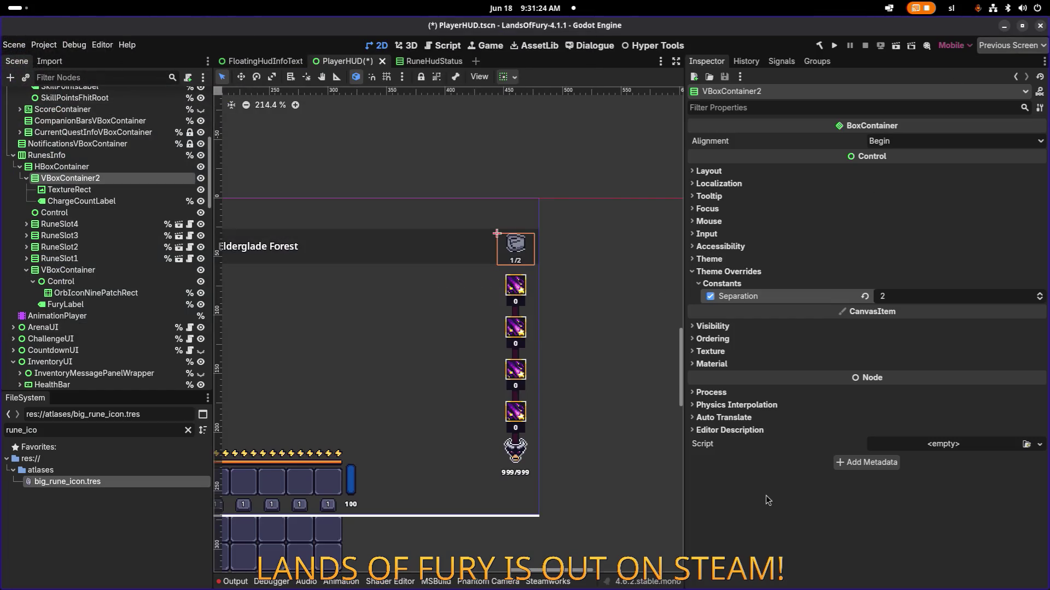
# Select the rune counter's TextureRect, inspect its AtlasTexture region, and locate the texture file in FileSystem
pyautogui.scroll(2, 509, 254)
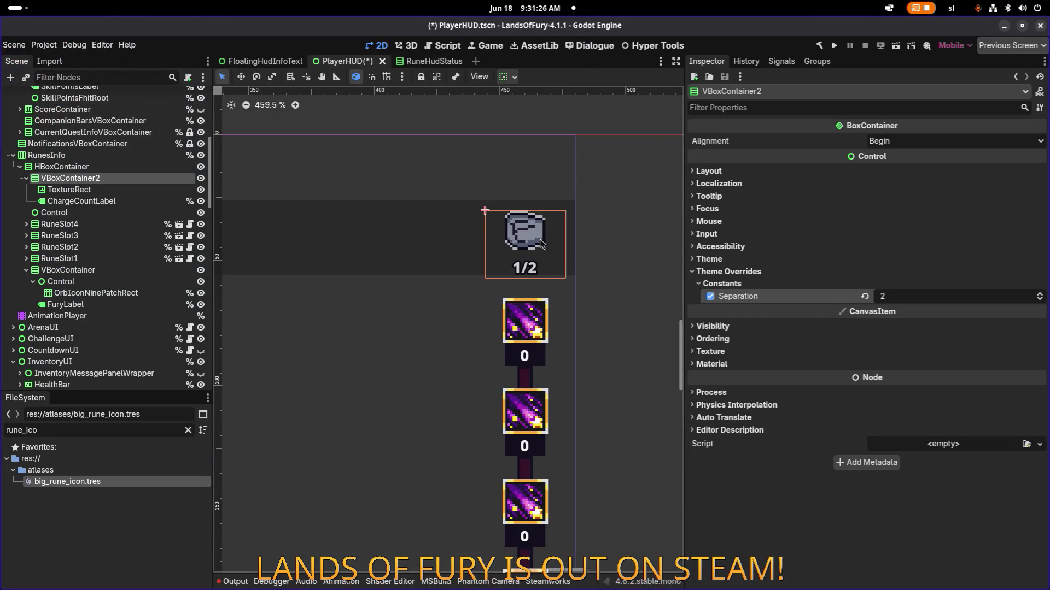
pyautogui.click(115, 189)
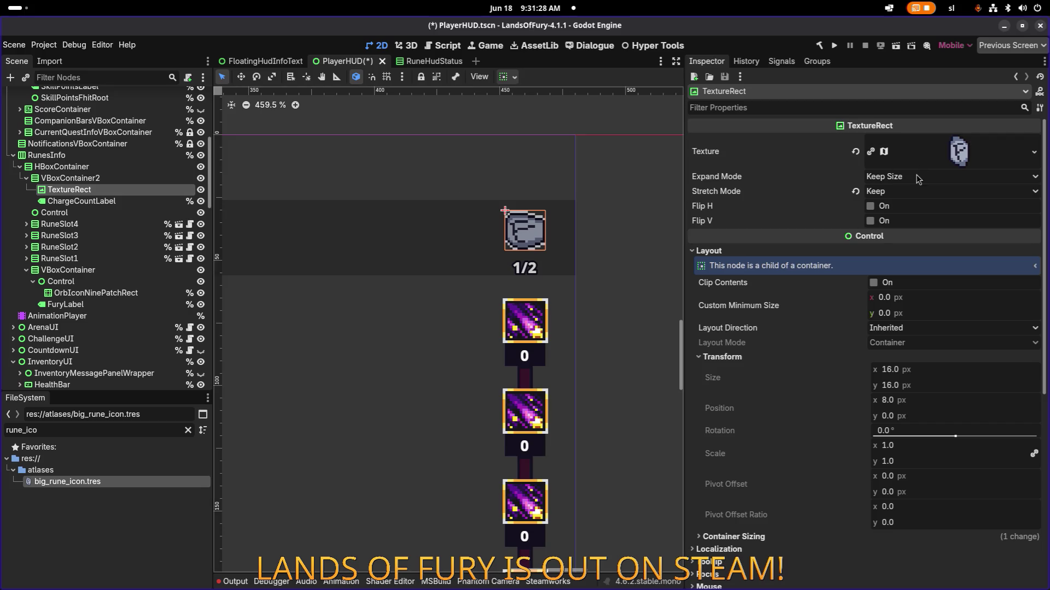
pyautogui.click(969, 152)
pyautogui.click(881, 399)
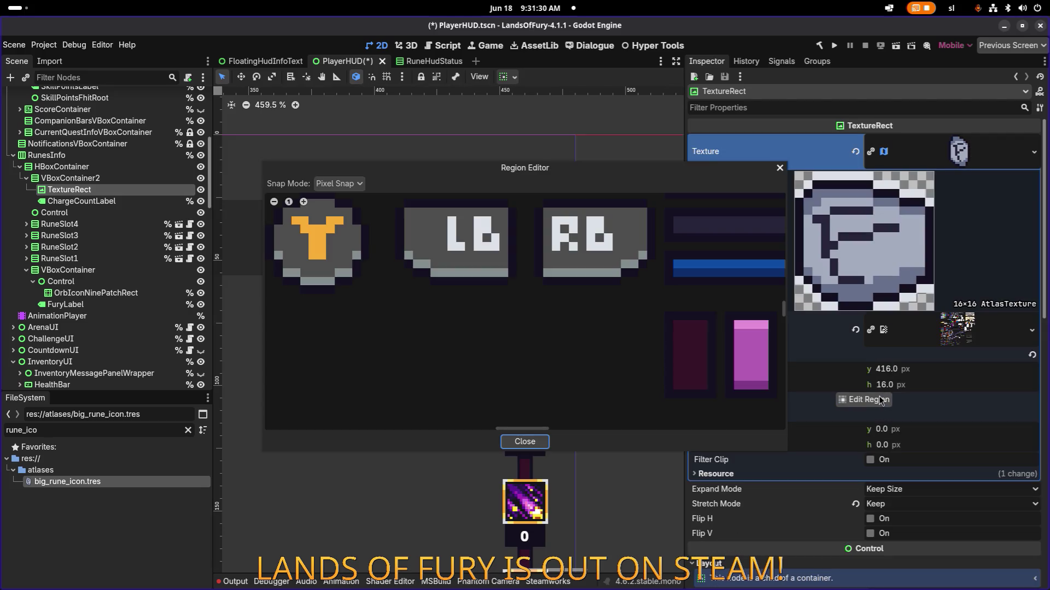
pyautogui.click(780, 168)
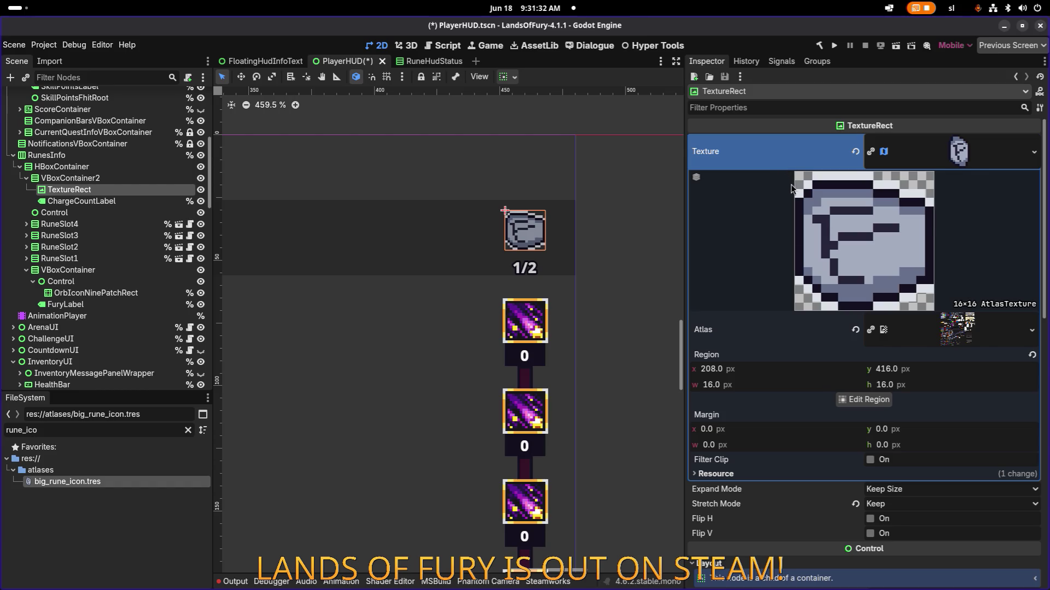
pyautogui.rightClick(912, 208)
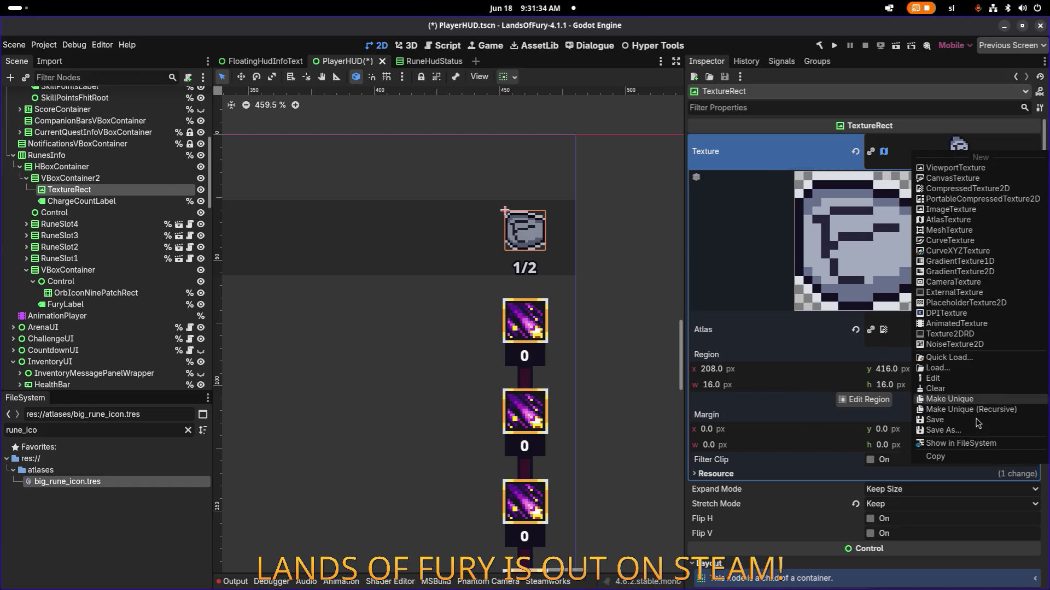
pyautogui.click(946, 457)
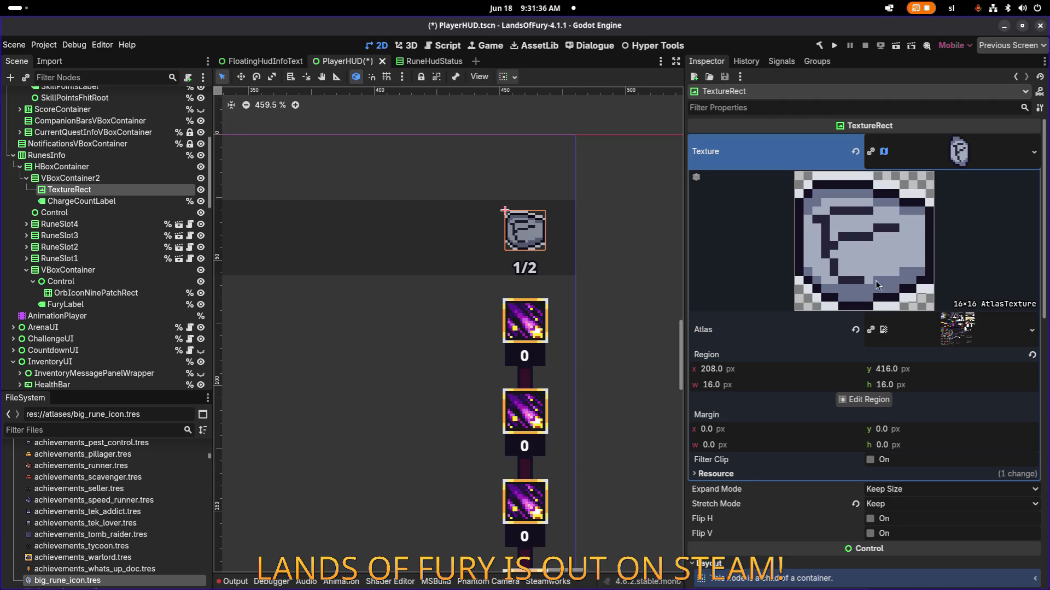
# Redraw the atlas region around the upright stone rune as 12×18 at 185,415
pyautogui.click(867, 400)
pyautogui.scroll(-5, 443, 286)
pyautogui.scroll(3, 573, 358)
pyautogui.scroll(6, 572, 357)
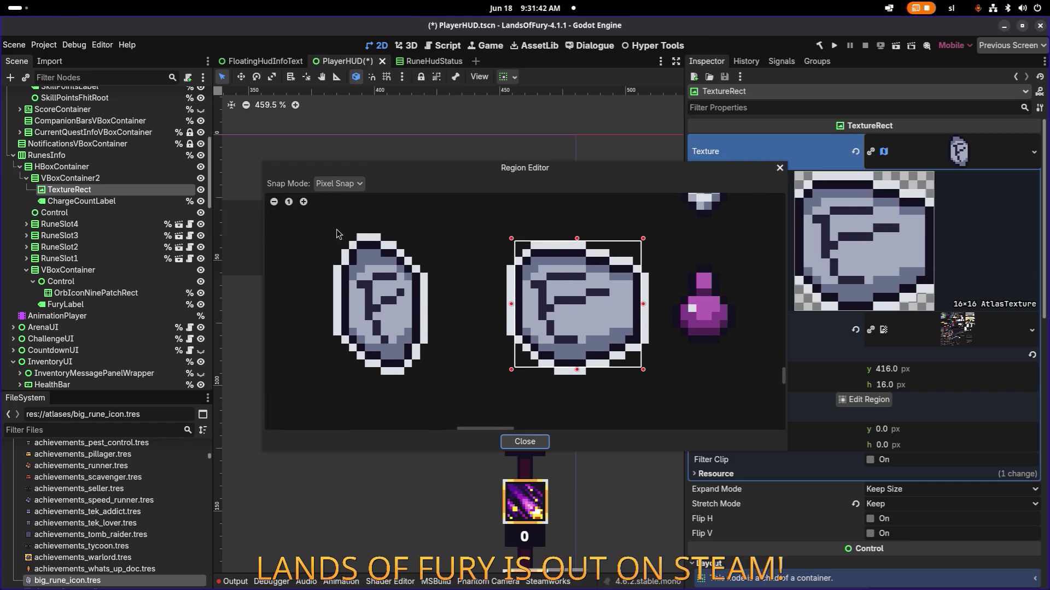
pyautogui.moveTo(332, 224)
pyautogui.mouseDown()
pyautogui.moveTo(441, 398)
pyautogui.moveTo(430, 386)
pyautogui.mouseUp()
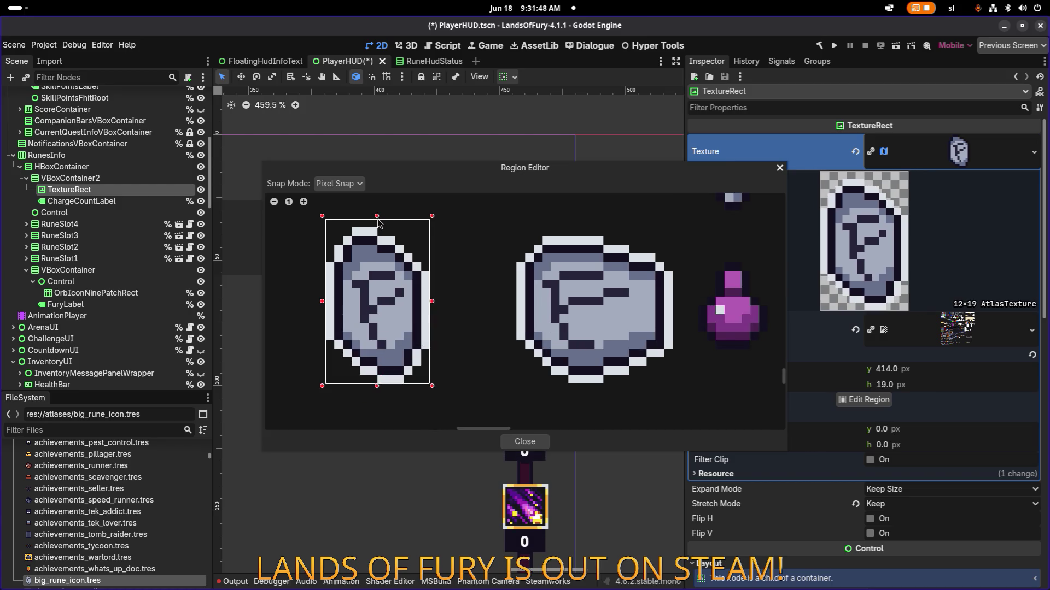
pyautogui.moveTo(378, 221); pyautogui.dragTo(377, 230)
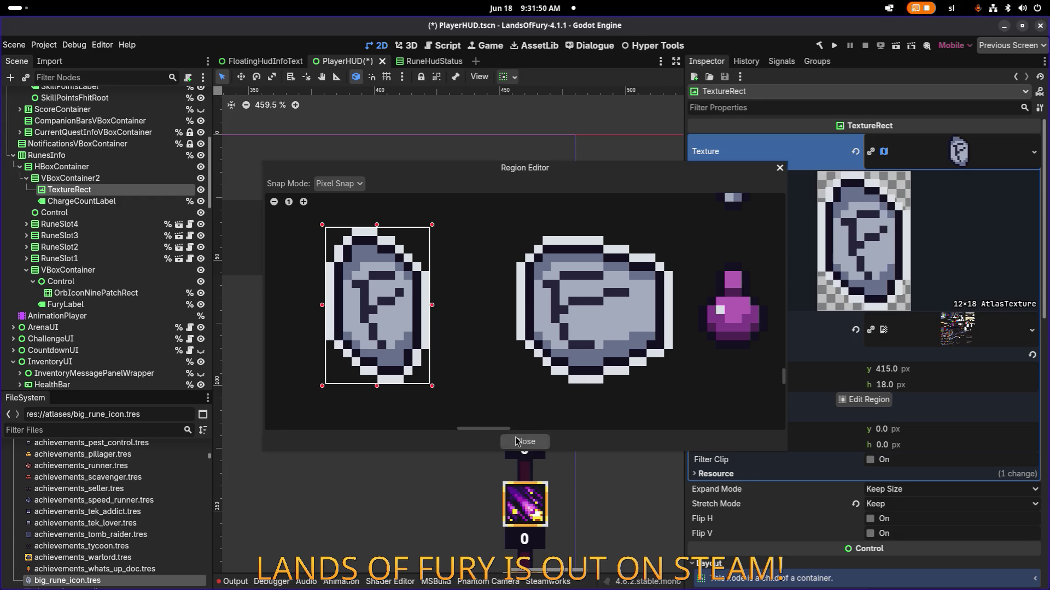
pyautogui.click(515, 438)
# Save the PlayerHUD scene and zoom around to check the new icon above 1/2
pyautogui.hotkey('ctrl', 's')
pyautogui.scroll(-5, 567, 332)
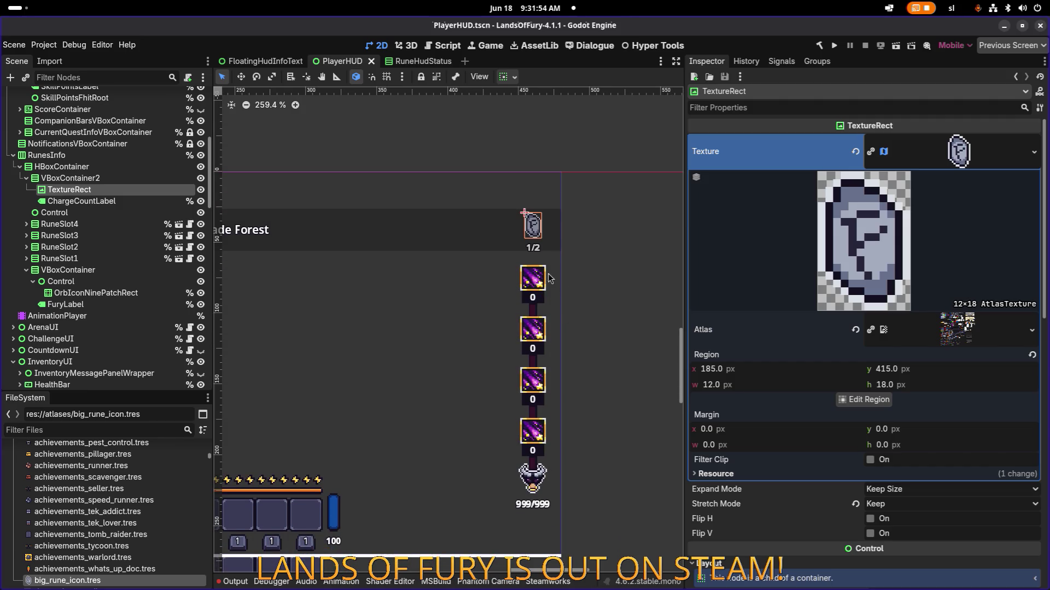
pyautogui.scroll(-1, 546, 236)
pyautogui.scroll(3, 545, 235)
pyautogui.scroll(-3, 541, 249)
pyautogui.scroll(6, 540, 255)
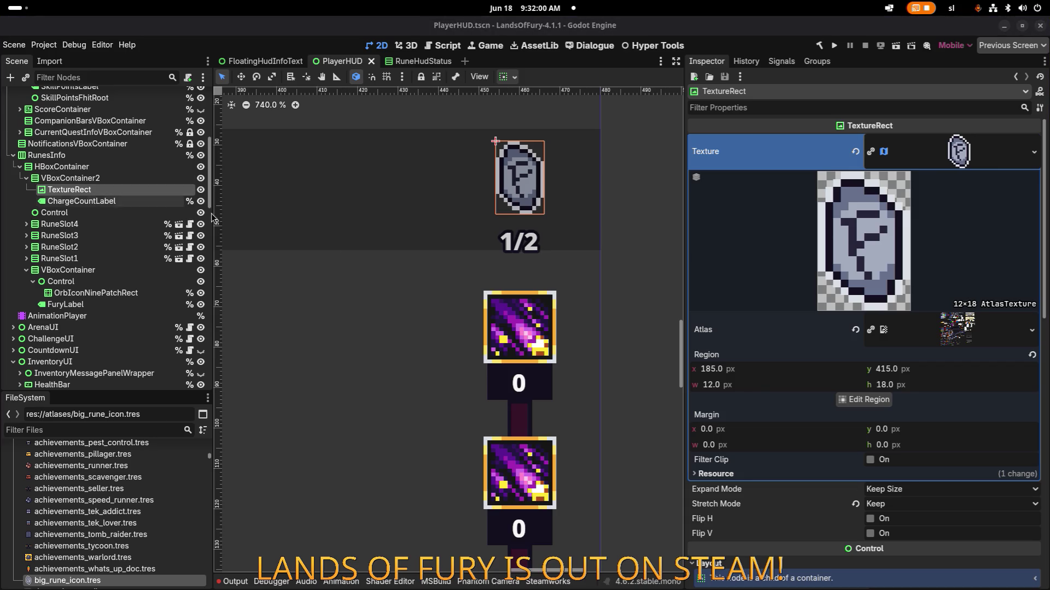
pyautogui.scroll(-5, 560, 235)
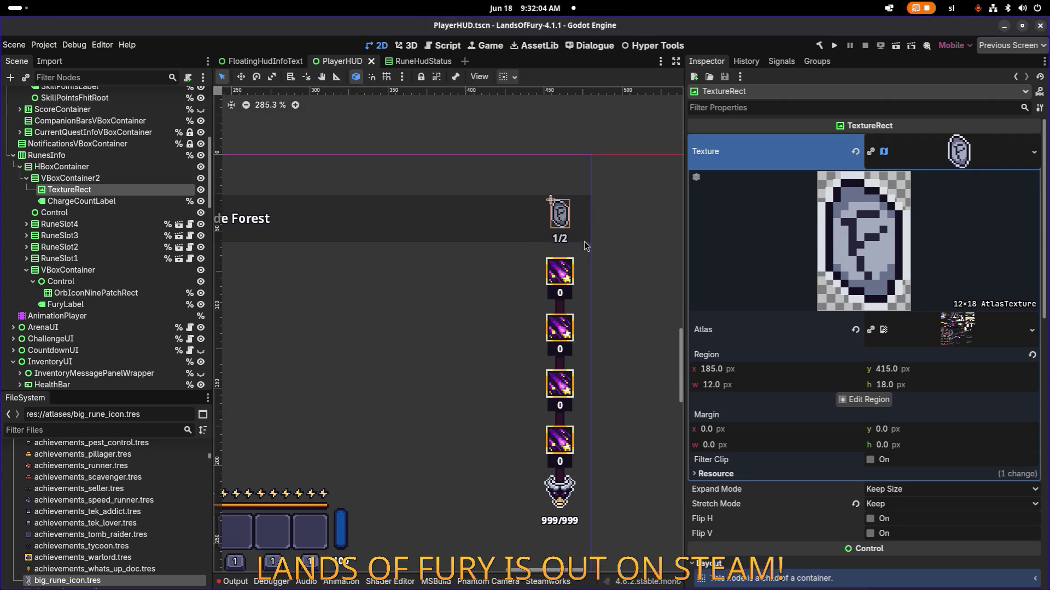
pyautogui.scroll(-1, 584, 249)
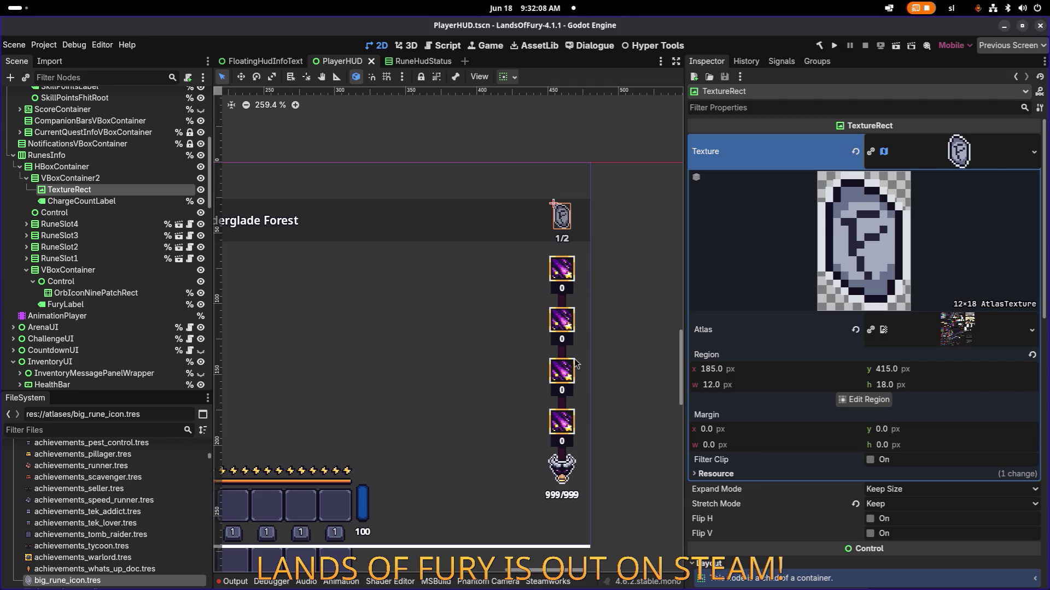
pyautogui.scroll(8, 567, 221)
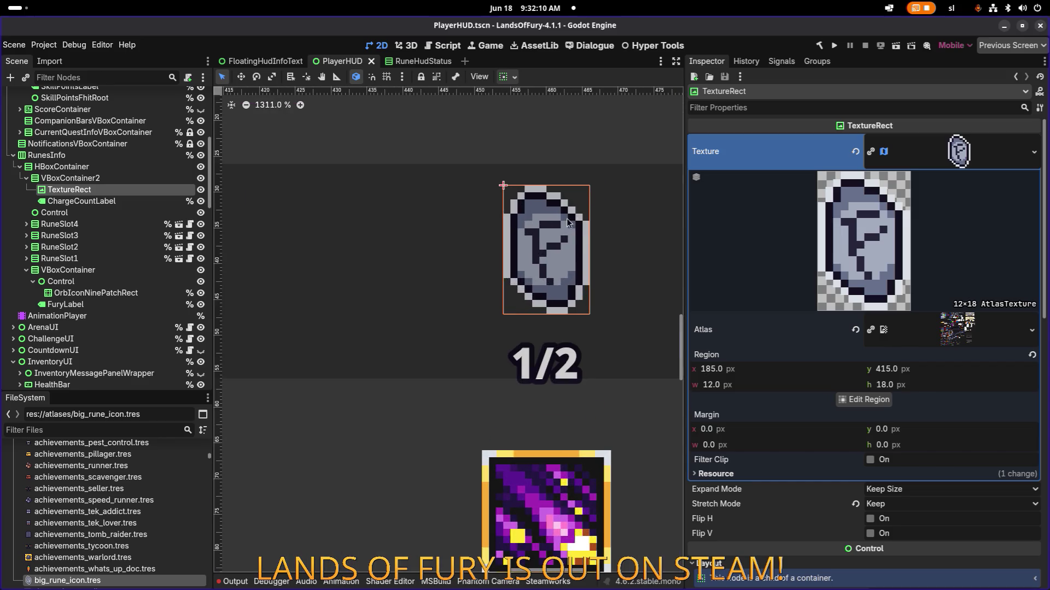
pyautogui.scroll(-15, 444, 229)
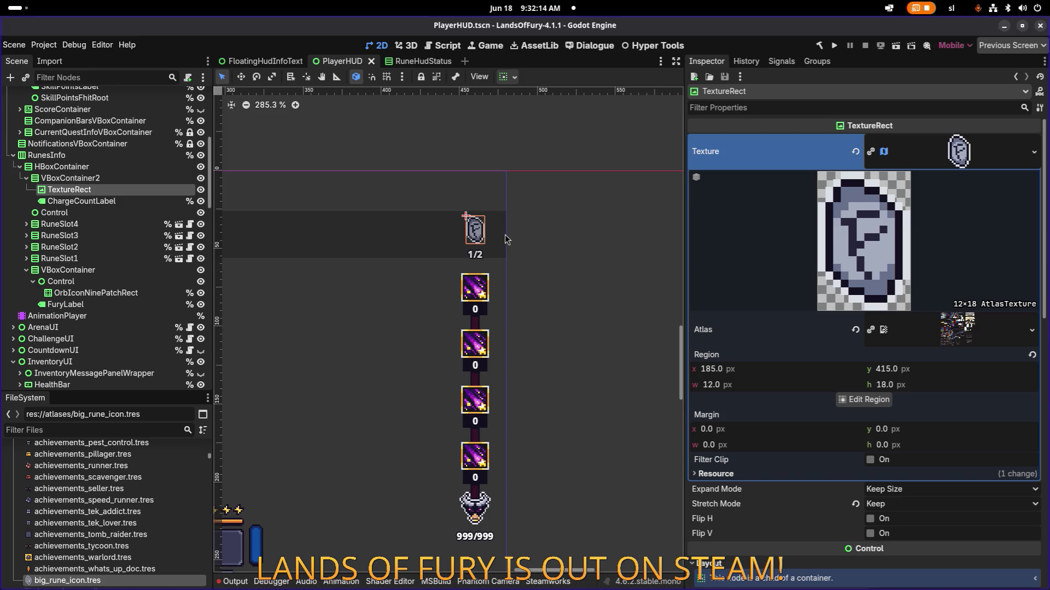
# Select the spacer Control under VBoxContainer2 and toggle its visibility to check its effect
pyautogui.click(116, 179)
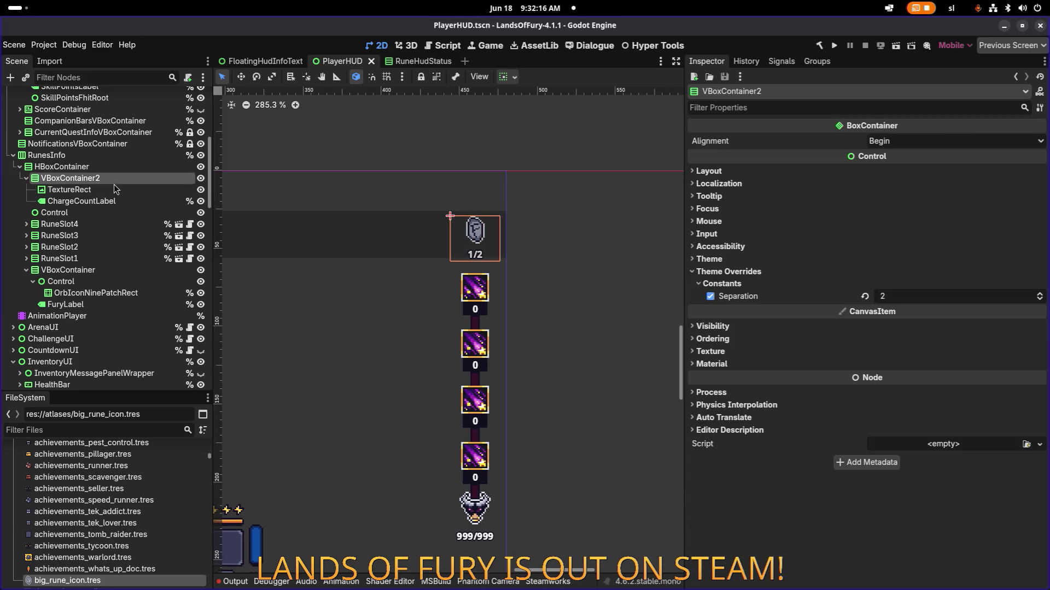
pyautogui.click(91, 213)
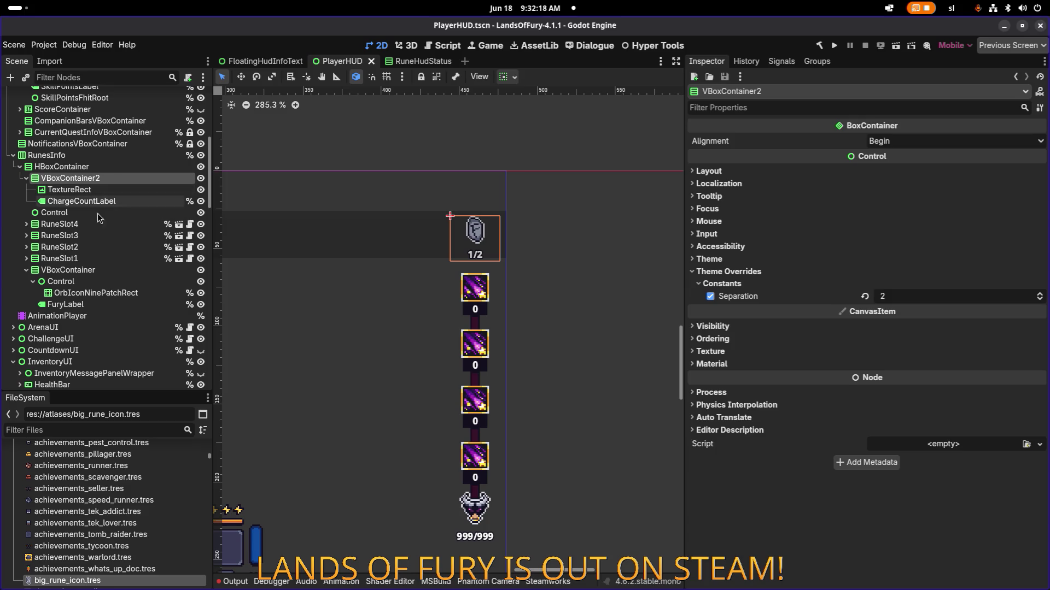
pyautogui.click(199, 215)
pyautogui.click(199, 214)
pyautogui.click(137, 213)
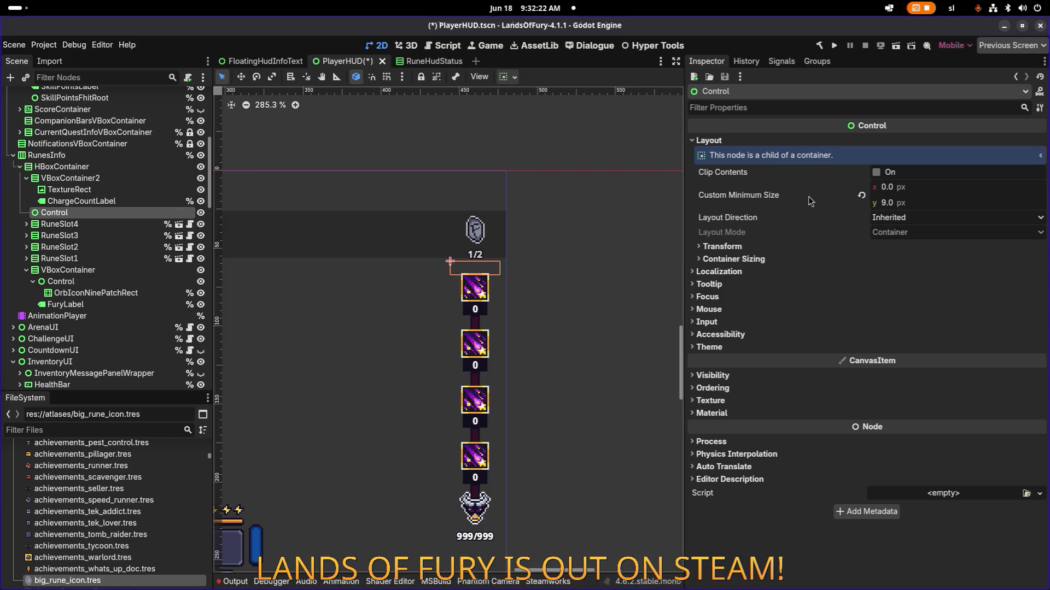
# Set the spacer's Custom Minimum Size y to 5 px
pyautogui.click(909, 203)
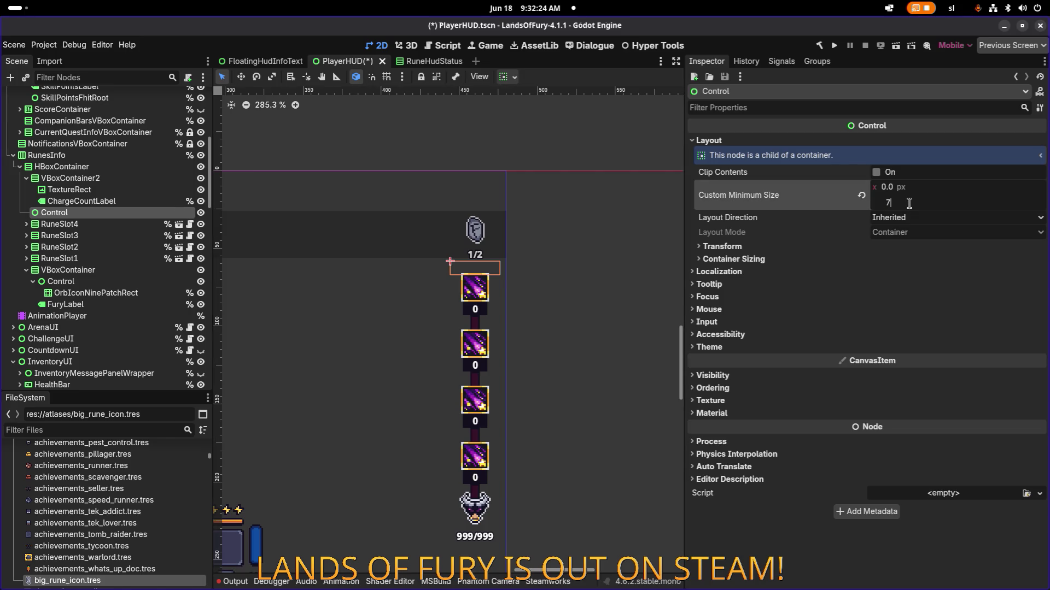
pyautogui.press('Return')
pyautogui.write('5')
pyautogui.press('Return')
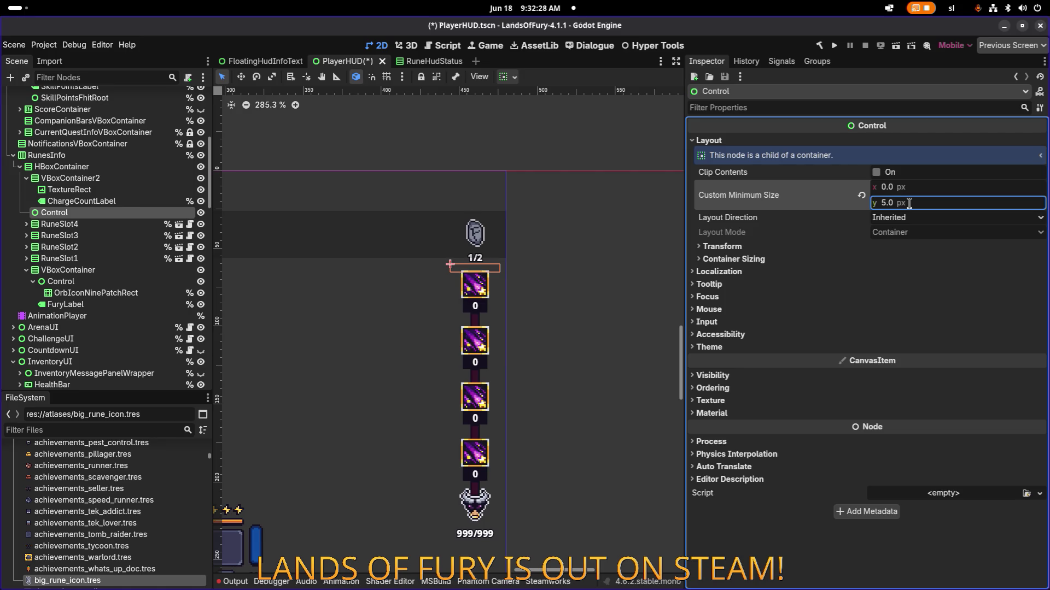
pyautogui.click(545, 198)
pyautogui.scroll(-5, 531, 219)
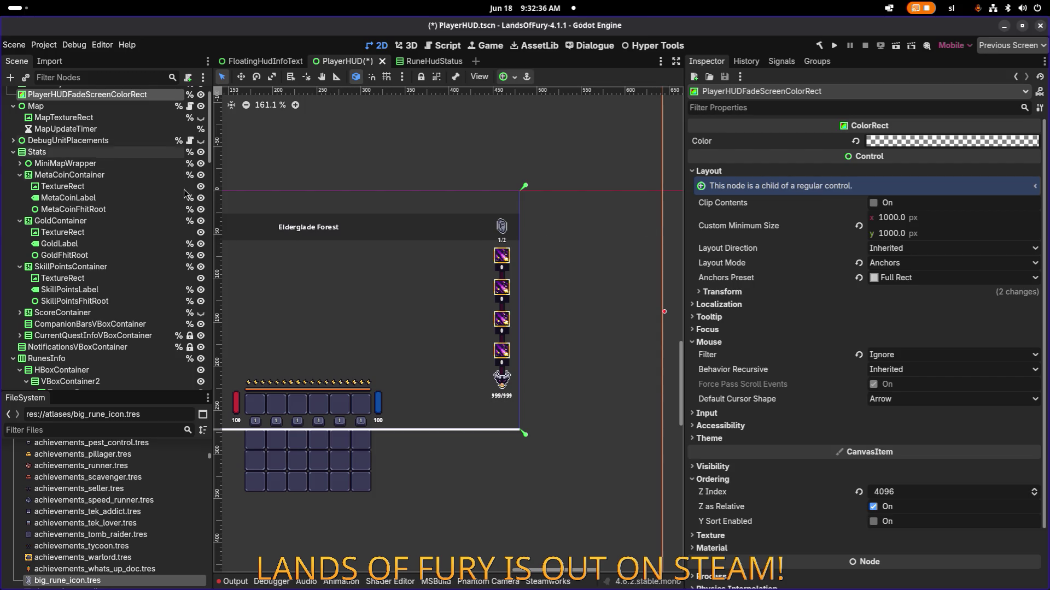
pyautogui.scroll(-4, 467, 207)
pyautogui.scroll(7, 463, 213)
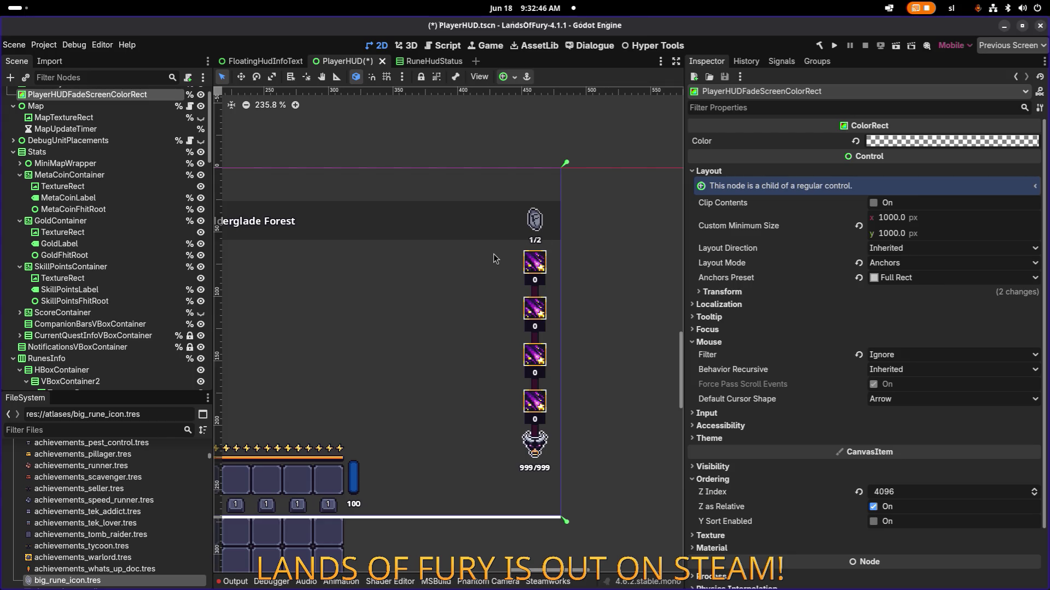
pyautogui.hotkey('alt', 'Tab')
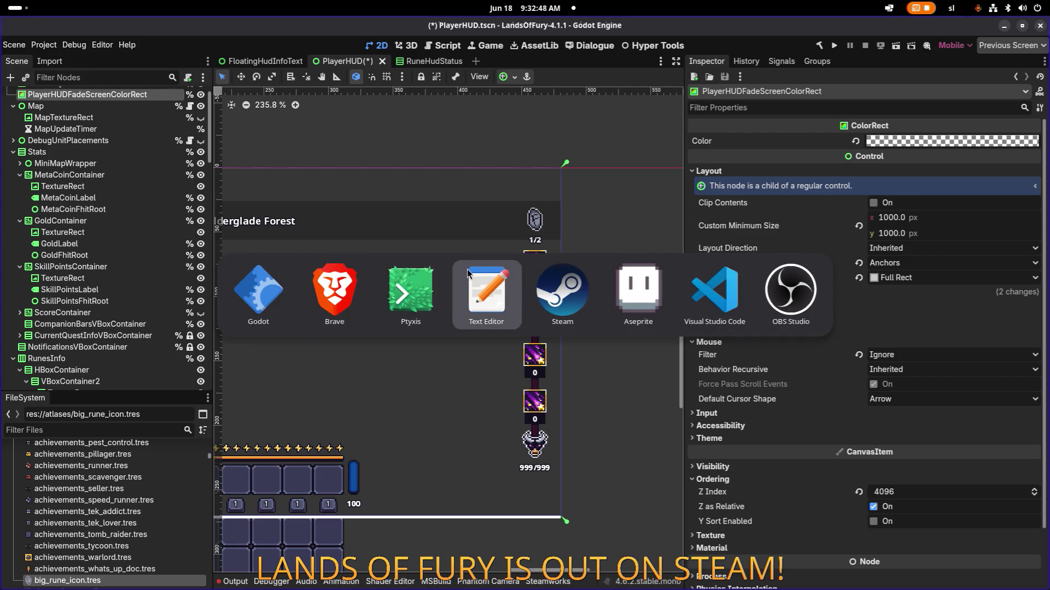
# Bring Aseprite forward and zoom and pan around ui_elements.png to browse its icon sets
pyautogui.press('Tab')
pyautogui.press('Tab')
pyautogui.scroll(-4, 546, 262)
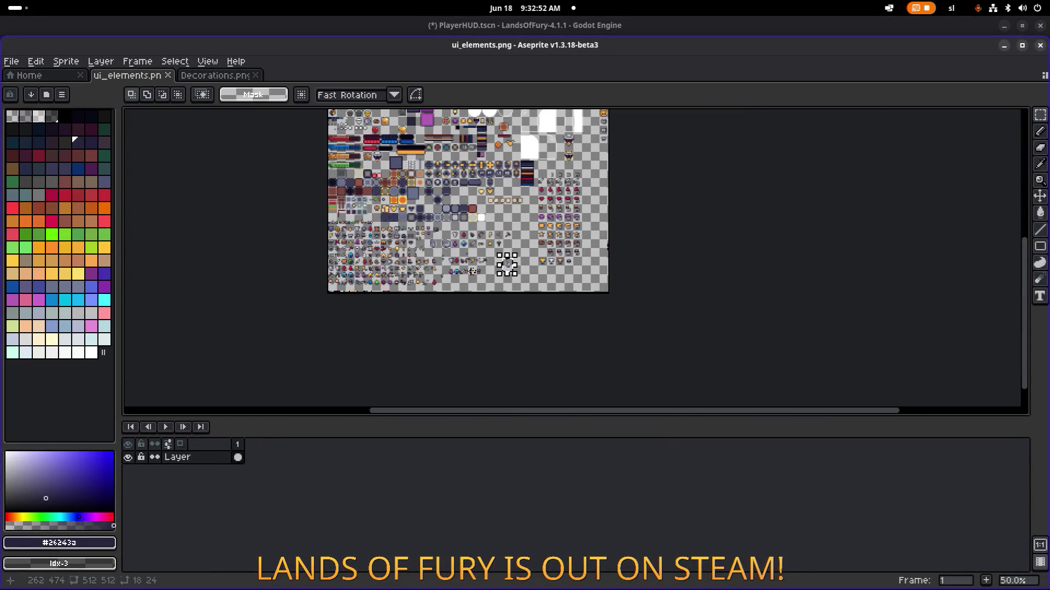
pyautogui.scroll(2, 475, 273)
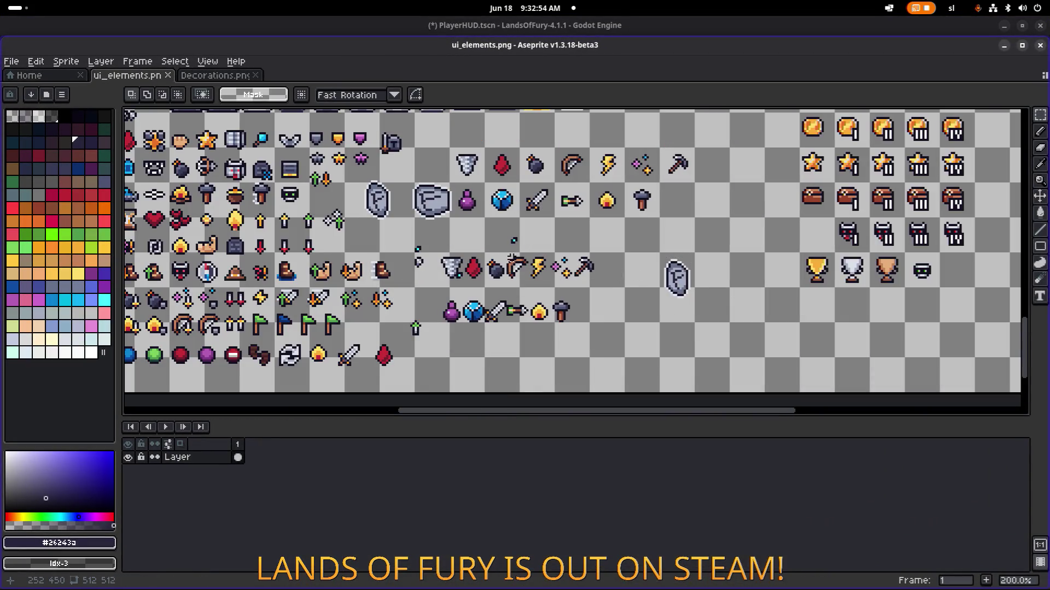
pyautogui.hscroll(-2, 464, 248)
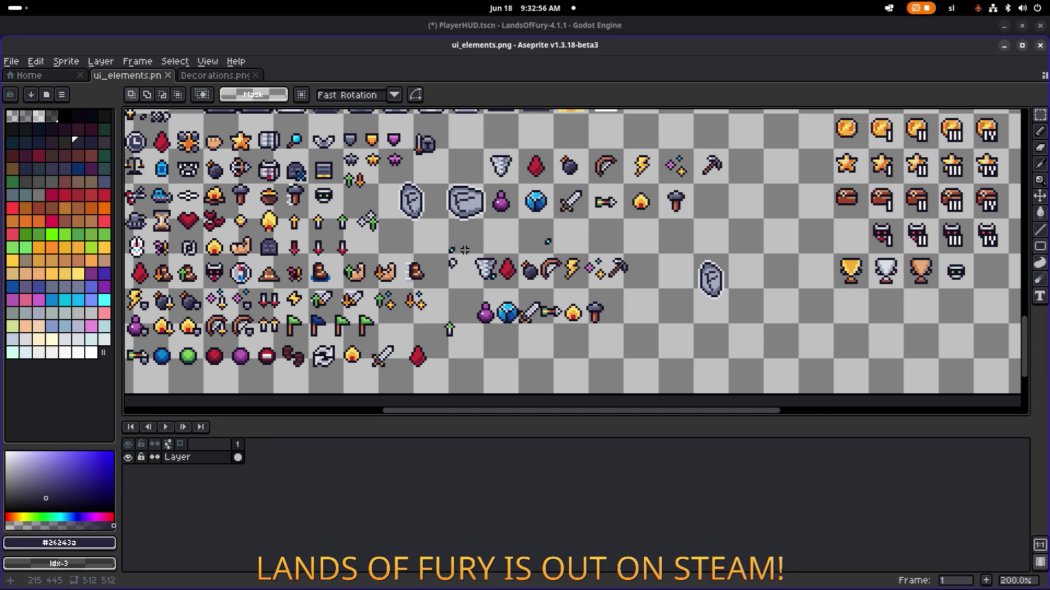
pyautogui.scroll(2, 478, 246)
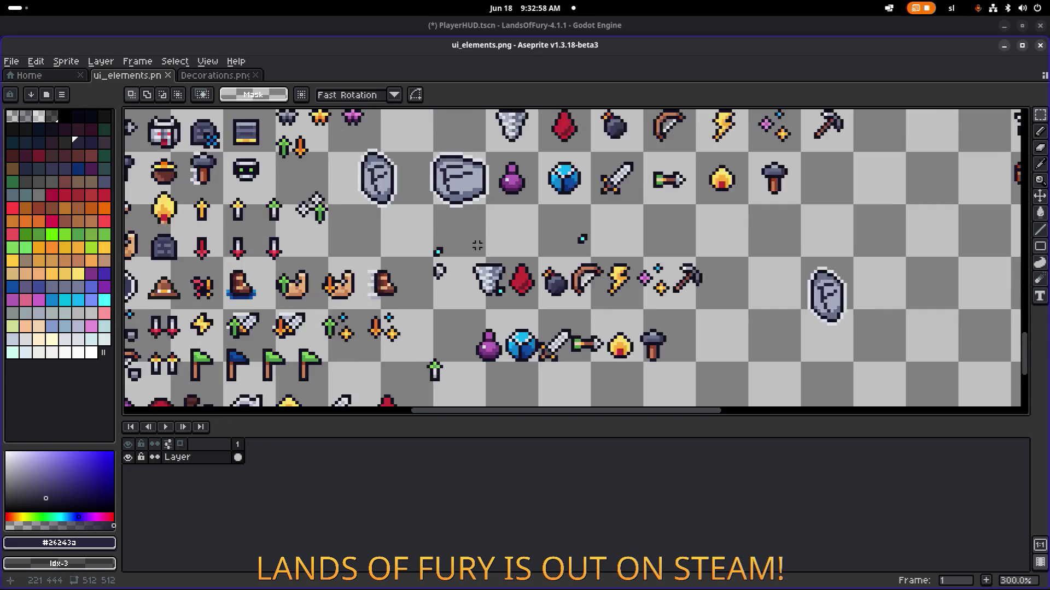
pyautogui.scroll(-3, 475, 247)
pyautogui.scroll(1, 421, 242)
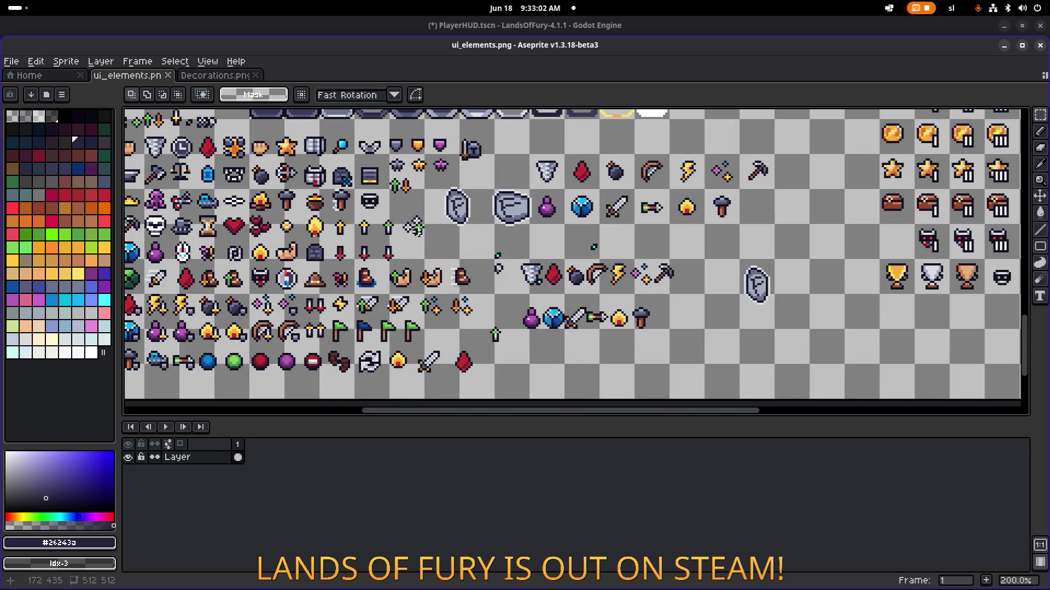
pyautogui.moveTo(371, 203); pyautogui.dragTo(475, 210)
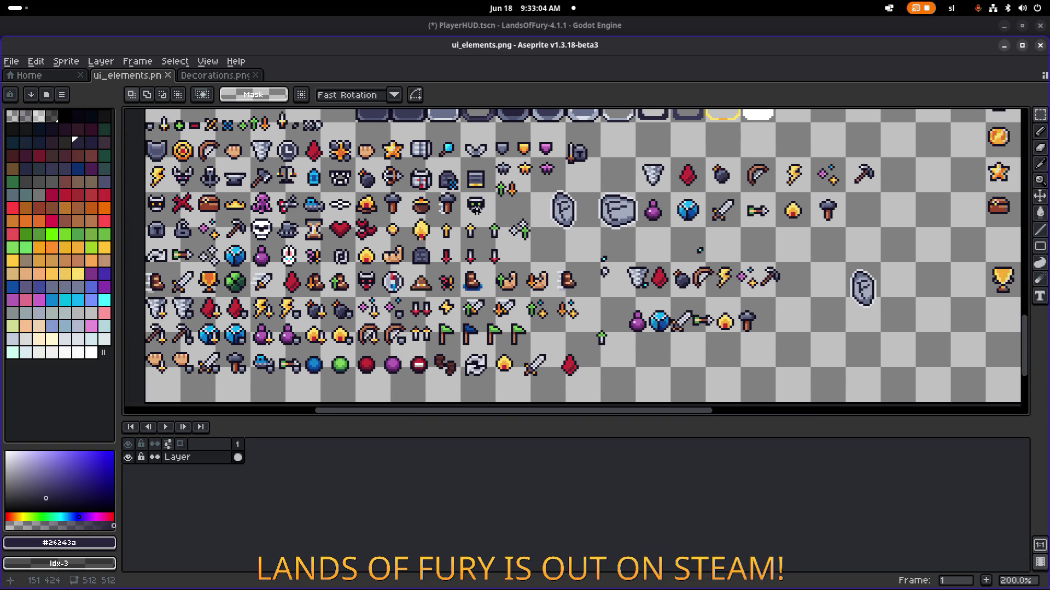
pyautogui.moveTo(548, 198)
pyautogui.mouseDown()
pyautogui.moveTo(418, 222)
pyautogui.moveTo(345, 281)
pyautogui.mouseUp()
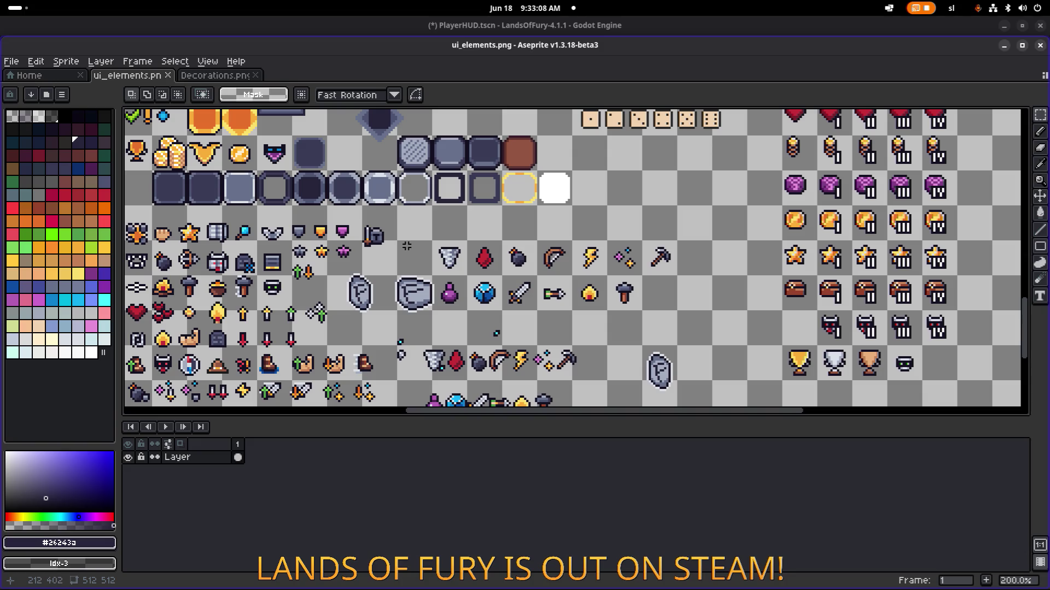
pyautogui.hscroll(-5, 409, 243)
pyautogui.scroll(5, 428, 340)
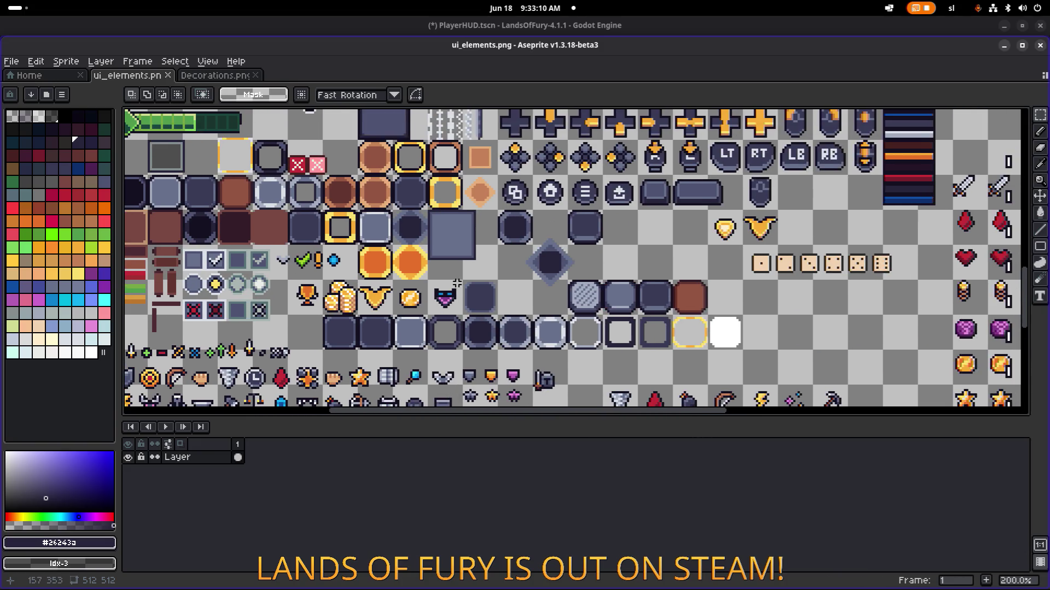
pyautogui.scroll(5, 428, 340)
pyautogui.hscroll(-3, 588, 357)
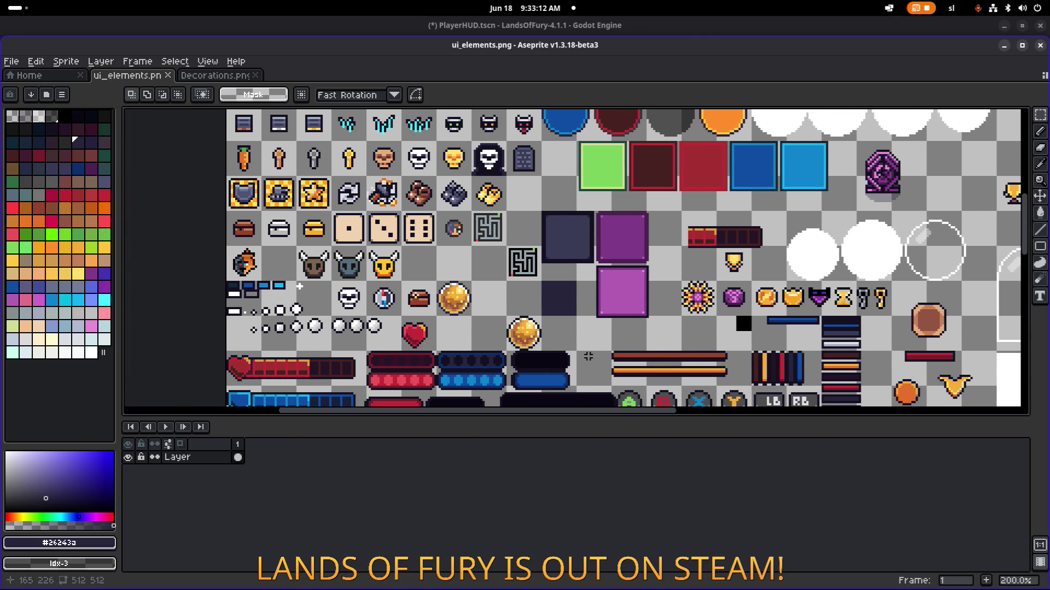
pyautogui.scroll(4, 503, 294)
pyautogui.scroll(1, 479, 250)
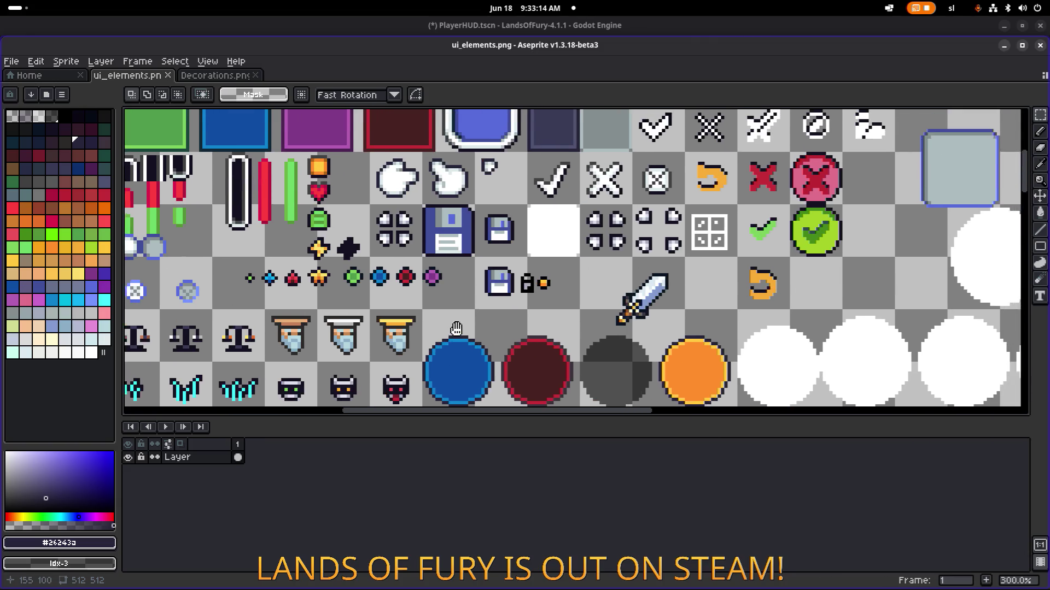
pyautogui.scroll(3, 479, 250)
pyautogui.hscroll(1, 431, 375)
pyautogui.scroll(-5, 446, 363)
pyautogui.hscroll(-5, 475, 345)
pyautogui.scroll(-5, 508, 328)
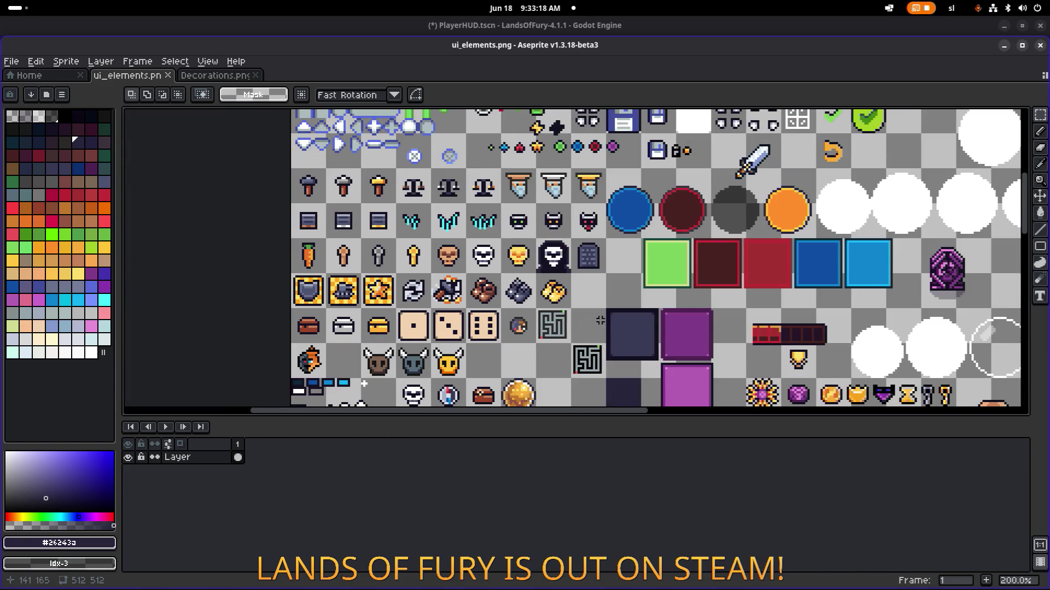
pyautogui.hscroll(10, 507, 241)
pyautogui.scroll(-1, 507, 241)
pyautogui.hscroll(2, 507, 240)
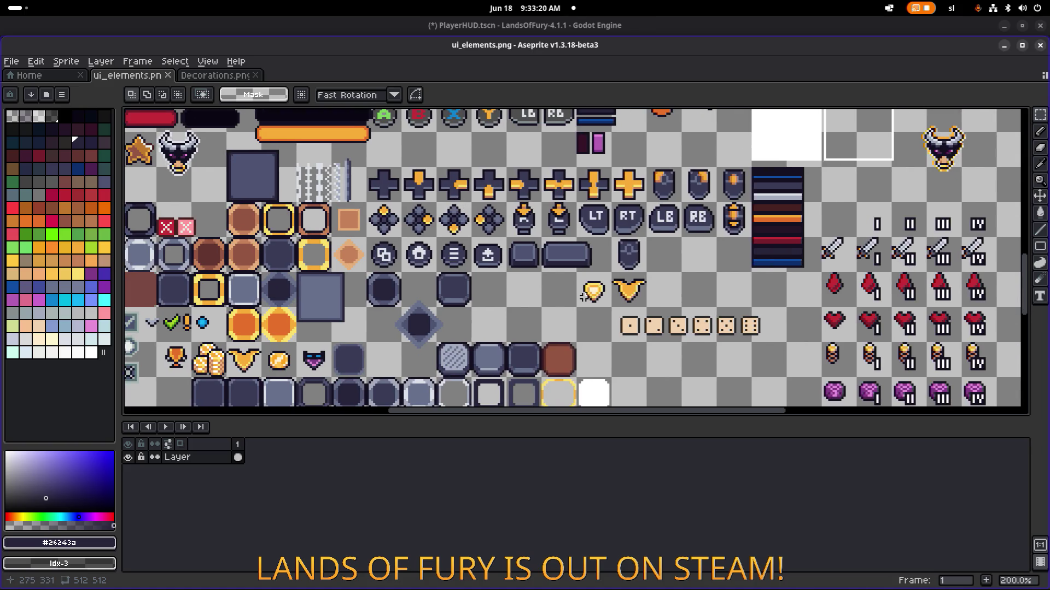
pyautogui.hotkey('alt', 'Tab')
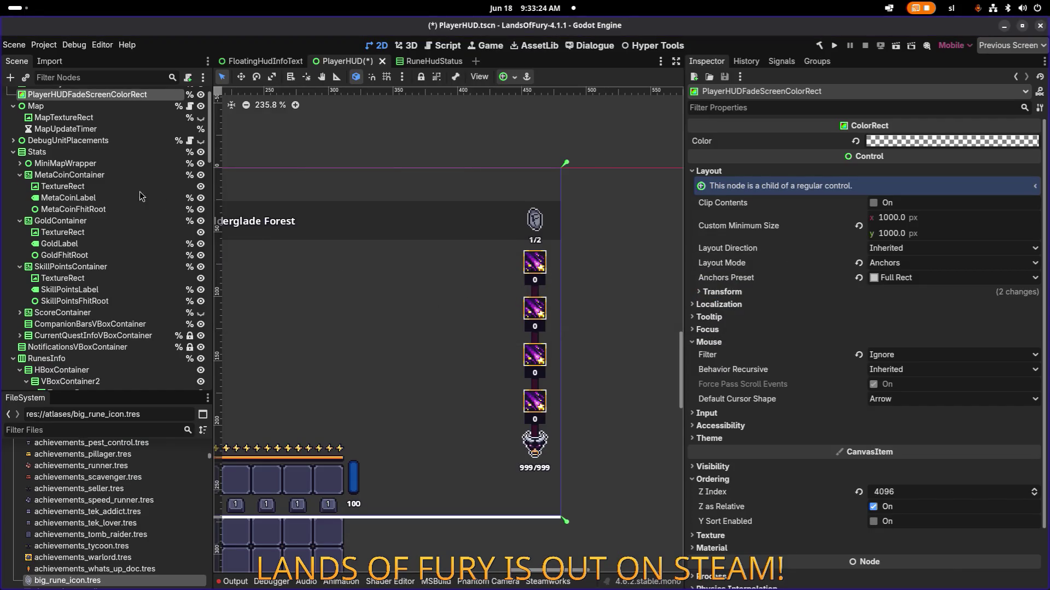
# Frame the Stats container and select the PlayerHUDFadeScreenColorRect node in PlayerHUD
pyautogui.scroll(1, 139, 192)
pyautogui.doubleClick(37, 174)
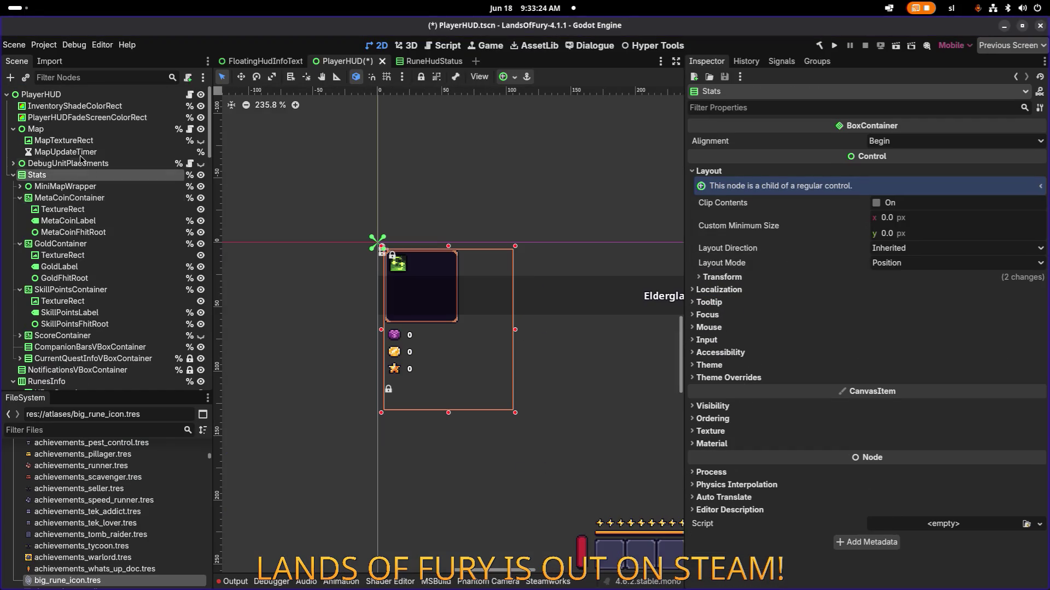
pyautogui.click(88, 117)
pyautogui.hscroll(5, 487, 268)
pyautogui.scroll(-1, 487, 268)
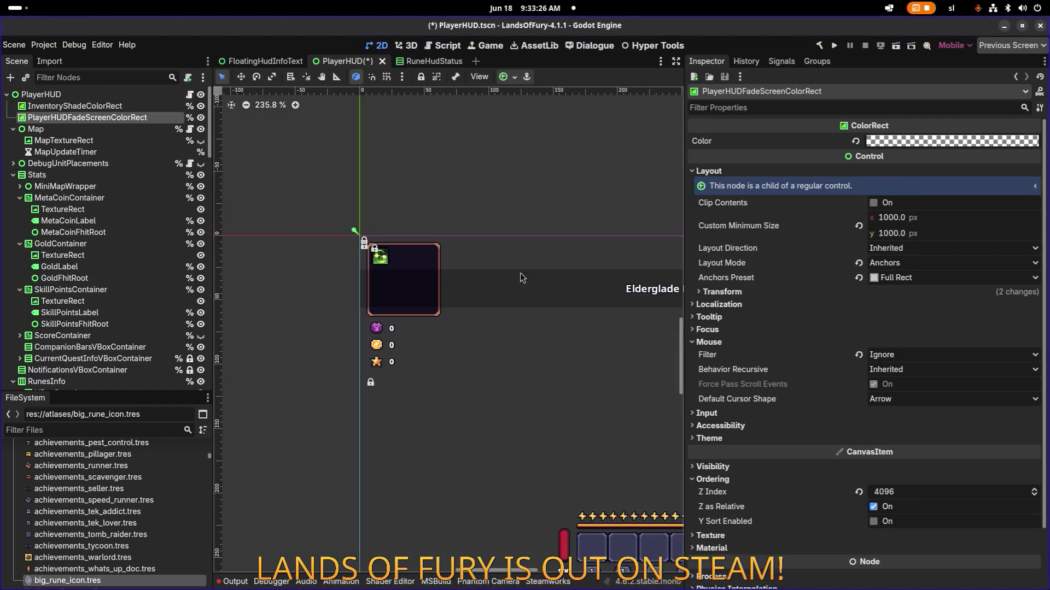
pyautogui.scroll(1, 492, 270)
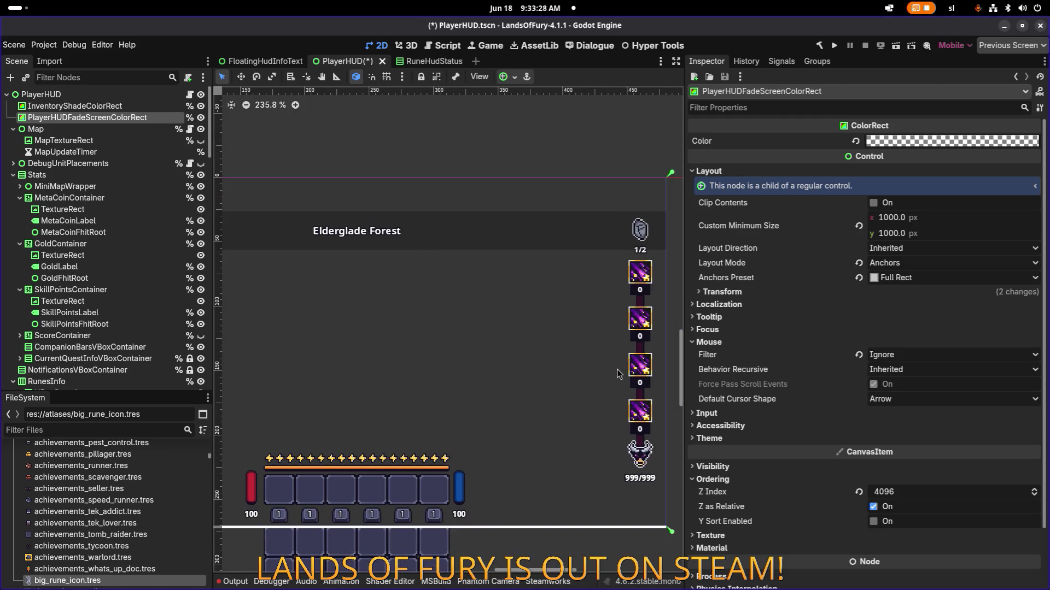
pyautogui.hotkey('alt', 'Tab')
pyautogui.hotkey('alt', 'Tab')
pyautogui.hotkey('alt', 'Tab')
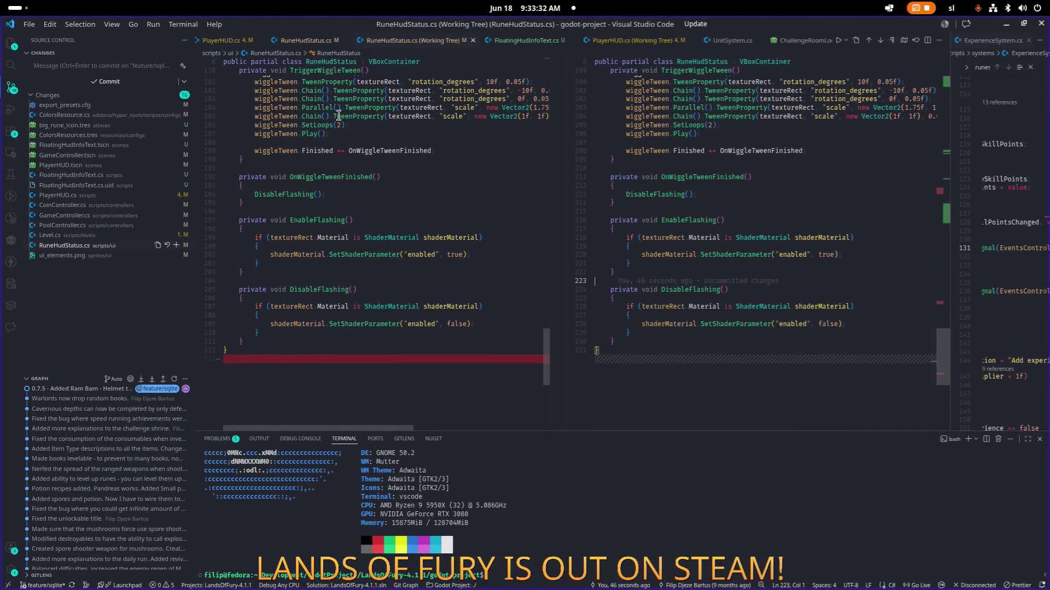
# In RuneHudStatus.cs, check line 212's last commit and undo two edits to restore removed lines
pyautogui.click(313, 43)
pyautogui.click(465, 185)
pyautogui.moveTo(465, 182)
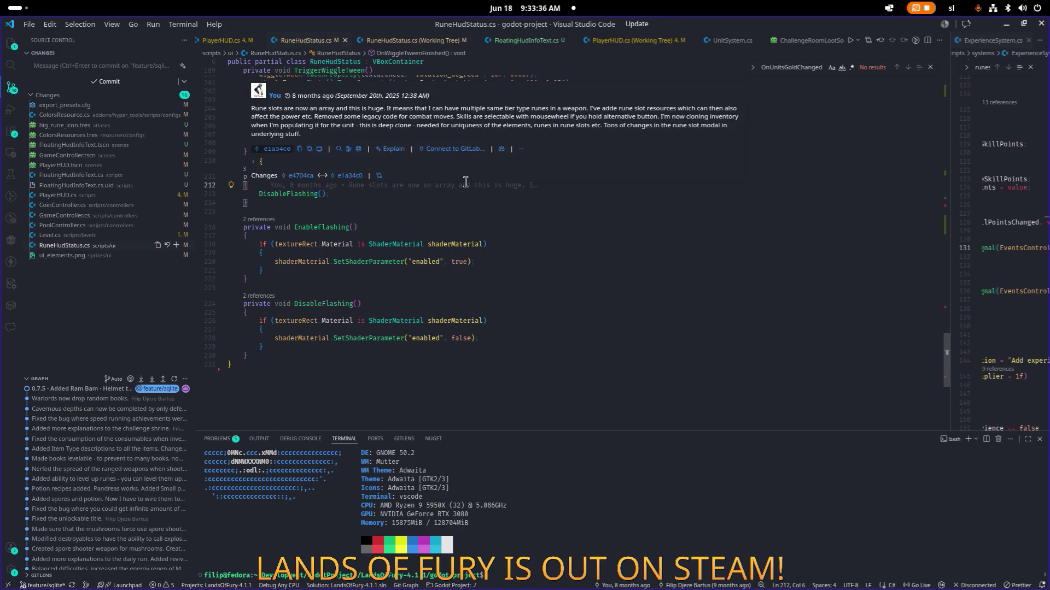
pyautogui.hotkey('ctrl', 'z')
pyautogui.scroll(-20, 476, 192)
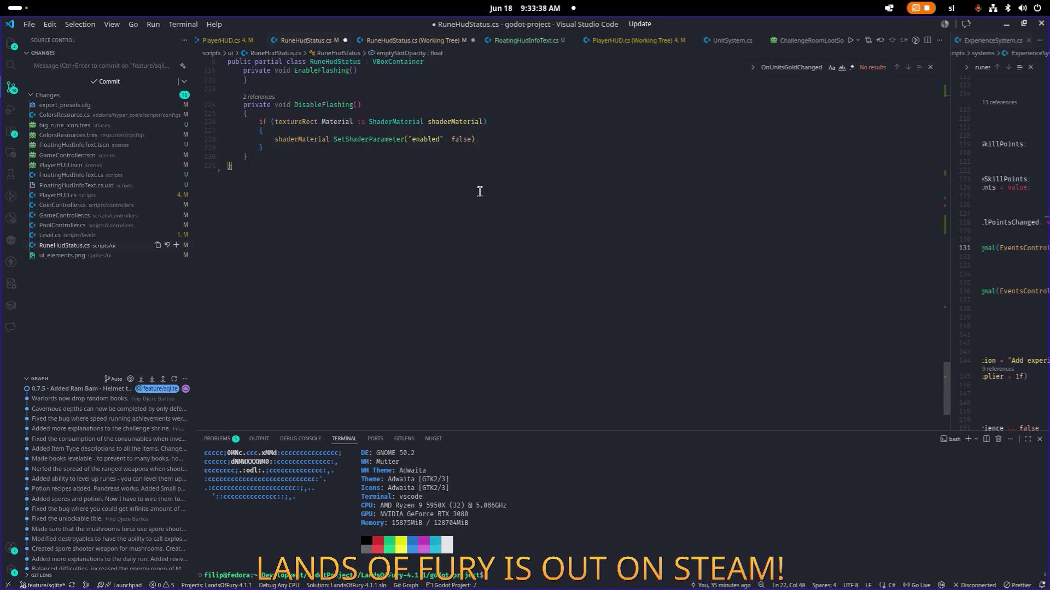
pyautogui.hotkey('ctrl', 'z')
pyautogui.hotkey('ctrl', 's')
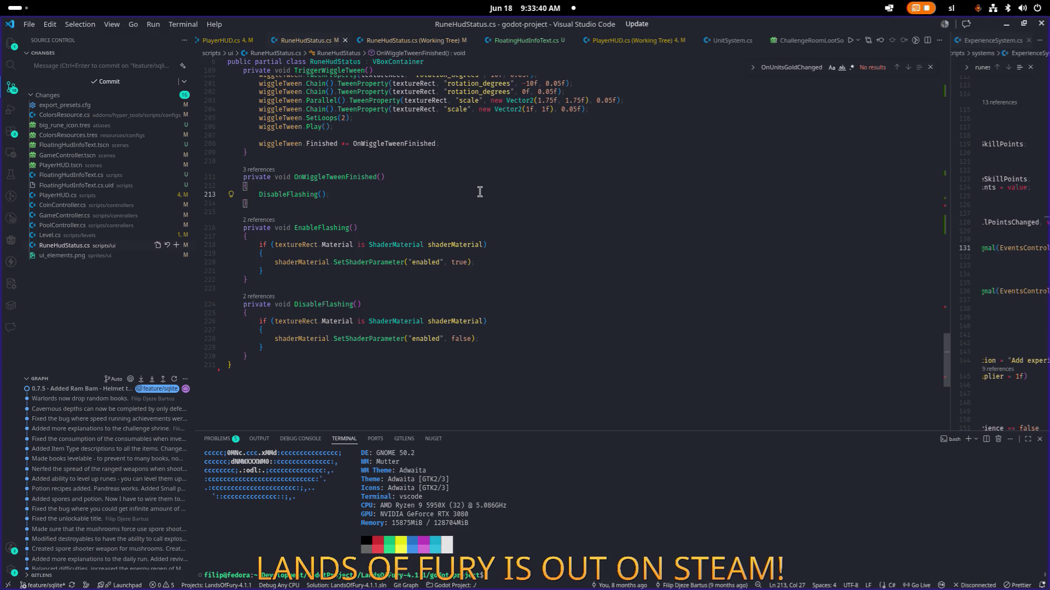
pyautogui.scroll(10, 480, 191)
# Review the Level.cs, RuneHudStatus.cs and ui_elements.png diffs, then close the RuneHudStatus.cs diff
pyautogui.click(98, 235)
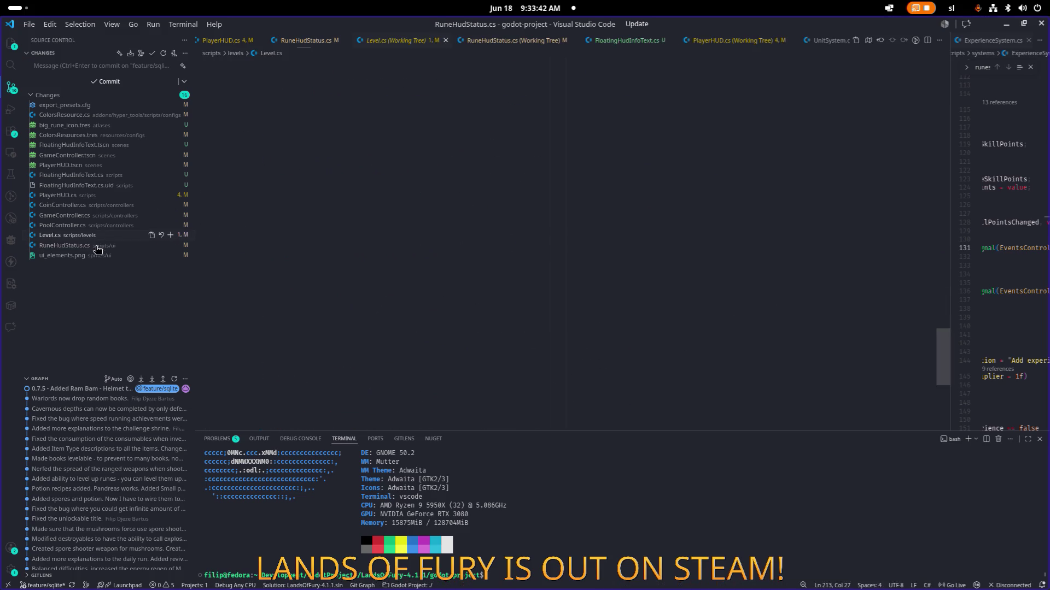
pyautogui.click(98, 247)
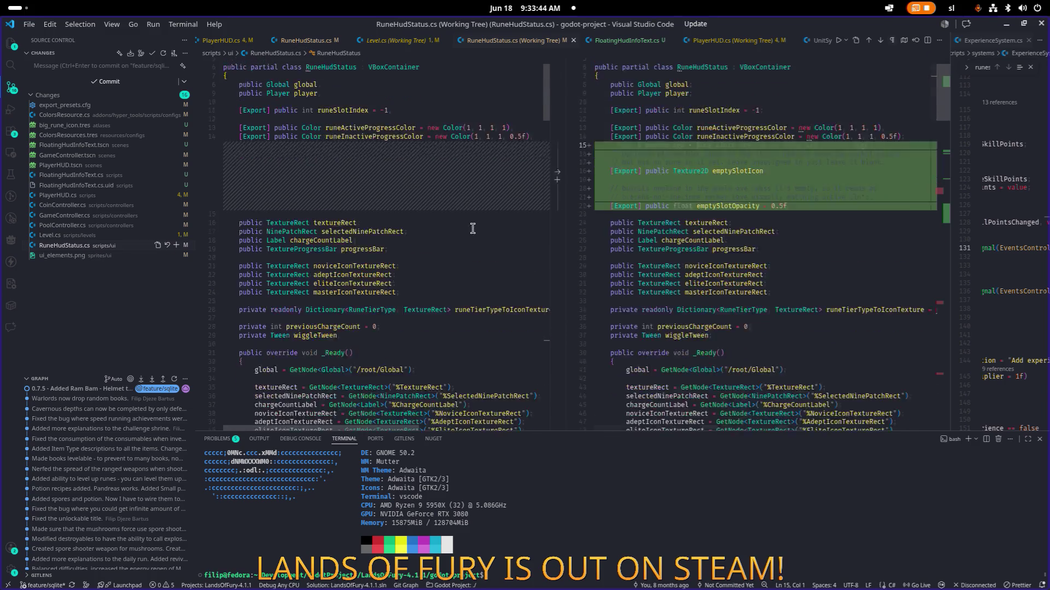
pyautogui.scroll(-15, 471, 228)
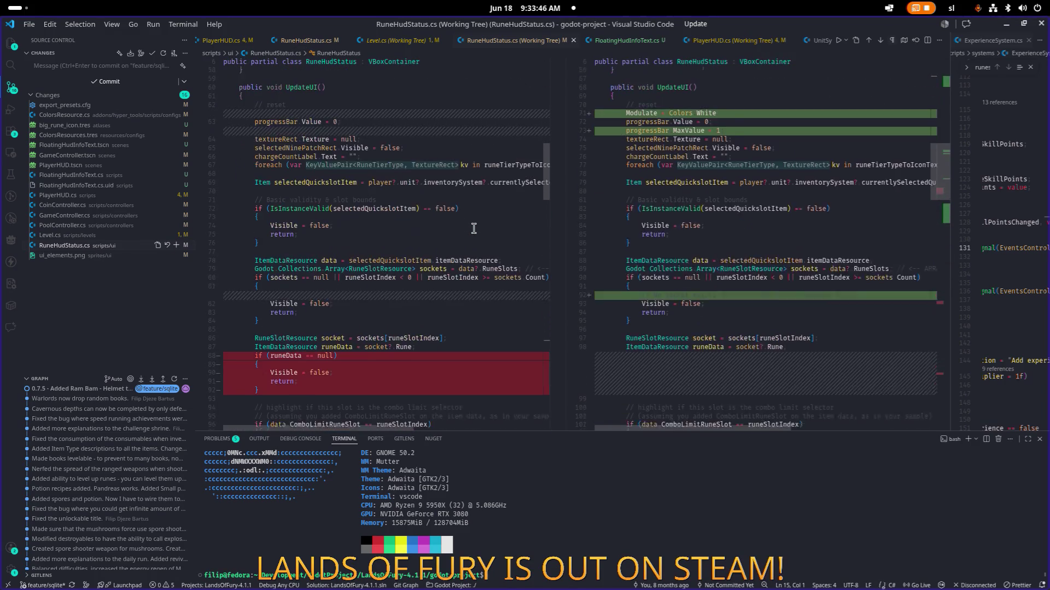
pyautogui.scroll(-4, 472, 229)
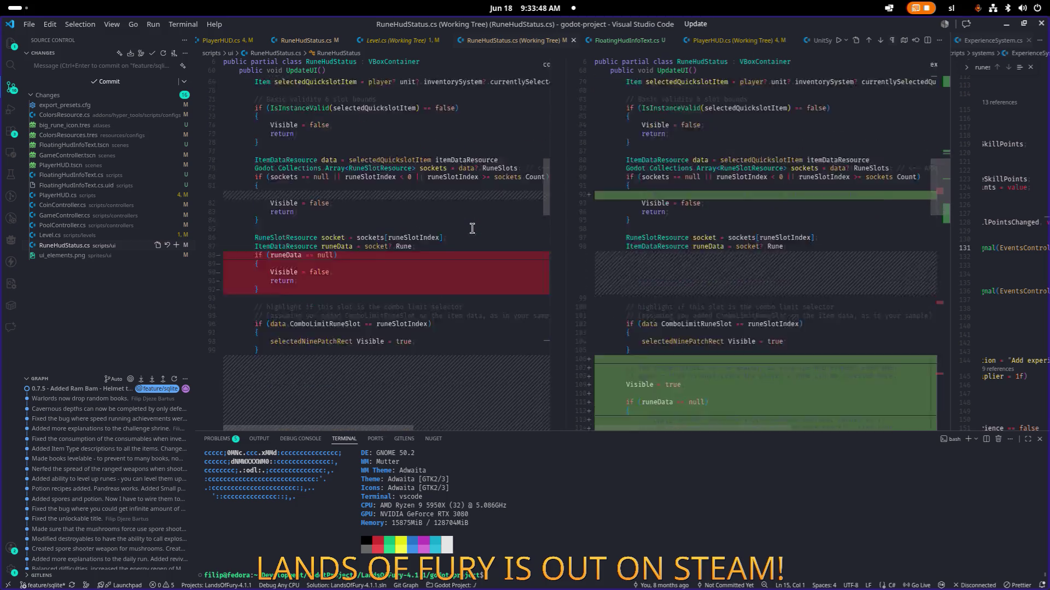
pyautogui.scroll(-10, 471, 228)
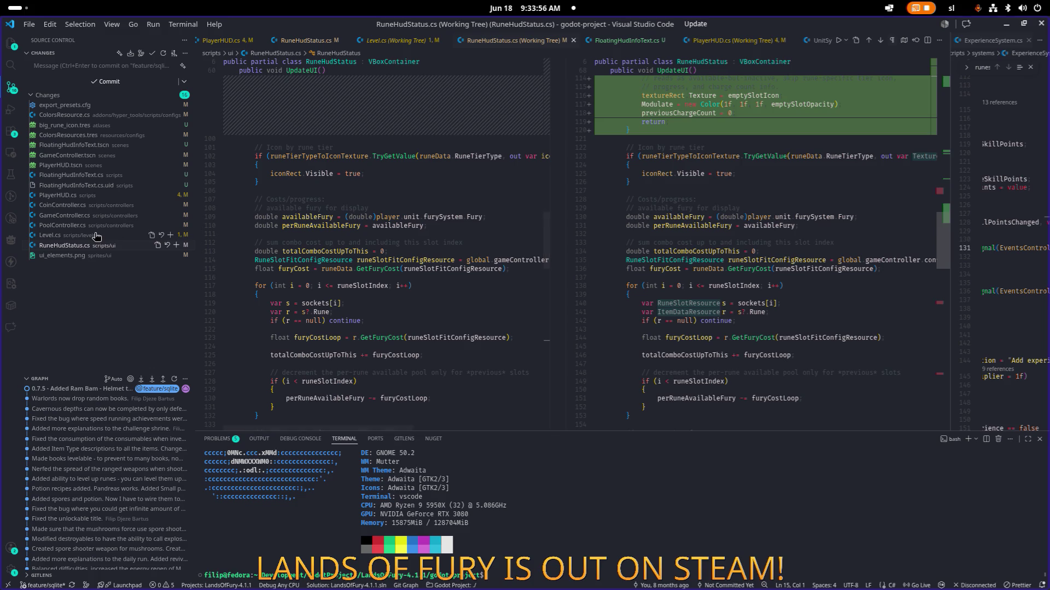
pyautogui.click(62, 256)
pyautogui.click(64, 245)
pyautogui.click(700, 277)
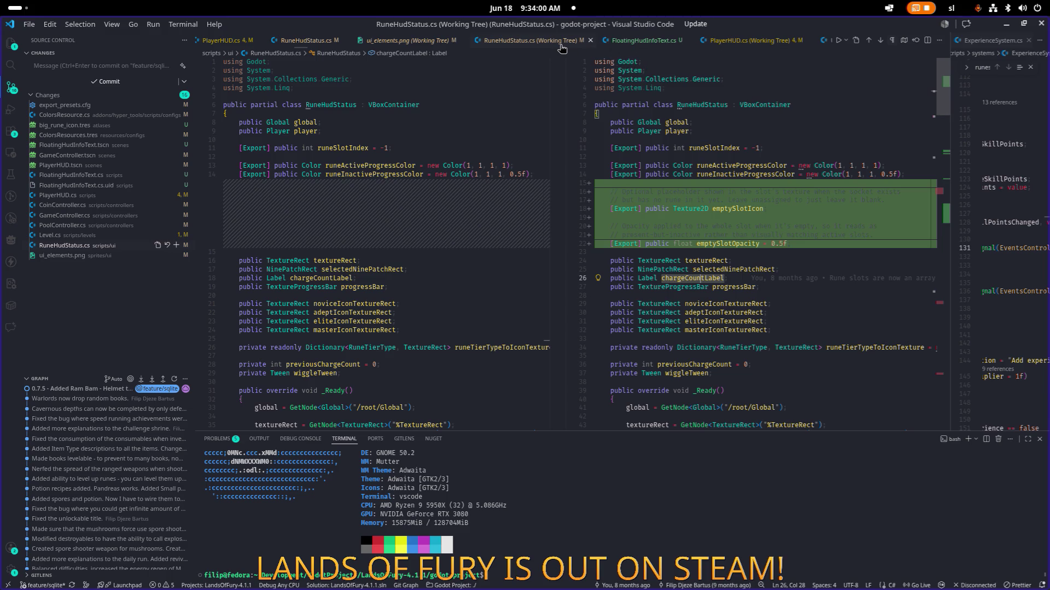
pyautogui.click(590, 41)
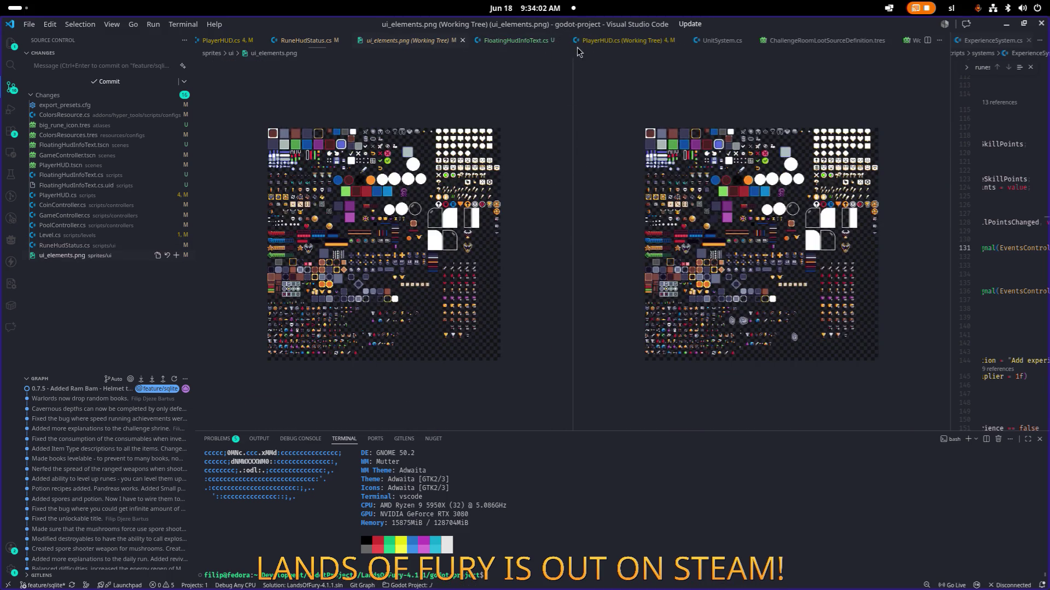
# Close the PlayerHUD.cs, ui_elements.png and RuneHudStatus.cs diff tabs
pyautogui.middleClick(602, 41)
pyautogui.middleClick(417, 43)
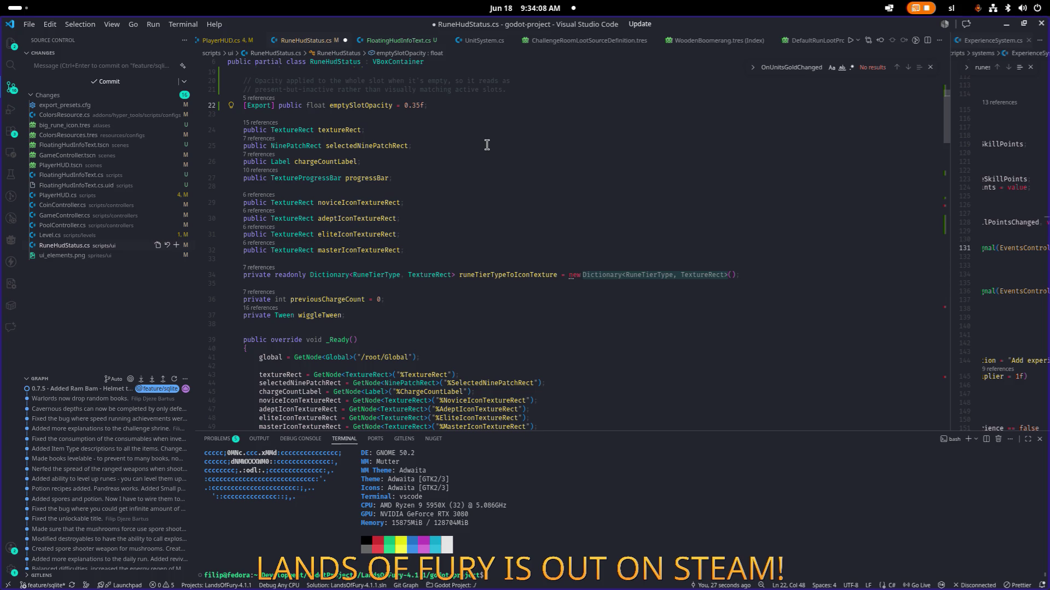
pyautogui.scroll(-20, 487, 145)
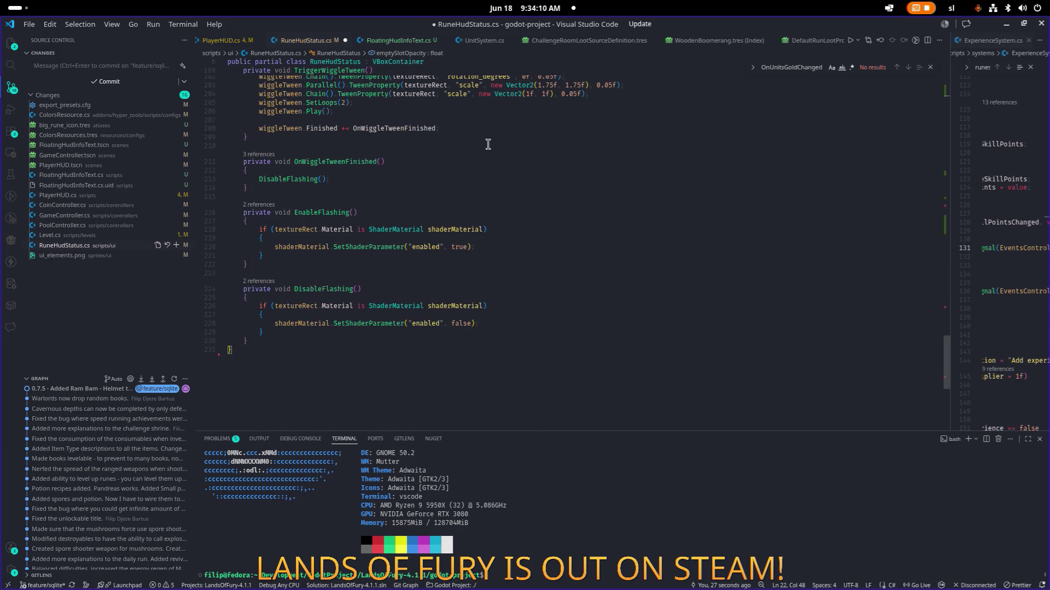
pyautogui.hotkey('ctrl', 'z')
pyautogui.hotkey('ctrl', 'z')
pyautogui.hotkey('ctrl', 'z')
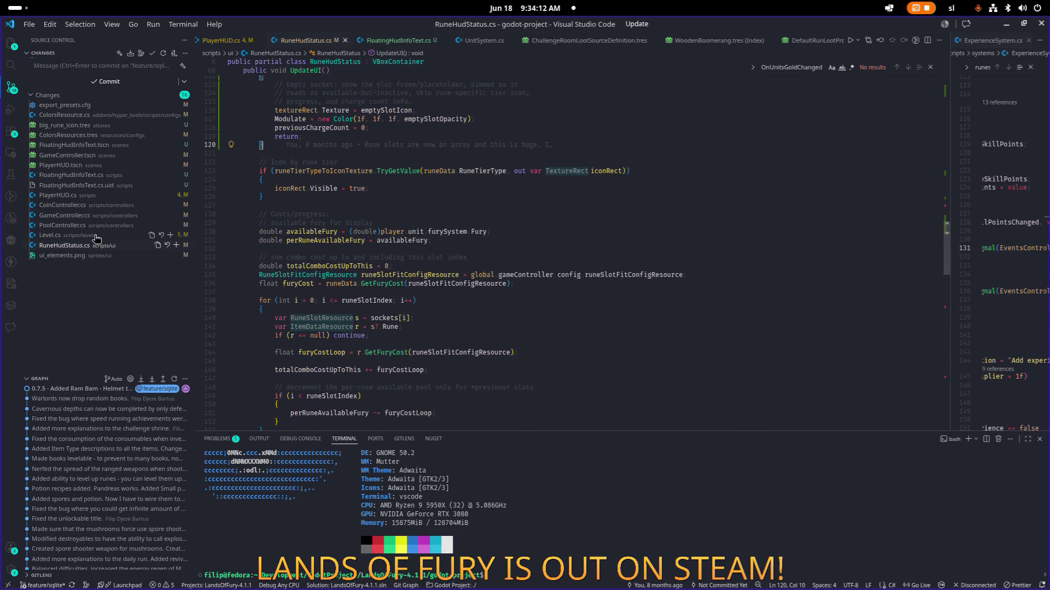
pyautogui.click(64, 245)
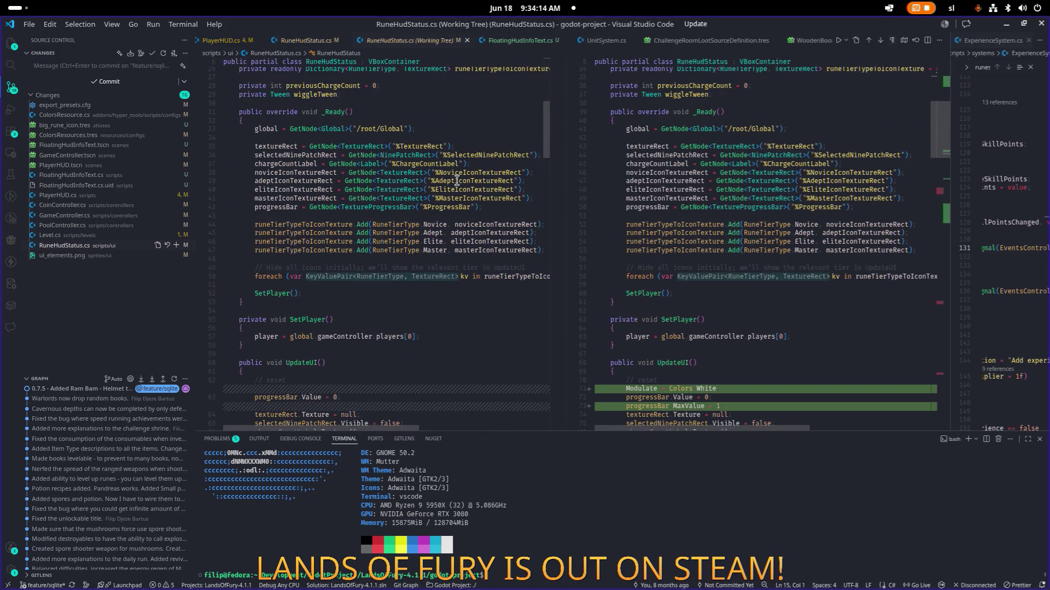
pyautogui.click(467, 40)
# Save RuneHudStatus.cs, review its working-tree diff again, and minimize VS Code
pyautogui.hotkey('ctrl', 'Tab')
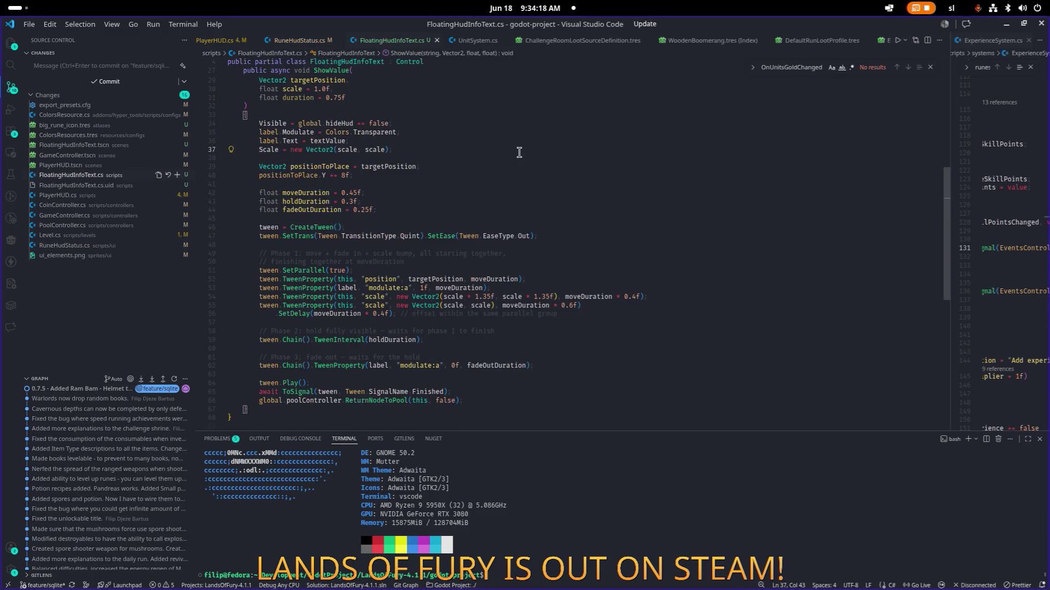
pyautogui.hotkey('ctrl', 'Tab')
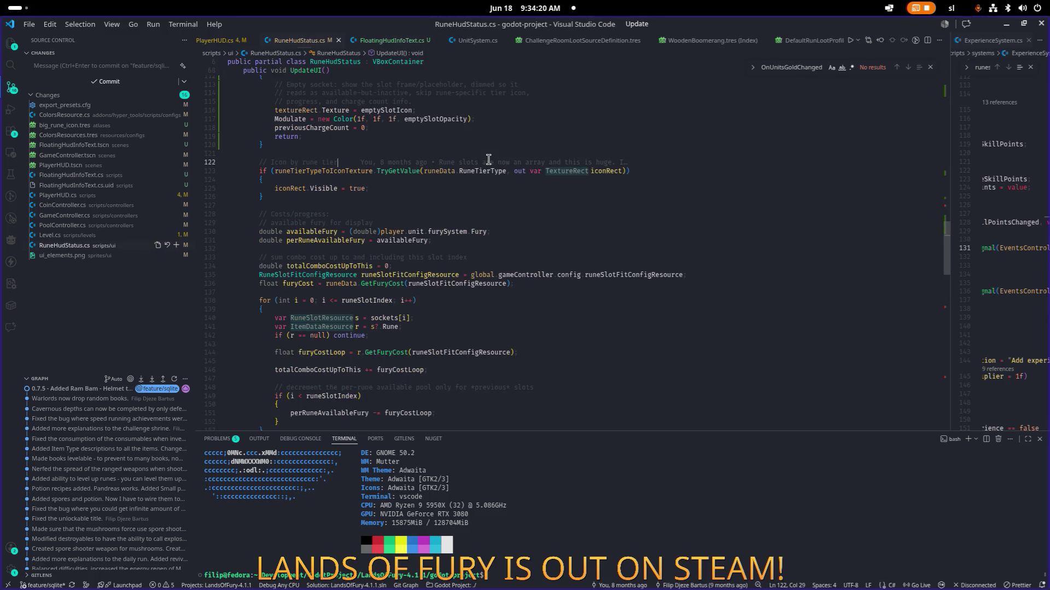
pyautogui.hotkey('ctrl', 'a')
pyautogui.hotkey('ctrl', 's')
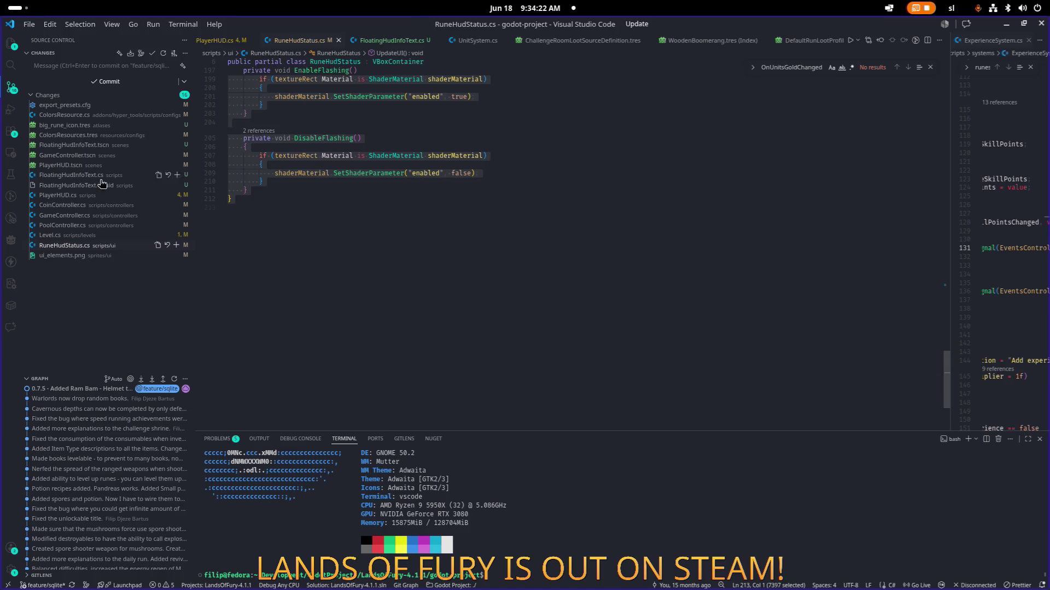
pyautogui.click(87, 247)
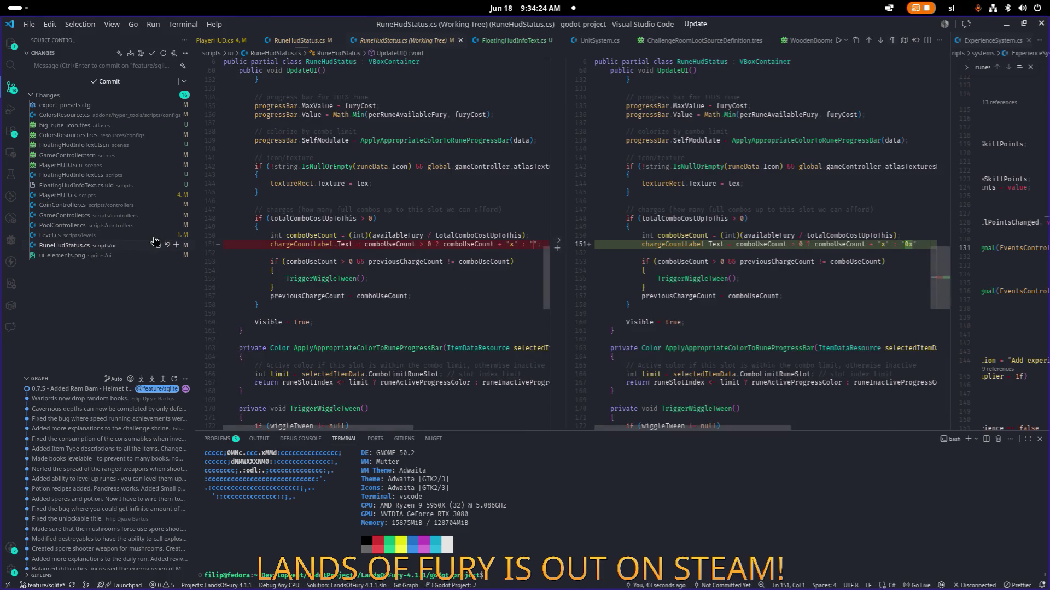
pyautogui.scroll(-5, 449, 201)
pyautogui.scroll(-15, 449, 201)
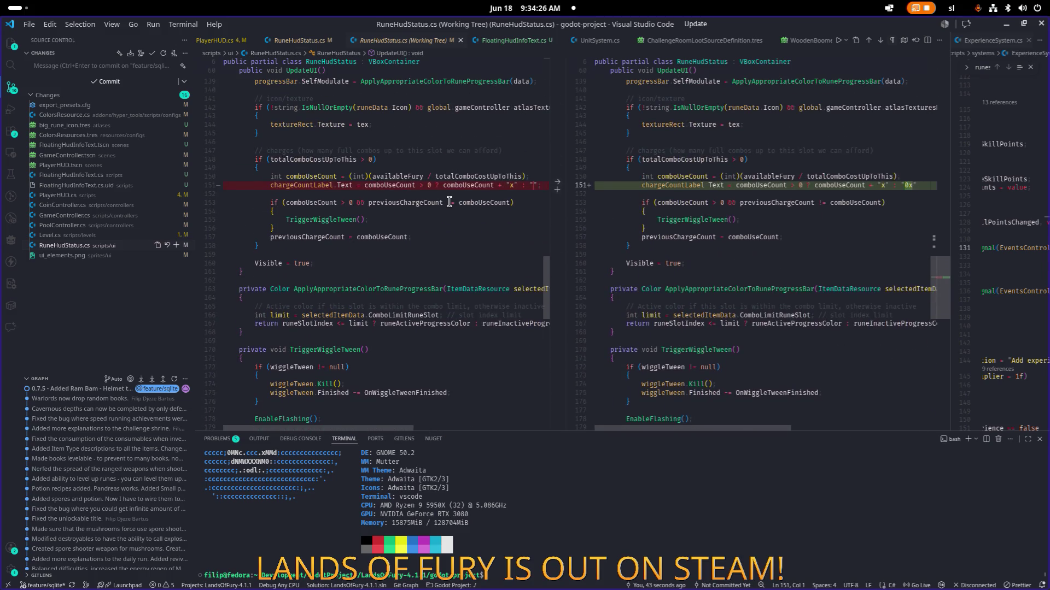
pyautogui.click(1006, 26)
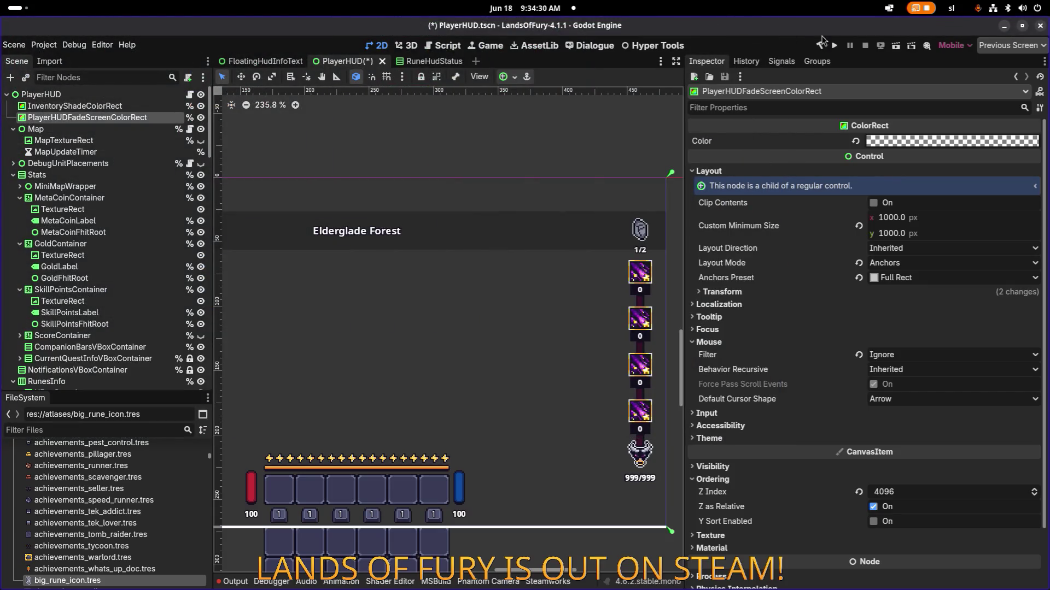
# Run the project from Godot's toolbar and wait for the .NET build
pyautogui.click(835, 48)
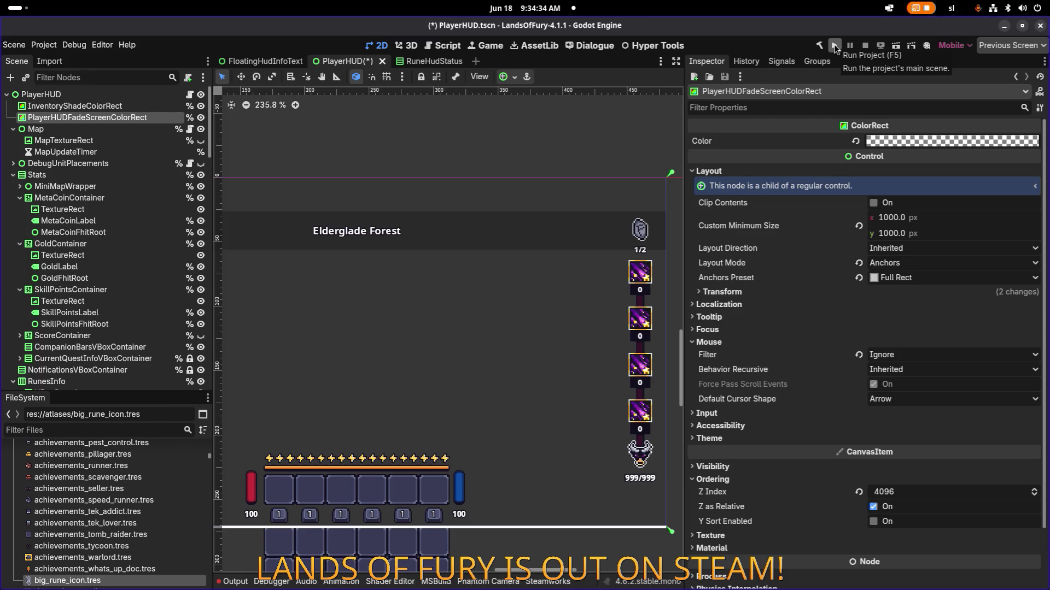
pyautogui.click(835, 48)
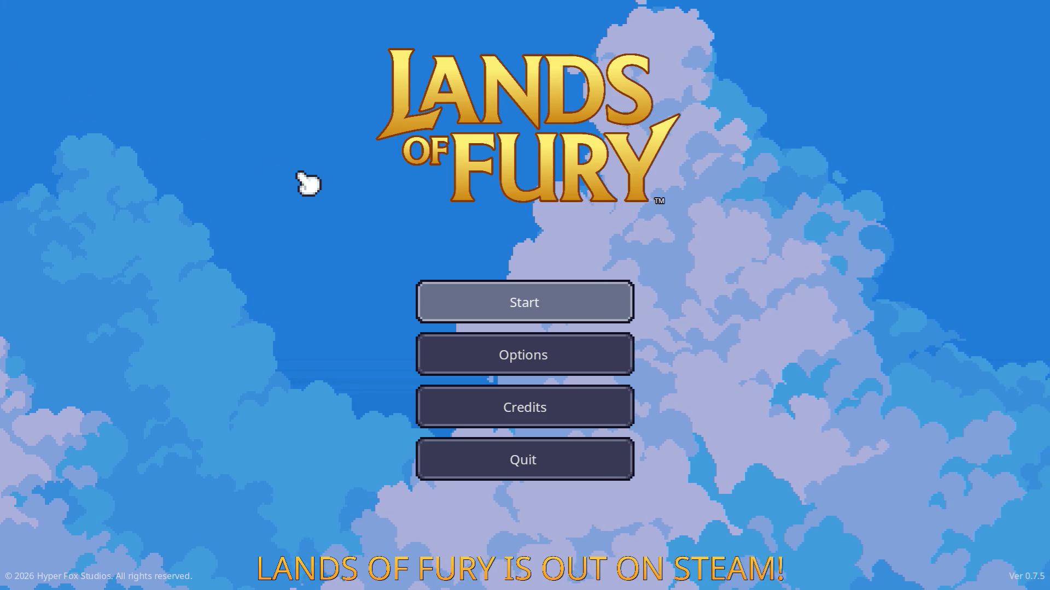
# Start a new game, open and close the inventory, and open the developer console
pyautogui.press('Return')
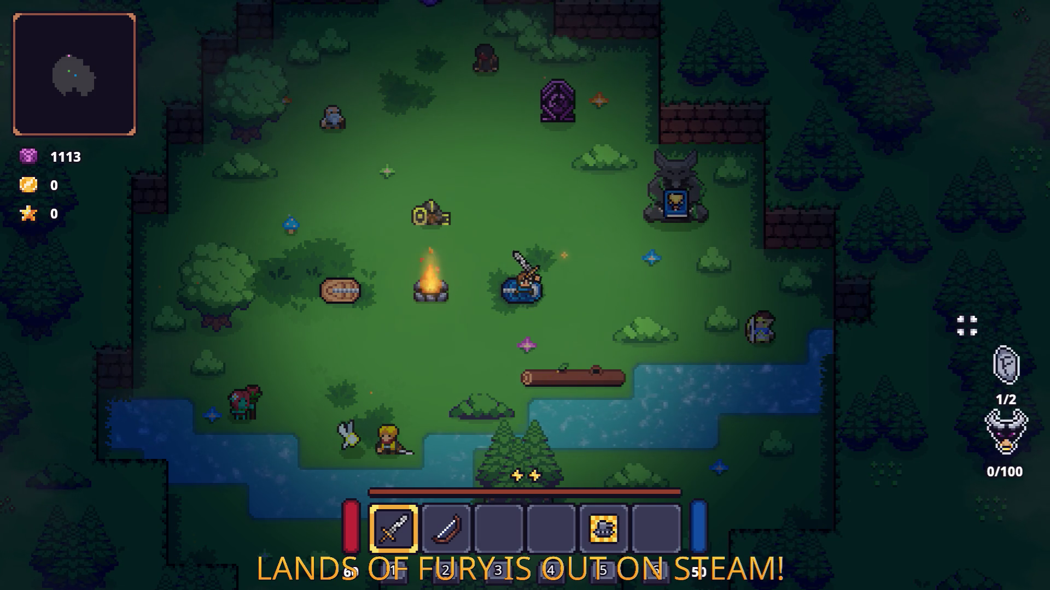
pyautogui.scroll(-1, 785, 277)
pyautogui.scroll(1, 785, 276)
pyautogui.press('i')
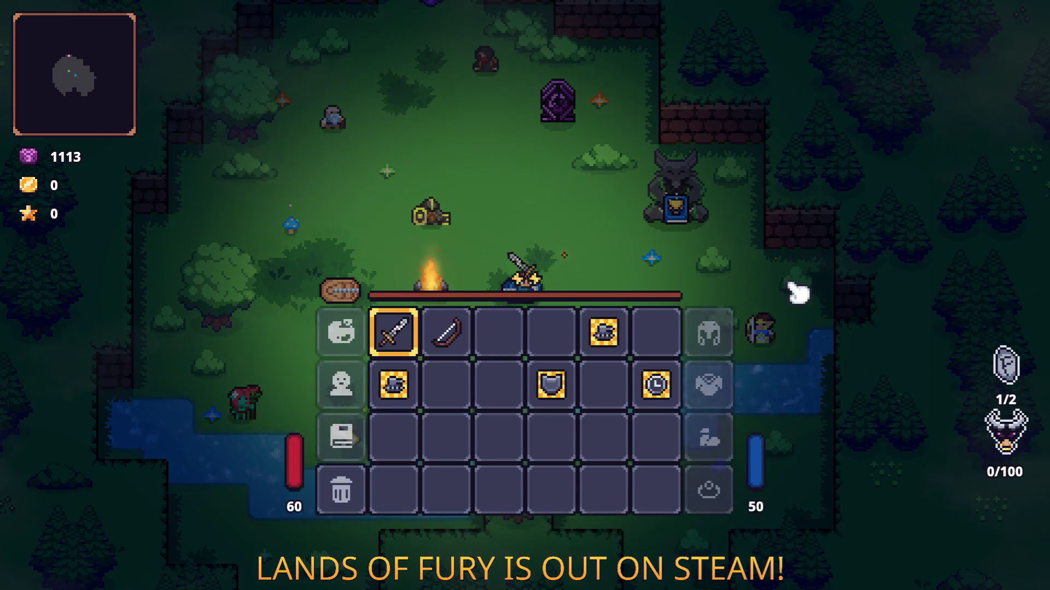
pyautogui.press('i')
pyautogui.press('`')
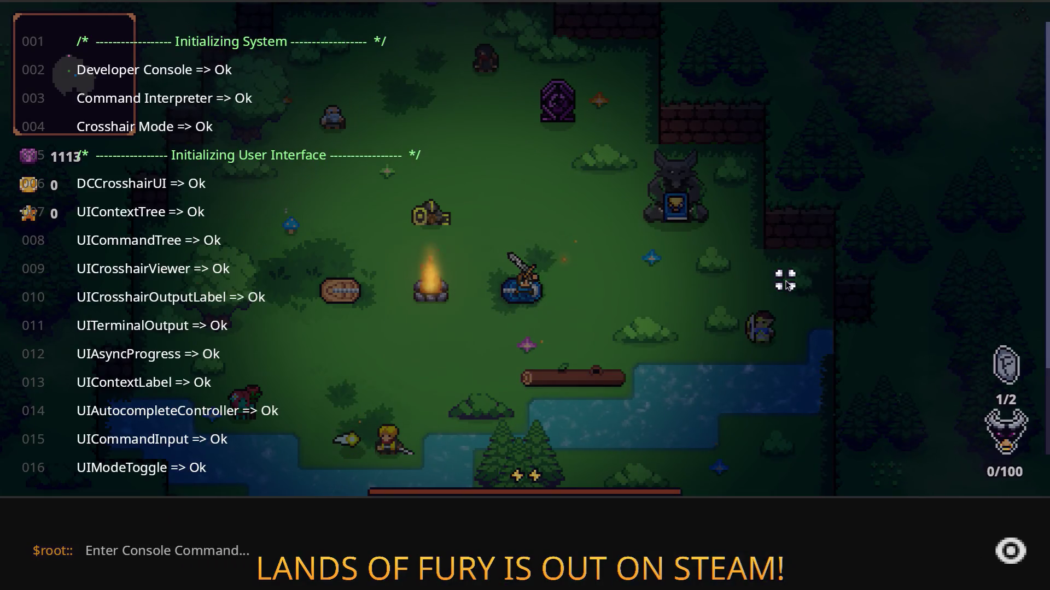
# Add a fireball rune with the console command Player.AddItem(fireball_rune_1)
pyautogui.write('Player.AddItem(')
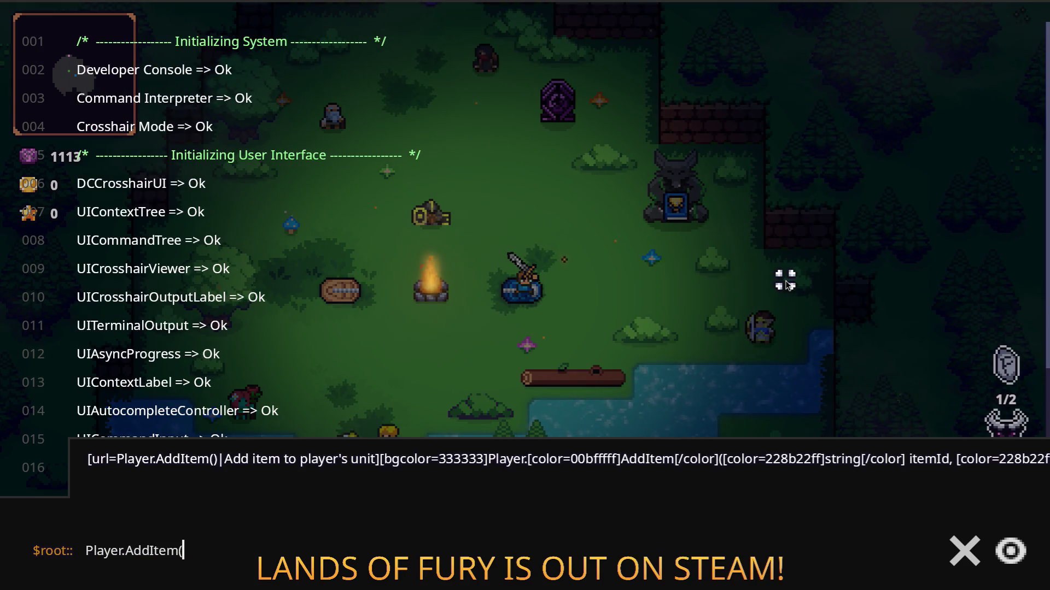
pyautogui.write('fira')
pyautogui.press('BackSpace')
pyautogui.press('BackSpace')
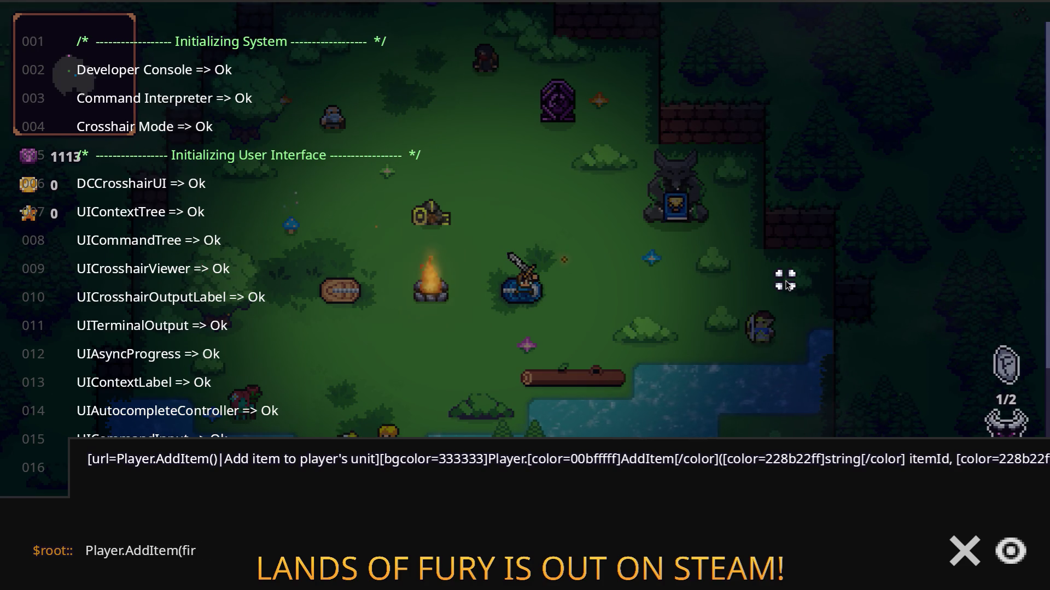
pyautogui.write('ball')
pyautogui.write('une_1')
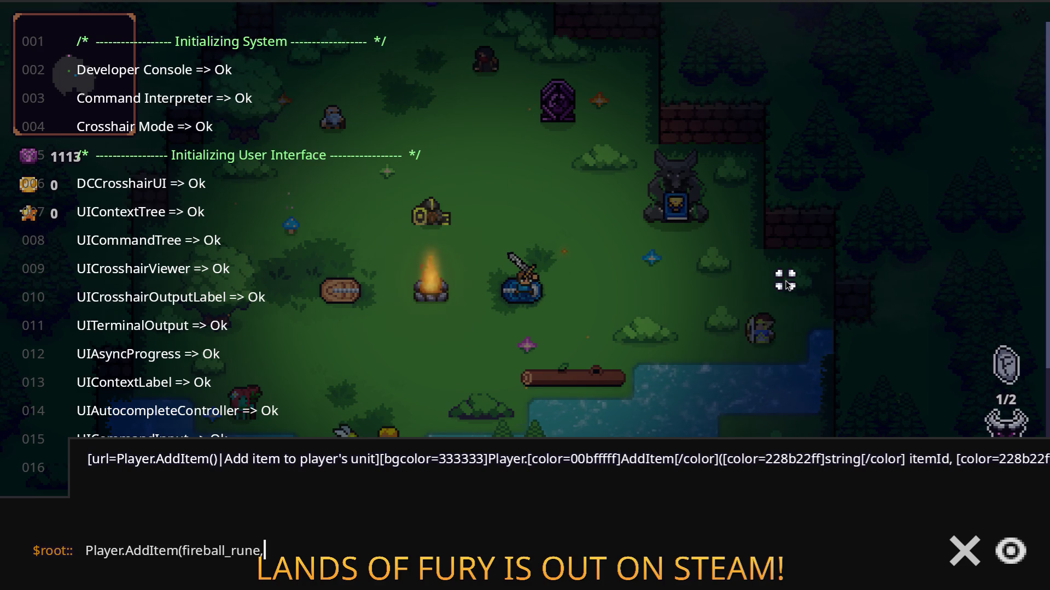
pyautogui.press('Return')
pyautogui.press('`')
# Socket the Fireball rune into the Rusty Sword from the inventory and check the HUD
pyautogui.press('i')
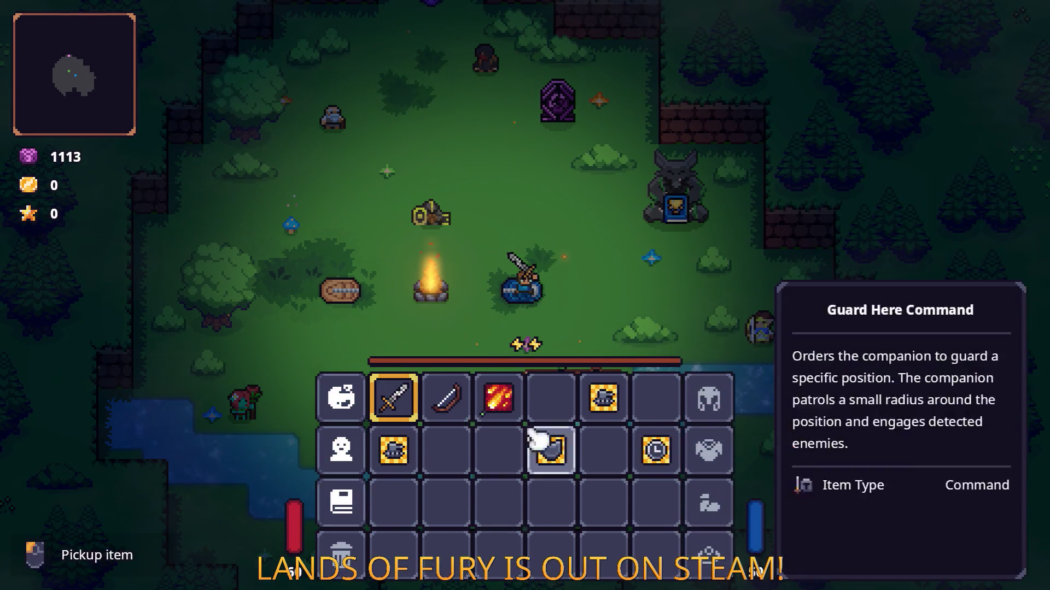
pyautogui.rightClick(403, 399)
pyautogui.click(448, 234)
pyautogui.click(524, 360)
pyautogui.press('i')
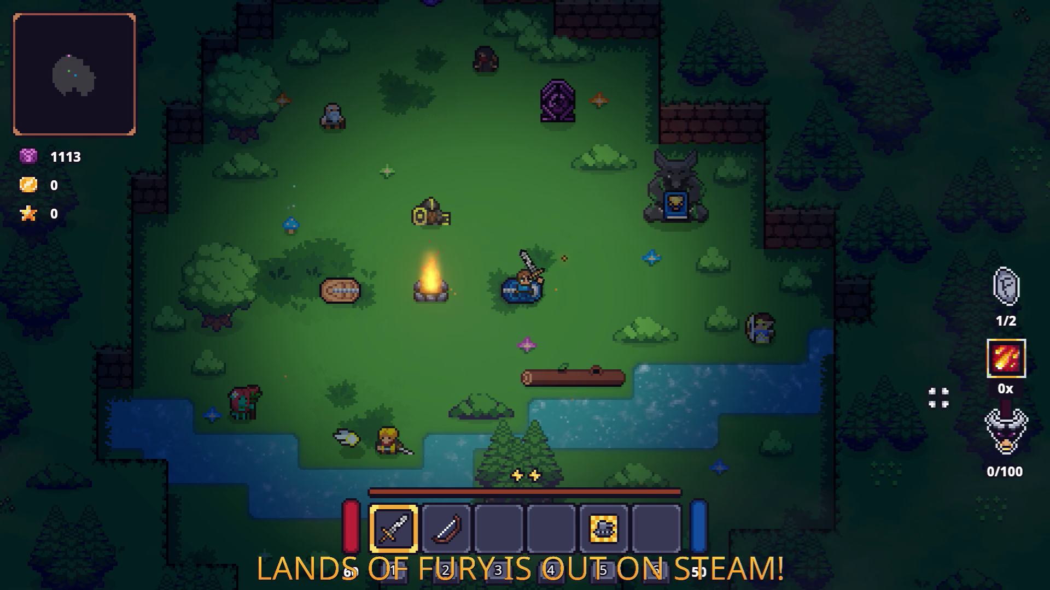
pyautogui.hotkey('alt', 'Tab')
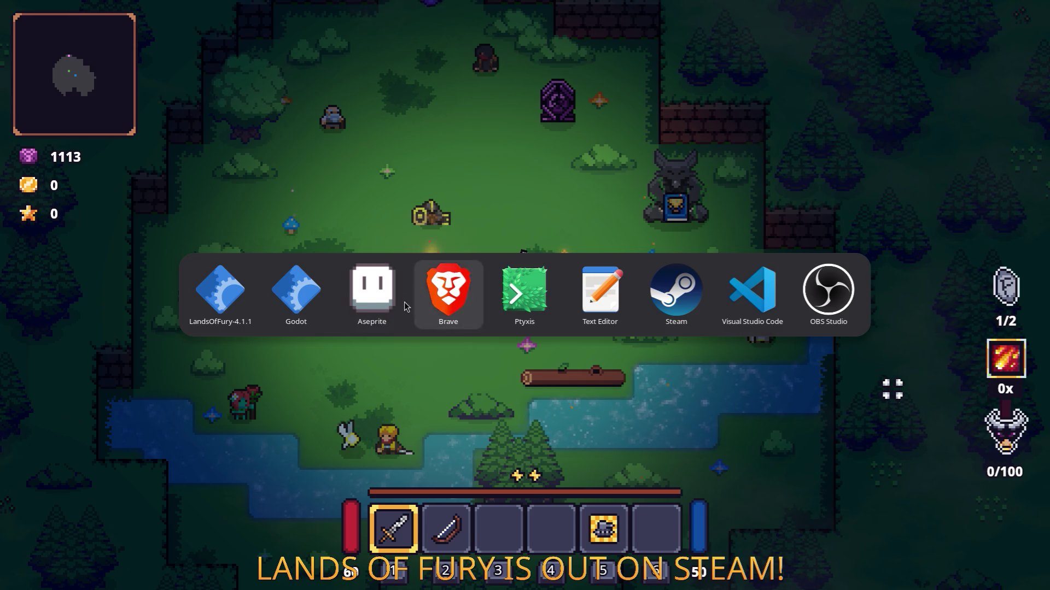
# Bring Aseprite forward and rectangle-select the horned skull sprite near the star icon
pyautogui.click(403, 300)
pyautogui.scroll(6, 645, 230)
pyautogui.scroll(-4, 547, 207)
pyautogui.scroll(4, 453, 174)
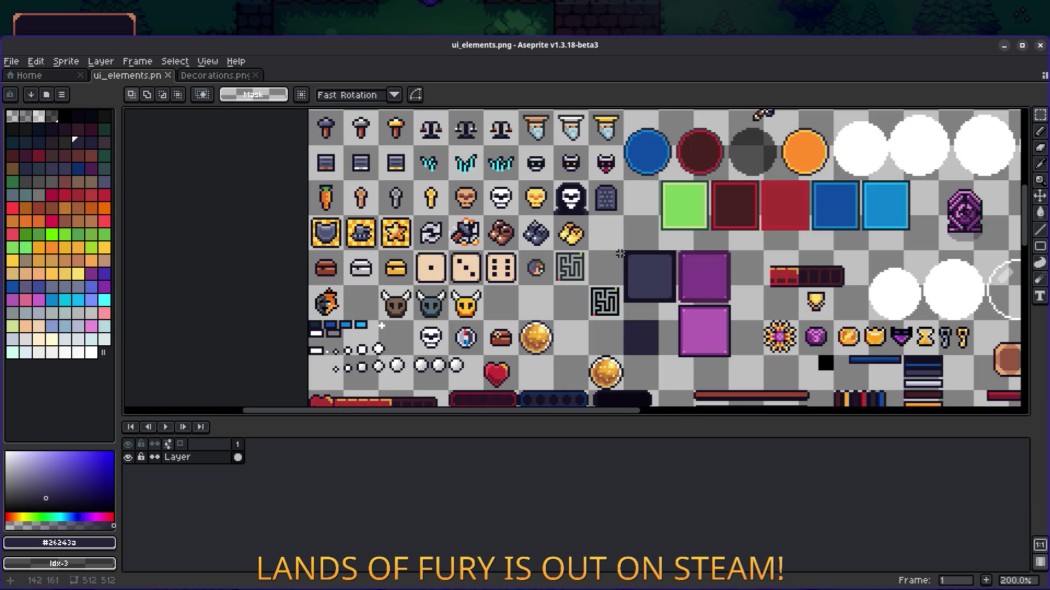
pyautogui.scroll(-1, 637, 242)
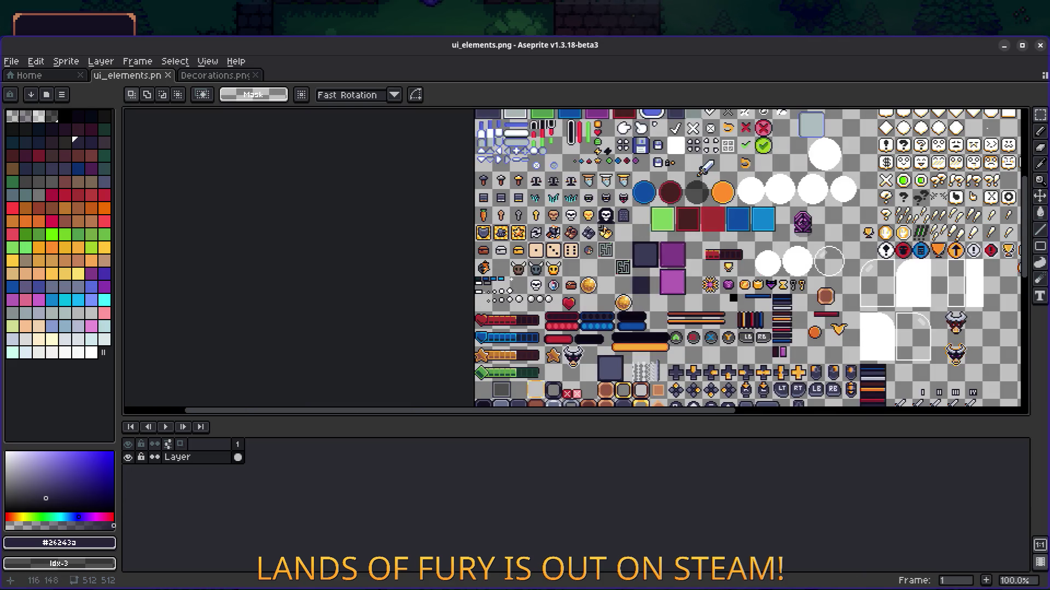
pyautogui.scroll(3, 656, 252)
pyautogui.hscroll(5, 657, 252)
pyautogui.hscroll(1, 553, 206)
pyautogui.scroll(5, 501, 205)
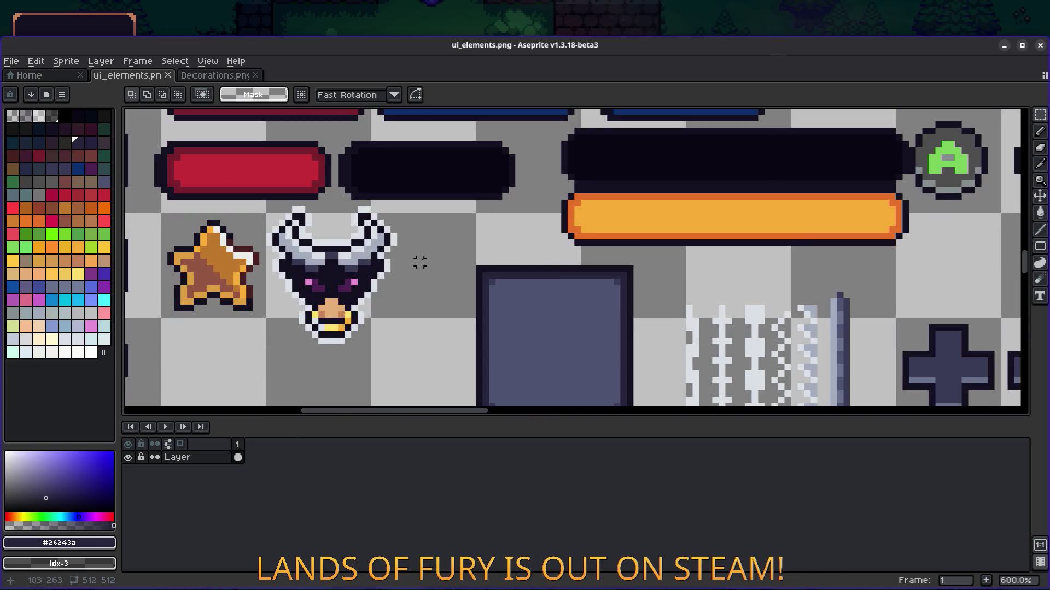
pyautogui.moveTo(419, 262); pyautogui.dragTo(586, 248)
pyautogui.press('m')
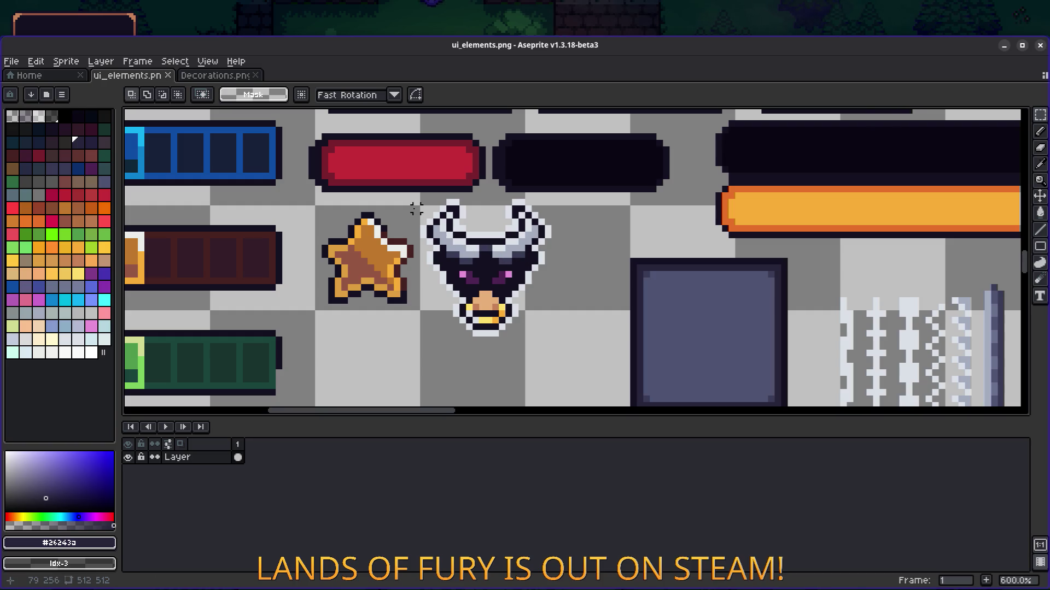
pyautogui.moveTo(414, 198)
pyautogui.mouseDown()
pyautogui.moveTo(587, 325)
pyautogui.moveTo(588, 353)
pyautogui.moveTo(571, 331)
pyautogui.moveTo(980, 326)
pyautogui.mouseUp()
# Nudge the horned skull icon up-left beside the star and save ui_elements.png
pyautogui.scroll(-5, 588, 350)
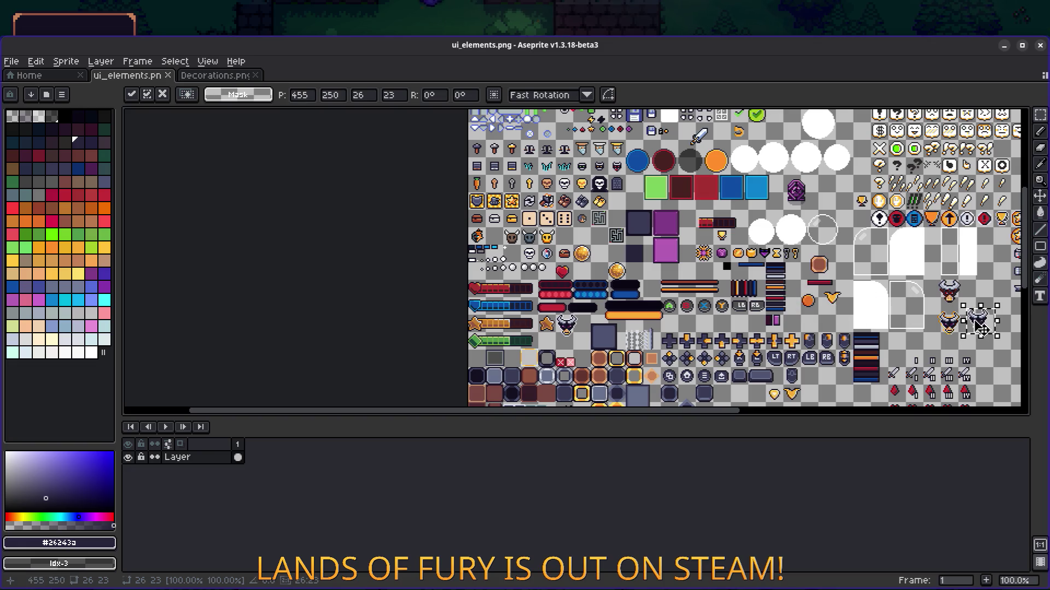
pyautogui.scroll(10, 912, 328)
pyautogui.scroll(-1, 919, 293)
pyautogui.scroll(-2, 651, 228)
pyautogui.scroll(1, 827, 288)
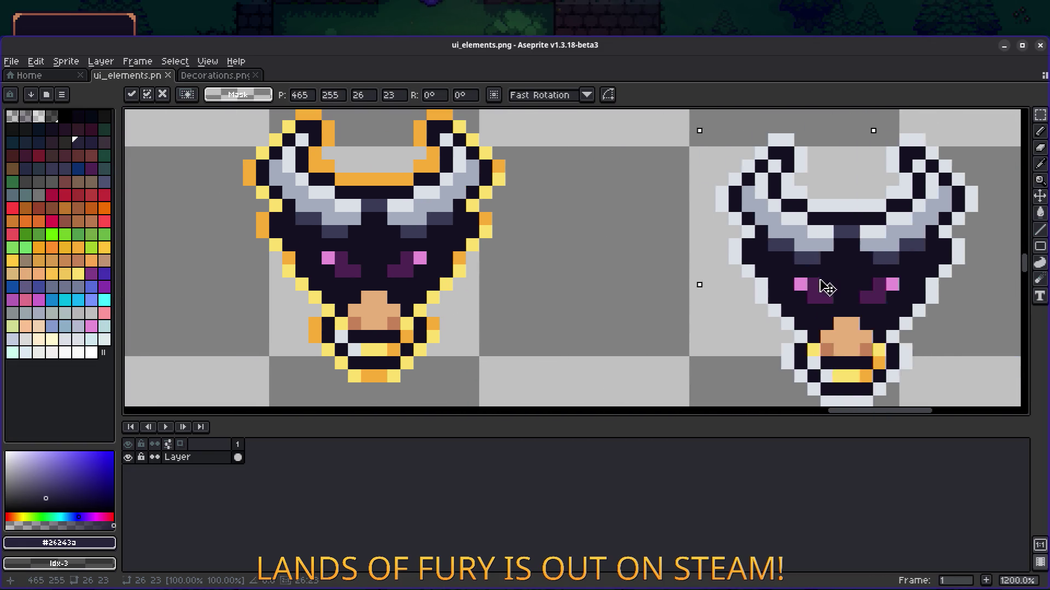
pyautogui.moveTo(827, 288); pyautogui.dragTo(789, 263)
pyautogui.scroll(-6, 790, 263)
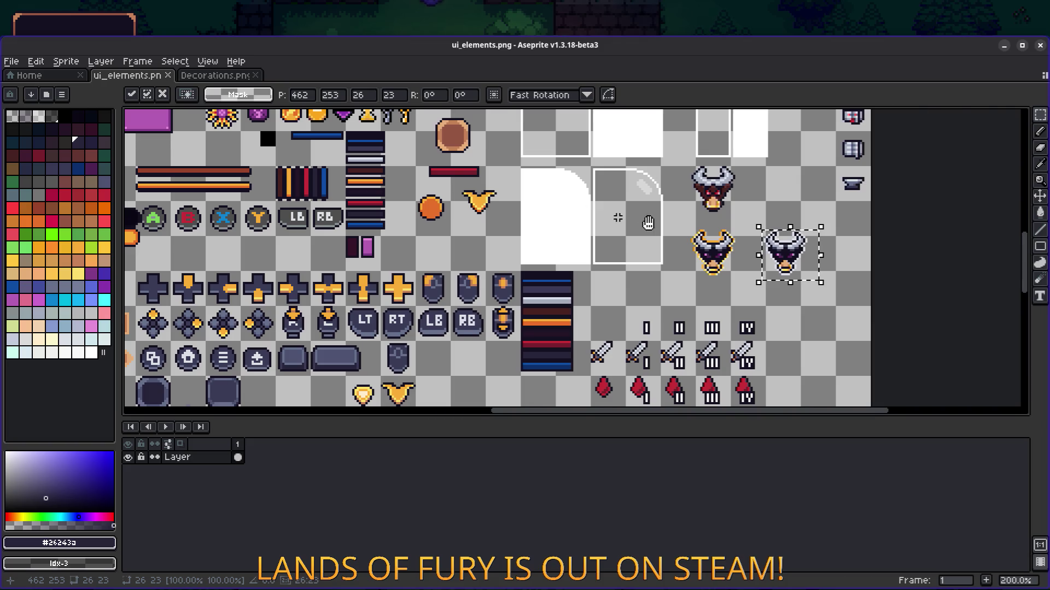
pyautogui.scroll(4, 627, 297)
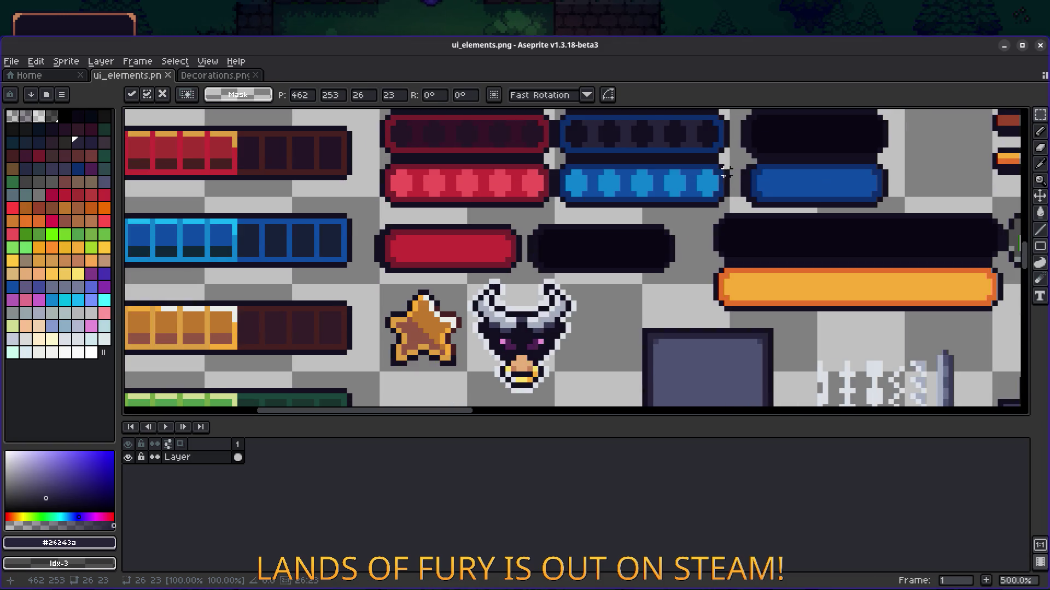
pyautogui.hotkey('ctrl', 's')
pyautogui.scroll(4, 629, 319)
pyautogui.press('b')
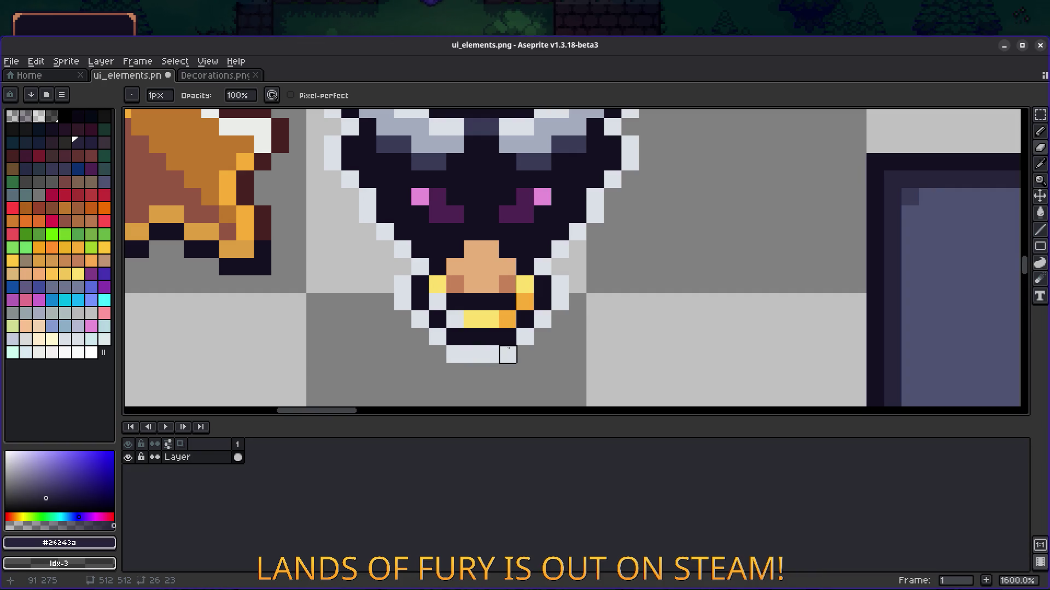
# Erase stray pixels at the skull icon's bottom tip and repaint its bottom row dark
pyautogui.press('m')
pyautogui.press('e')
pyautogui.moveTo(455, 354); pyautogui.dragTo(558, 336)
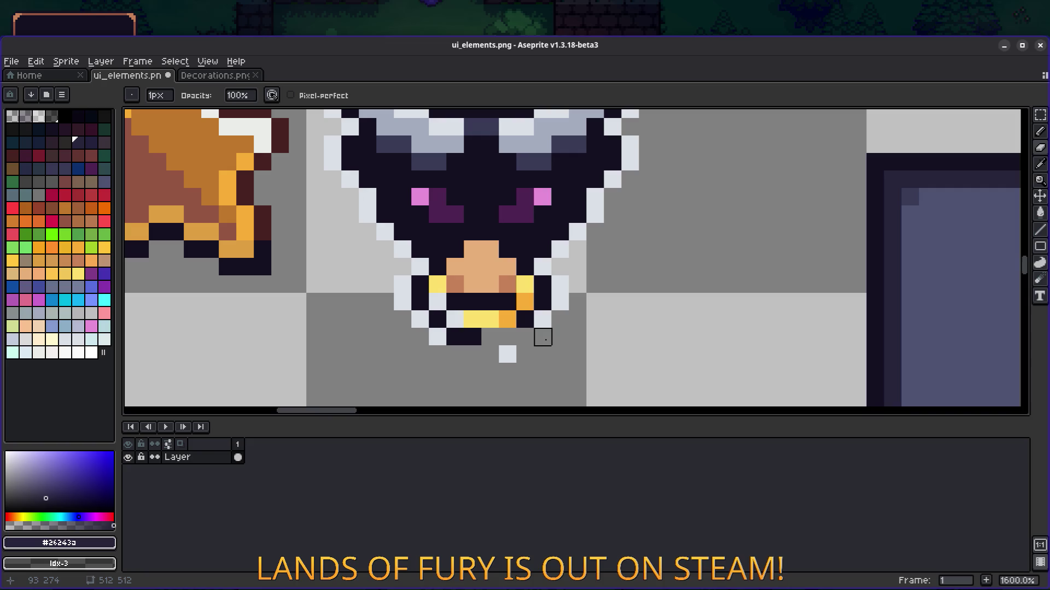
pyautogui.press('v')
pyautogui.press('b')
pyautogui.moveTo(465, 352)
pyautogui.mouseDown()
pyautogui.moveTo(452, 352)
pyautogui.moveTo(525, 352)
pyautogui.mouseUp()
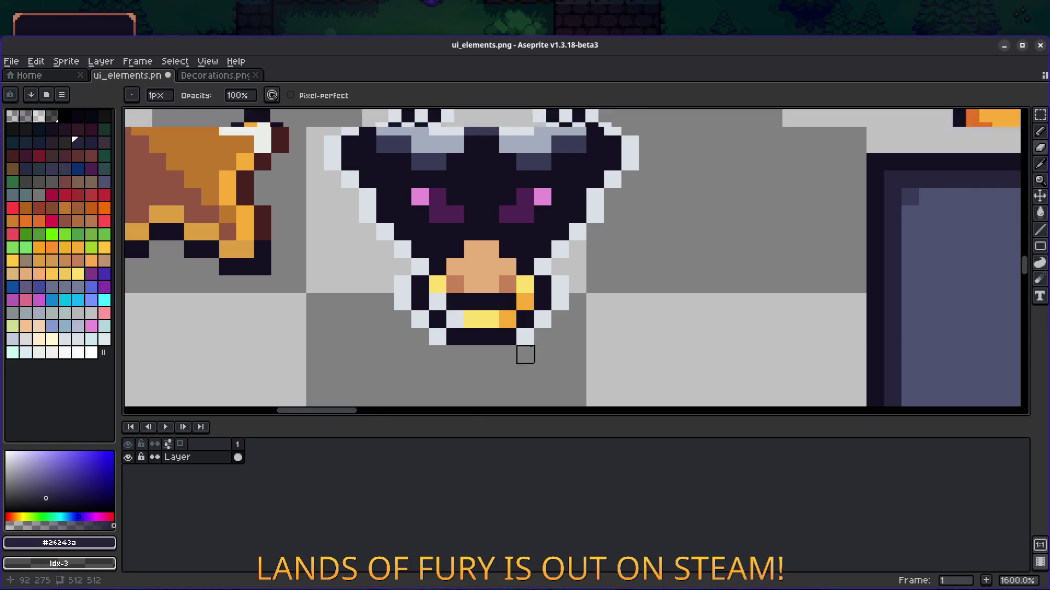
pyautogui.scroll(-5, 525, 353)
pyautogui.scroll(2, 512, 367)
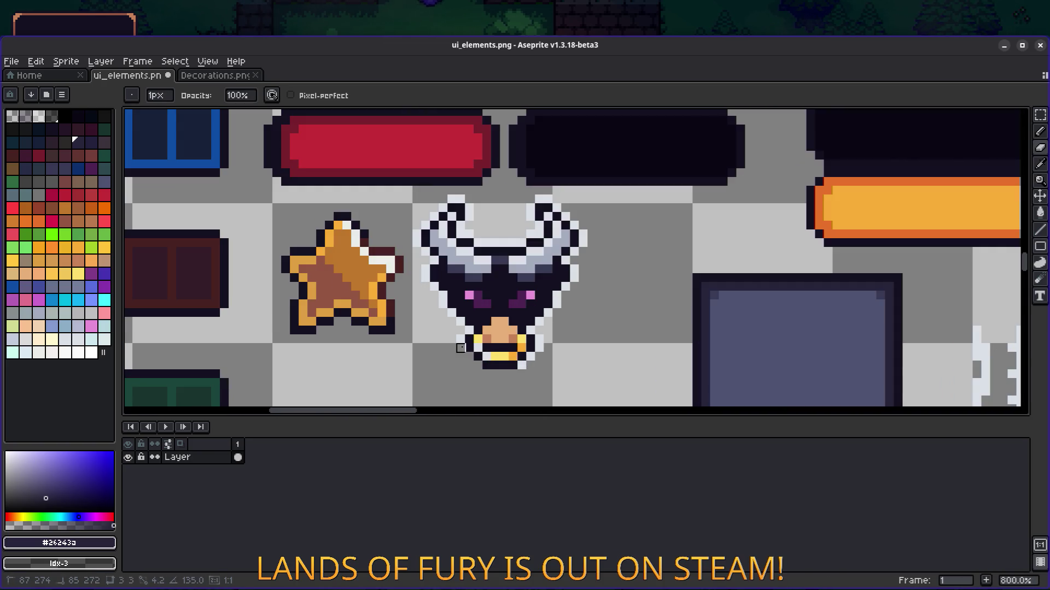
pyautogui.click(469, 330)
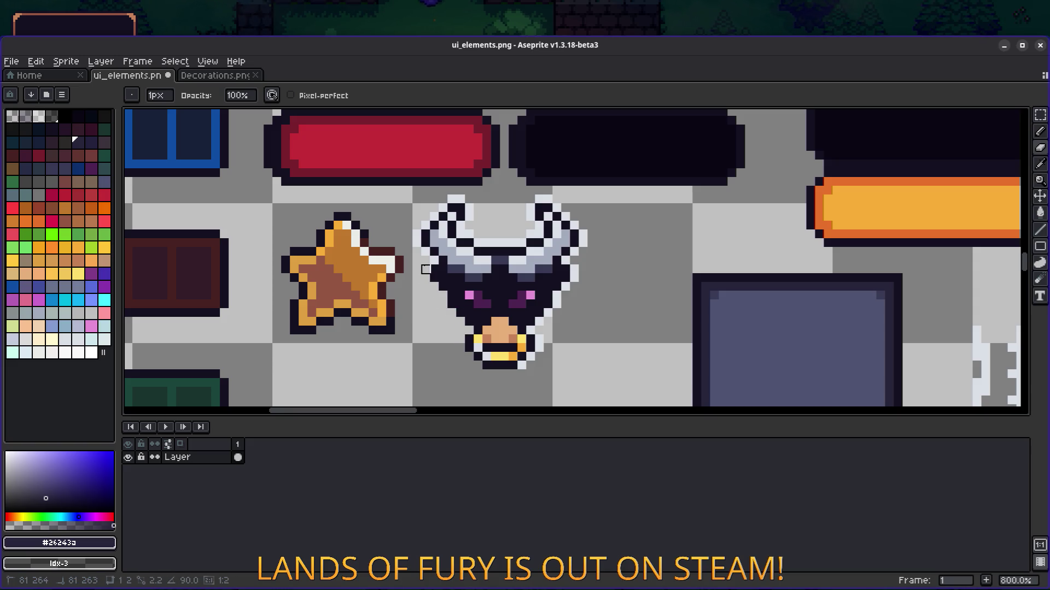
# Add dark outline pixels along the horns and right side, then save the sheet
pyautogui.moveTo(425, 252); pyautogui.dragTo(522, 261)
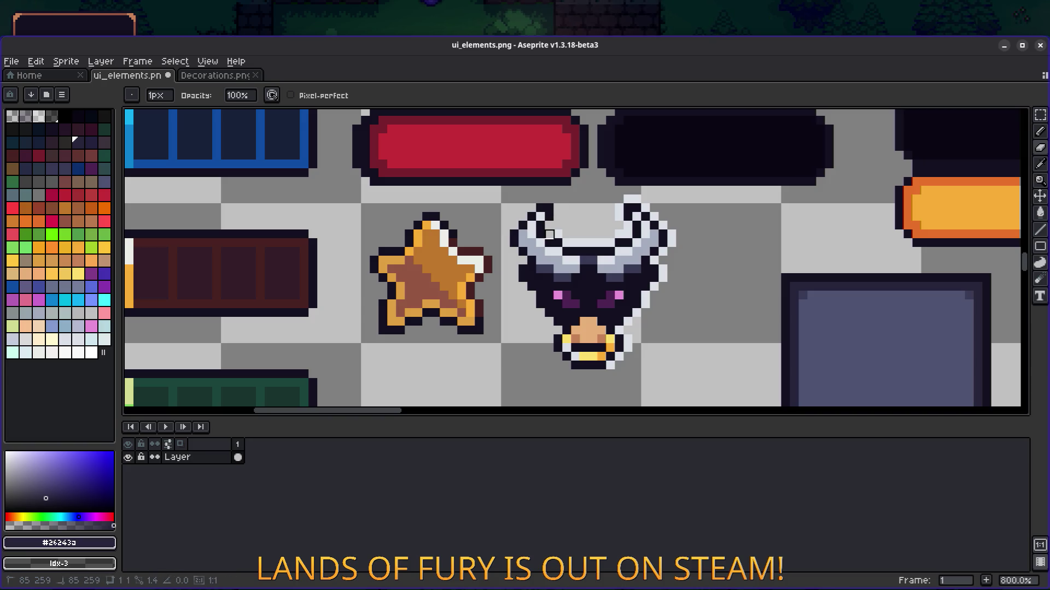
pyautogui.moveTo(567, 244); pyautogui.dragTo(593, 243)
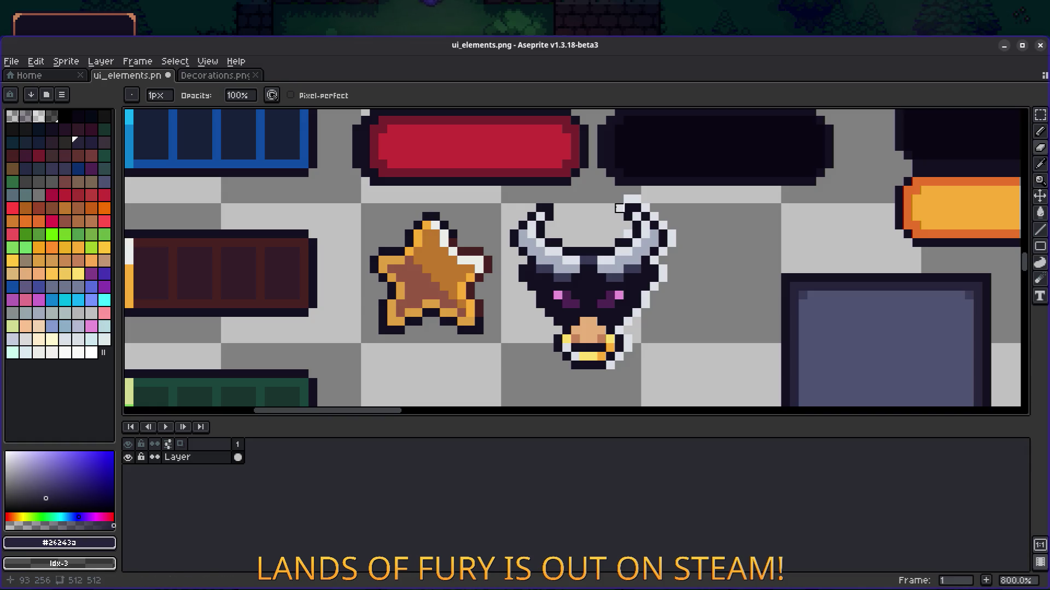
pyautogui.moveTo(637, 199); pyautogui.dragTo(663, 226)
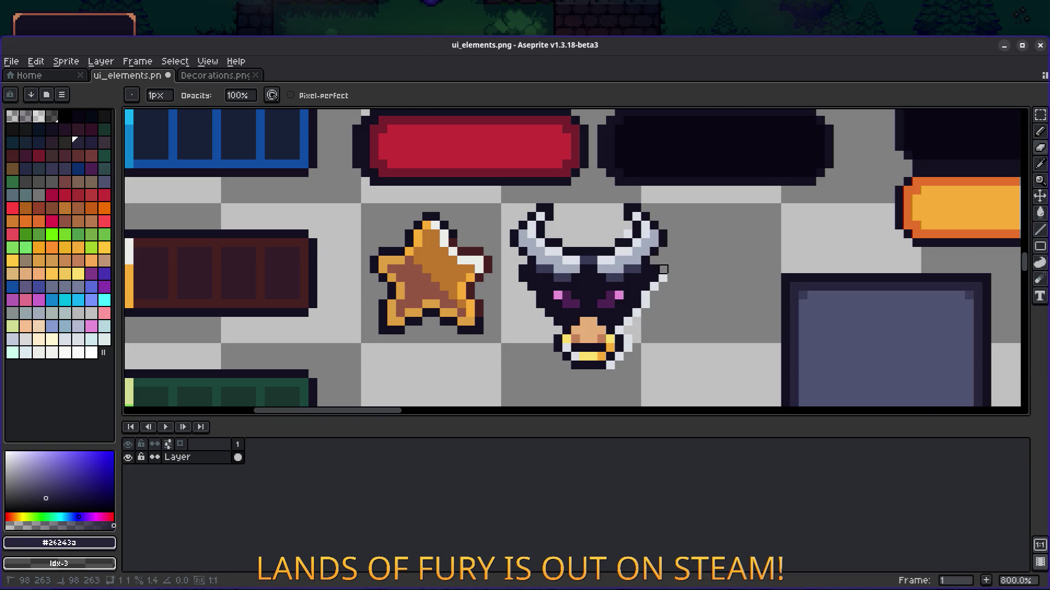
pyautogui.moveTo(663, 278); pyautogui.dragTo(655, 287)
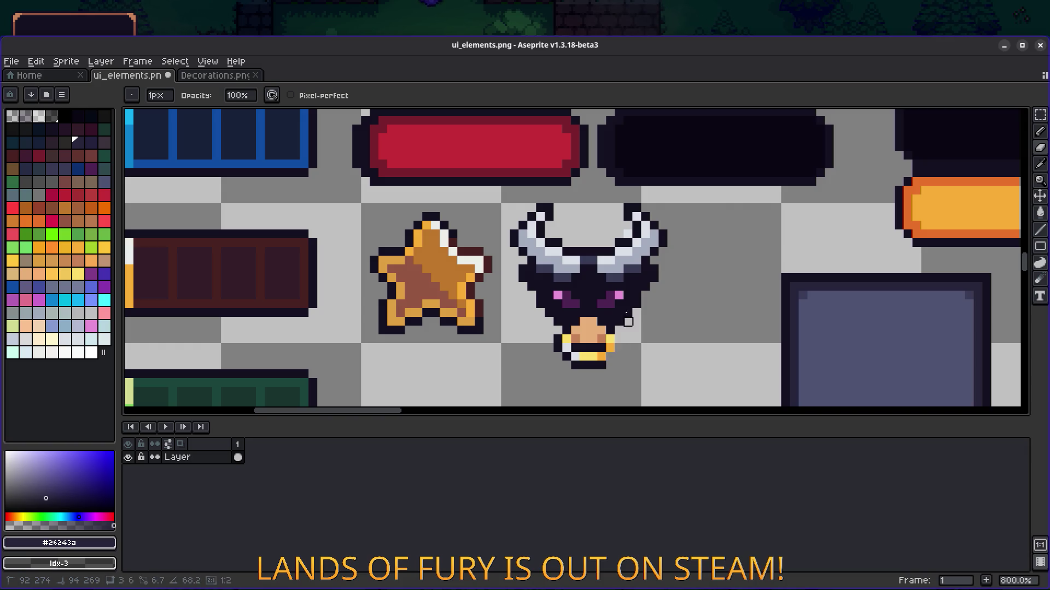
pyautogui.scroll(-5, 586, 249)
pyautogui.hotkey('ctrl', 's')
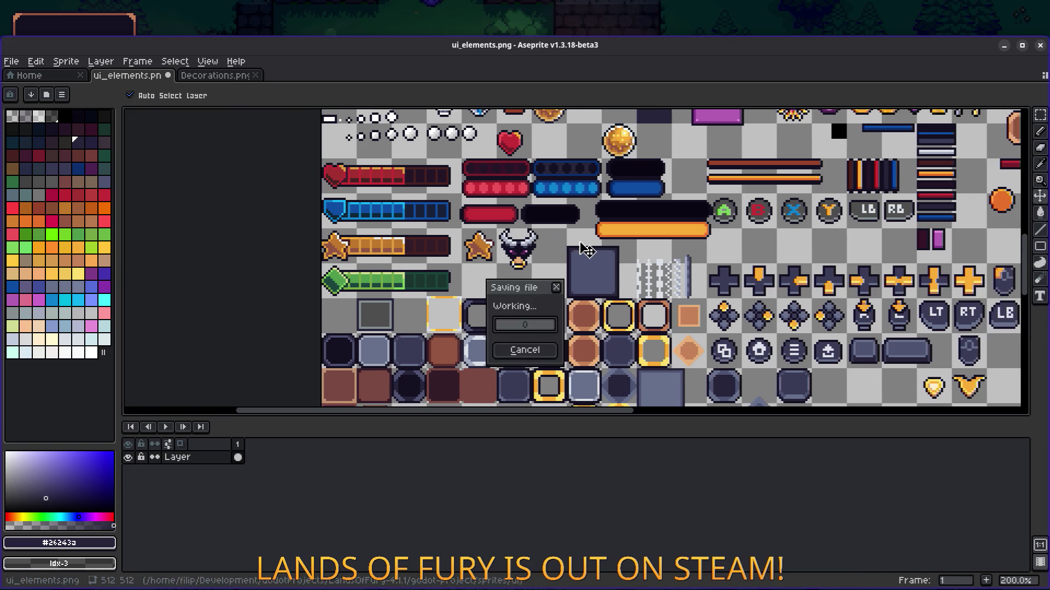
# Bring the running game forward, glance at the Godot editor, and return to the game
pyautogui.hotkey('alt', 'Tab')
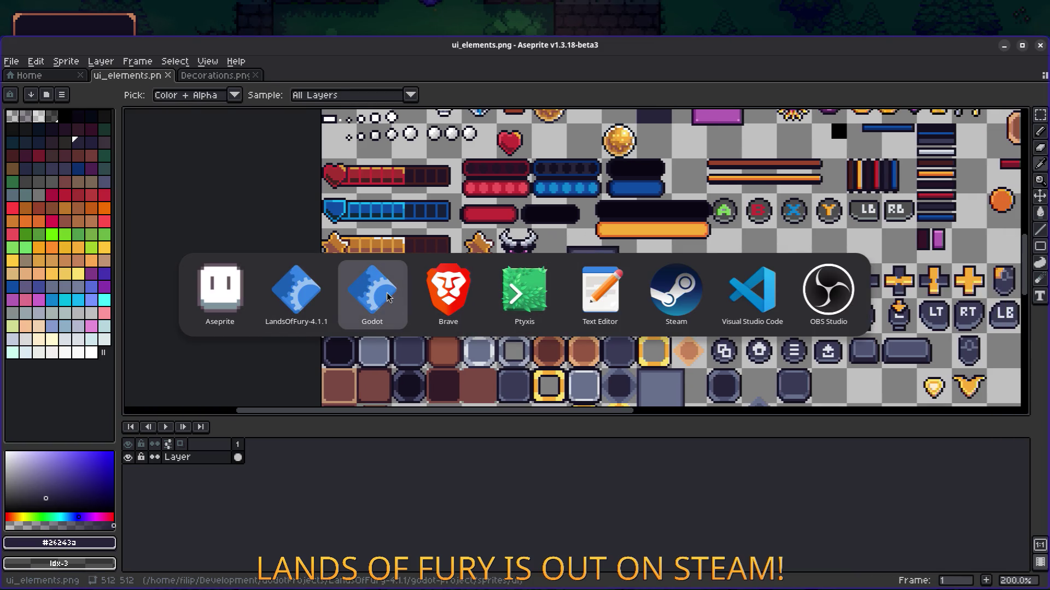
pyautogui.click(296, 292)
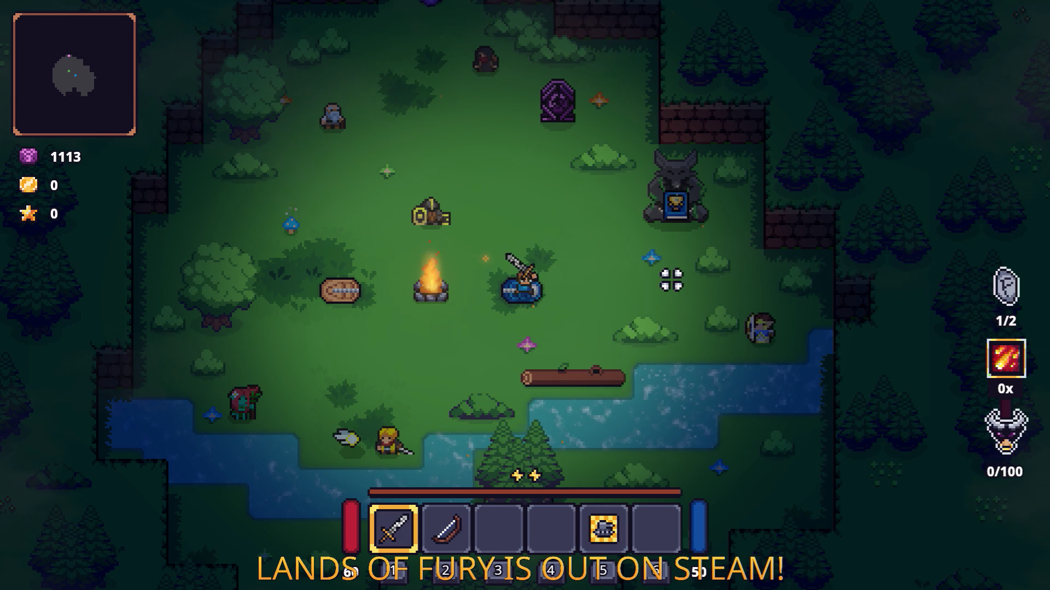
pyautogui.hotkey('alt', 'Tab')
pyautogui.click(377, 296)
pyautogui.hotkey('alt', 'Tab')
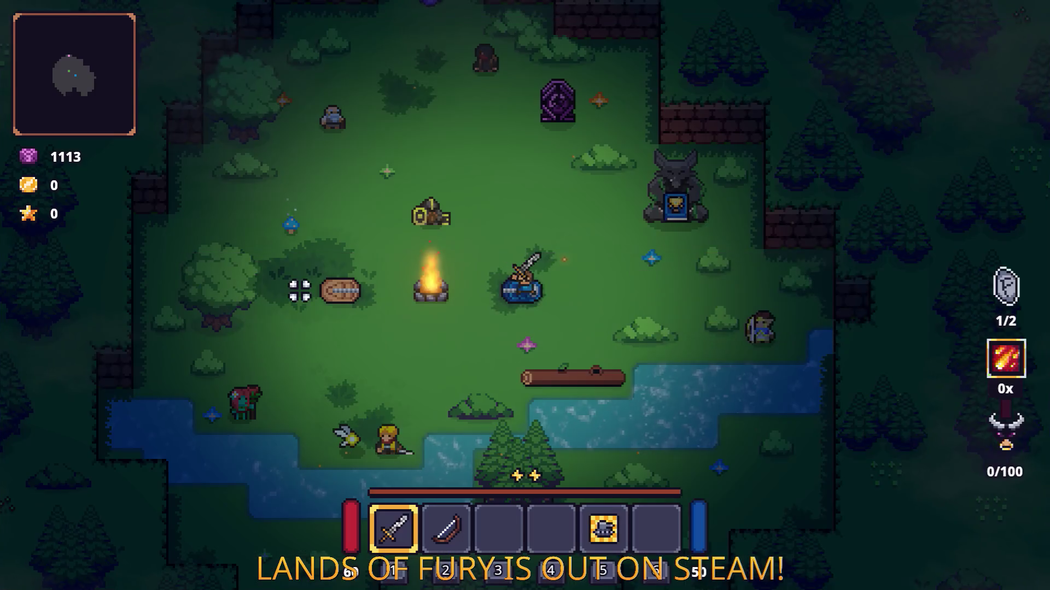
pyautogui.click(296, 293)
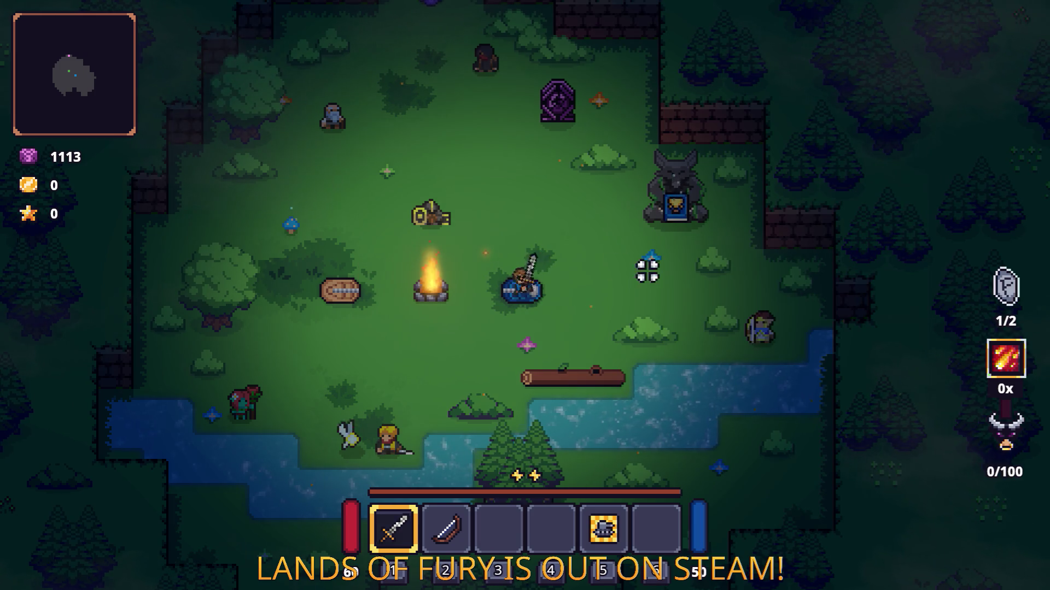
# Walk the player around the camp with WASD to check the rune counter and orb
pyautogui.press('a')
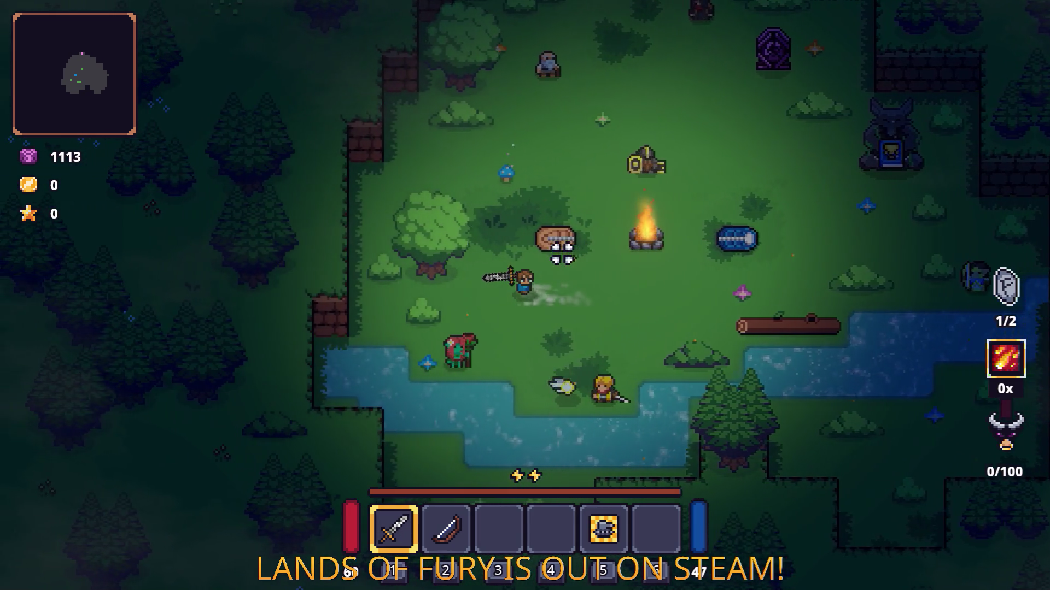
pyautogui.press('w')
pyautogui.press('d')
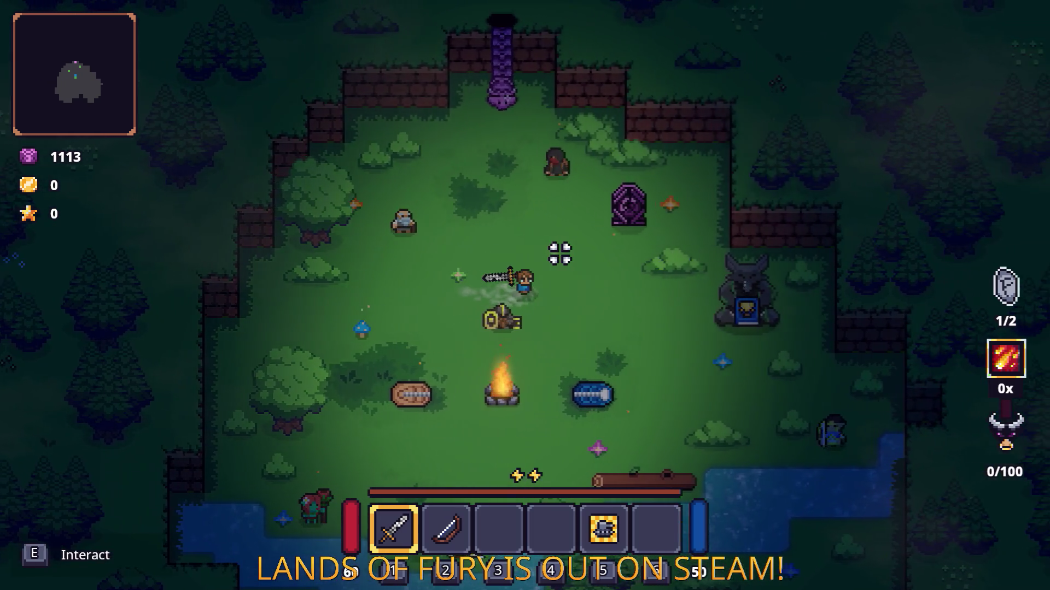
pyautogui.press('s')
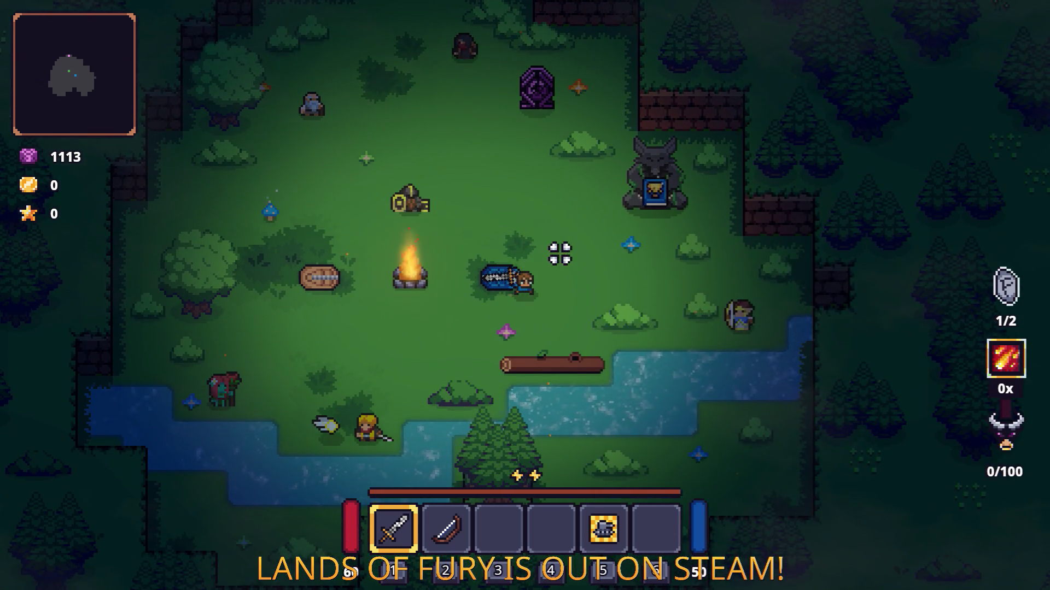
pyautogui.press('w')
pyautogui.press('a')
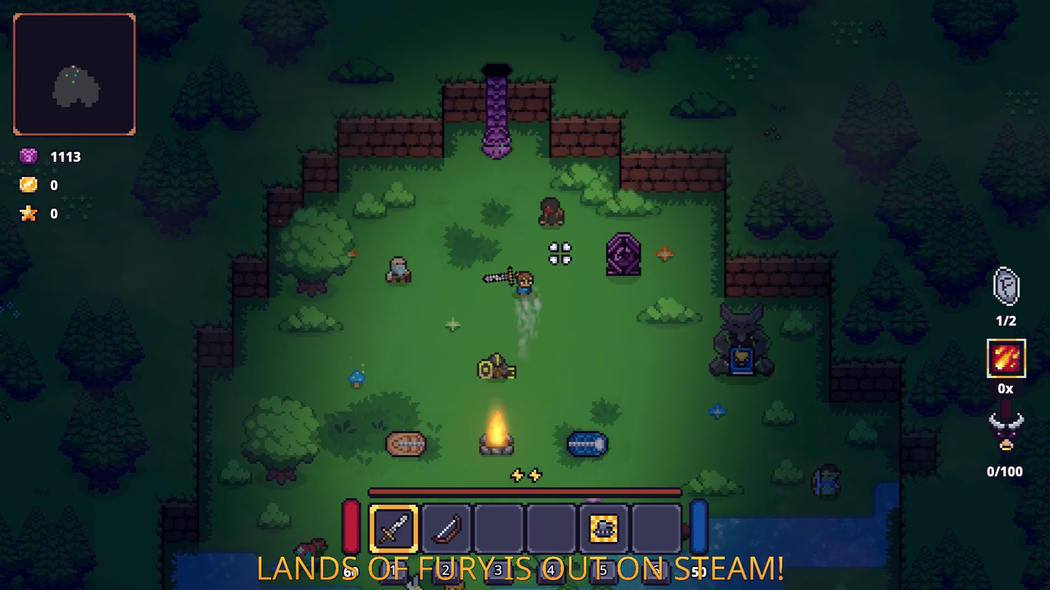
pyautogui.press('a')
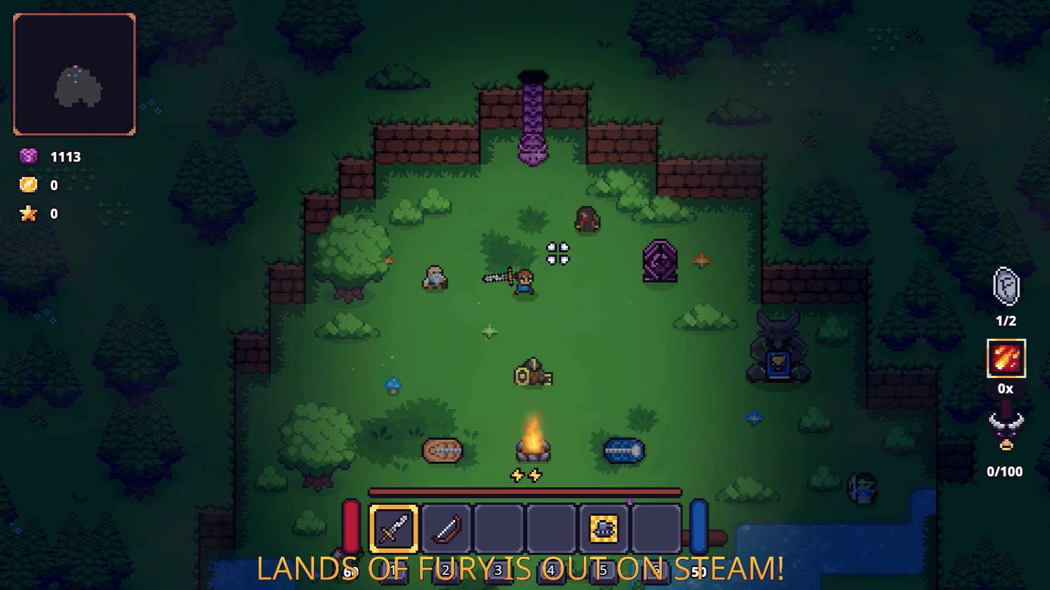
pyautogui.press('a')
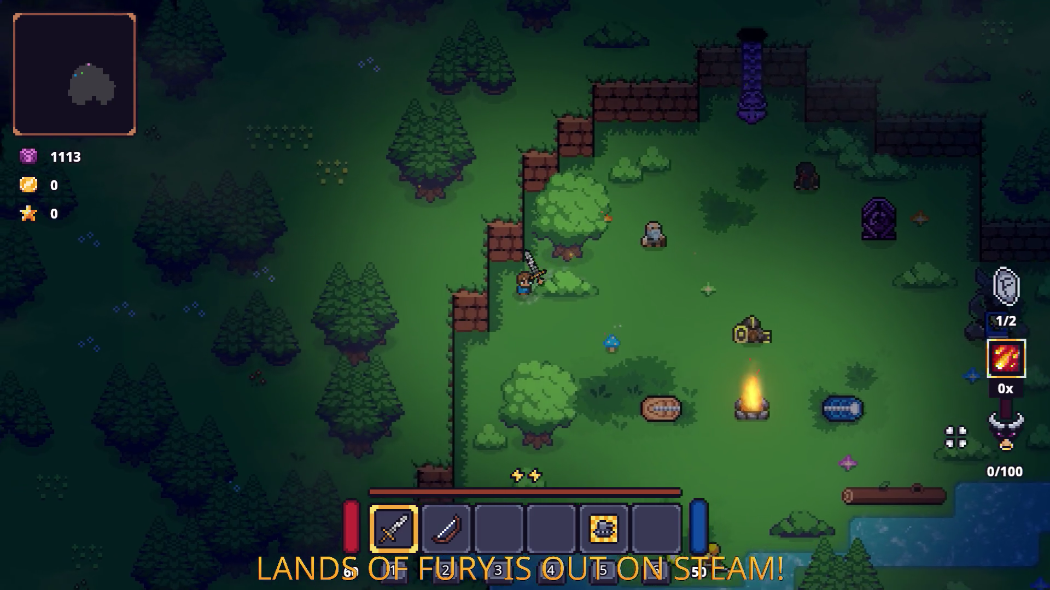
pyautogui.press('s')
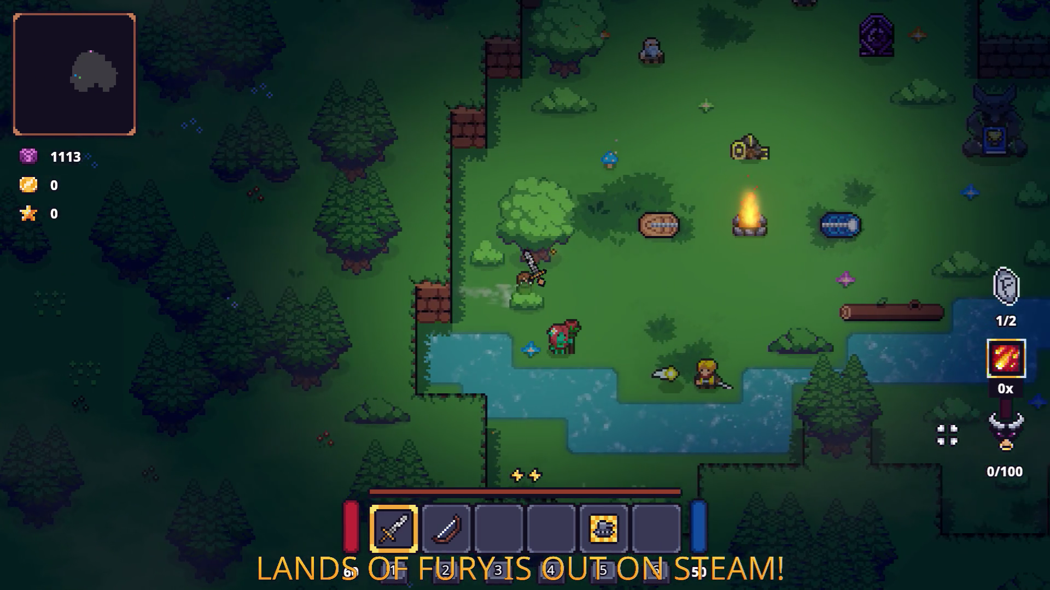
pyautogui.press('d')
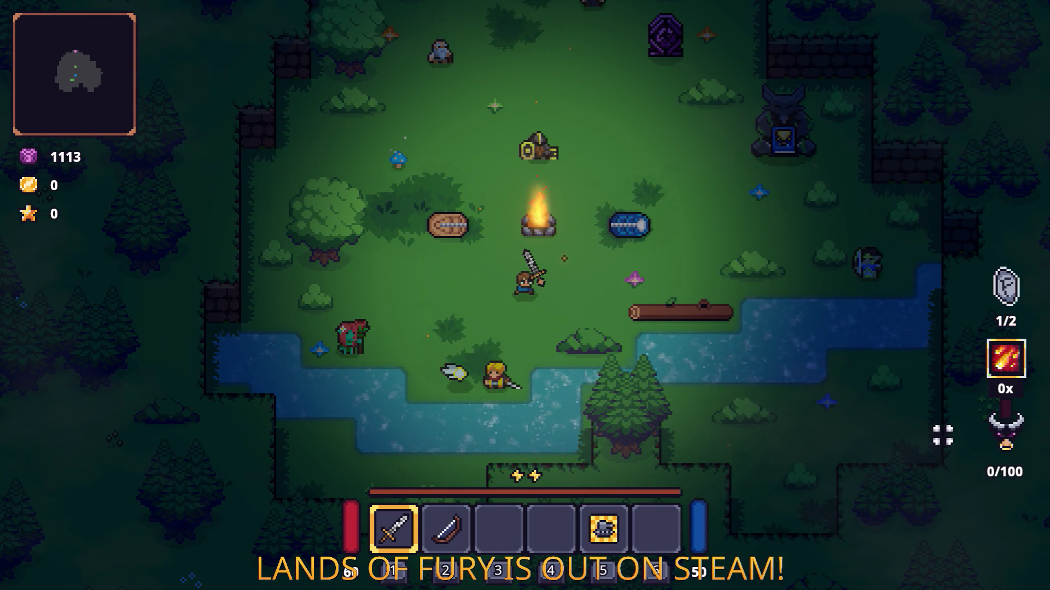
pyautogui.hotkey('alt', 'Tab')
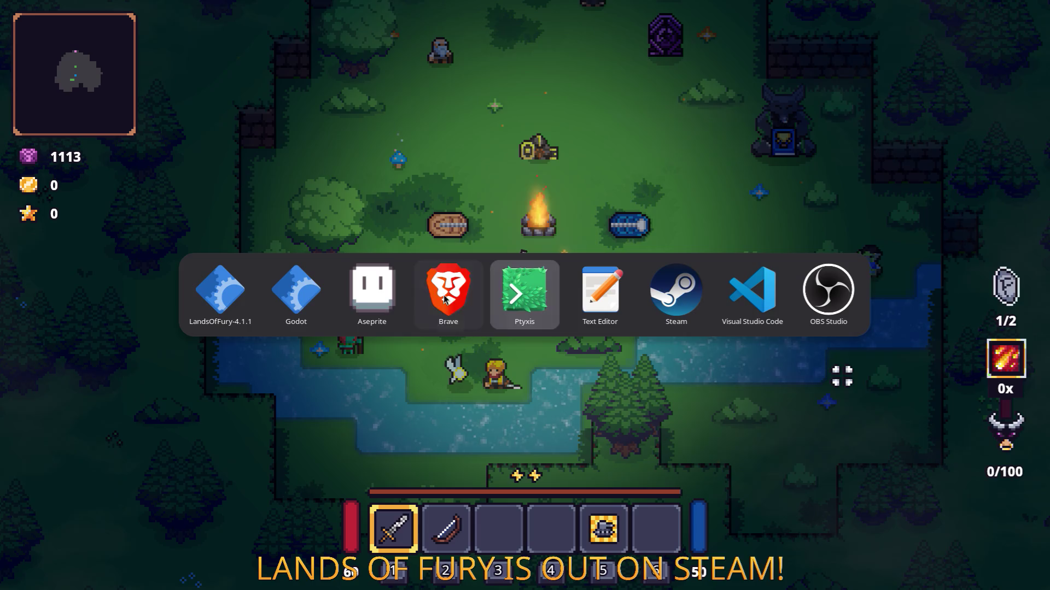
# Erase the rune stone icon's pale outer outline pixels in Aseprite and save ui_elements.png
pyautogui.click(372, 293)
pyautogui.scroll(6, 709, 301)
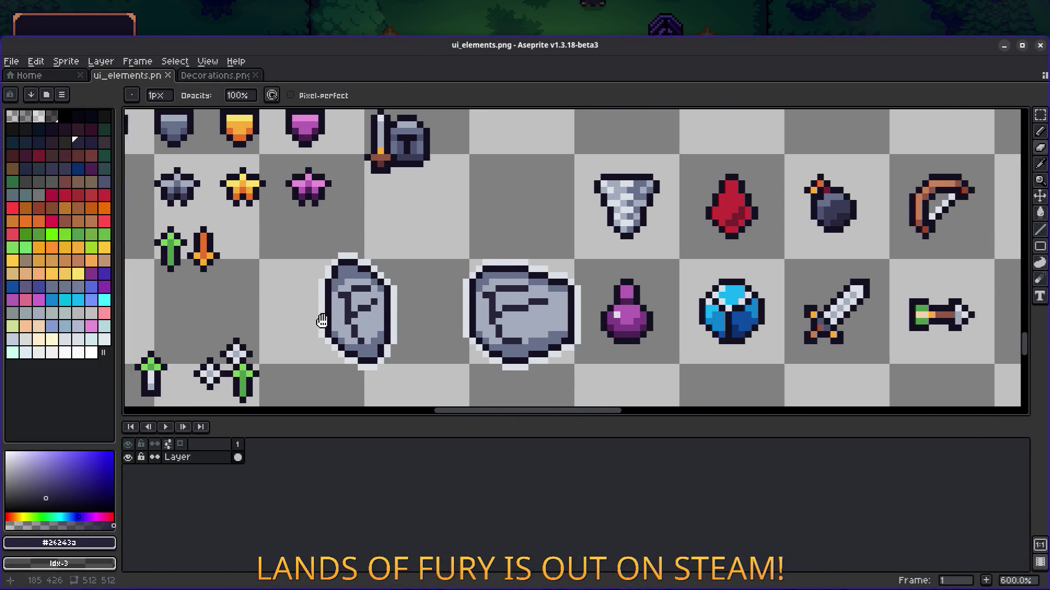
pyautogui.scroll(5, 316, 328)
pyautogui.click(453, 295)
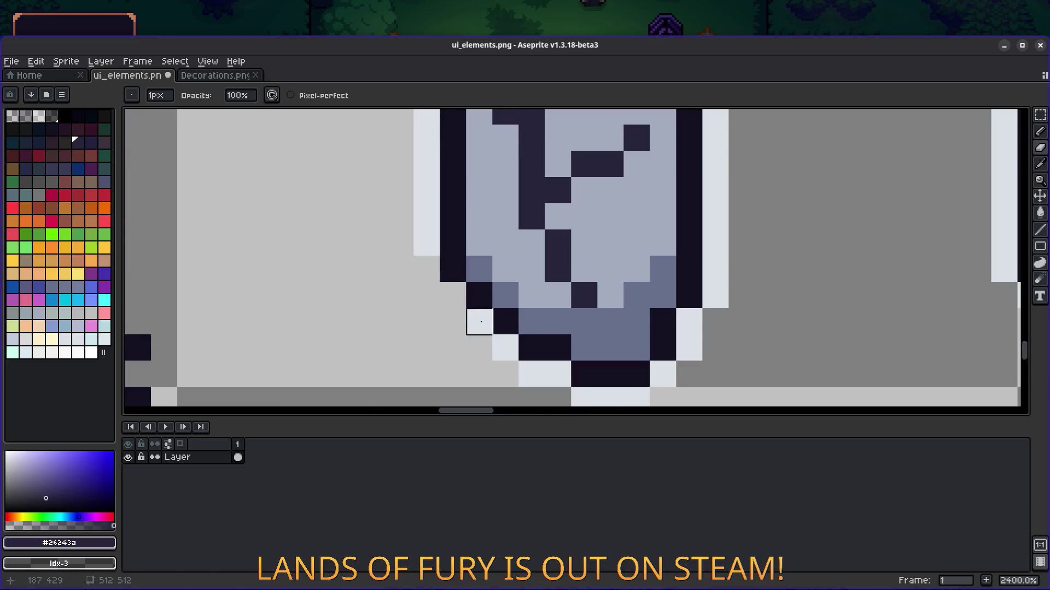
pyautogui.moveTo(479, 322)
pyautogui.mouseDown()
pyautogui.moveTo(529, 368)
pyautogui.moveTo(563, 374)
pyautogui.mouseUp()
pyautogui.scroll(-6, 603, 326)
pyautogui.scroll(2, 603, 327)
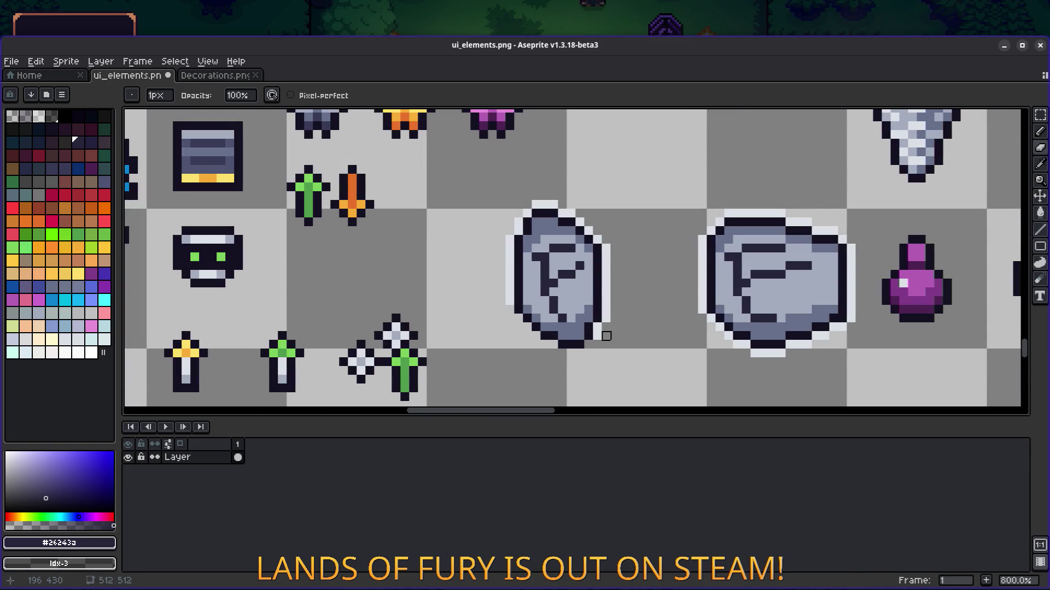
pyautogui.moveTo(606, 318)
pyautogui.mouseDown()
pyautogui.moveTo(597, 241)
pyautogui.moveTo(554, 204)
pyautogui.moveTo(511, 237)
pyautogui.moveTo(510, 307)
pyautogui.mouseUp()
pyautogui.hotkey('ctrl', 's')
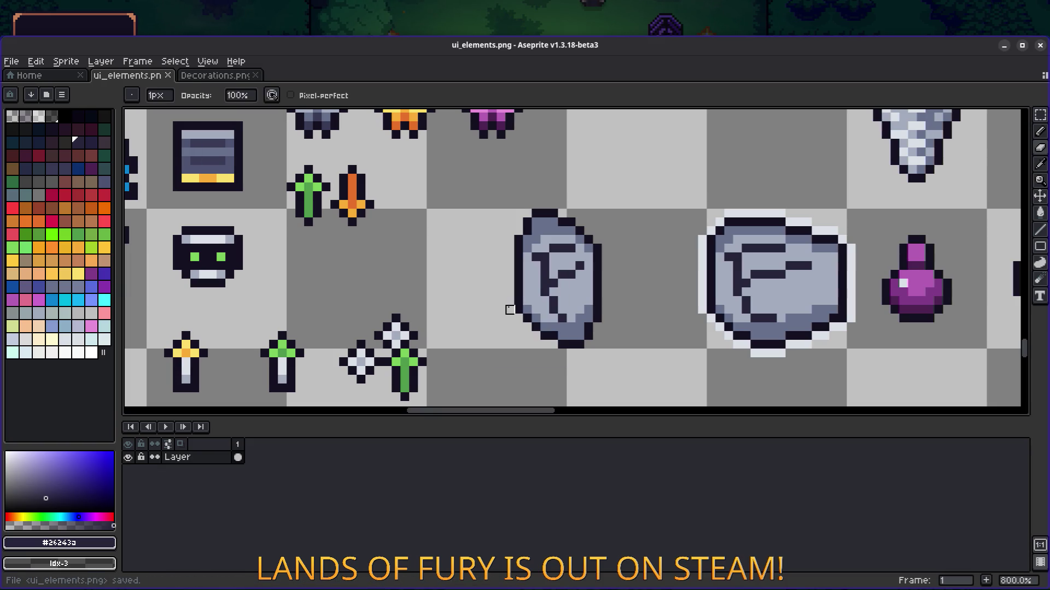
pyautogui.hotkey('alt', 'Tab')
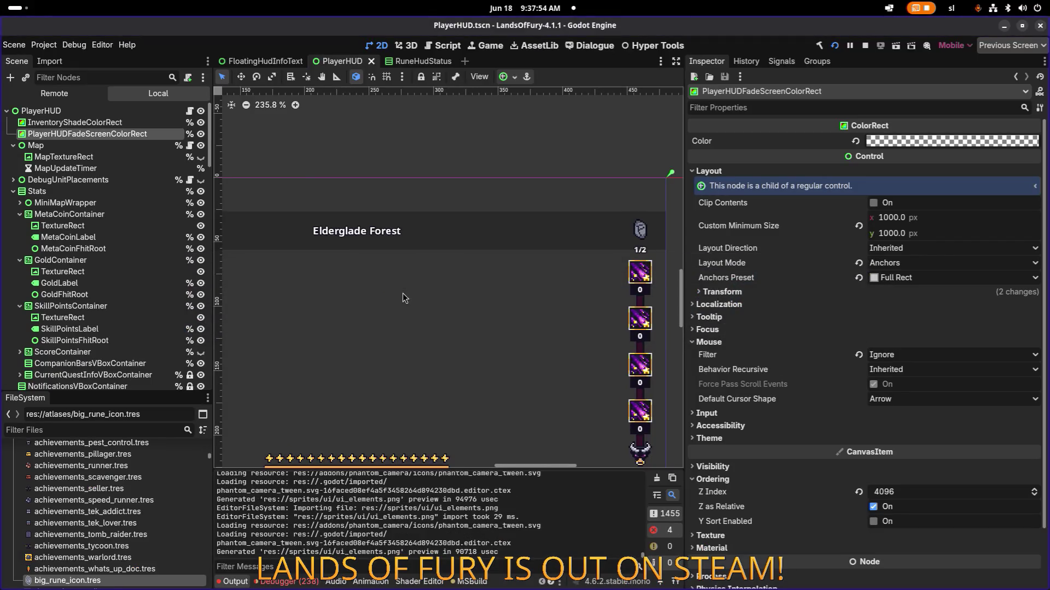
# Return to the running game, walk the player south, and swing the sword
pyautogui.hotkey('alt', 'Tab')
pyautogui.hotkey('alt', 'Tab')
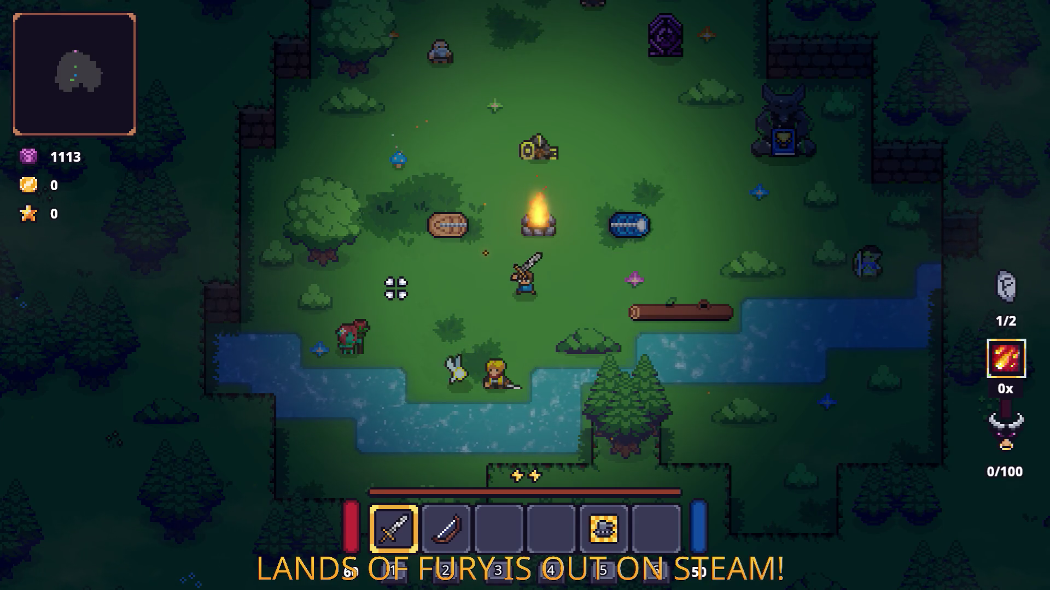
pyautogui.press('s')
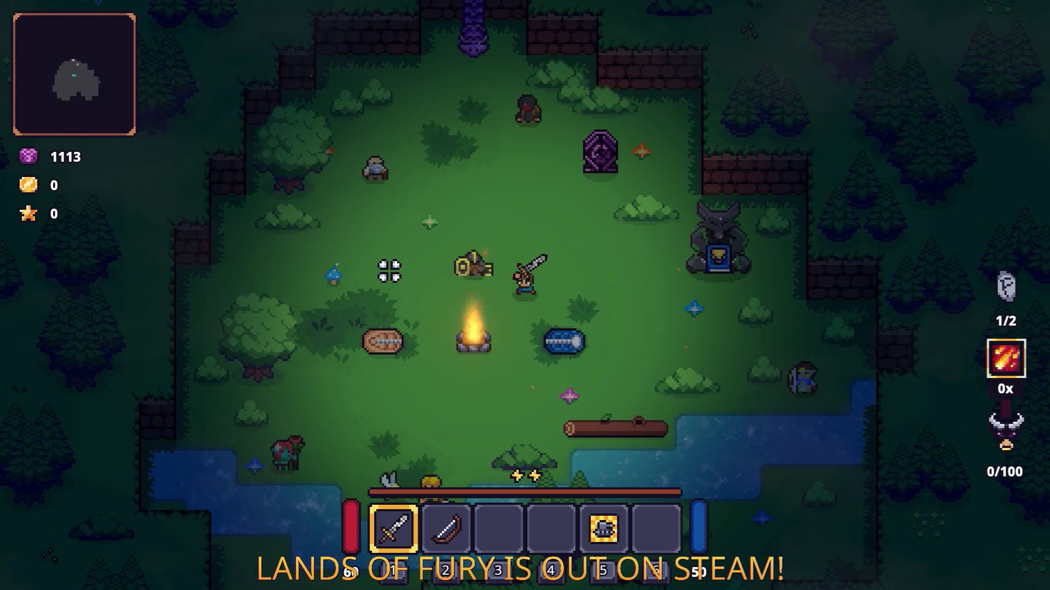
pyautogui.click(539, 237)
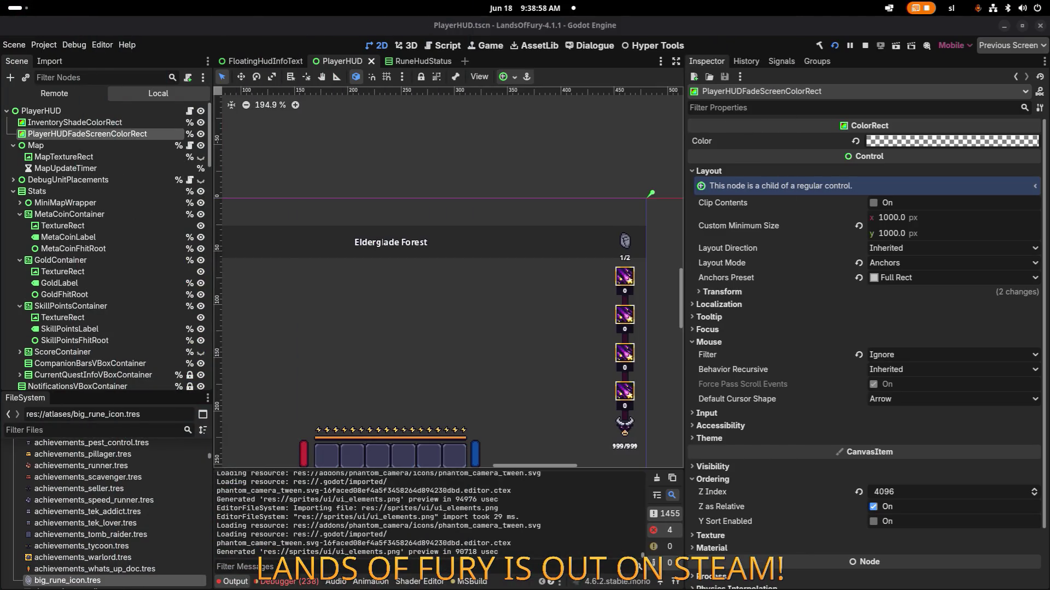
# Give OrbIconNinePatchRect the yellow_outline.tres material and rerun the game with F5
pyautogui.scroll(6, 611, 429)
pyautogui.click(641, 428)
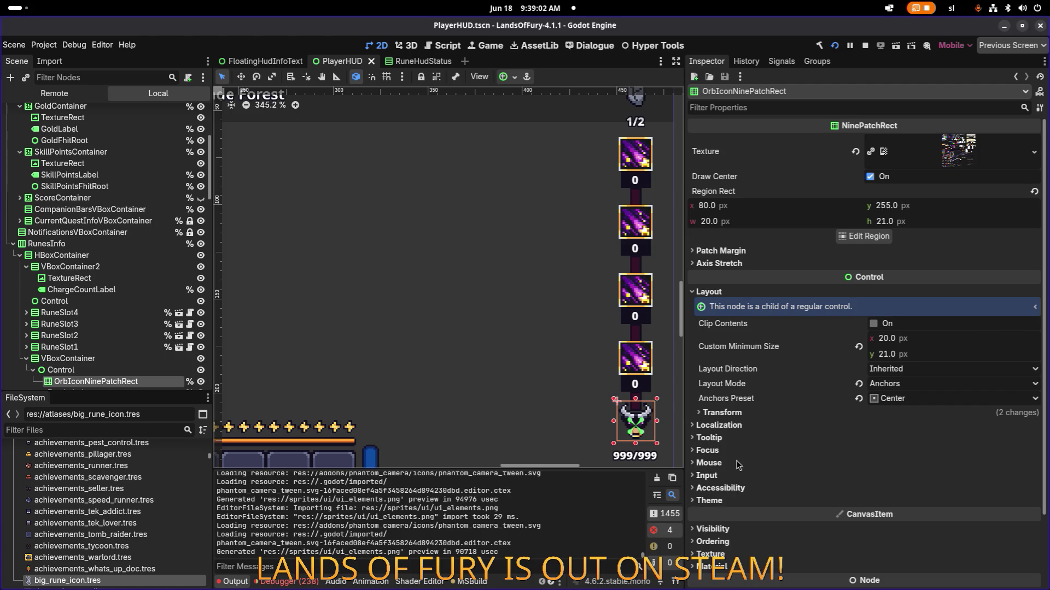
pyautogui.scroll(-1, 735, 470)
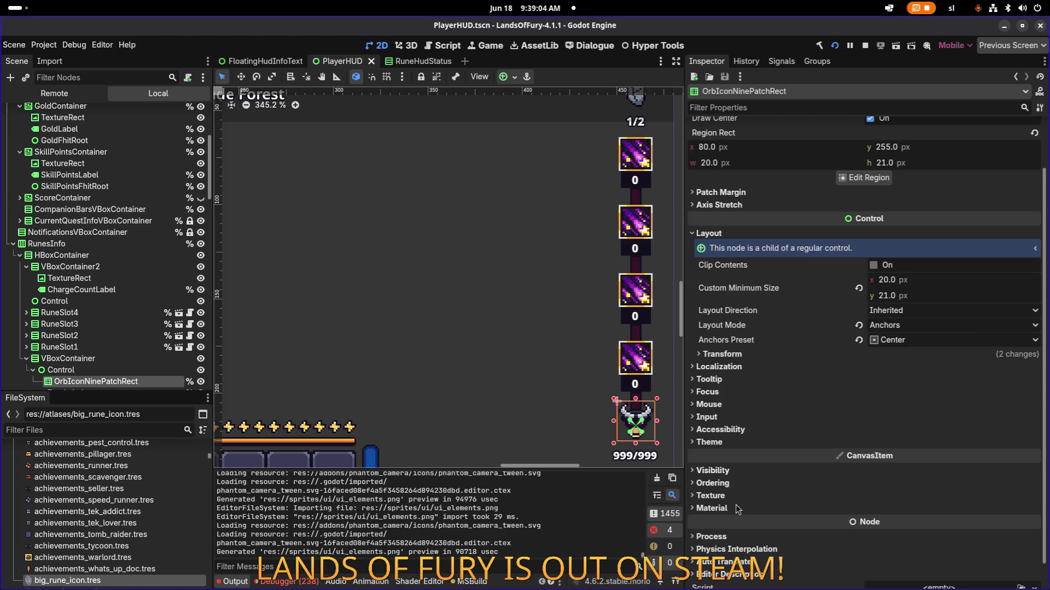
pyautogui.click(735, 472)
pyautogui.scroll(-4, 734, 476)
pyautogui.click(736, 481)
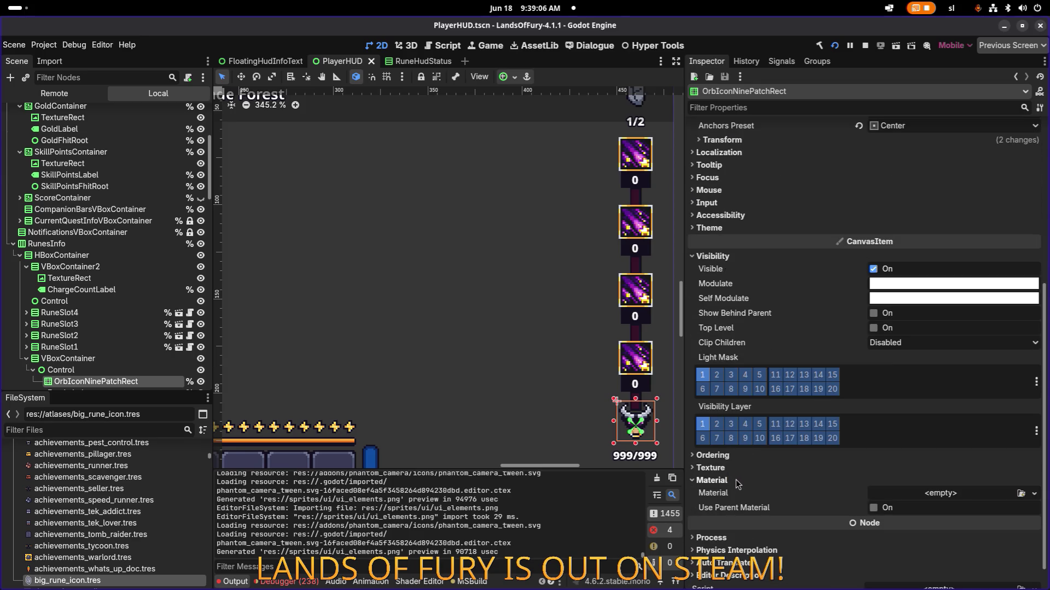
pyautogui.click(1020, 495)
pyautogui.write('outline')
pyautogui.press('Left')
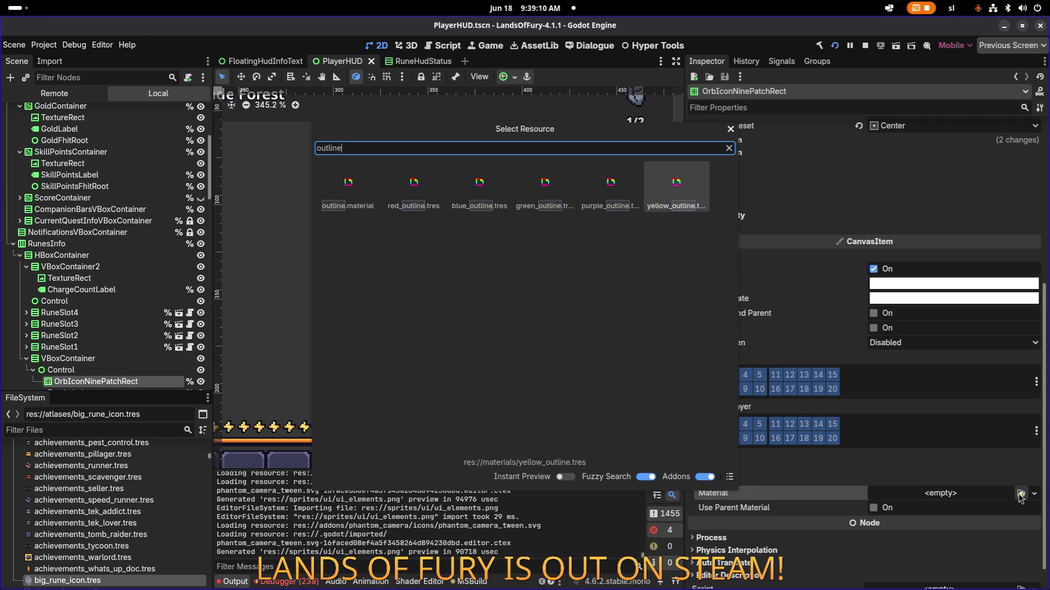
pyautogui.press('Return')
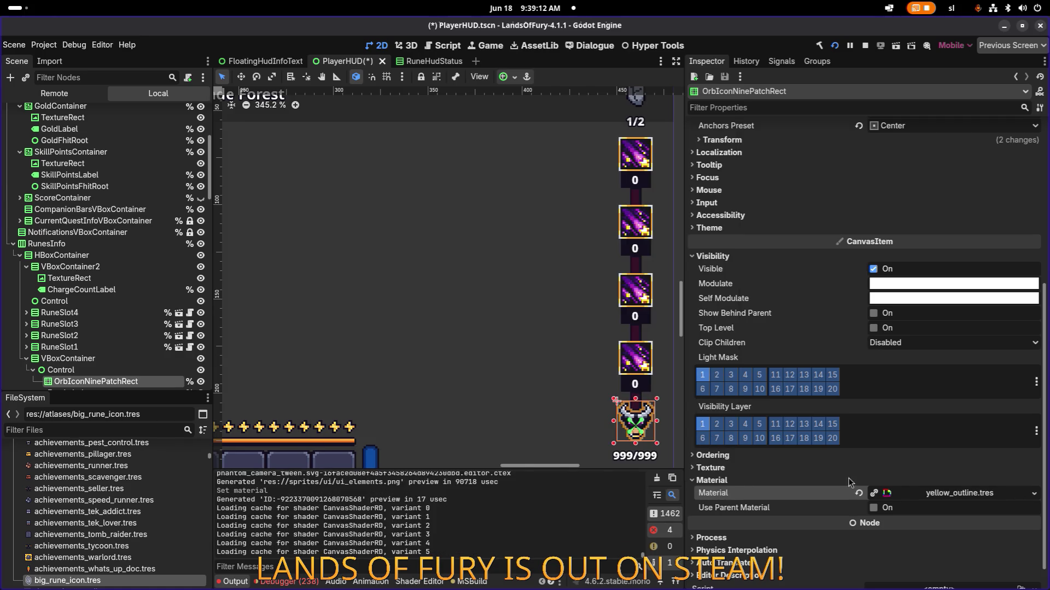
pyautogui.press('F5')
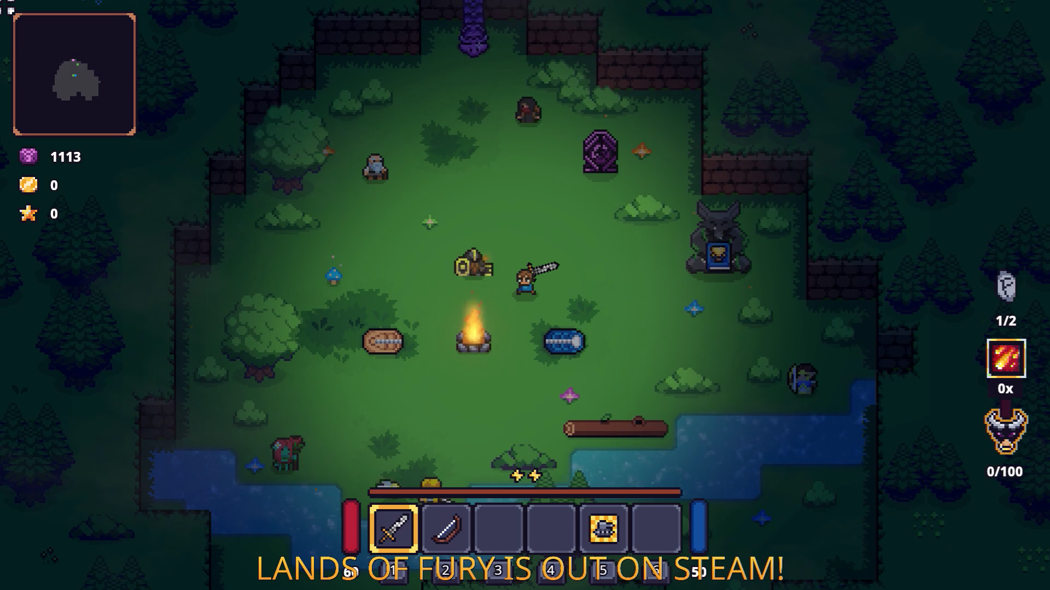
# Walk around the camp past the shield stand and wolf statue to view the outlined orb
pyautogui.press('a')
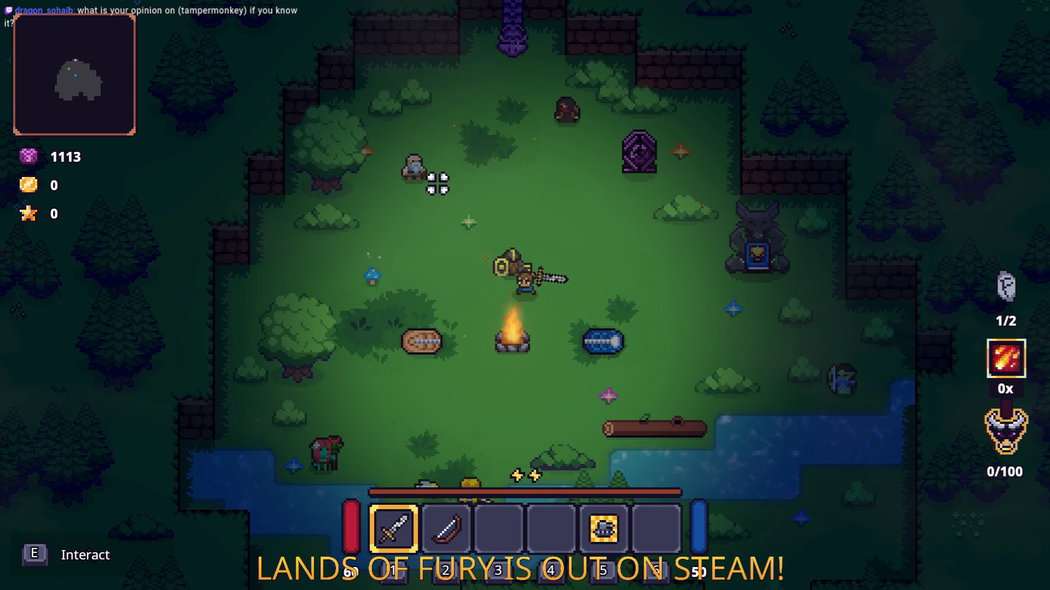
pyautogui.press('d')
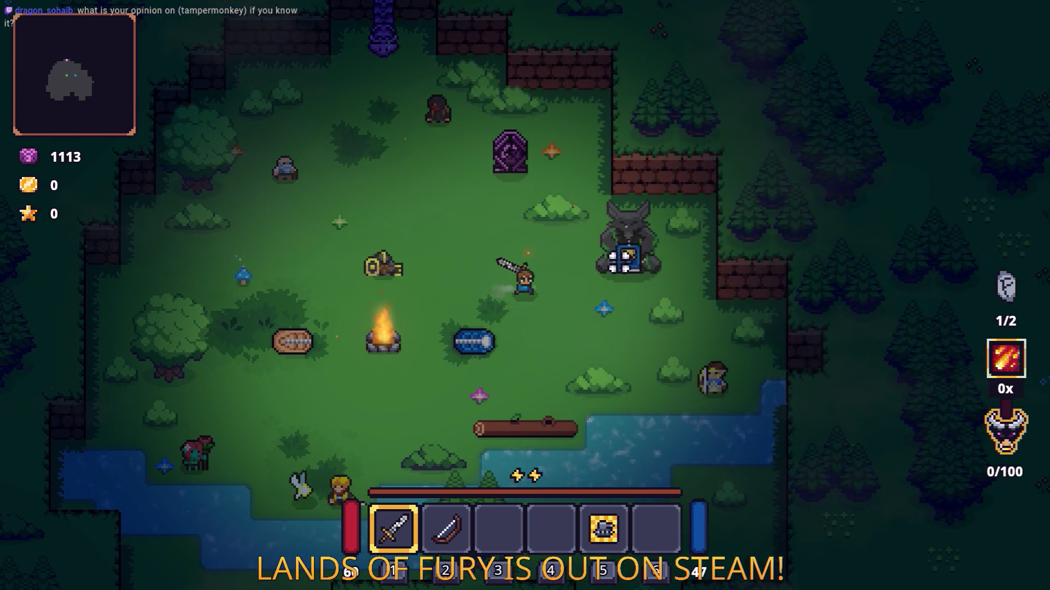
pyautogui.press('d')
pyautogui.hotkey('a', 's')
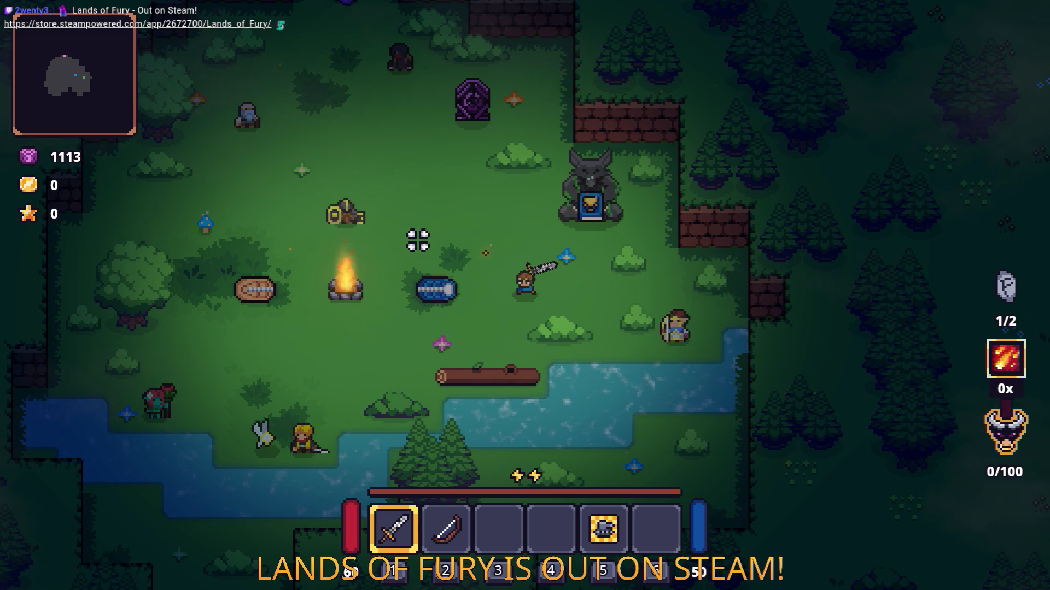
pyautogui.press('a')
pyautogui.press('a')
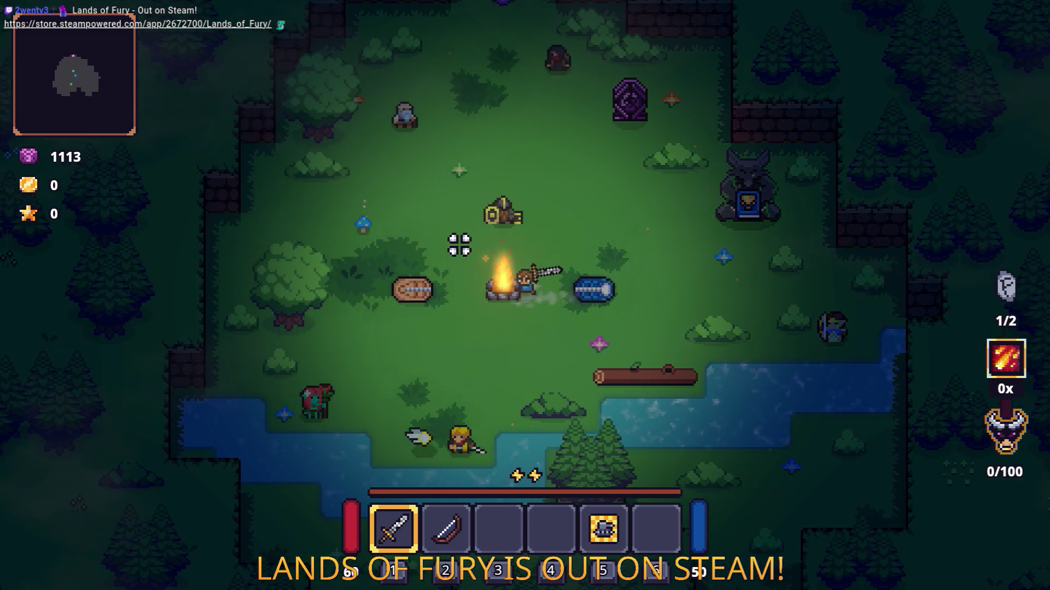
pyautogui.press('d')
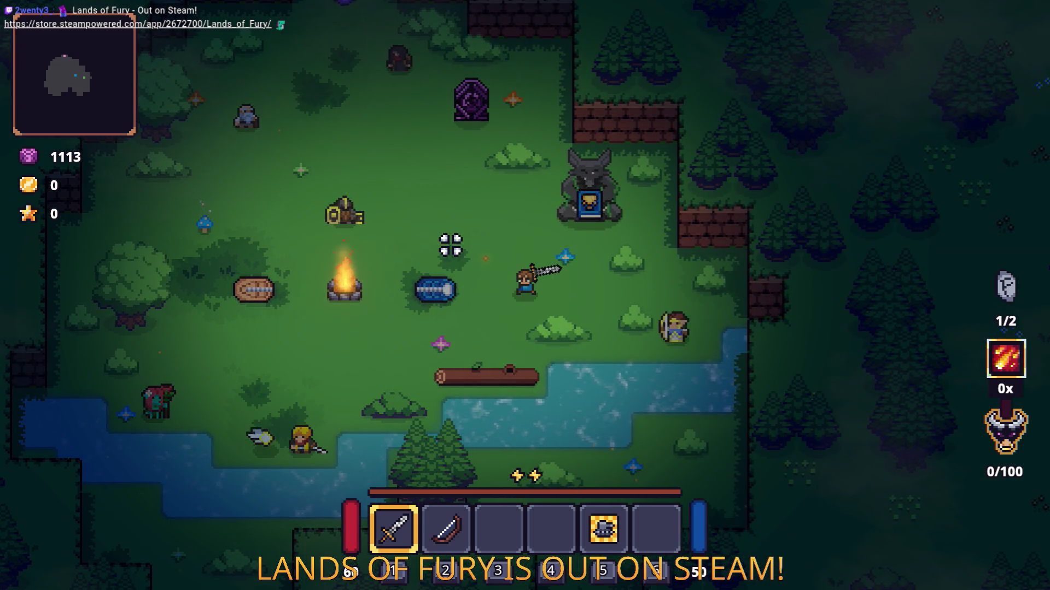
pyautogui.press('a')
pyautogui.press('w')
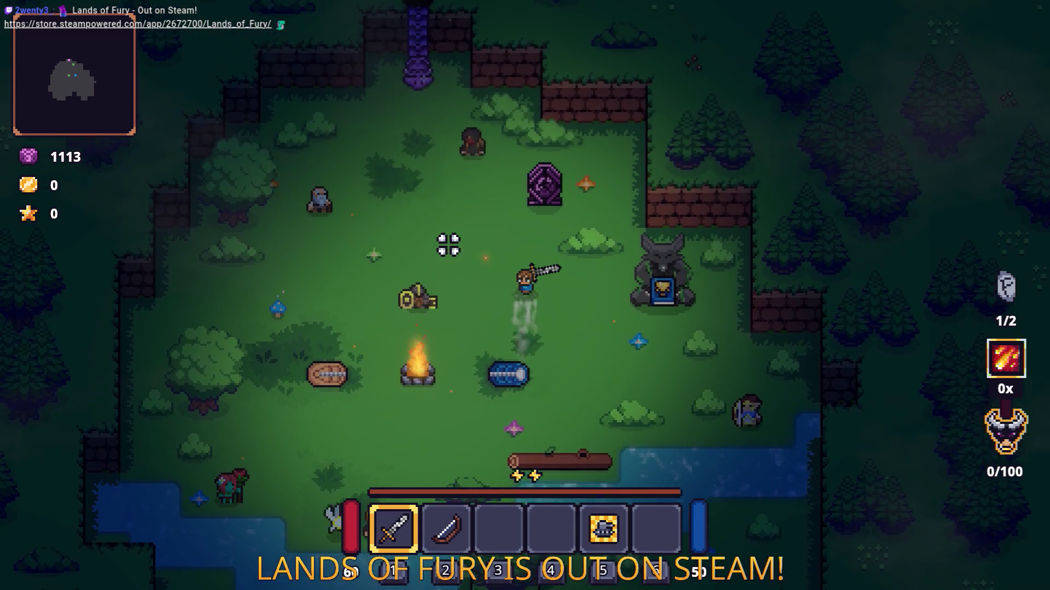
pyautogui.press('a')
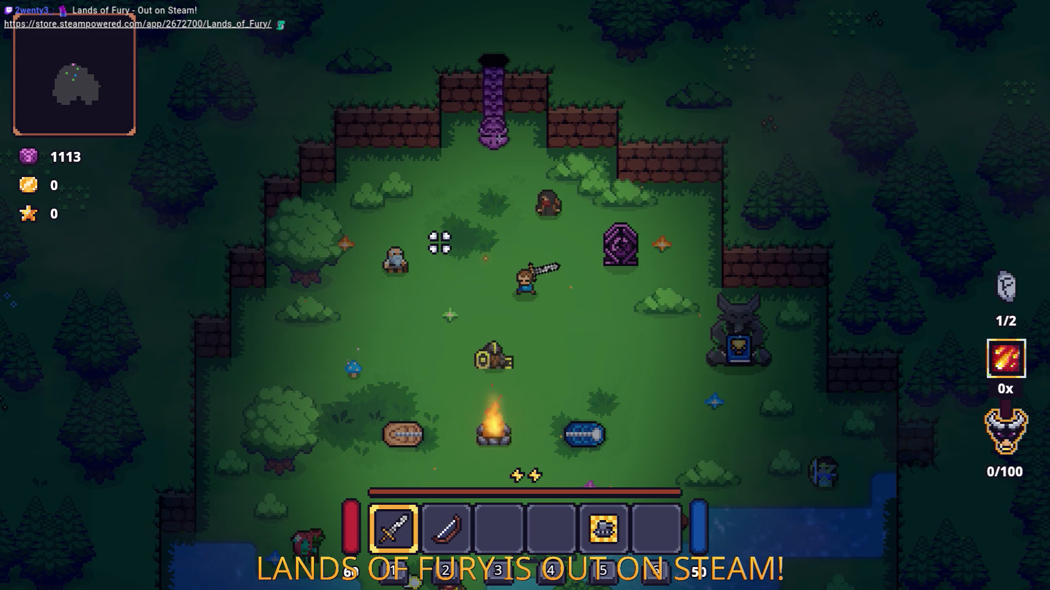
# Maneuver the player down and left to collect the Blue Spore
pyautogui.press('d')
pyautogui.press('a')
pyautogui.press('space')
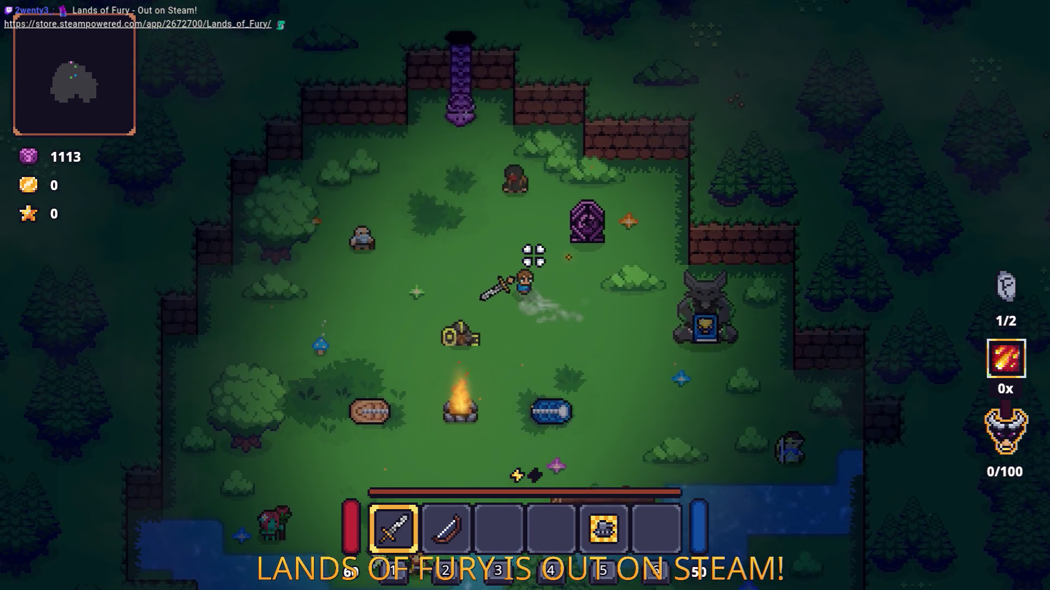
pyautogui.press('w')
pyautogui.press('s')
pyautogui.press('space')
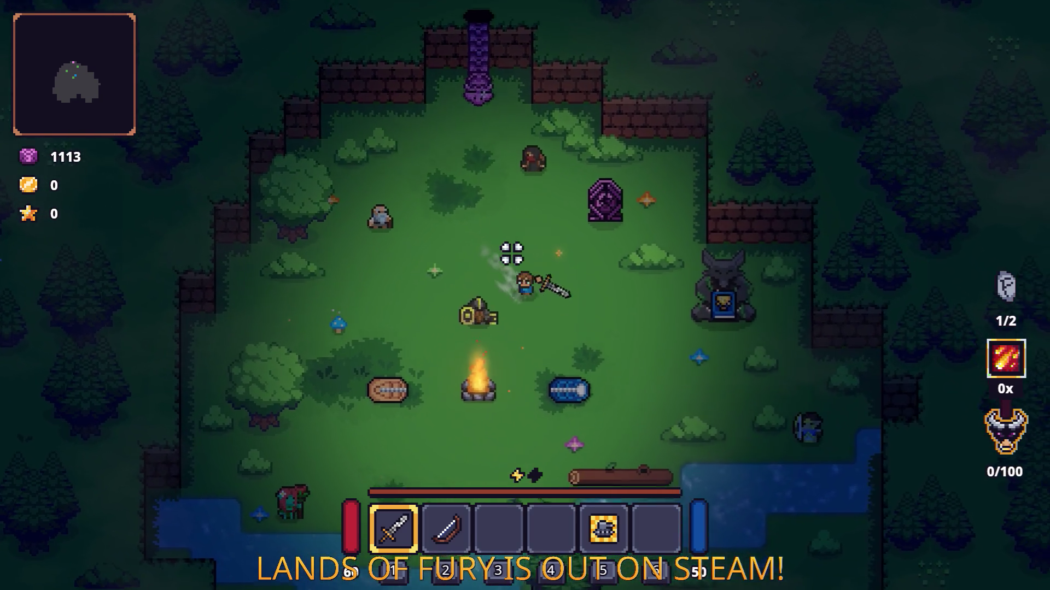
pyautogui.press('s')
pyautogui.press('a')
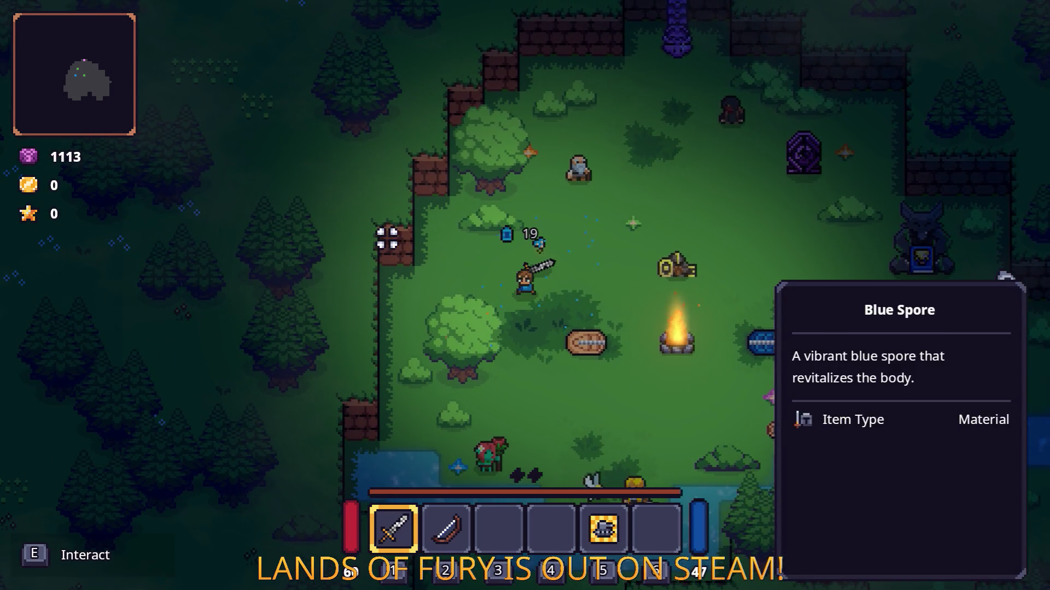
# Dismiss the Blue Spore card, walk right toward the blue log, and toggle the developer console
pyautogui.press('d')
pyautogui.press('space')
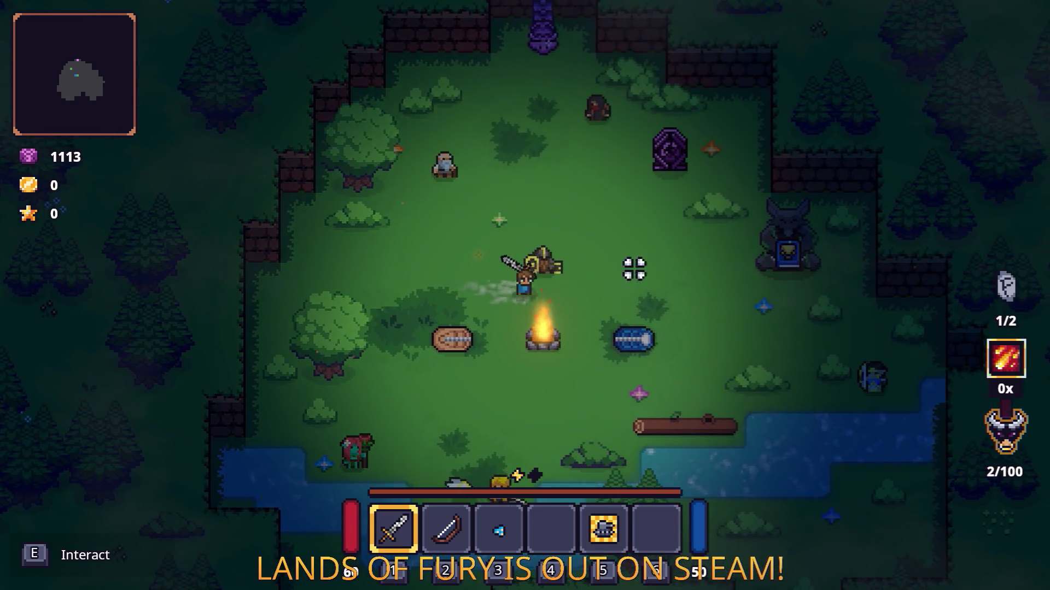
pyautogui.press('d')
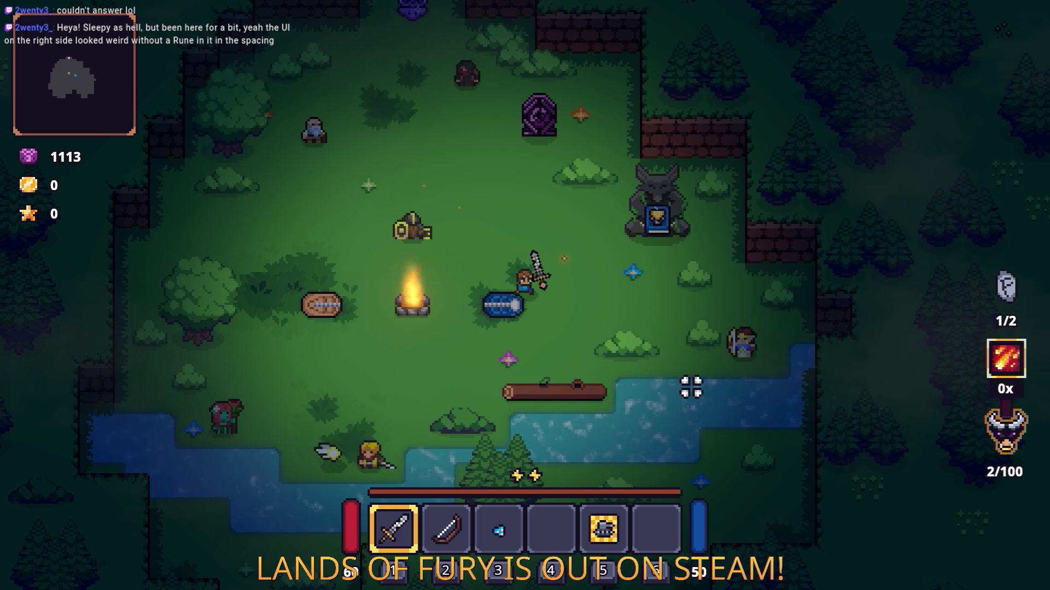
pyautogui.press('`')
pyautogui.press('`')
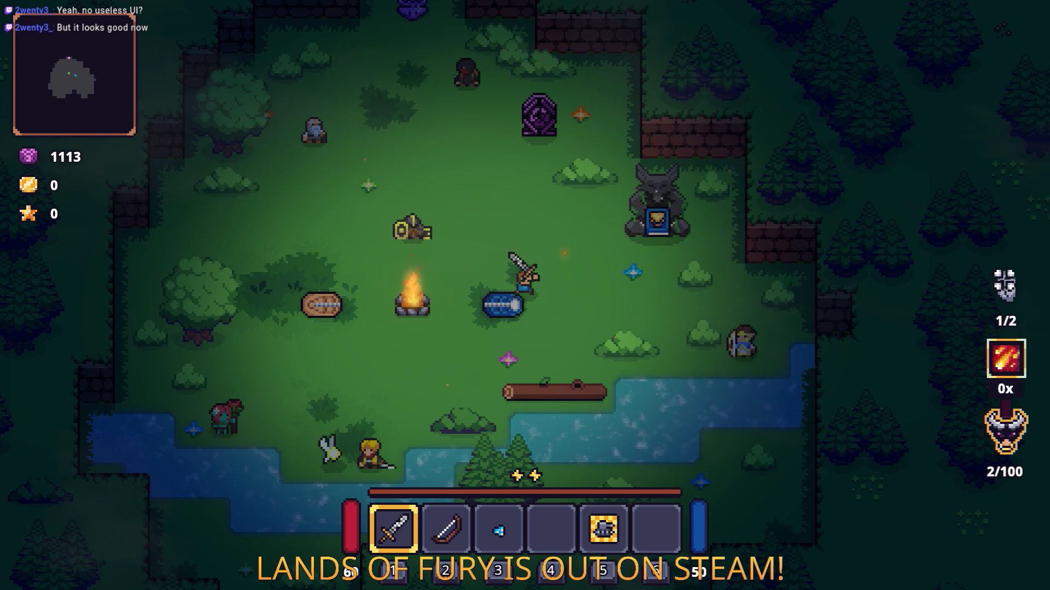
pyautogui.press('Tab')
# Remove the Fireball Rune from the sword's rune slots and close the dialog
pyautogui.rightClick(397, 401)
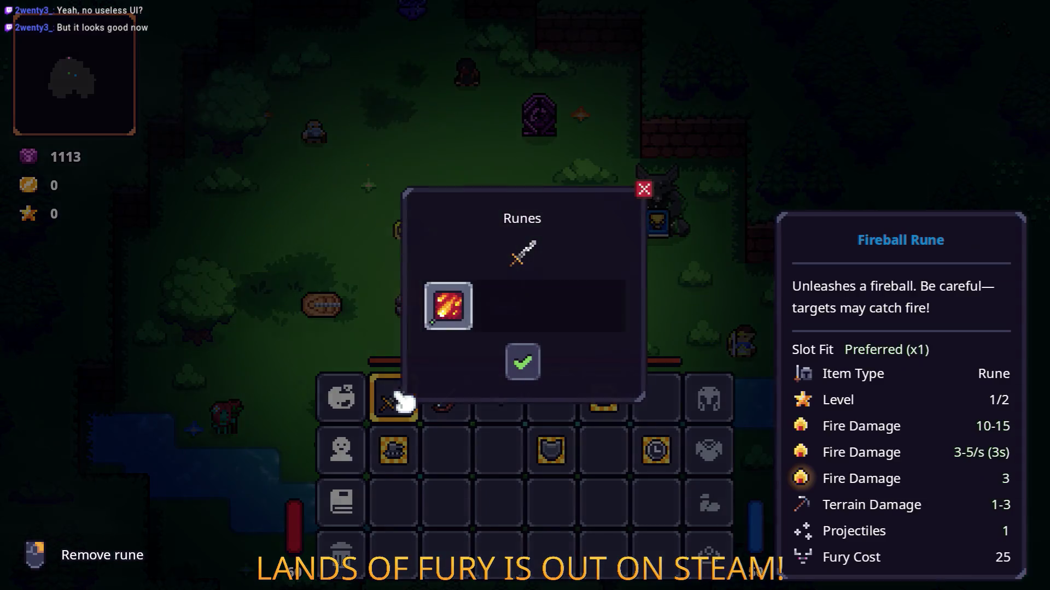
pyautogui.rightClick(445, 323)
pyautogui.click(522, 362)
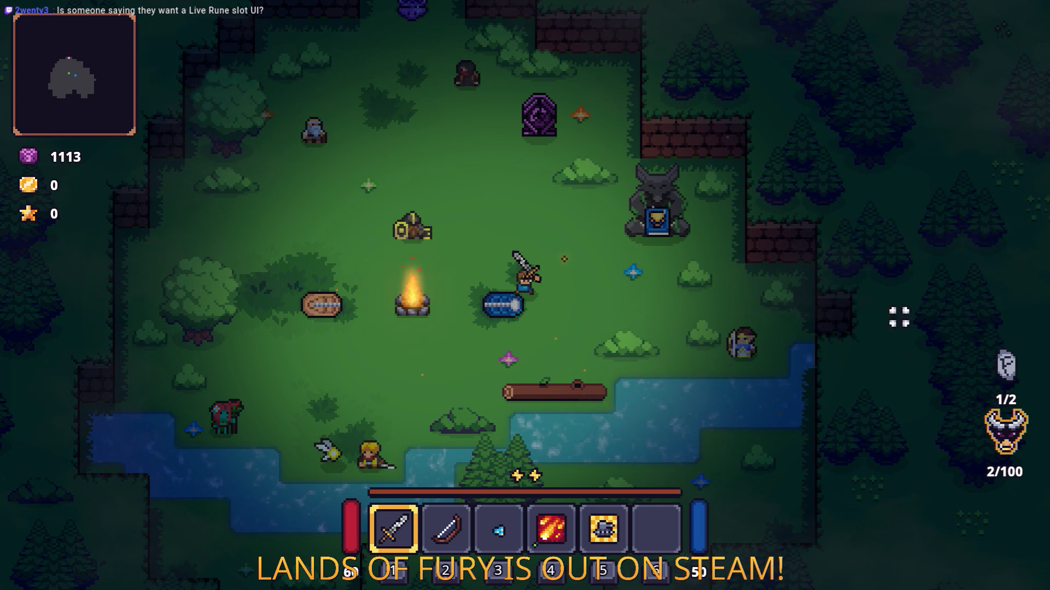
# Cycle hotbar slots 1–3 (sword, bow, Blue Spore) while walking, ending on the sword
pyautogui.press('2')
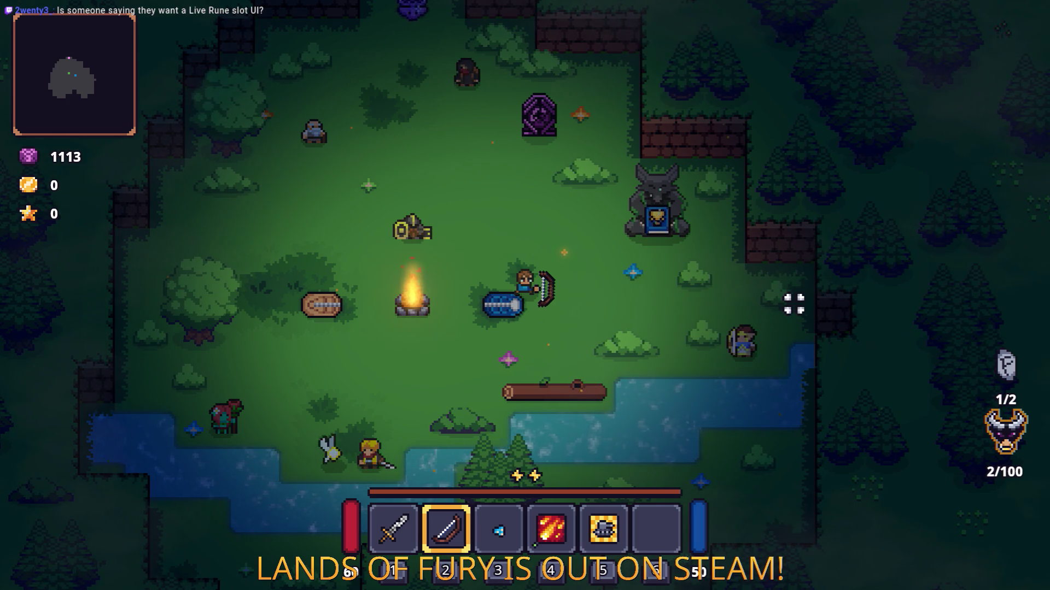
pyautogui.press('3')
pyautogui.press('1')
pyautogui.press('3')
pyautogui.press('1')
pyautogui.press('3')
pyautogui.press('2')
pyautogui.press('3')
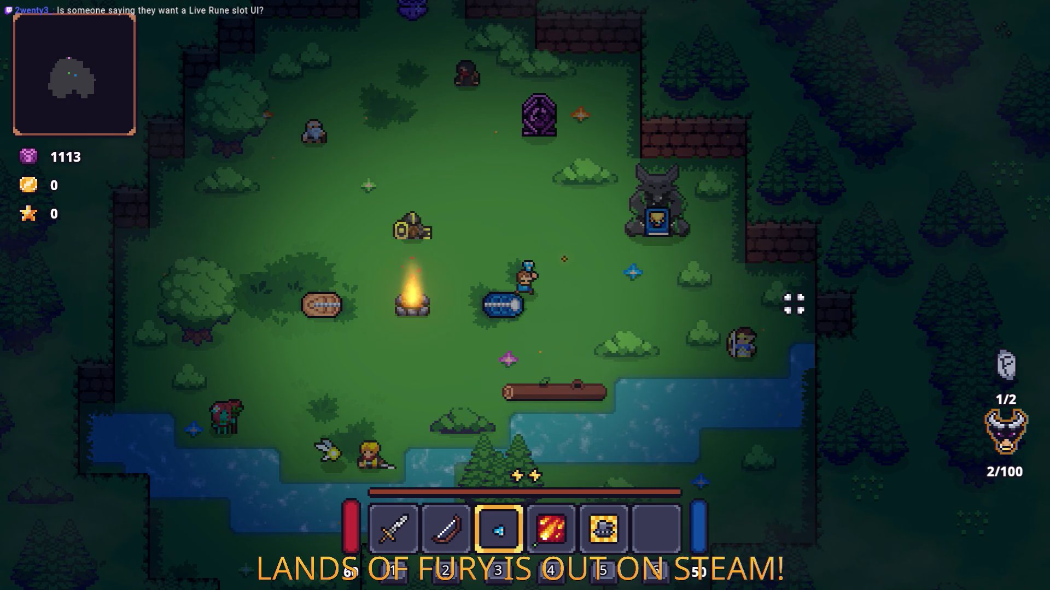
pyautogui.press('a')
pyautogui.press('1')
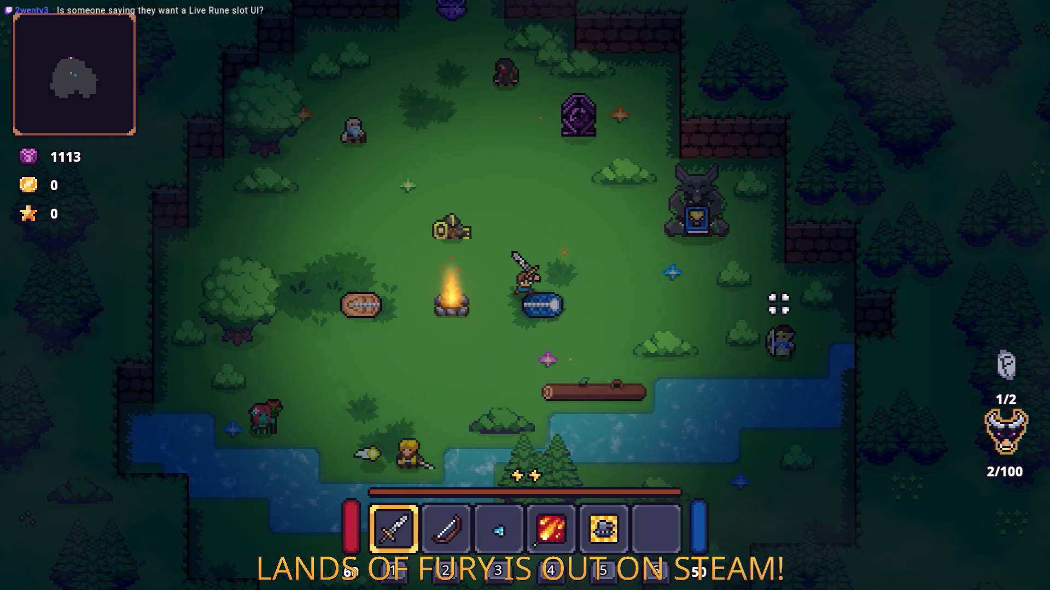
pyautogui.press('w')
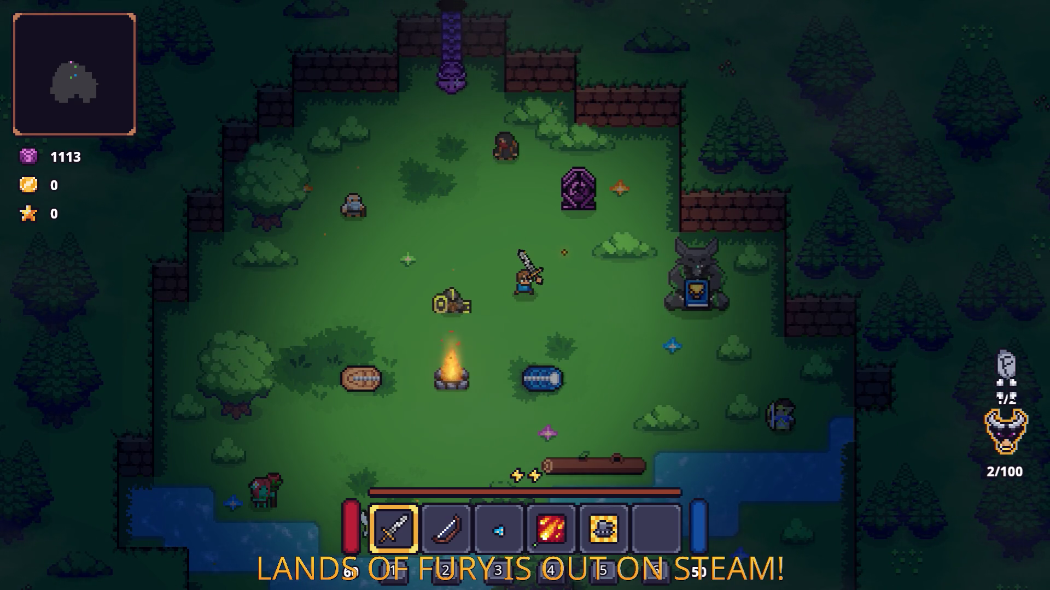
pyautogui.hotkey('alt', 'Tab')
pyautogui.hotkey('alt', 'Tab')
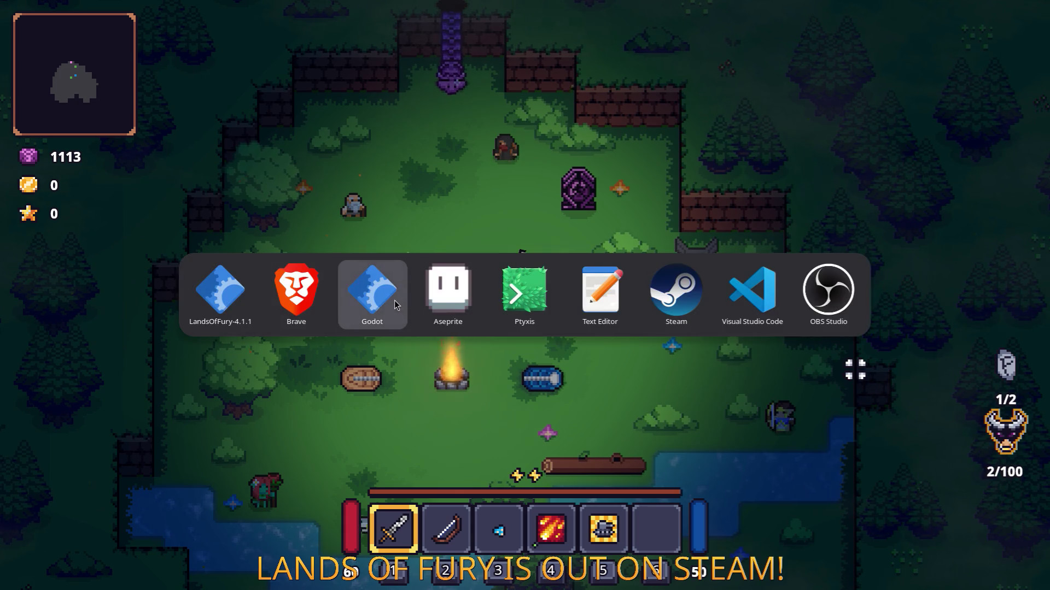
# Hide VBoxContainer2 and the Control node below it, then bring the running LandsOfFury game forward
pyautogui.scroll(-2, 459, 282)
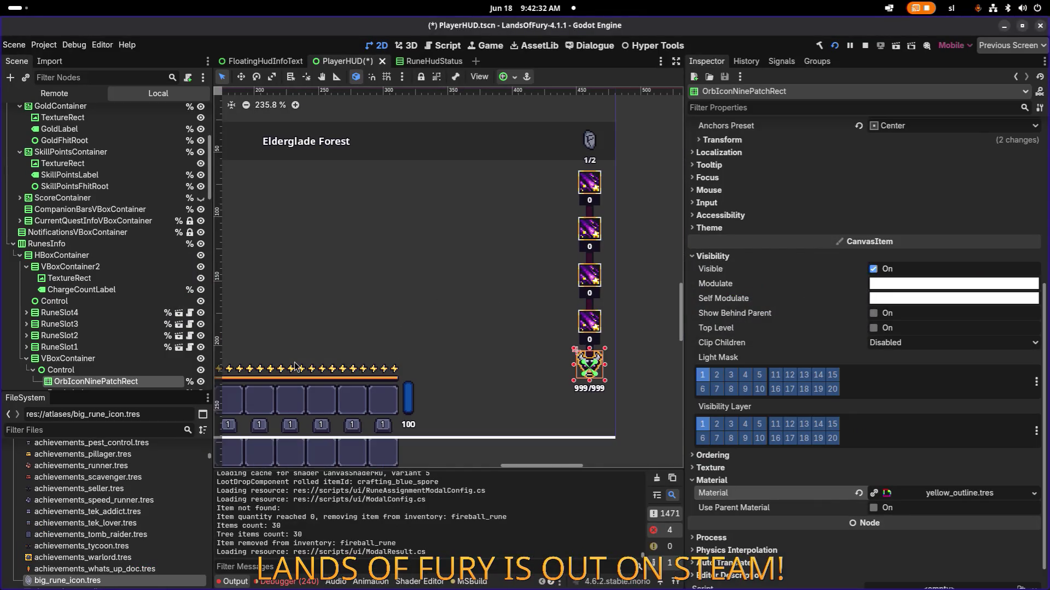
pyautogui.click(589, 146)
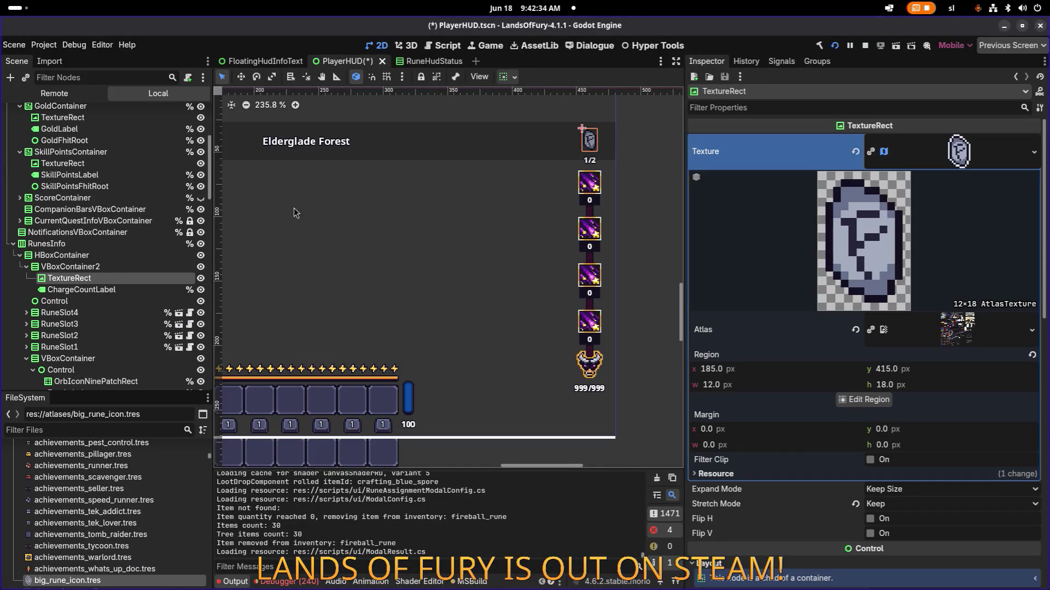
pyautogui.click(199, 270)
pyautogui.click(200, 269)
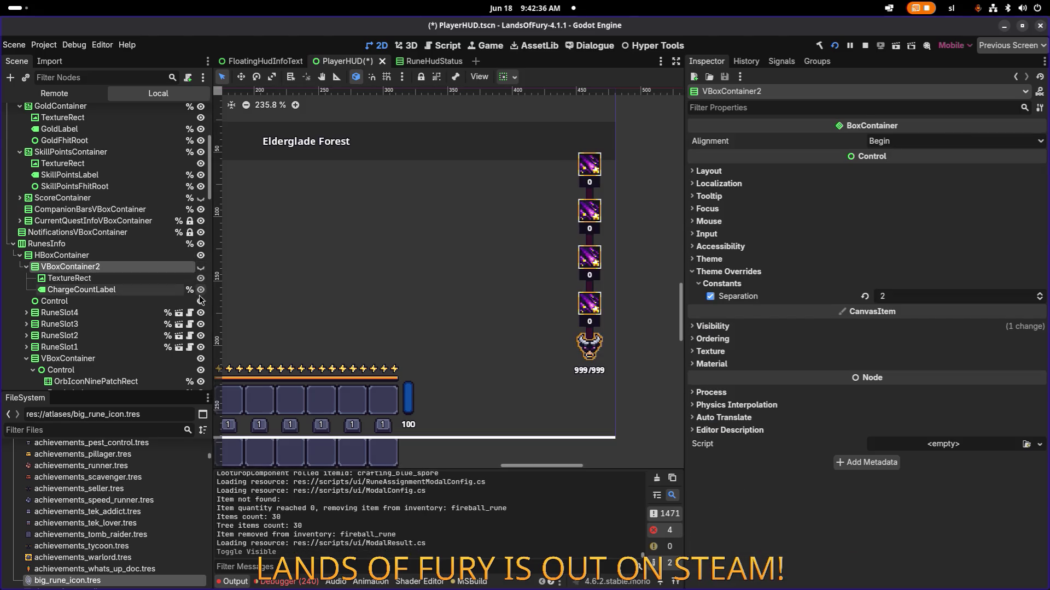
pyautogui.click(202, 300)
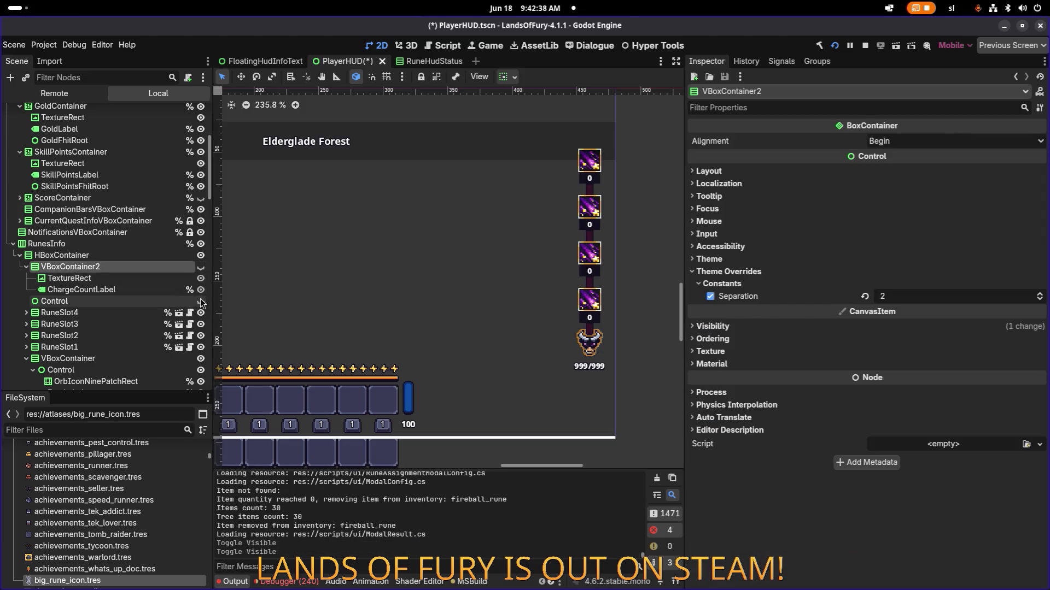
pyautogui.hotkey('alt', 'Tab')
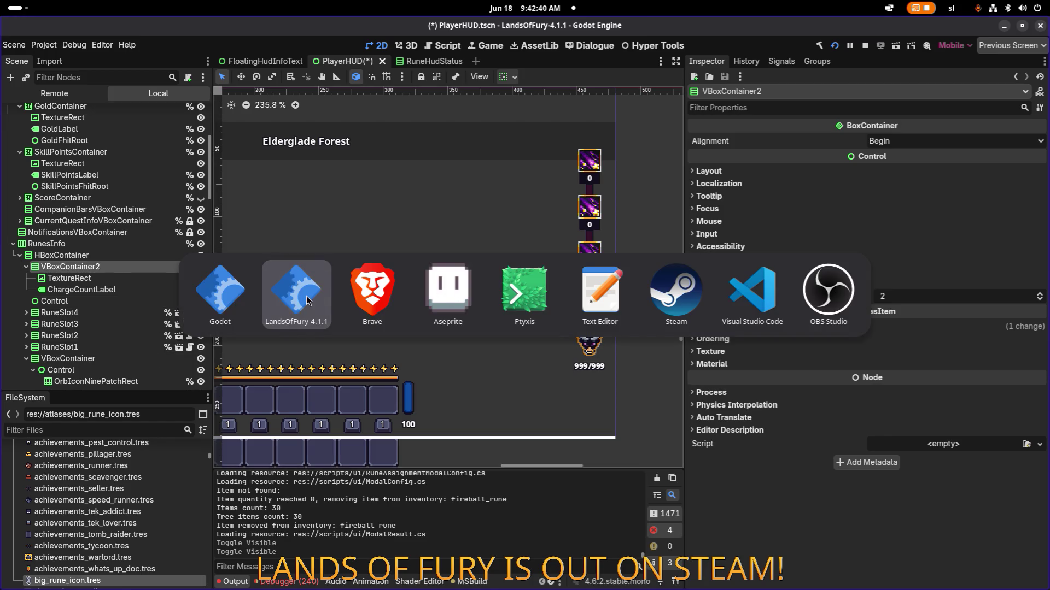
pyautogui.click(307, 301)
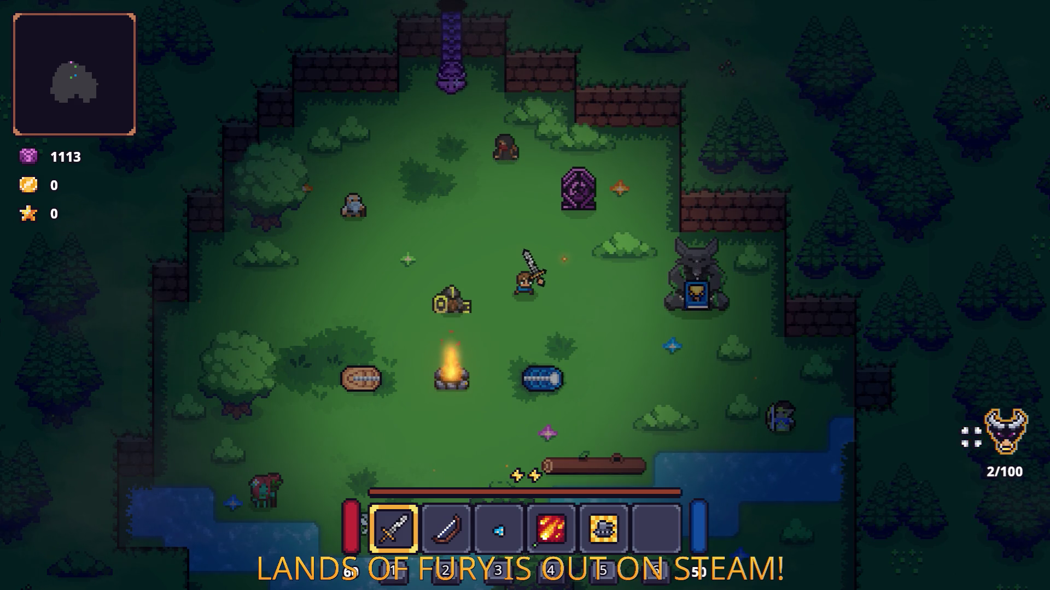
# Cycle the hotbar past the bow to the blue crystal in slot 3, then return to the Godot editor
pyautogui.press('2')
pyautogui.press('3')
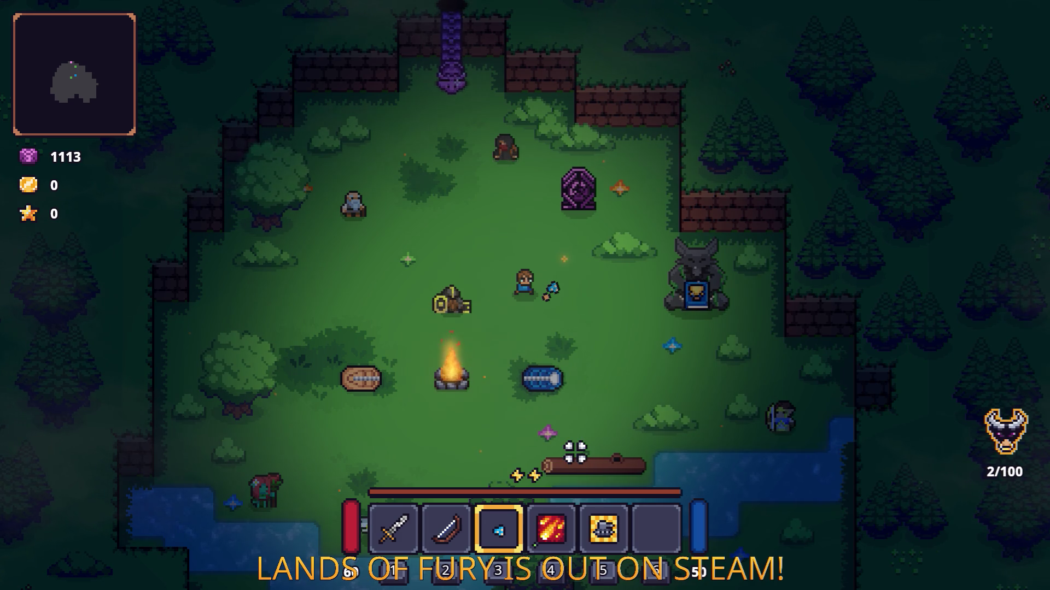
pyautogui.hotkey('alt', 'Tab')
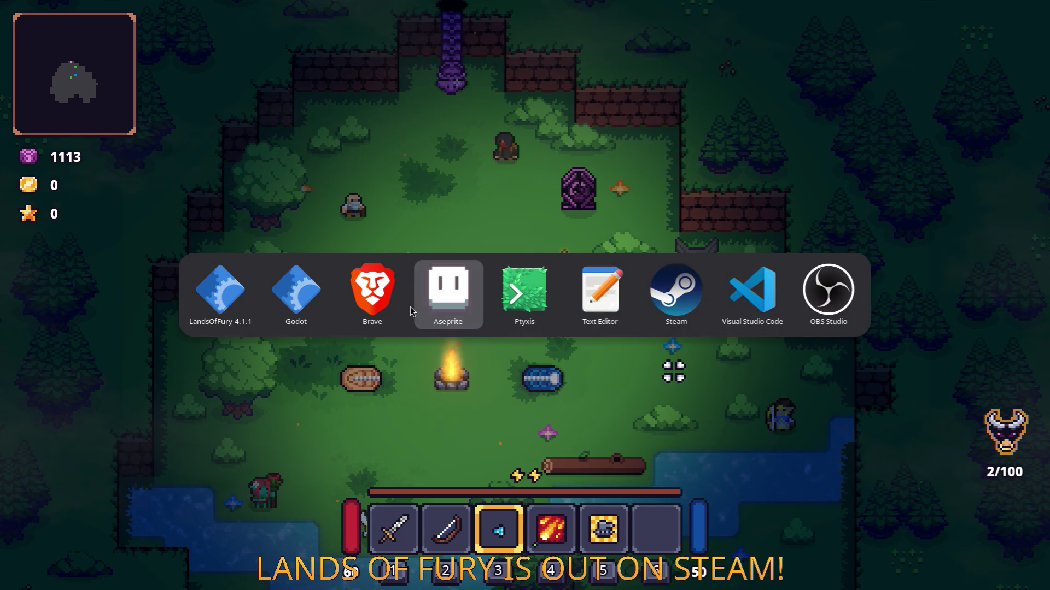
pyautogui.click(316, 292)
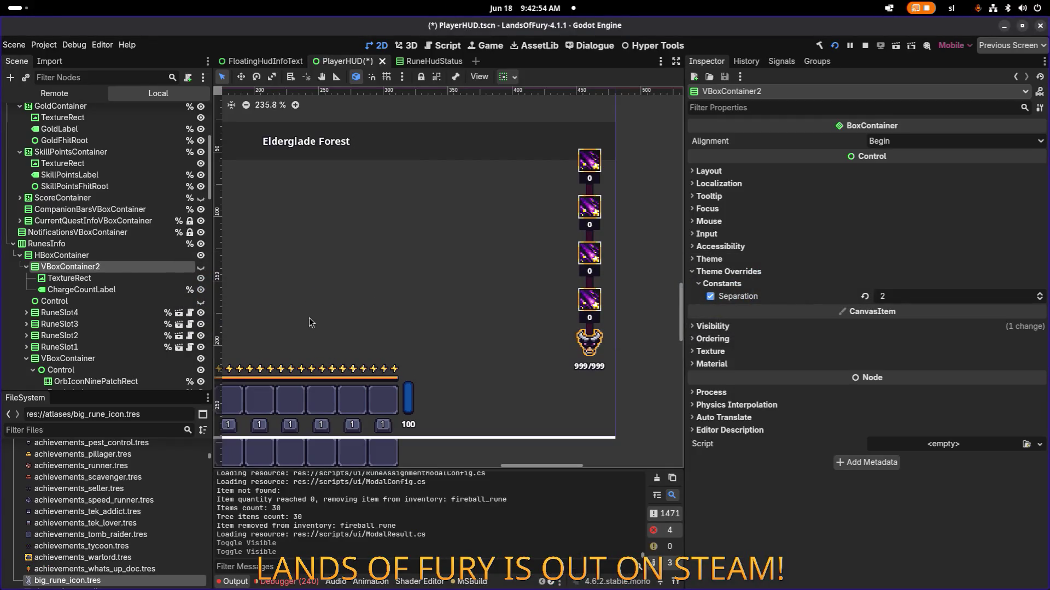
# Unhide VBoxContainer2 so the 1/2 rune icon returns above the rune slots
pyautogui.click(201, 267)
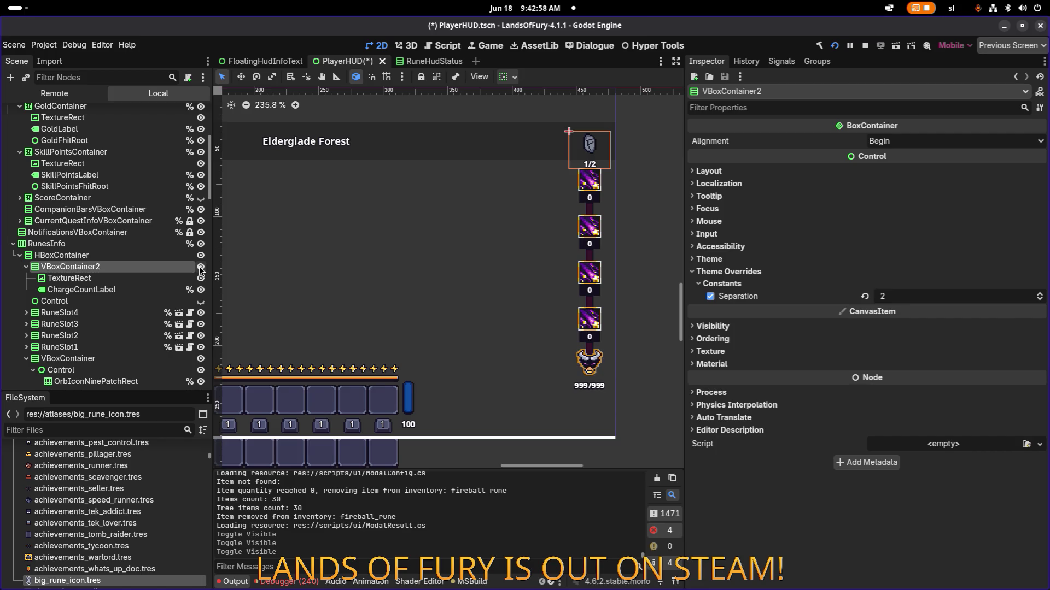
pyautogui.hotkey('alt', 'Tab')
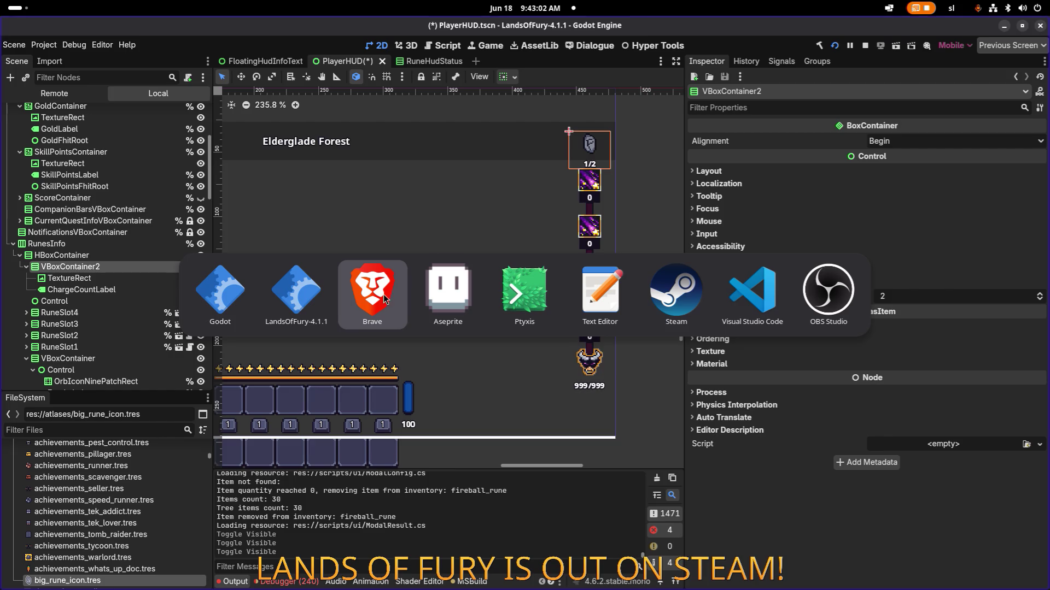
# In the game, try the fire spellbook, re-equip the sword and enter the purple portal
pyautogui.click(296, 290)
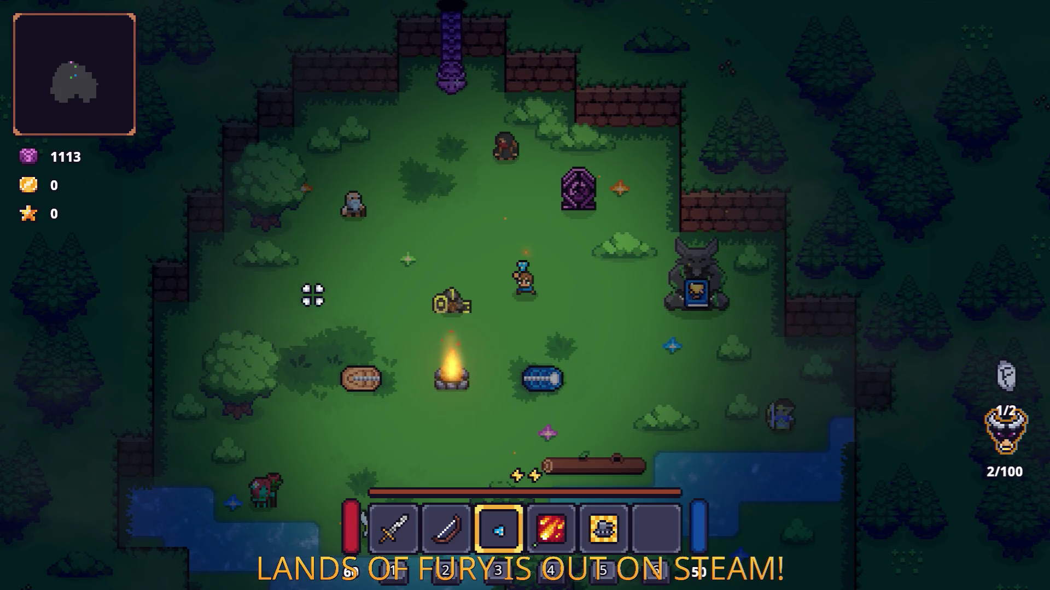
pyautogui.press('s')
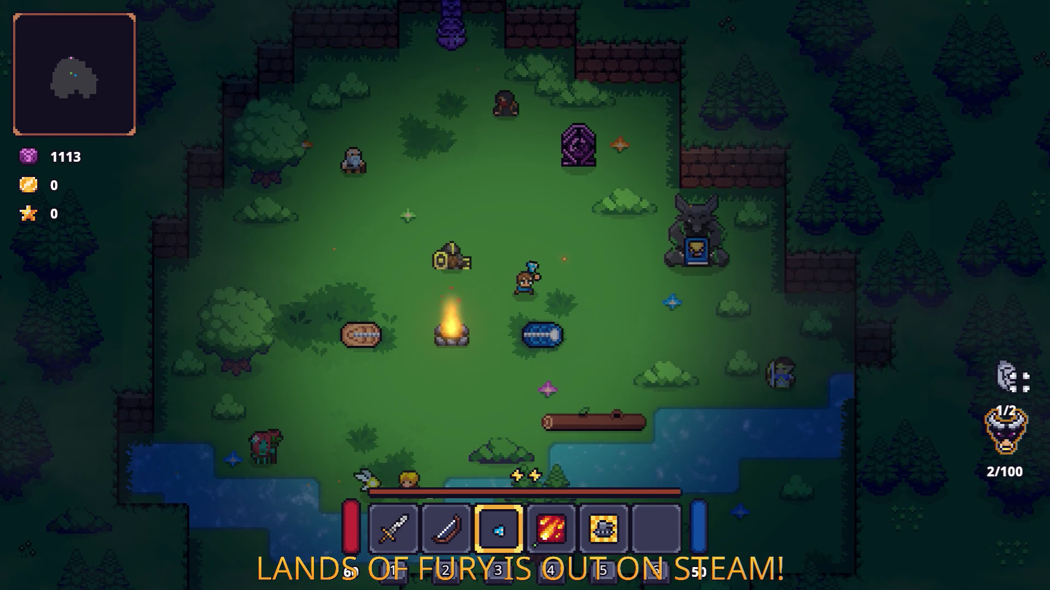
pyautogui.scroll(2, 994, 363)
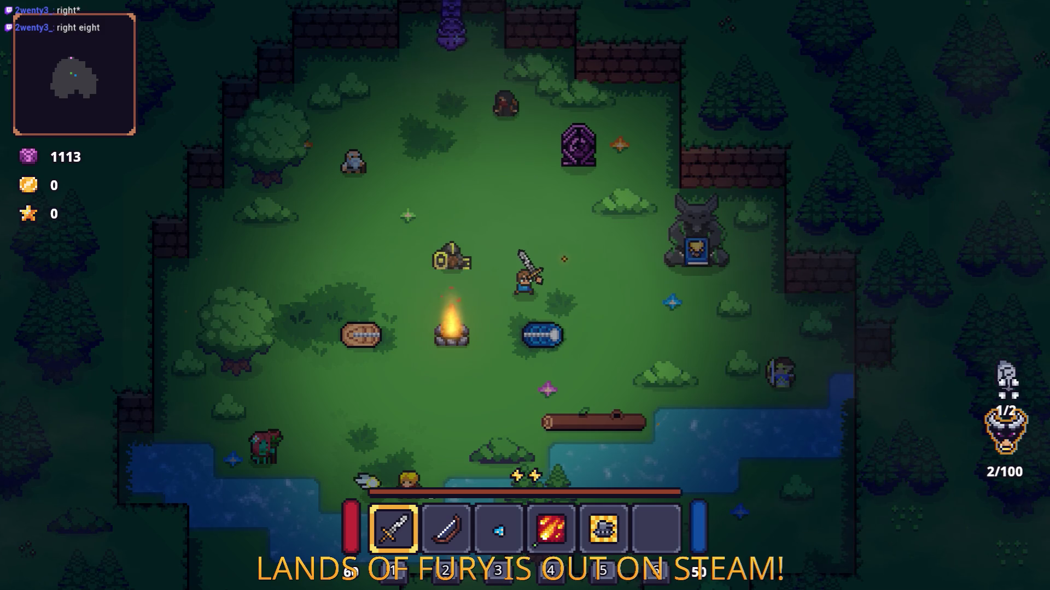
pyautogui.scroll(-2, 712, 330)
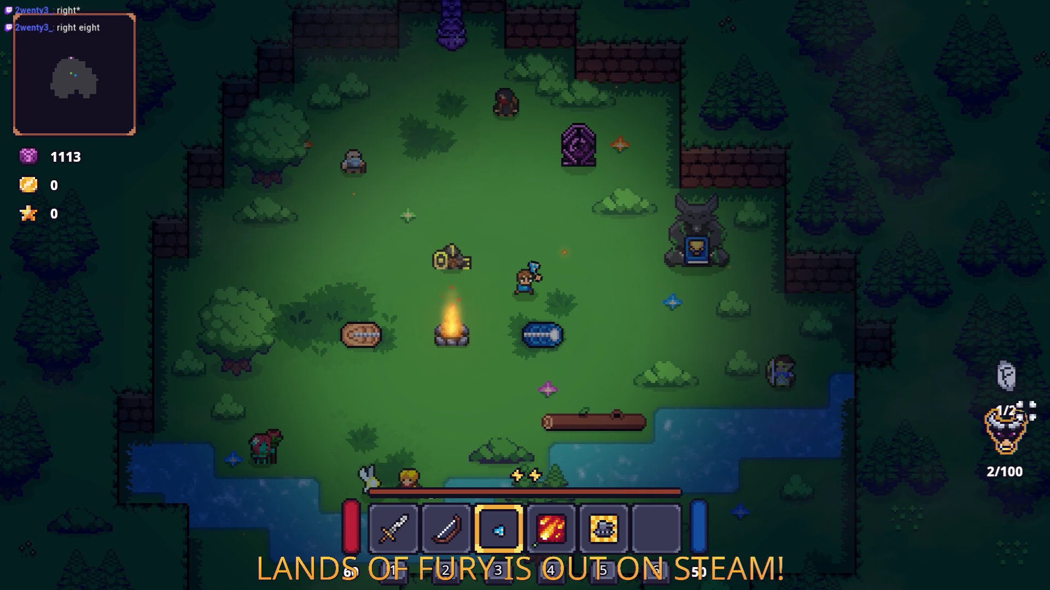
pyautogui.press('4')
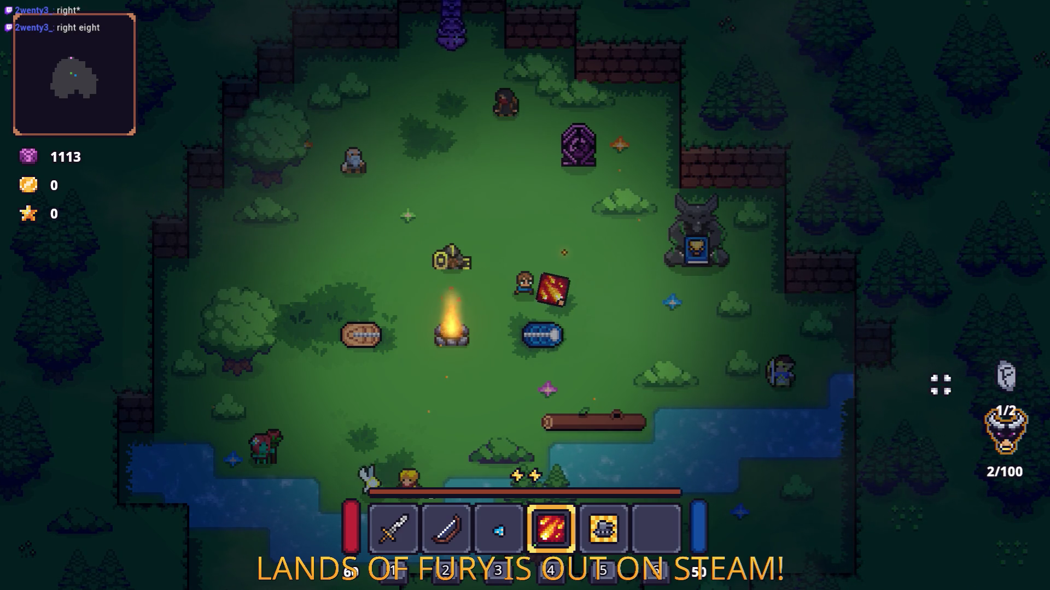
pyautogui.press('1')
pyautogui.press('w')
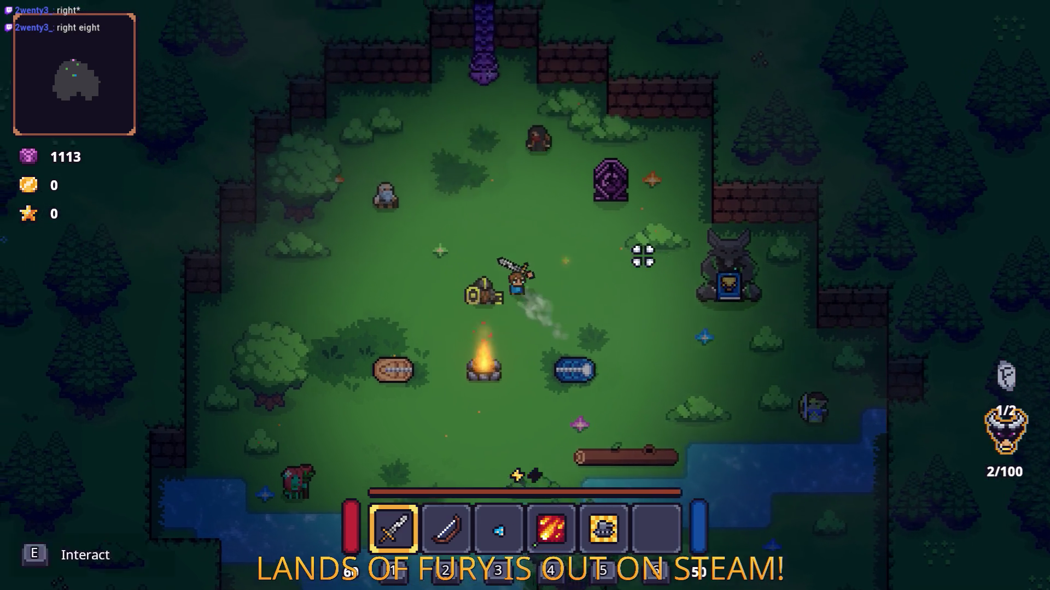
pyautogui.press('e')
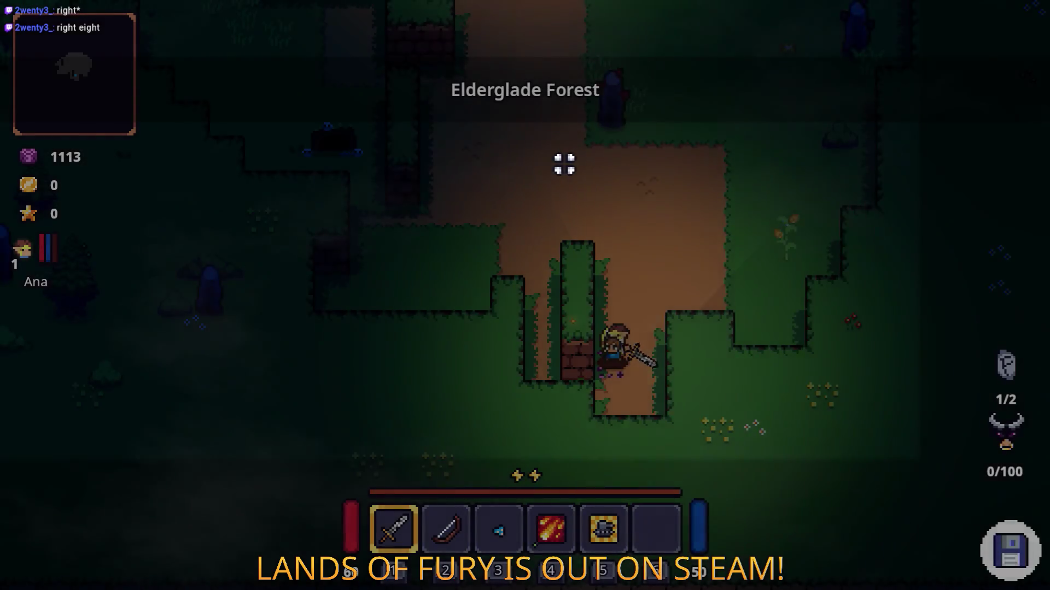
# Walk up the dirt path toward the campfire and fight the enemies there with the sword
pyautogui.press('w')
pyautogui.press('w')
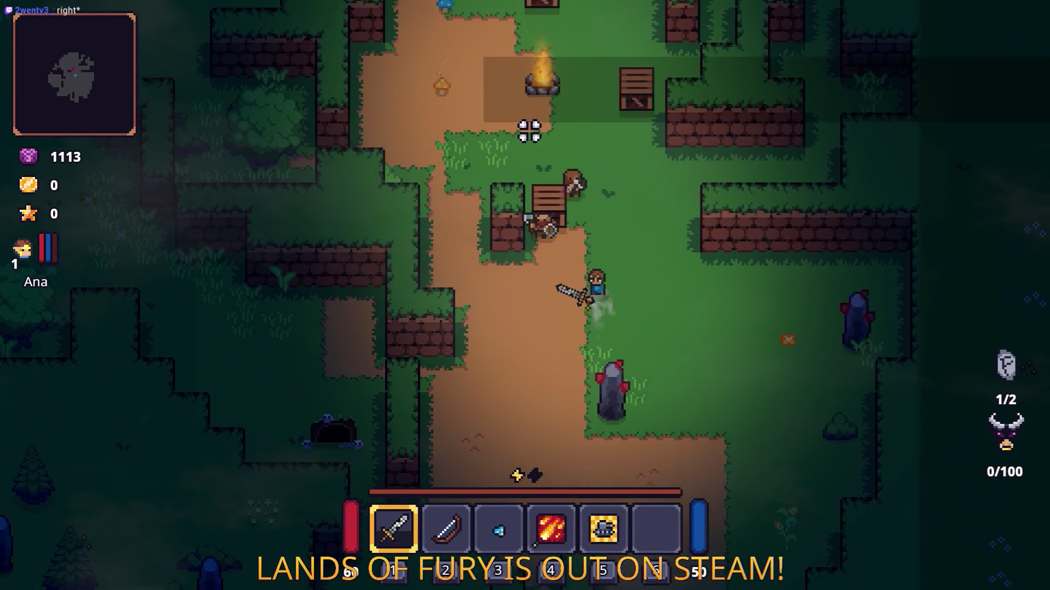
pyautogui.press('w')
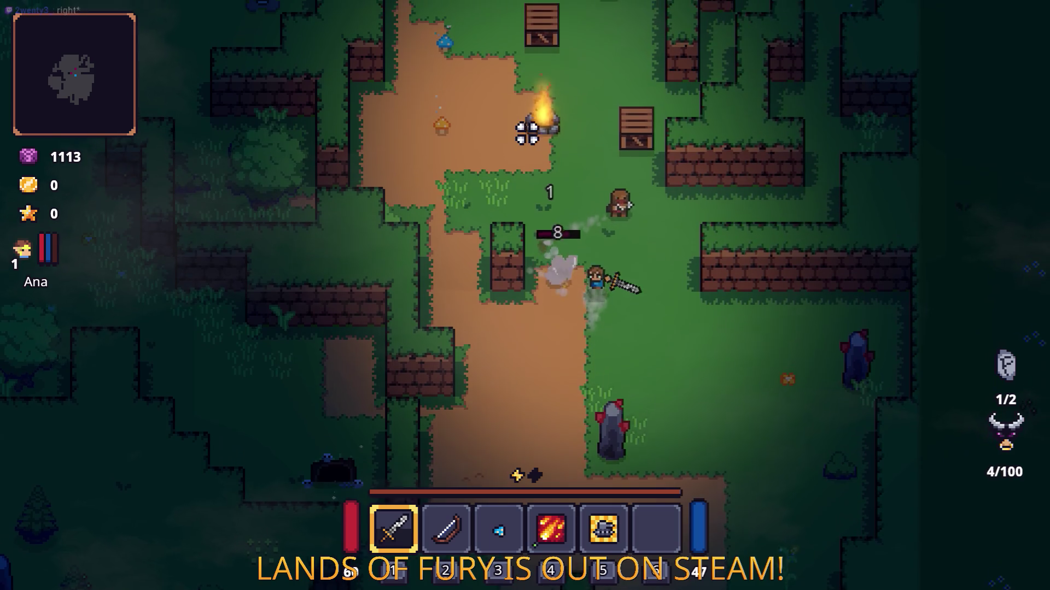
pyautogui.click(676, 133)
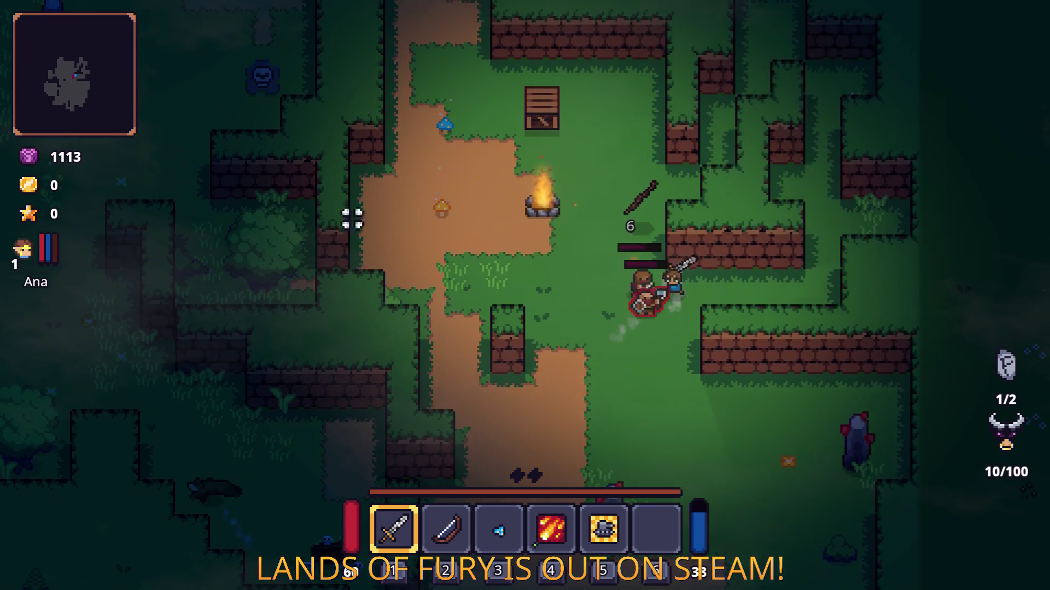
pyautogui.press('s')
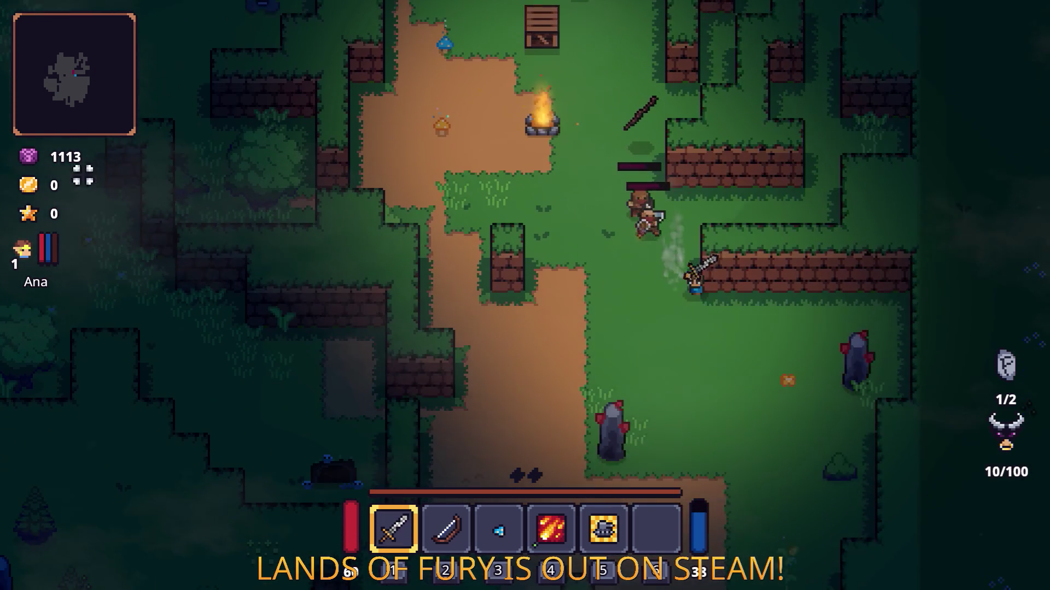
pyautogui.press('w')
pyautogui.click(789, 238)
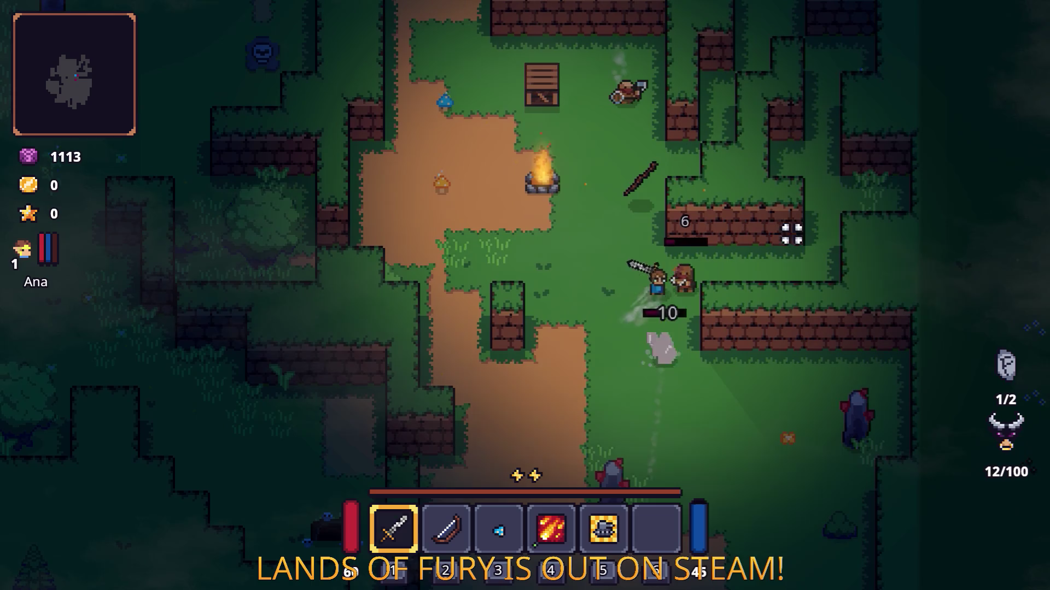
pyautogui.press('s')
pyautogui.click(720, 169)
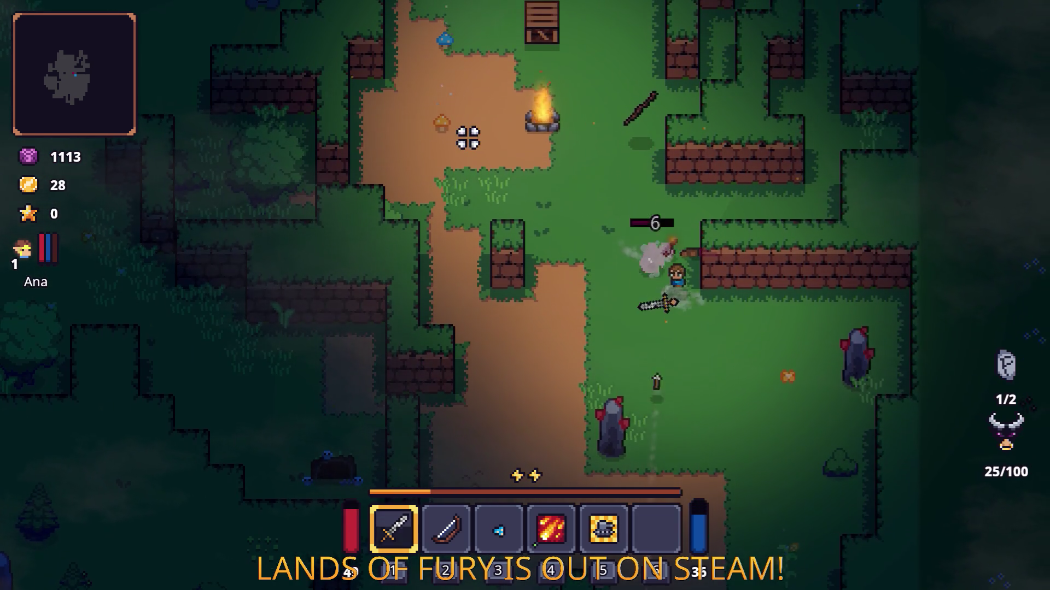
pyautogui.click(468, 138)
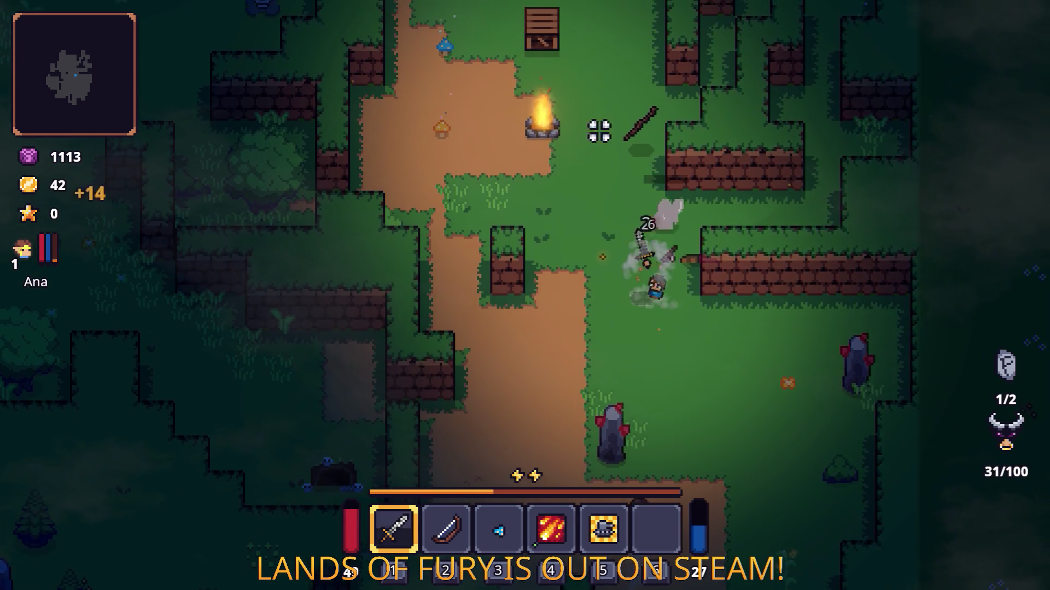
# Move left to attack the enemies there and kill the armoured enemy
pyautogui.press('w')
pyautogui.press('a')
pyautogui.press('a')
pyautogui.press('s')
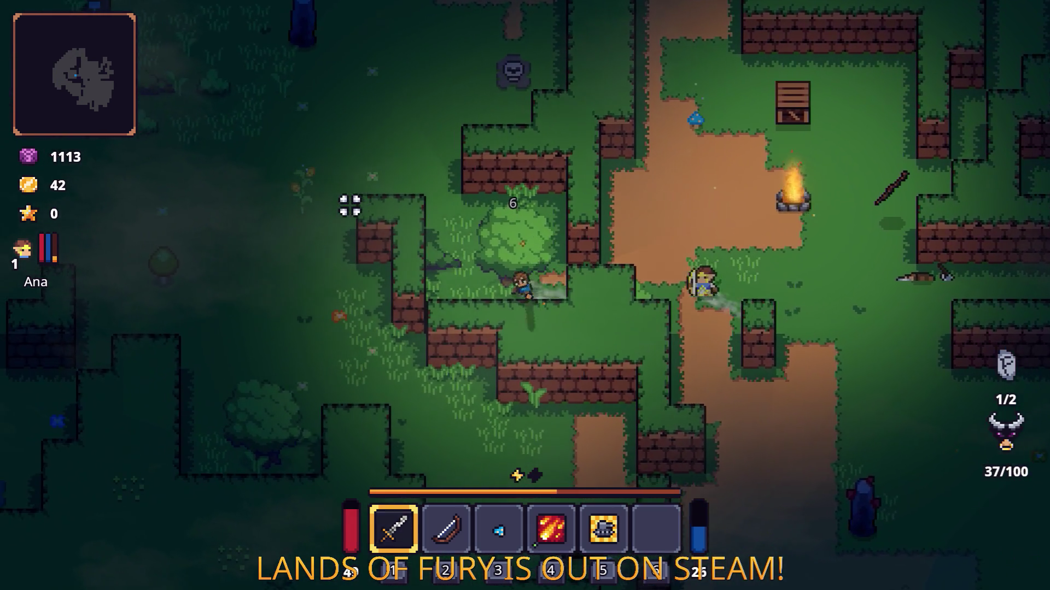
pyautogui.press('a')
pyautogui.click(350, 205)
pyautogui.press('w')
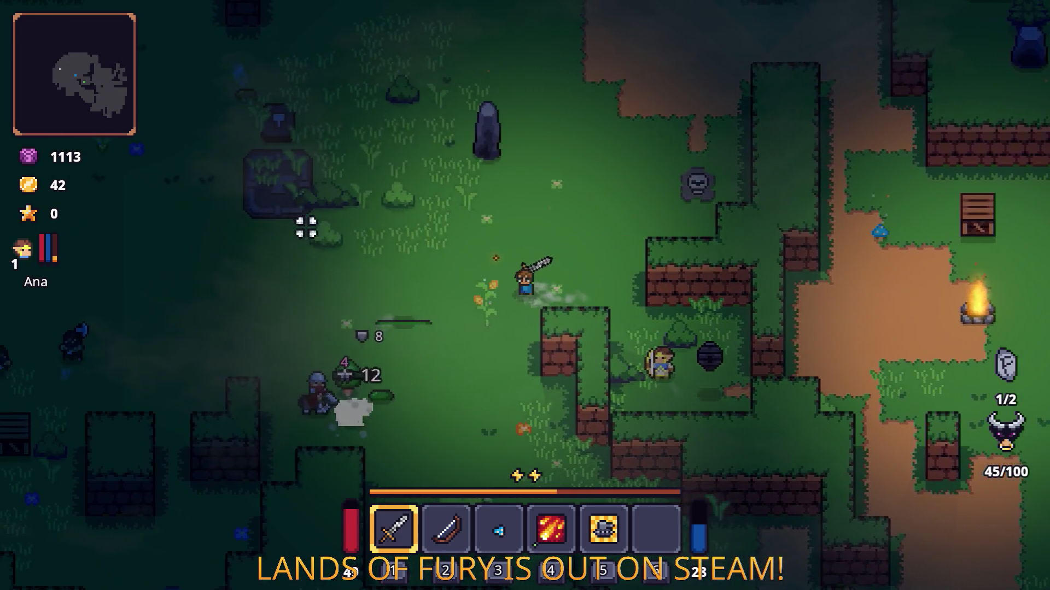
pyautogui.press('a')
pyautogui.press('s')
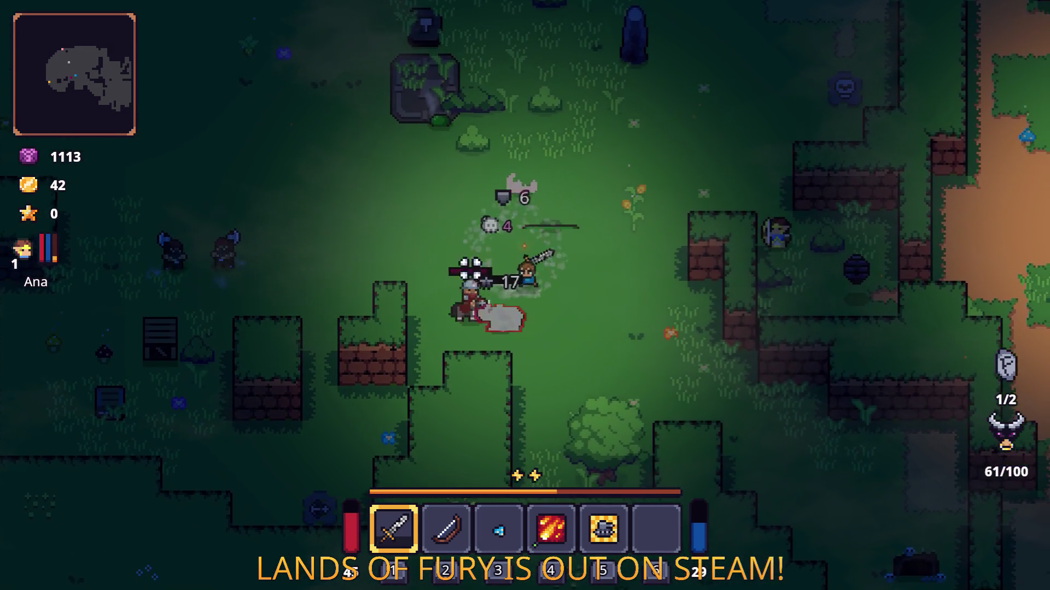
pyautogui.click(420, 380)
# Reposition around the fight and keep striking the next enemies with the sword
pyautogui.press('w')
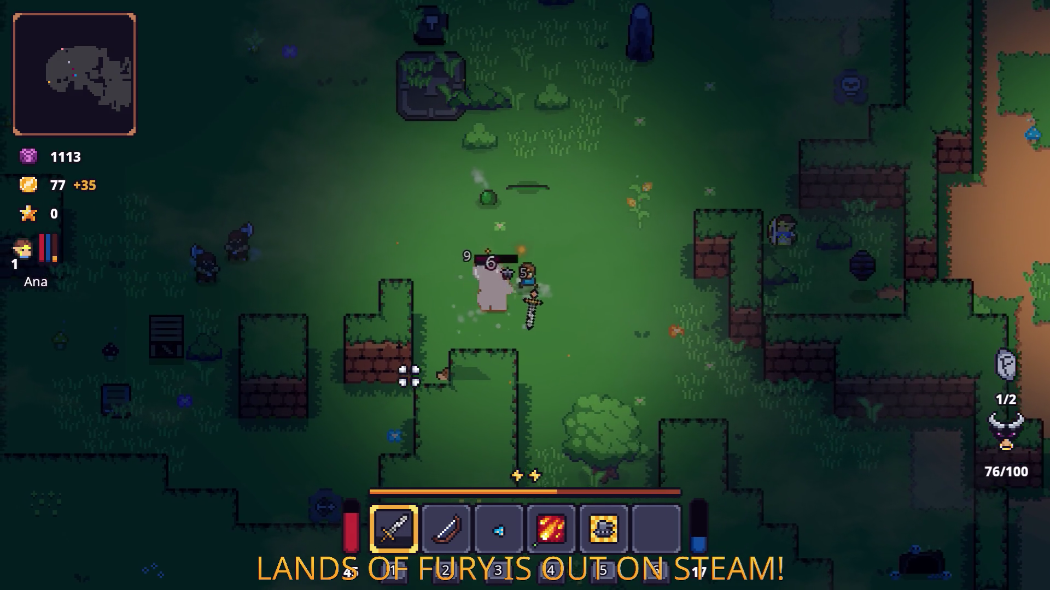
pyautogui.press('d')
pyautogui.click(410, 363)
pyautogui.press('w')
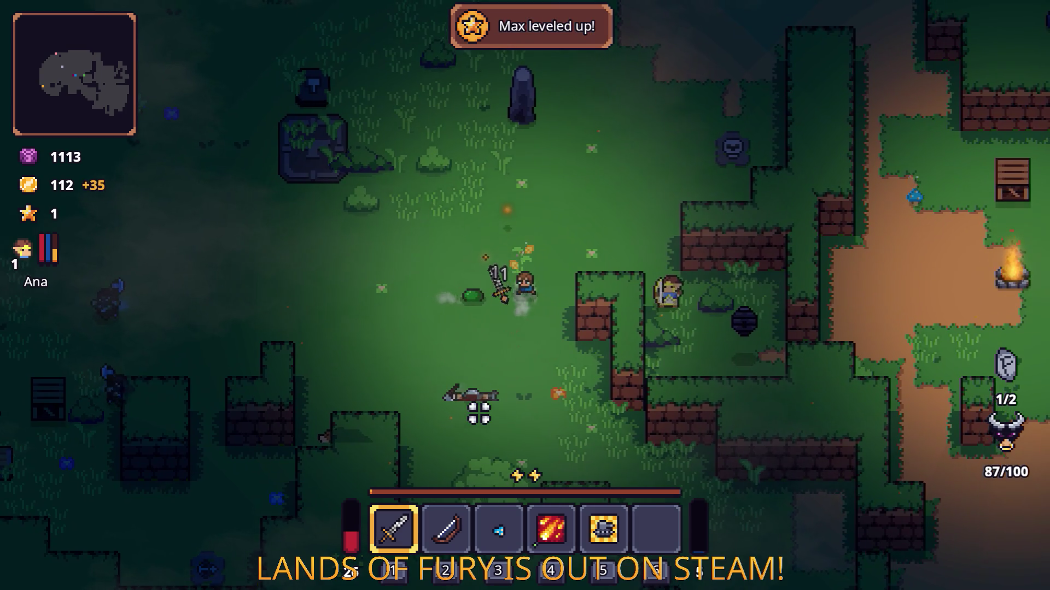
pyautogui.press('a')
pyautogui.press('w')
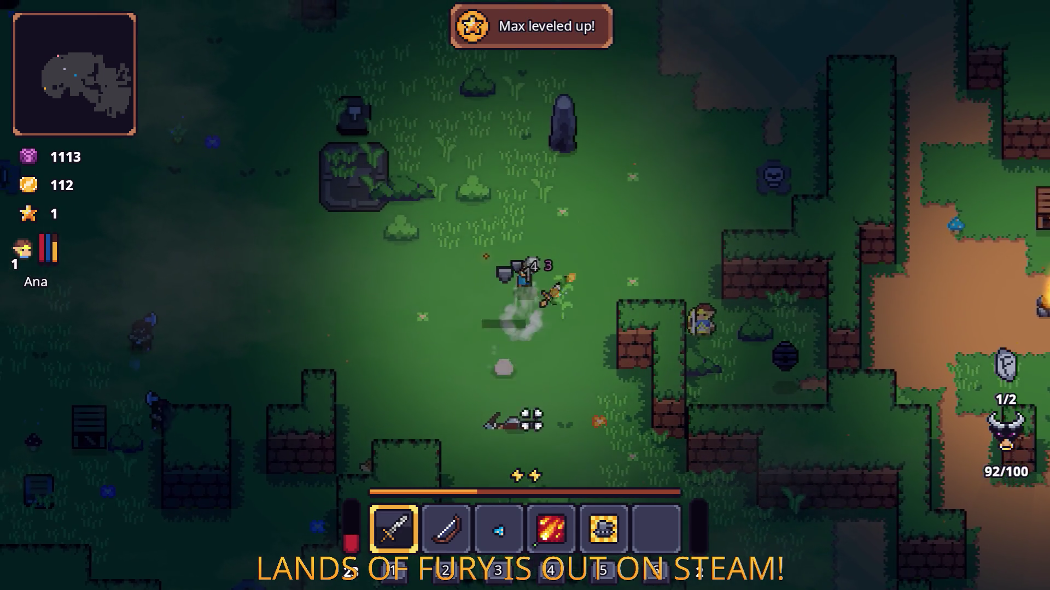
pyautogui.click(585, 409)
# Run down-left into the two axe enemies, then quit from the game-over screen back to the editor
pyautogui.press('a')
pyautogui.press('w')
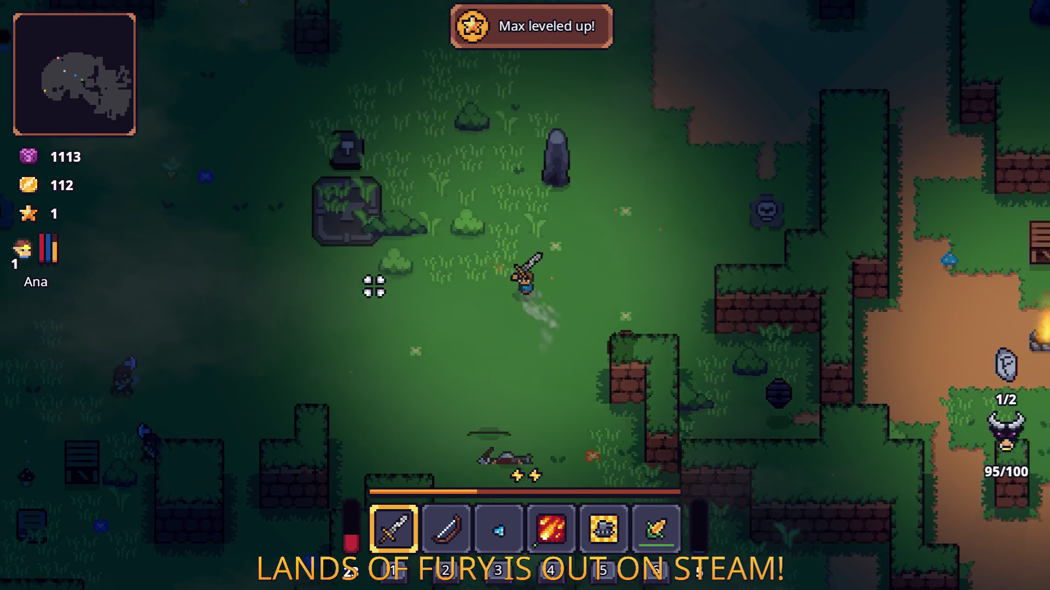
pyautogui.press('s')
pyautogui.press('a')
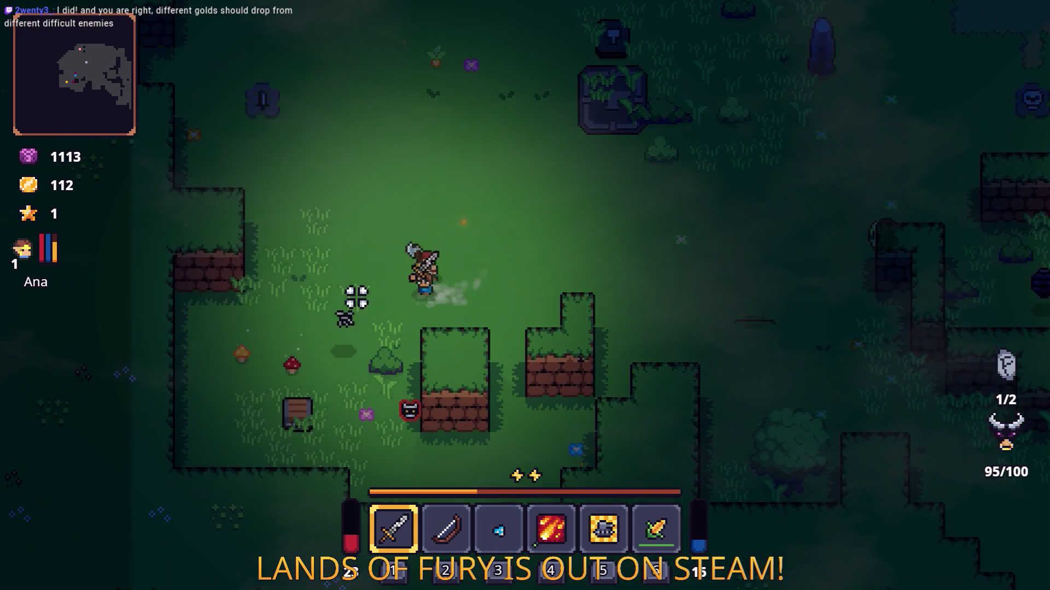
pyautogui.press('s')
pyautogui.press('a')
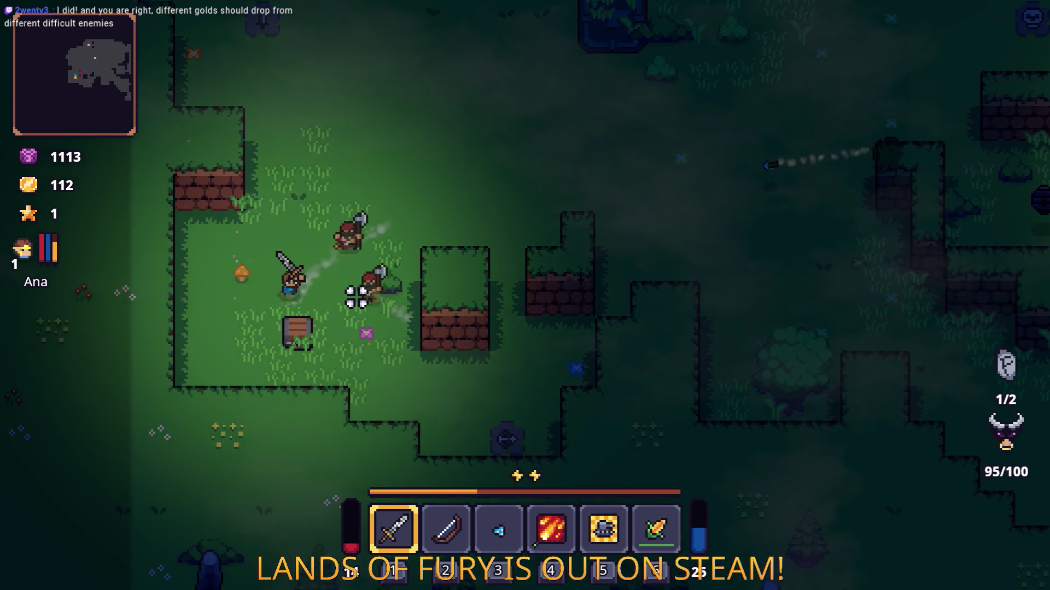
pyautogui.press('d')
pyautogui.click(239, 175)
pyautogui.click(232, 218)
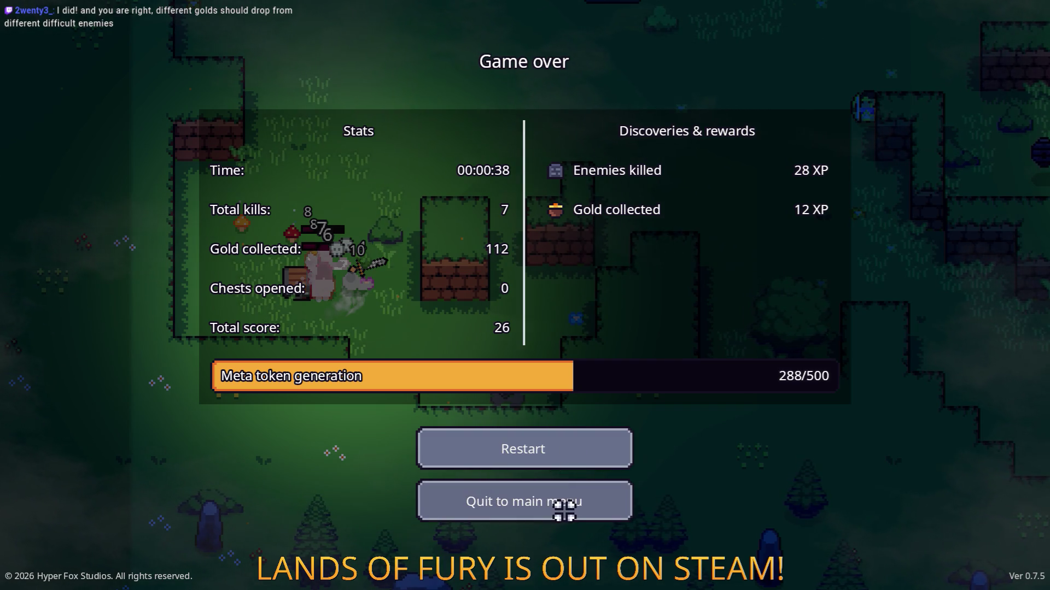
pyautogui.click(564, 500)
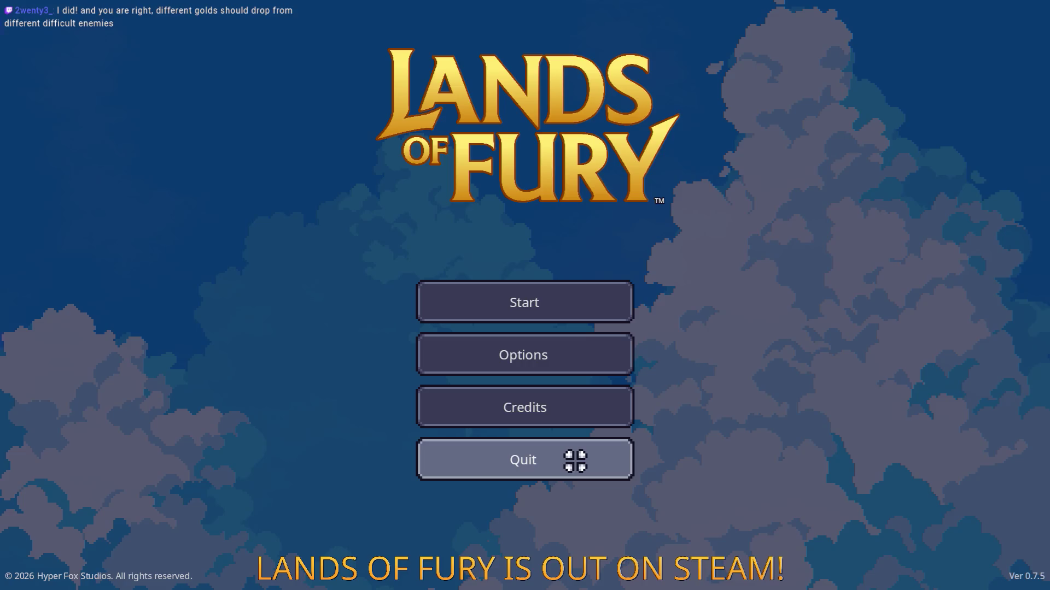
pyautogui.click(575, 460)
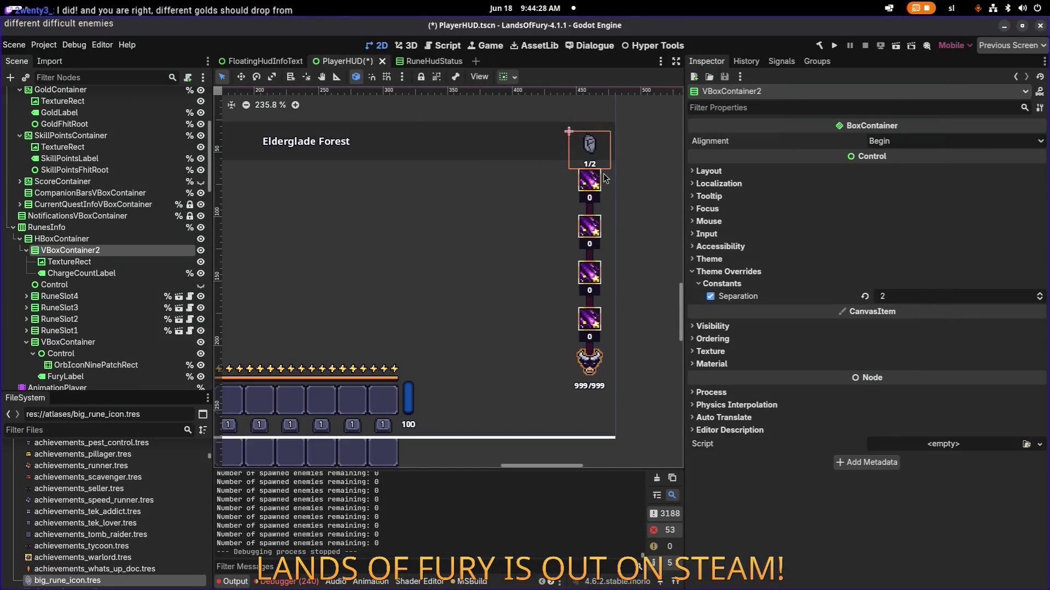
# Make the spacer Control visible and move it into VBoxContainer2 below ChargeCountLabel
pyautogui.scroll(5, 601, 174)
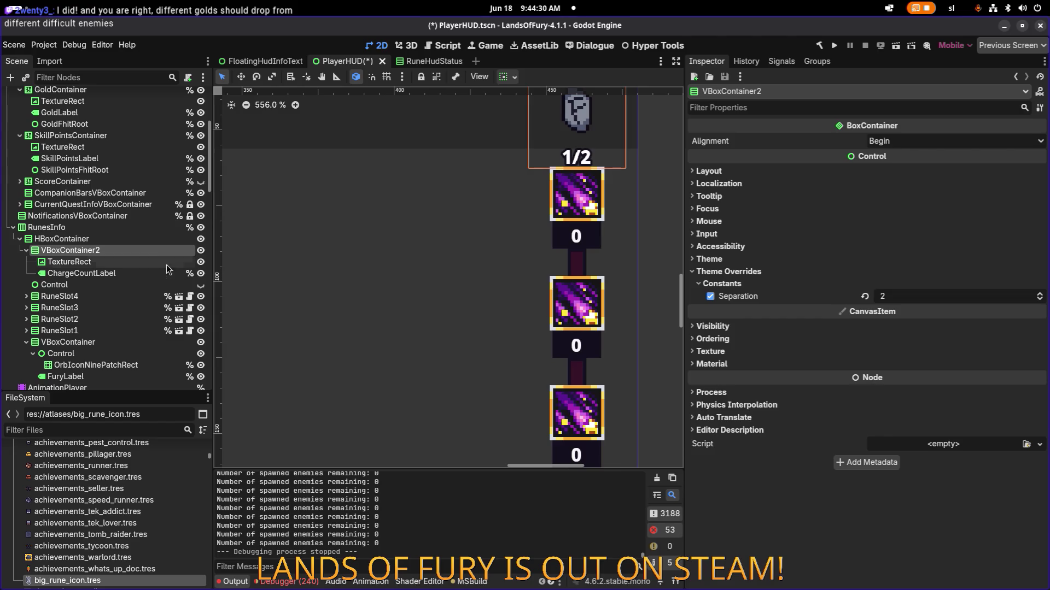
pyautogui.click(200, 286)
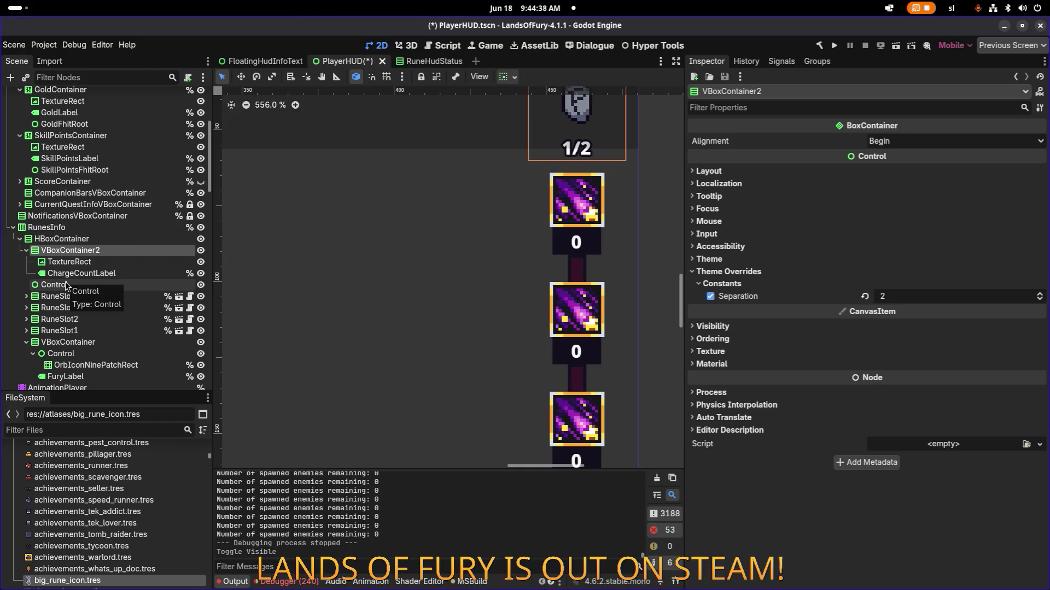
pyautogui.moveTo(65, 288)
pyautogui.mouseDown()
pyautogui.moveTo(91, 270)
pyautogui.moveTo(86, 290)
pyautogui.mouseUp()
# Collapse the VBoxContainer2 branch, zoom out, and save the PlayerHUD scene
pyautogui.click(30, 254)
pyautogui.click(27, 251)
pyautogui.scroll(-4, 405, 234)
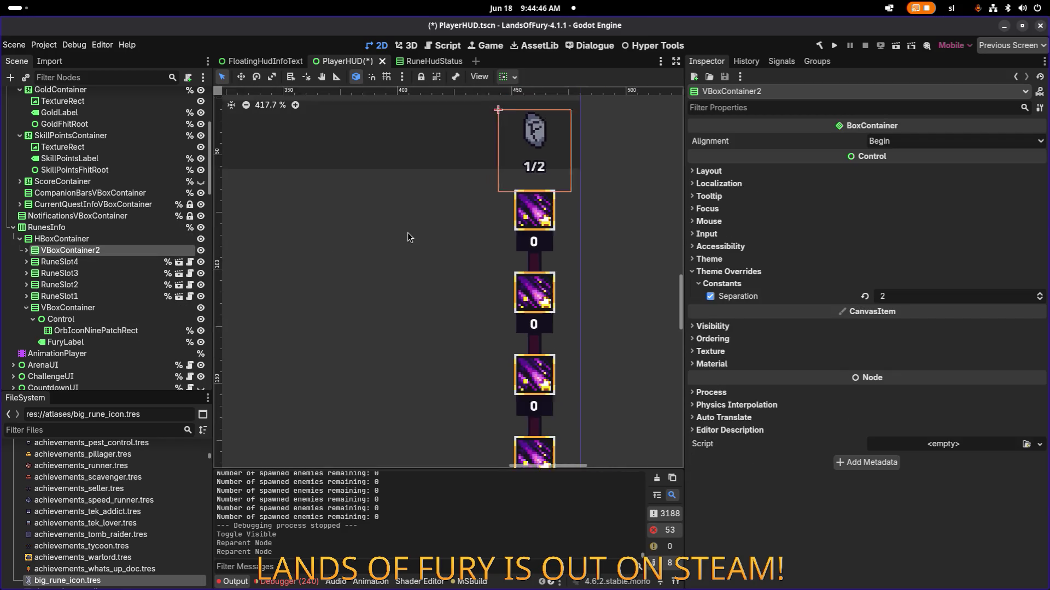
pyautogui.scroll(-4, 405, 234)
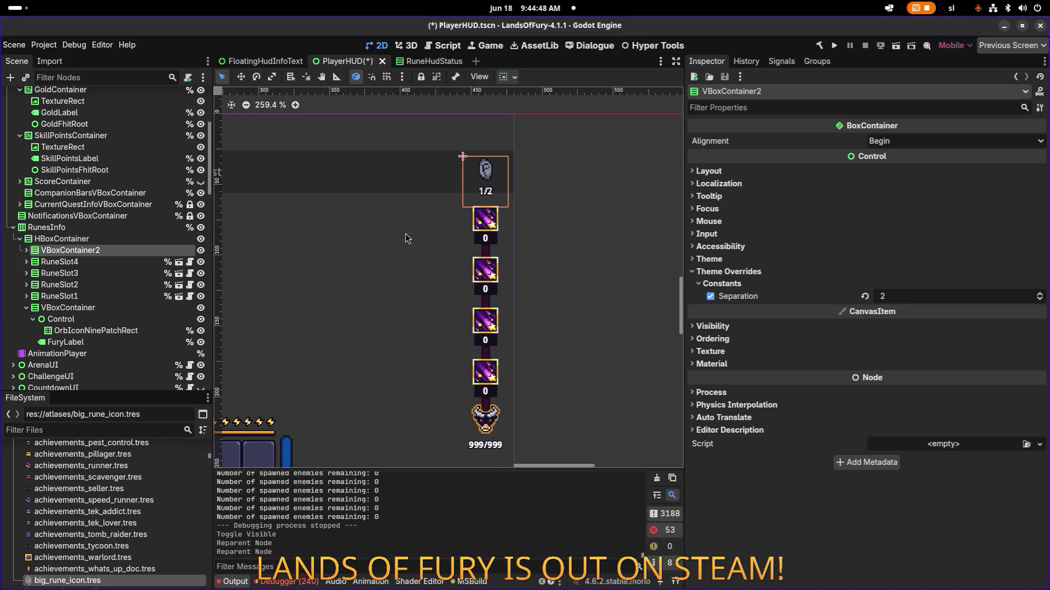
pyautogui.hotkey('ctrl', 's')
# Hide RuneSlot4, RuneSlot3, RuneSlot2 and RuneSlot1 so the counter sits above the fury orb
pyautogui.click(200, 262)
pyautogui.click(200, 273)
pyautogui.click(200, 285)
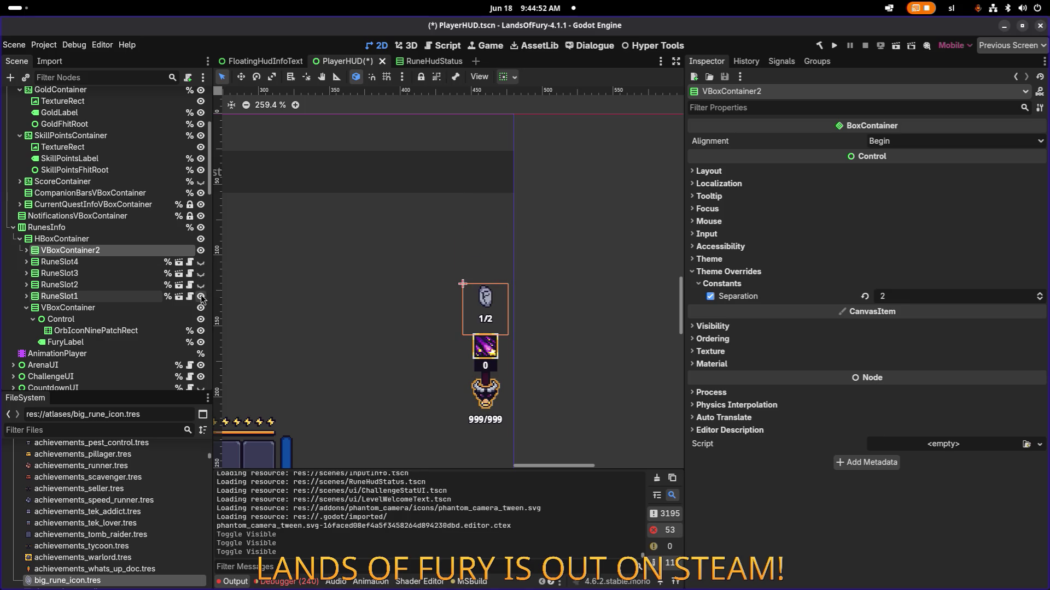
pyautogui.click(201, 296)
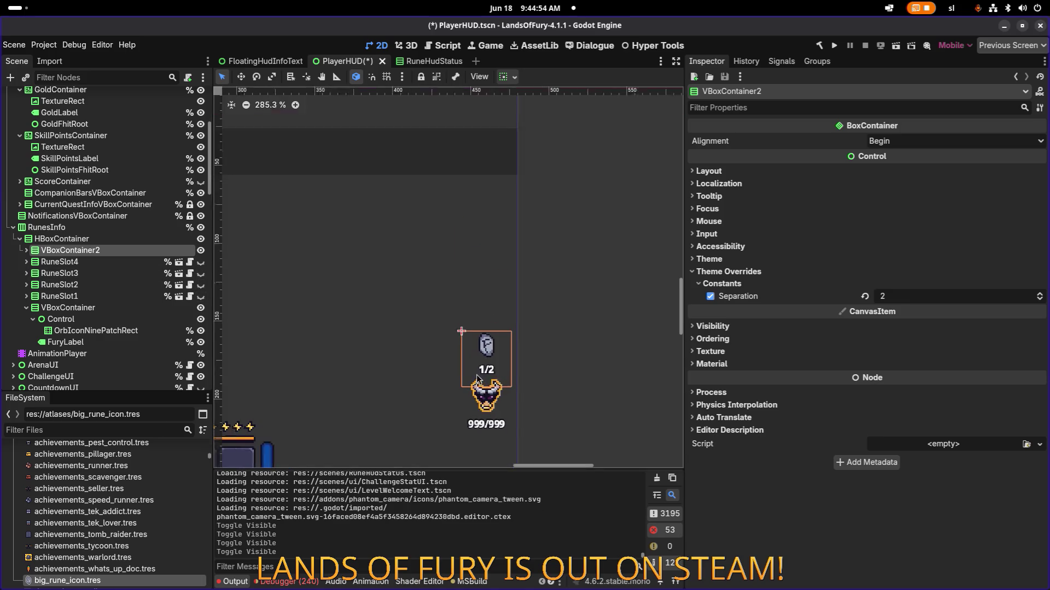
pyautogui.scroll(4, 474, 373)
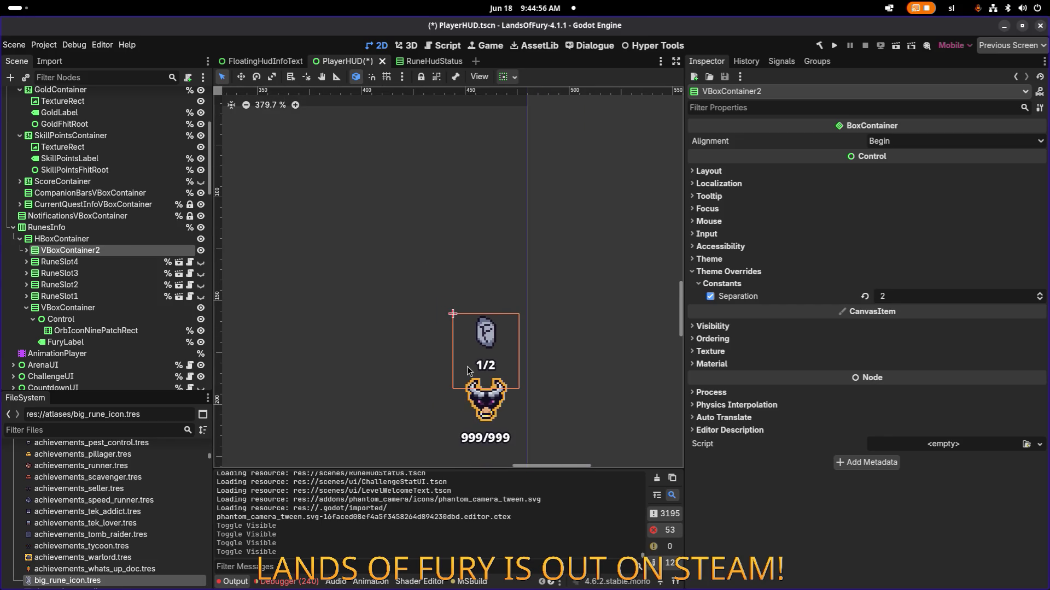
pyautogui.scroll(10, 508, 404)
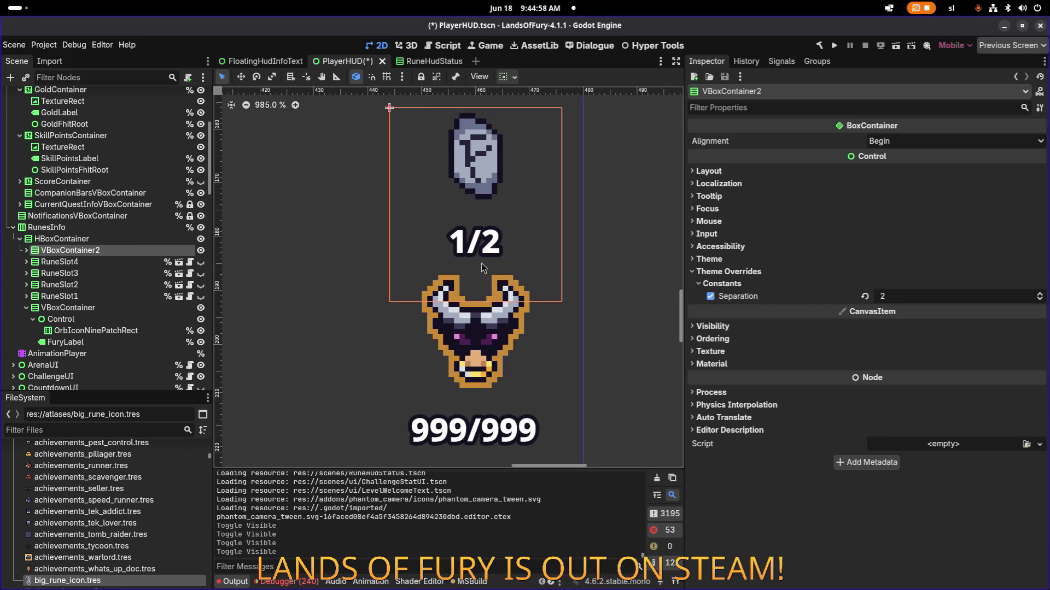
# Measure the 6 px and 5 px gaps with the ruler, set the spacer's minimum height to 6, and save
pyautogui.press('r')
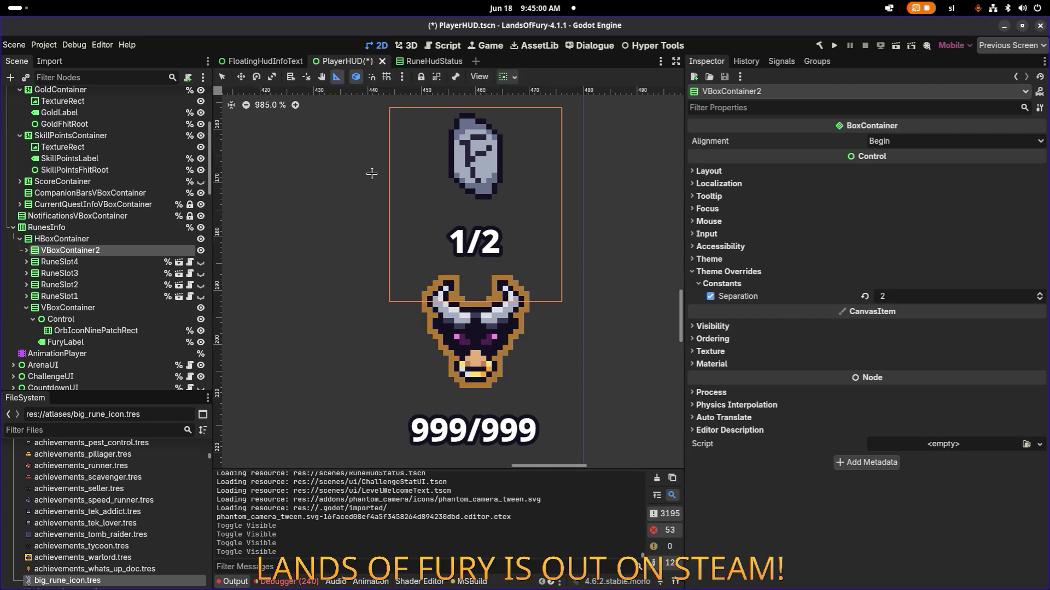
pyautogui.moveTo(470, 389); pyautogui.dragTo(471, 418)
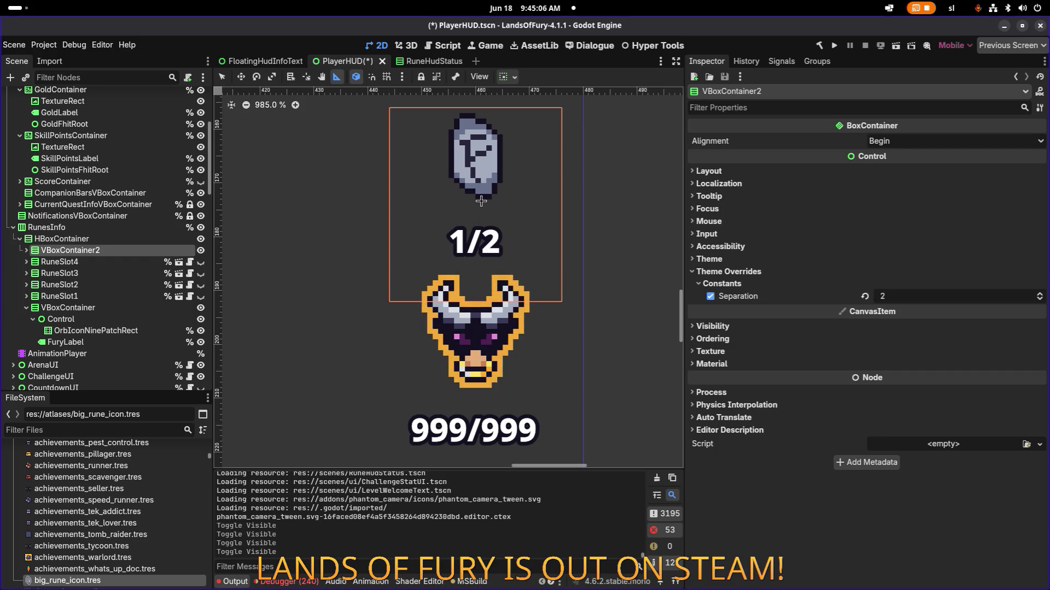
pyautogui.moveTo(481, 202); pyautogui.dragTo(482, 228)
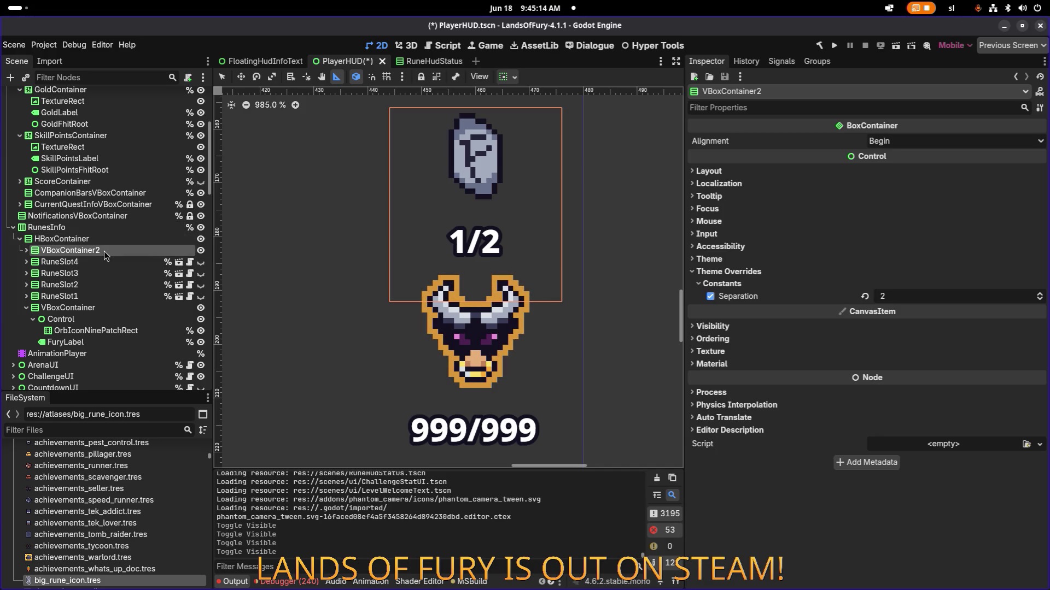
pyautogui.click(27, 250)
pyautogui.click(74, 287)
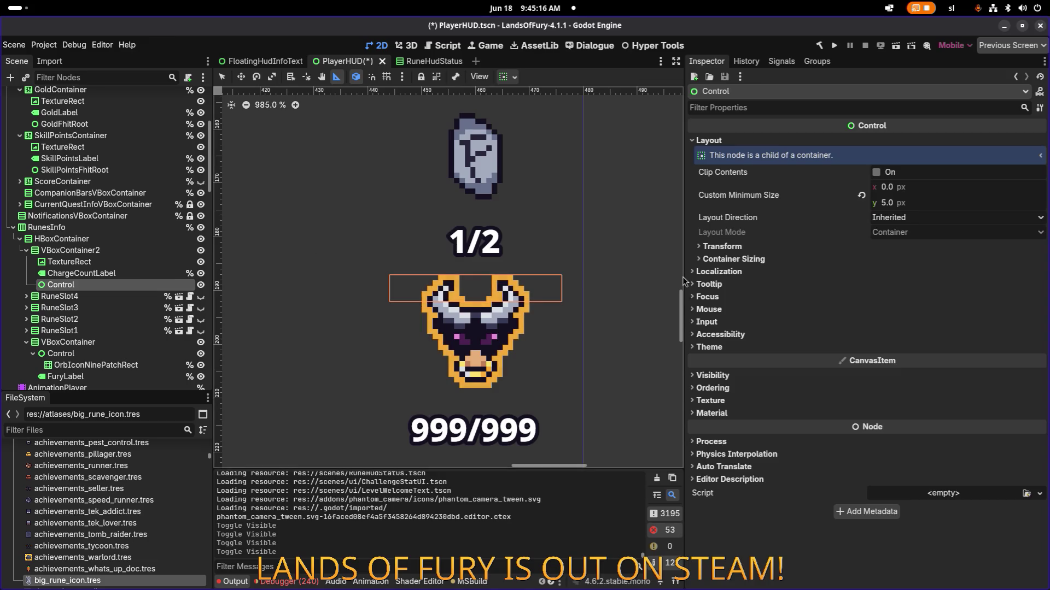
pyautogui.click(922, 207)
pyautogui.write('6')
pyautogui.press('Return')
pyautogui.hotkey('ctrl', 's')
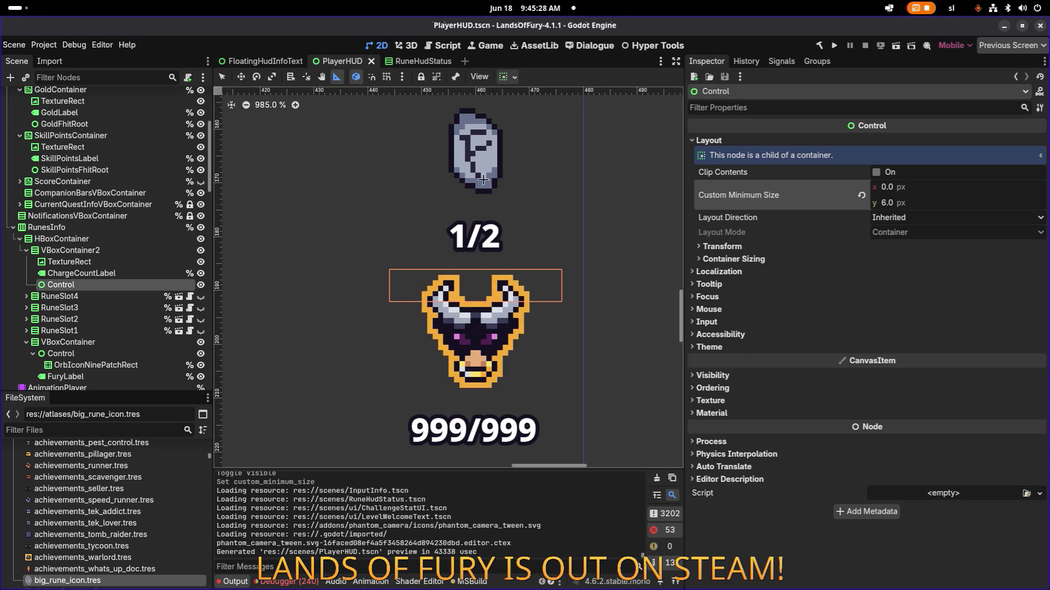
# Review the TextureRect and HBoxContainer layout settings, save the scene, and select VBoxContainer2
pyautogui.scroll(-4, 436, 214)
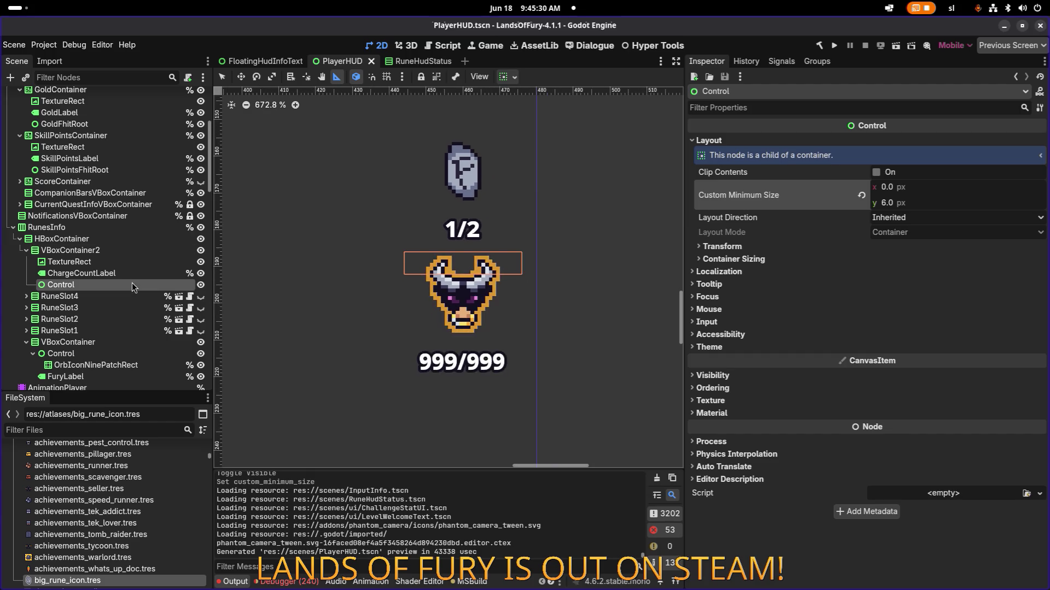
pyautogui.click(134, 263)
pyautogui.click(130, 239)
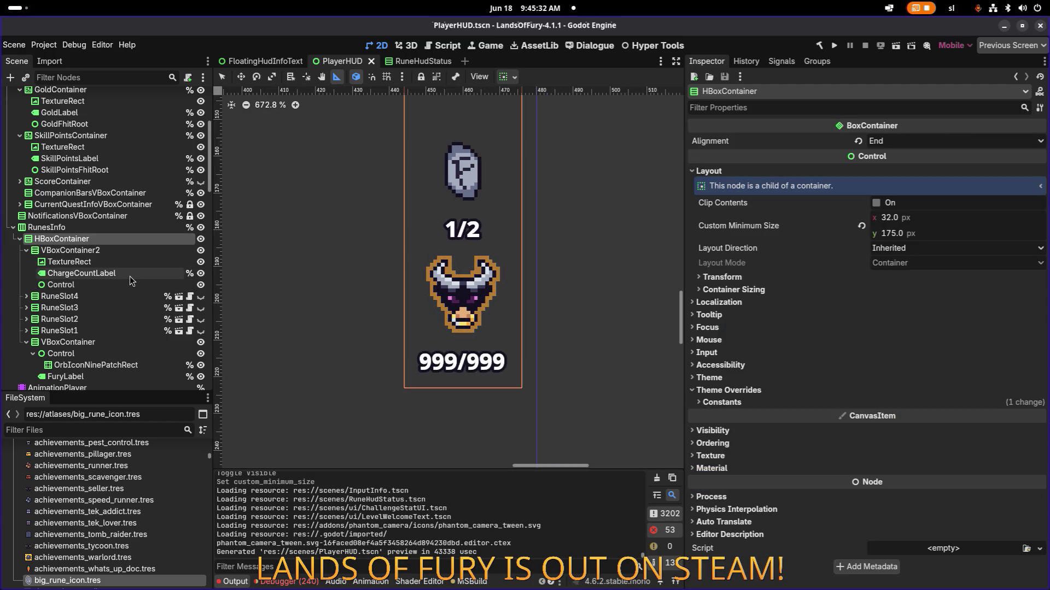
pyautogui.scroll(-6, 472, 280)
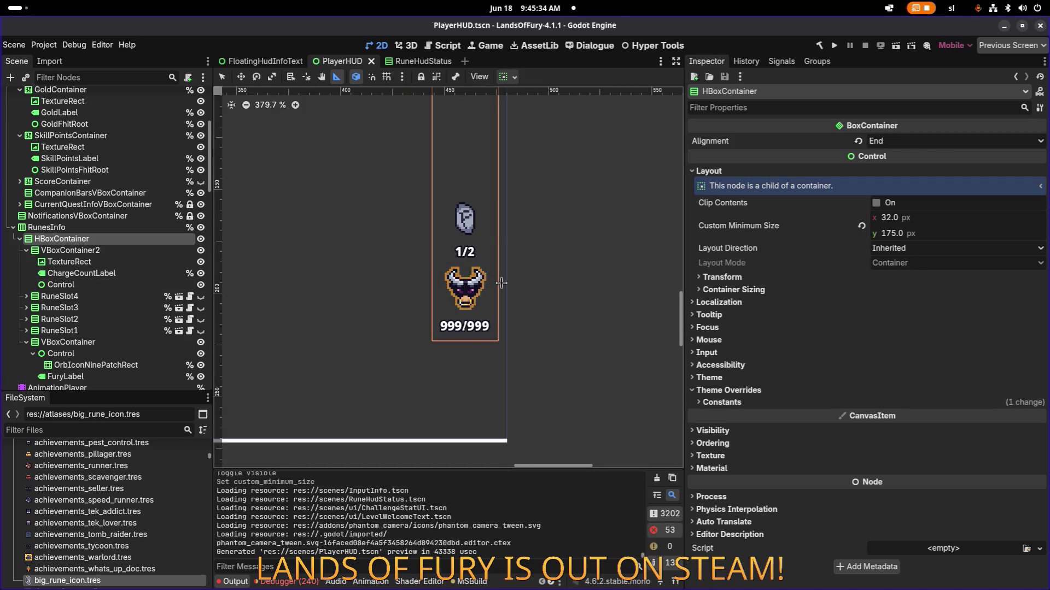
pyautogui.scroll(-10, 500, 283)
pyautogui.scroll(13, 500, 282)
pyautogui.hotkey('ctrl', 's')
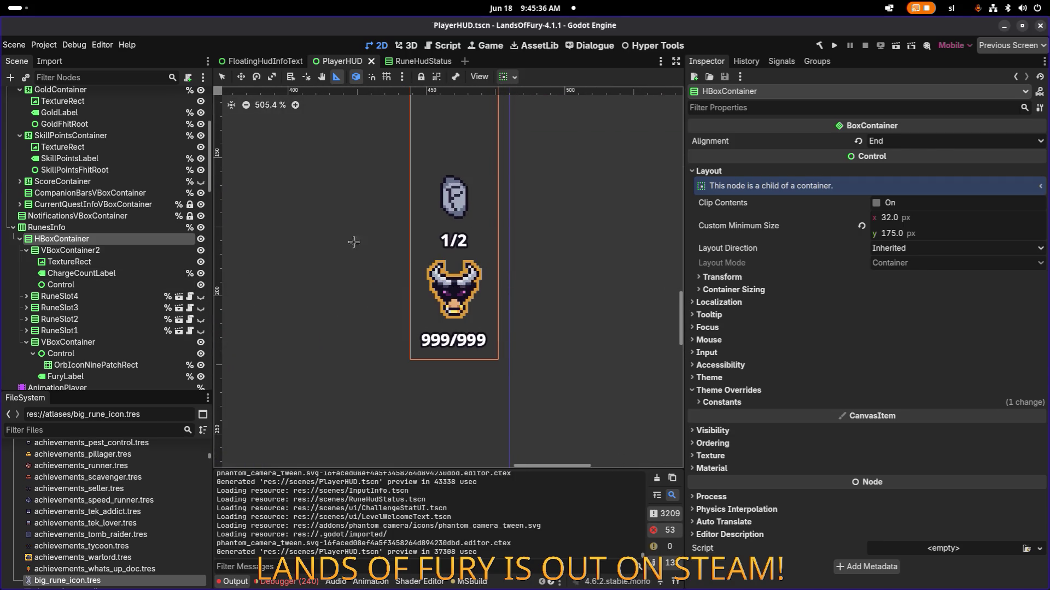
pyautogui.scroll(-4, 329, 235)
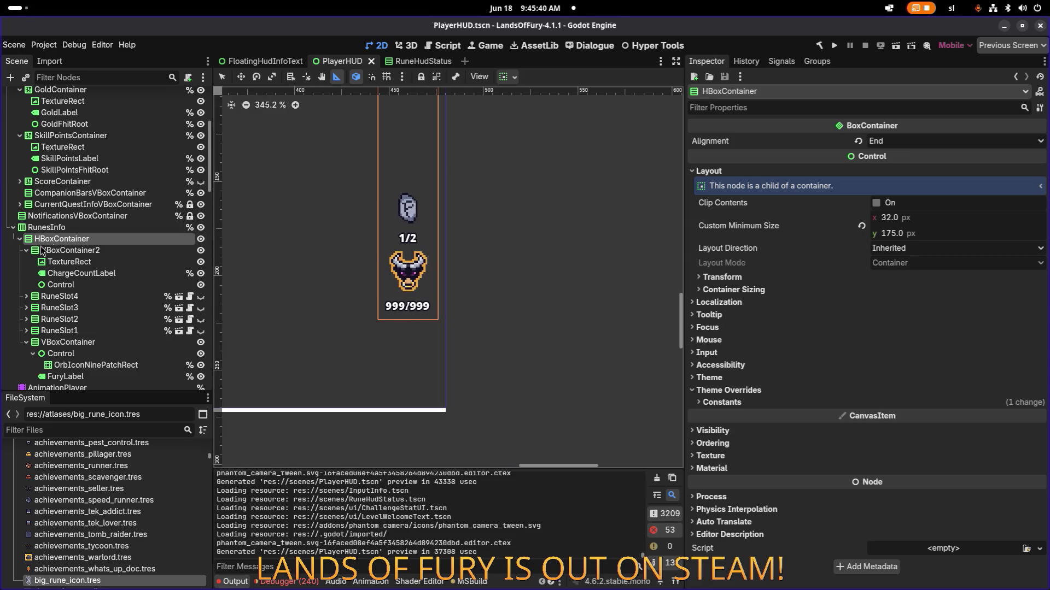
pyautogui.click(131, 255)
pyautogui.click(157, 255)
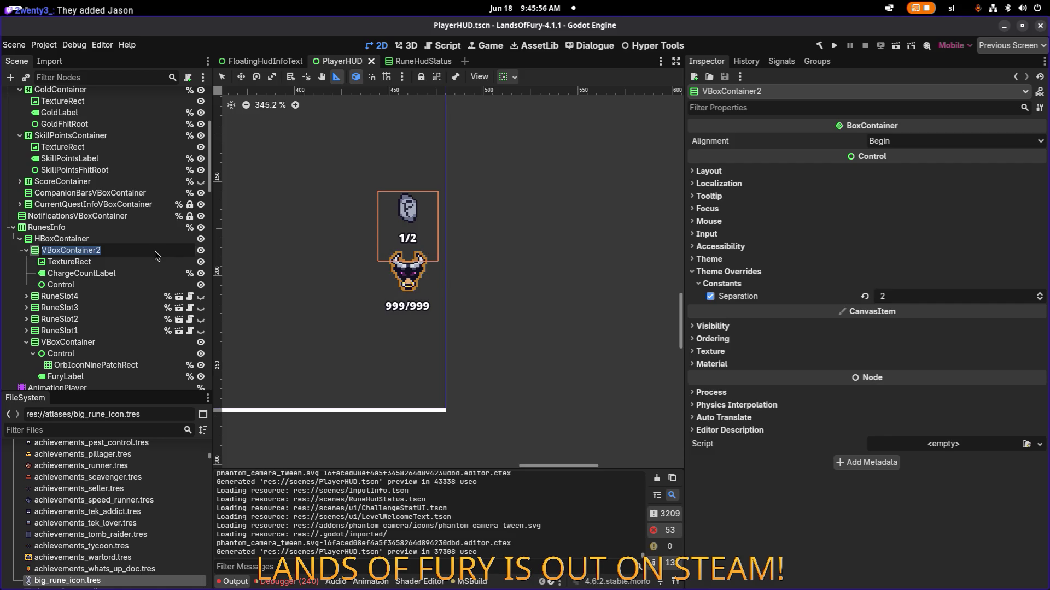
# Rename VBoxContainer2 to RuneIcon, then extend the name to RuneInfoIconVBoxContainer
pyautogui.write('RuneIcon')
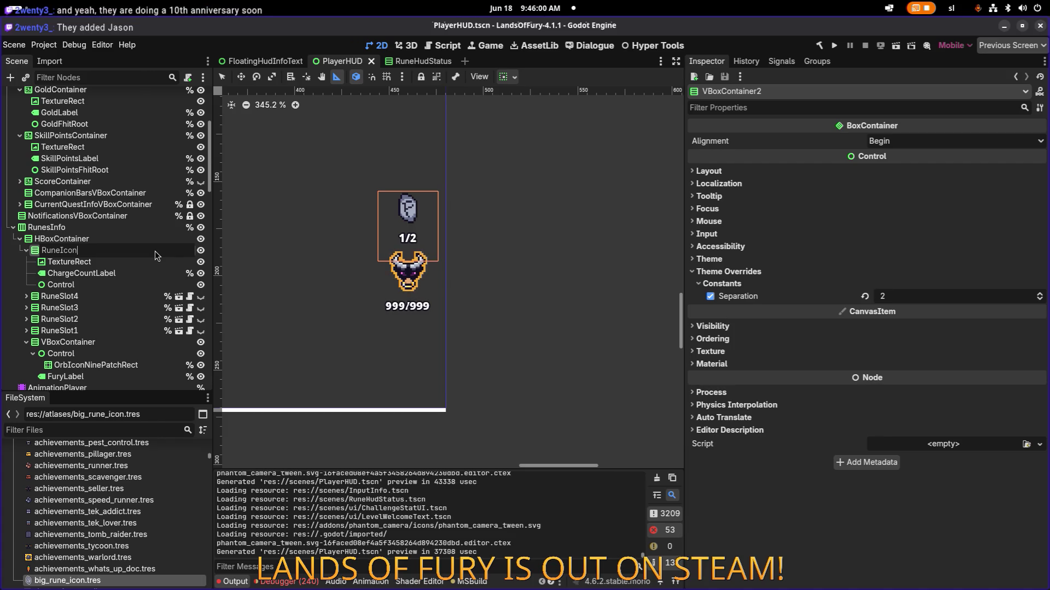
pyautogui.press('Return')
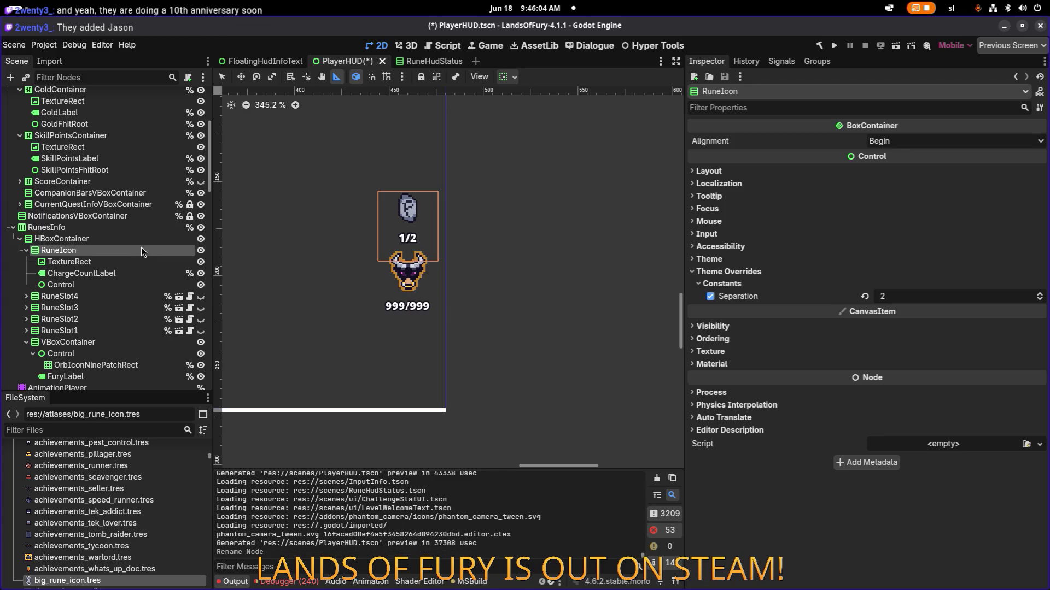
pyautogui.click(123, 242)
pyautogui.click(122, 250)
pyautogui.click(141, 250)
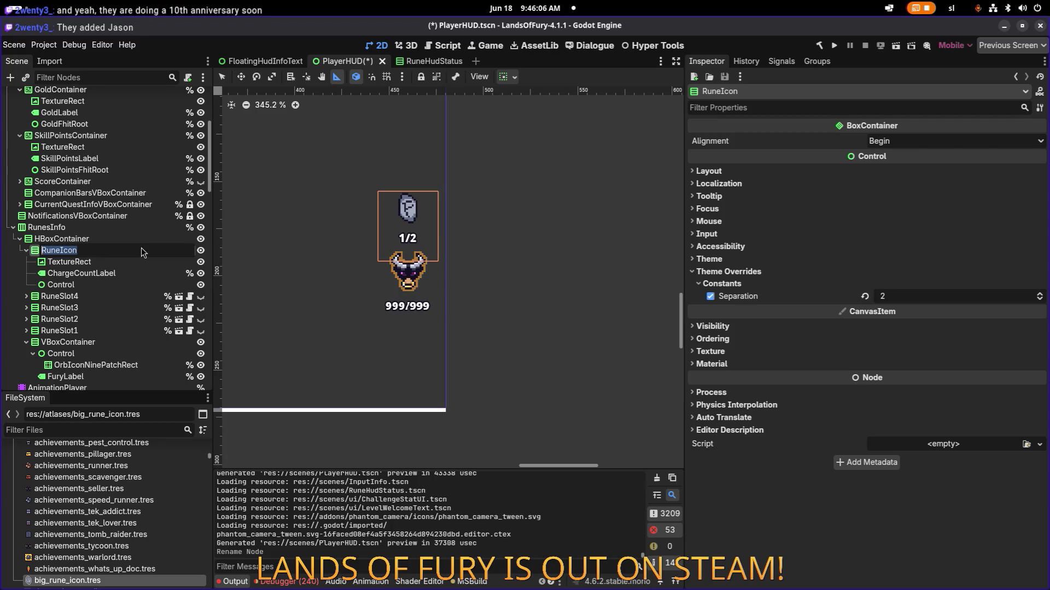
pyautogui.write('InfoIcon')
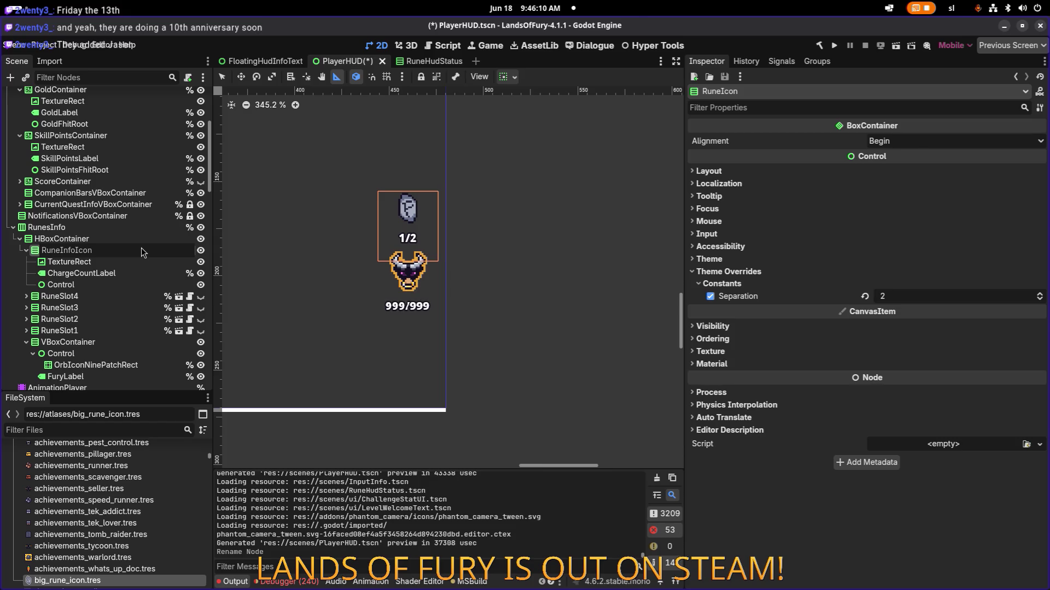
pyautogui.write('VBoxCo')
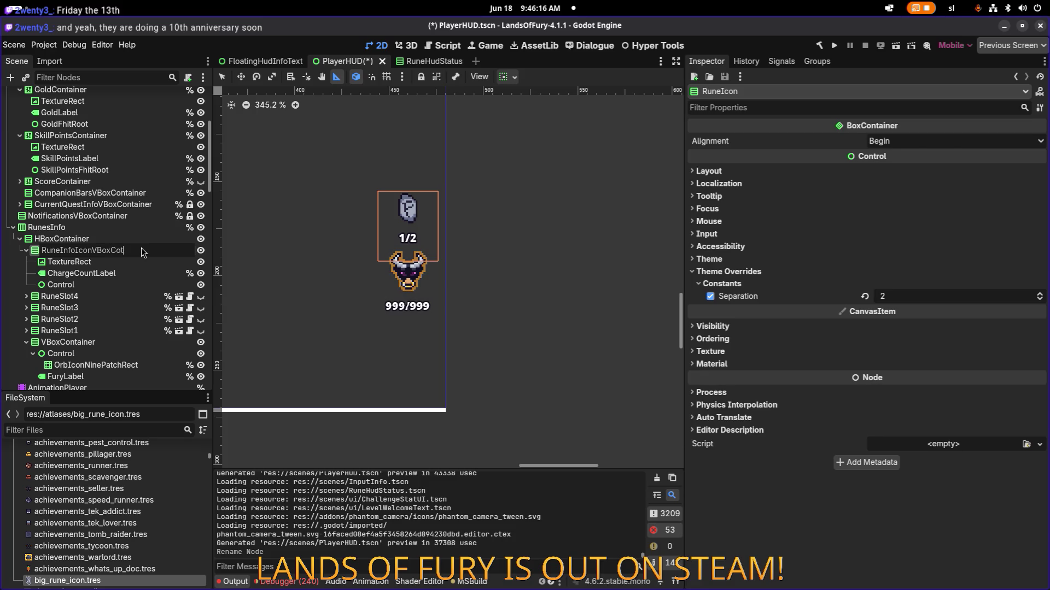
pyautogui.write('ntainer')
pyautogui.press('Return')
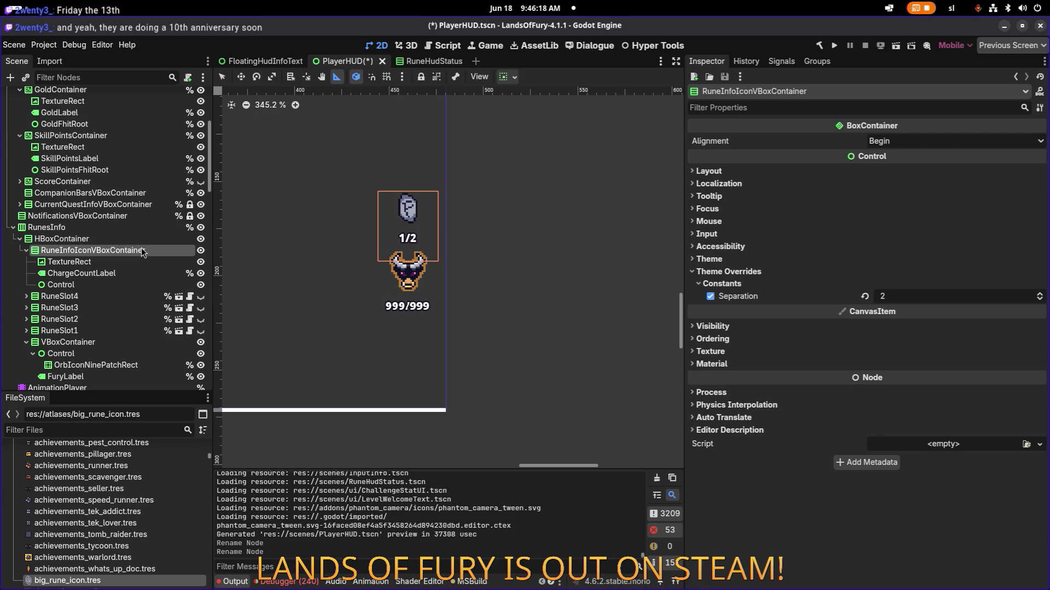
pyautogui.click(143, 261)
pyautogui.click(149, 250)
# Enable Access as Unique Name on RuneInfoIconVBoxContainer, save PlayerHUD, and unhide RuneSlot3
pyautogui.rightClick(154, 251)
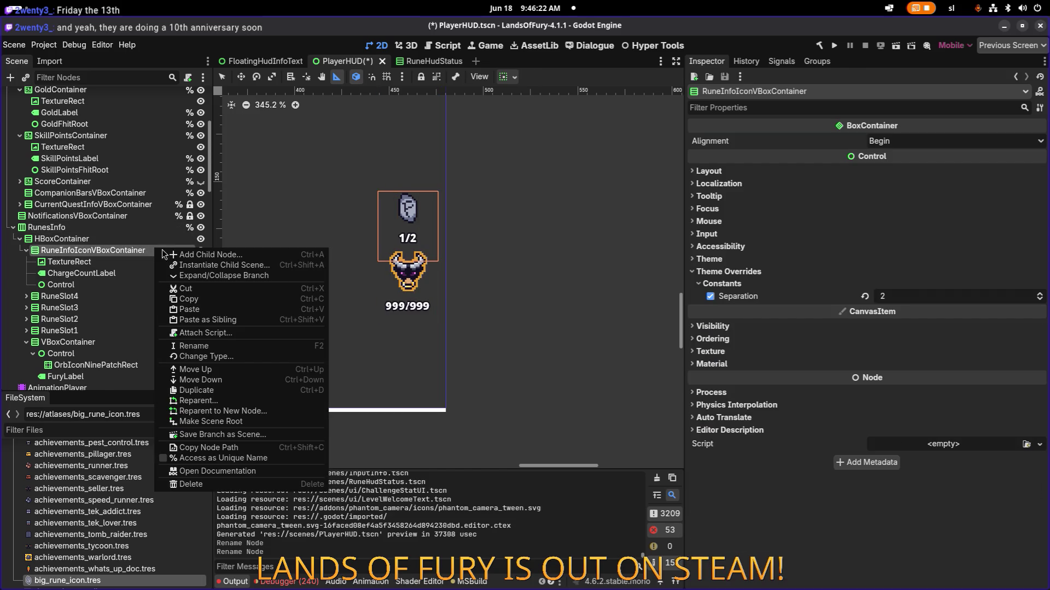
pyautogui.click(239, 461)
pyautogui.click(147, 241)
pyautogui.click(145, 253)
pyautogui.hotkey('ctrl', 's')
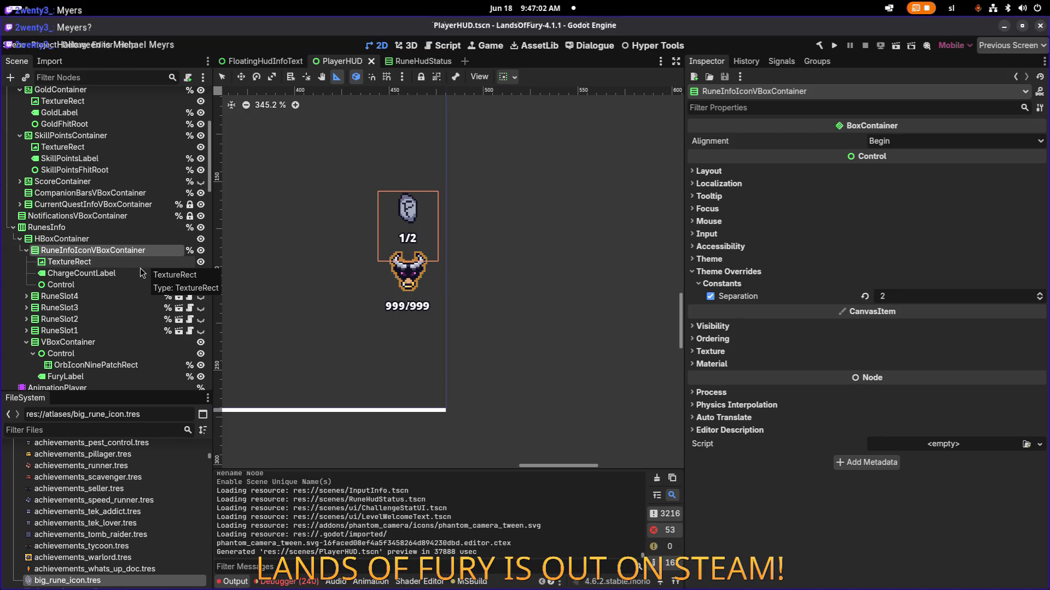
pyautogui.click(201, 308)
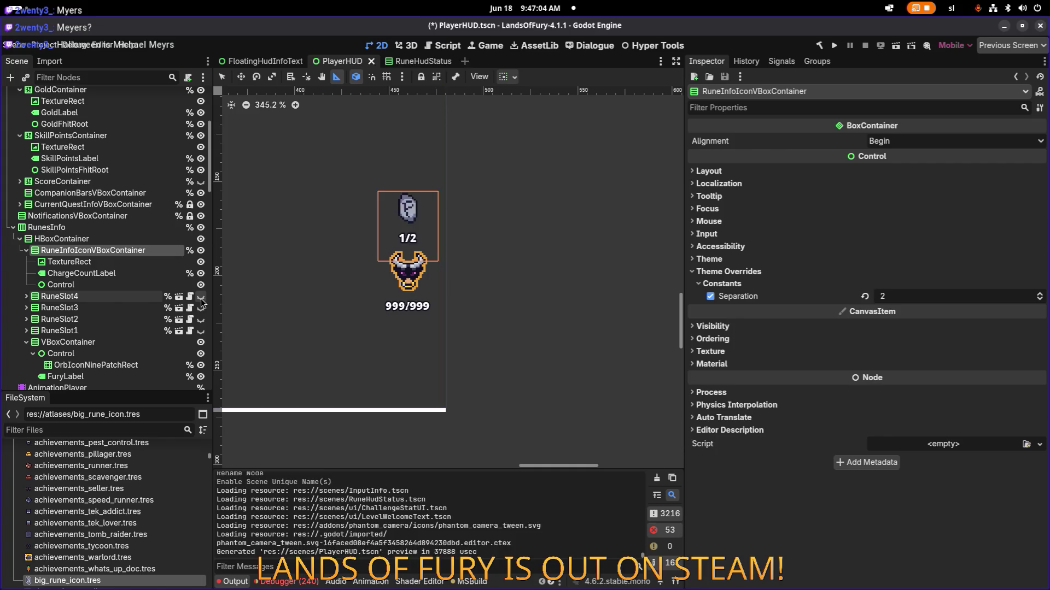
# Unhide RuneSlot2 and RuneSlot1, then zoom out the 2D view and select RuneSlot4
pyautogui.click(200, 317)
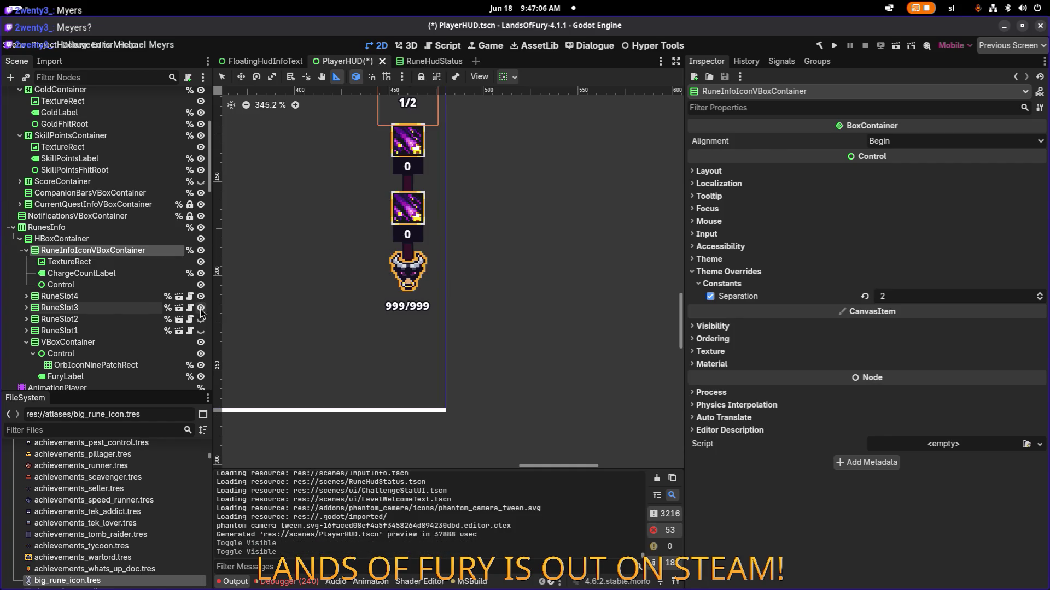
pyautogui.click(201, 331)
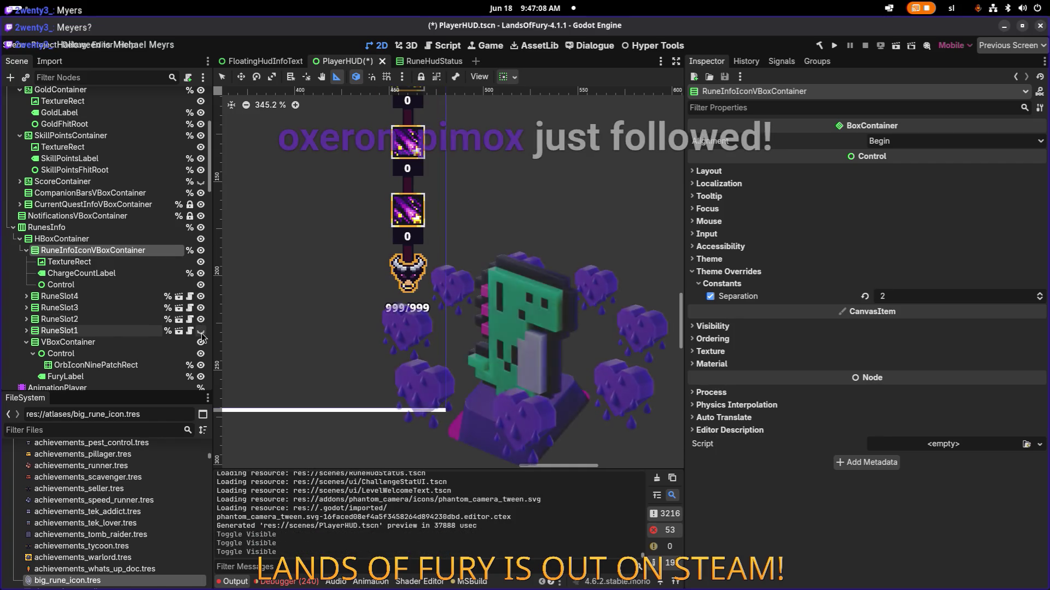
pyautogui.click(201, 332)
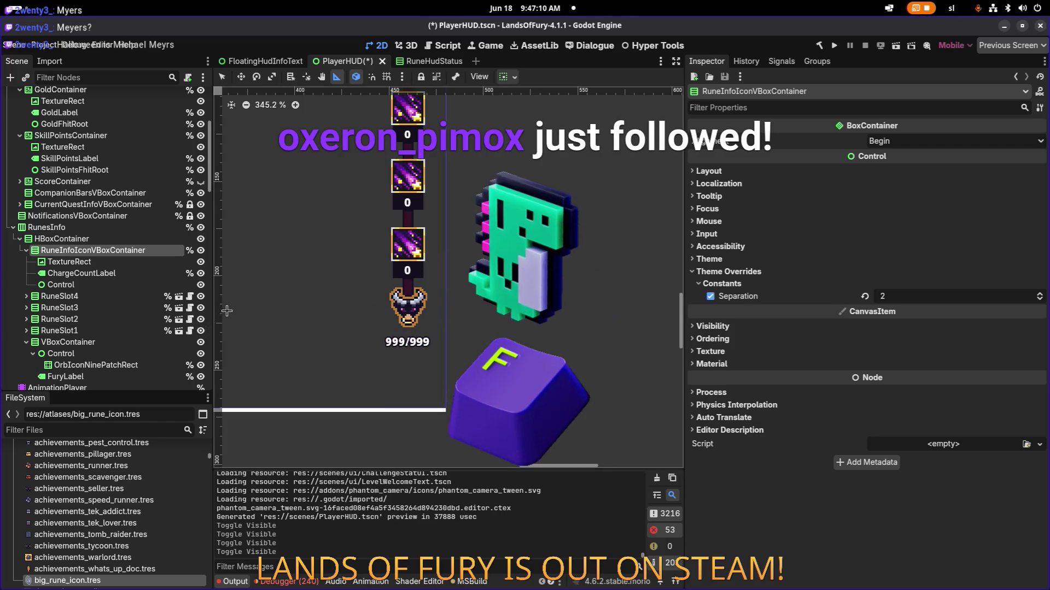
pyautogui.hotkey('alt', 'Tab')
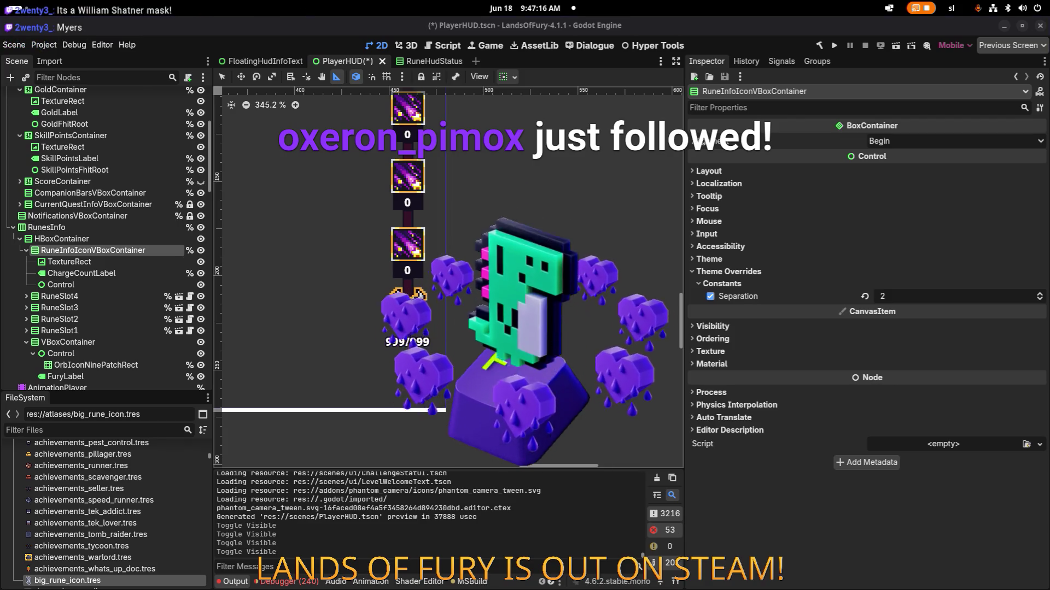
pyautogui.hotkey('alt', 'Tab')
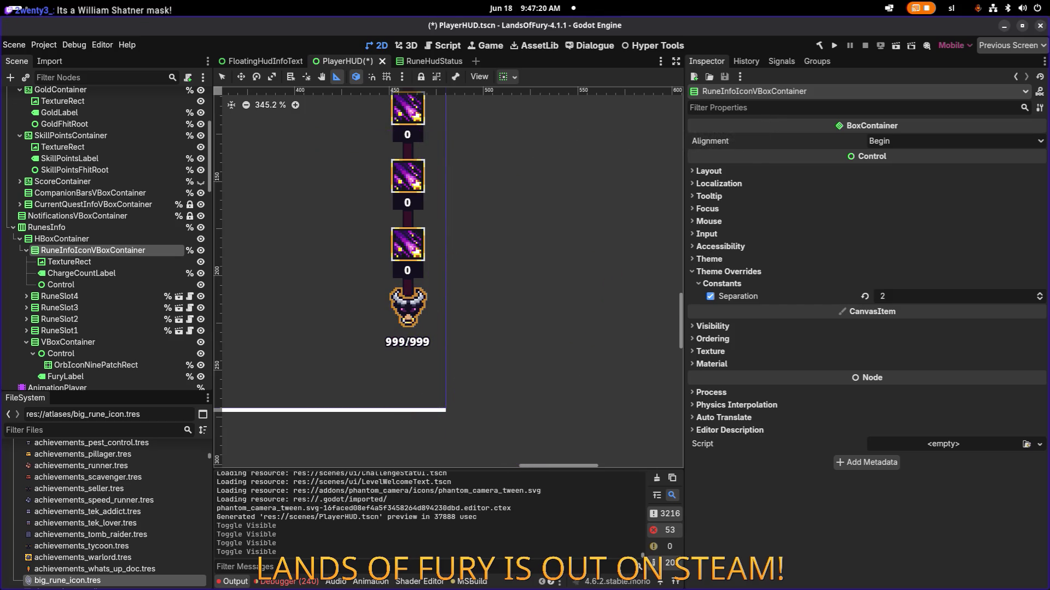
pyautogui.hotkey('alt', 'Tab')
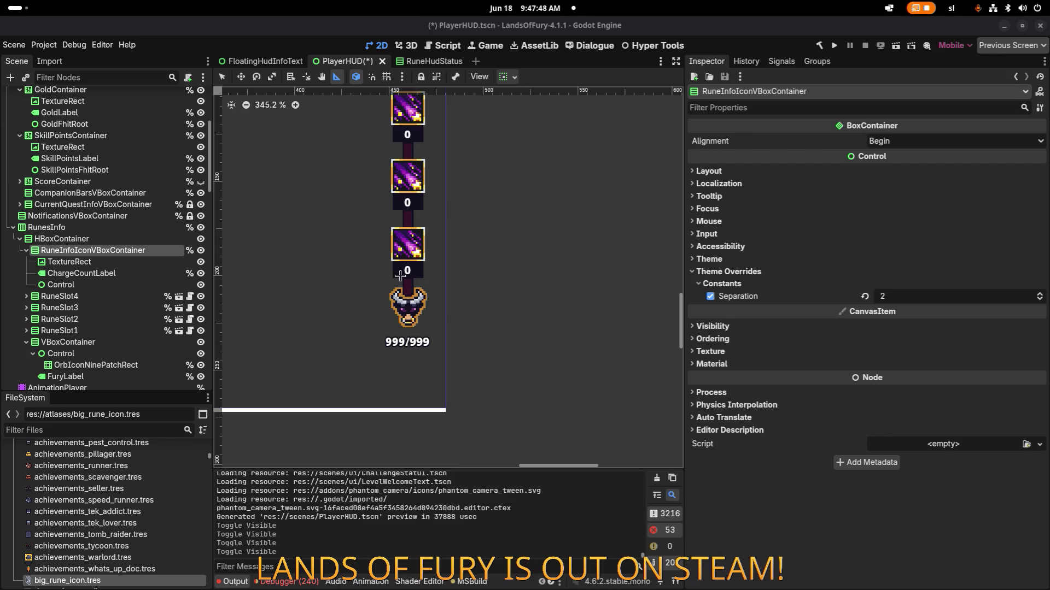
pyautogui.scroll(-6, 400, 276)
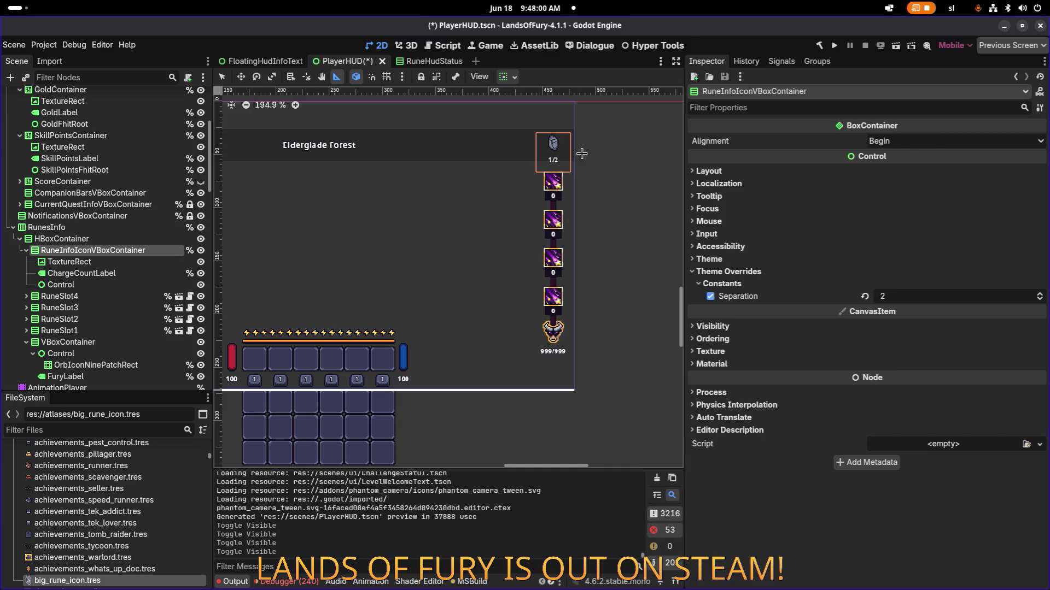
pyautogui.click(145, 297)
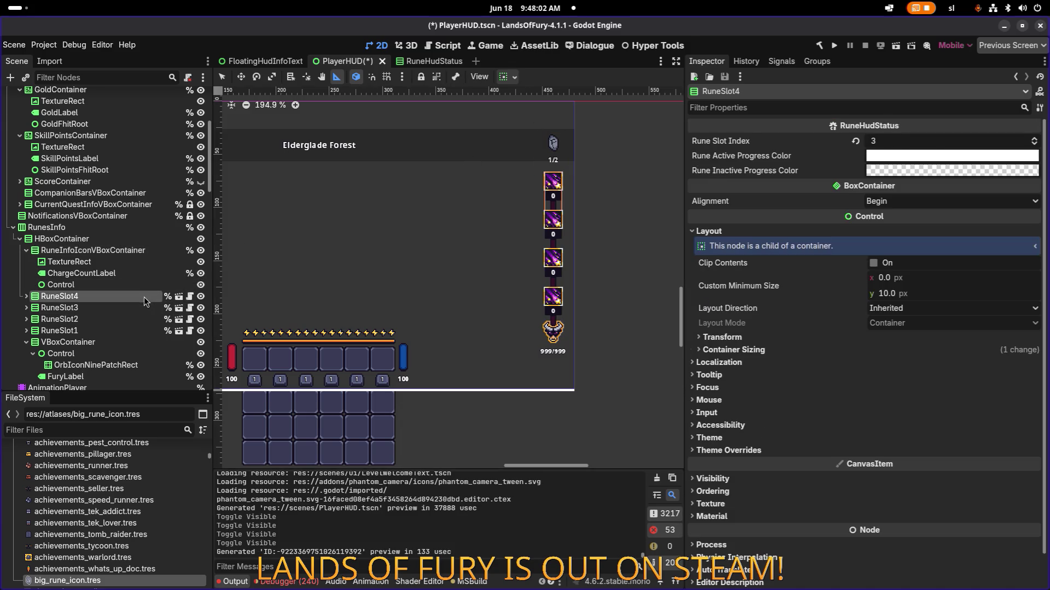
pyautogui.keyDown('shift'); pyautogui.click(144, 331); pyautogui.keyUp('shift')
pyautogui.click(201, 299)
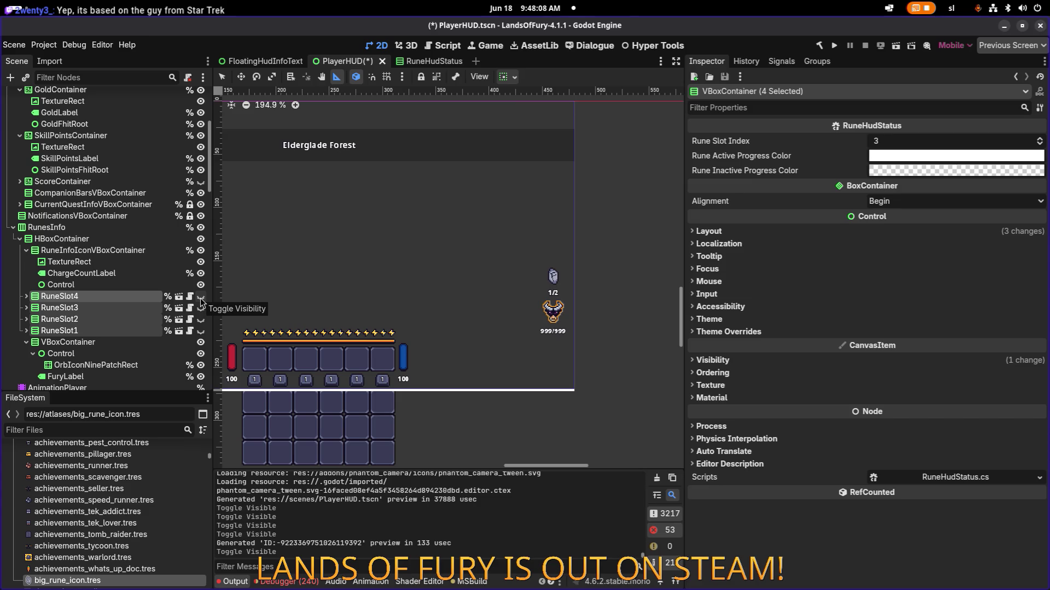
pyautogui.click(201, 301)
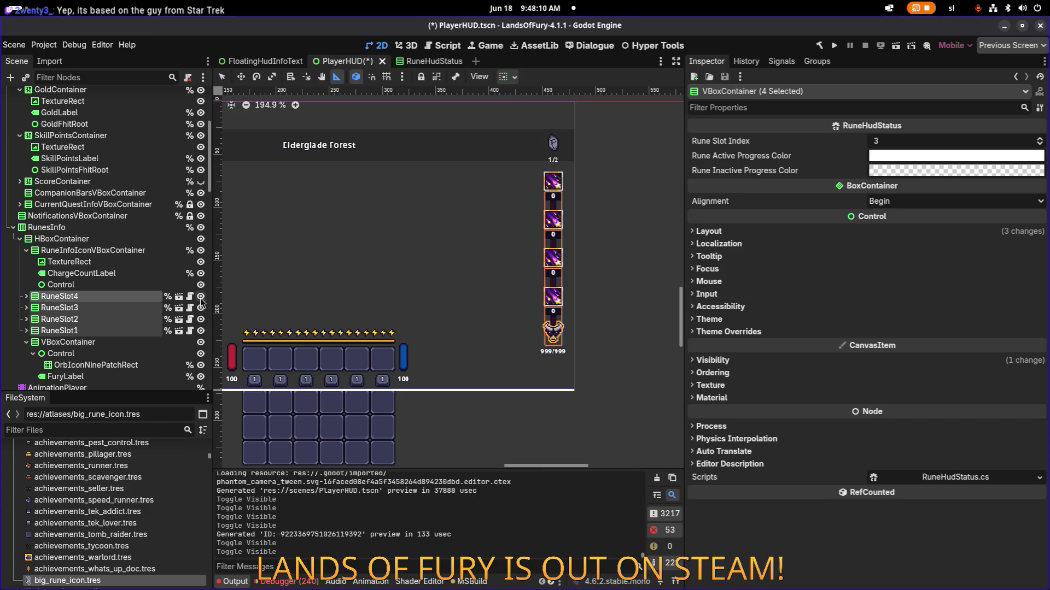
pyautogui.click(201, 300)
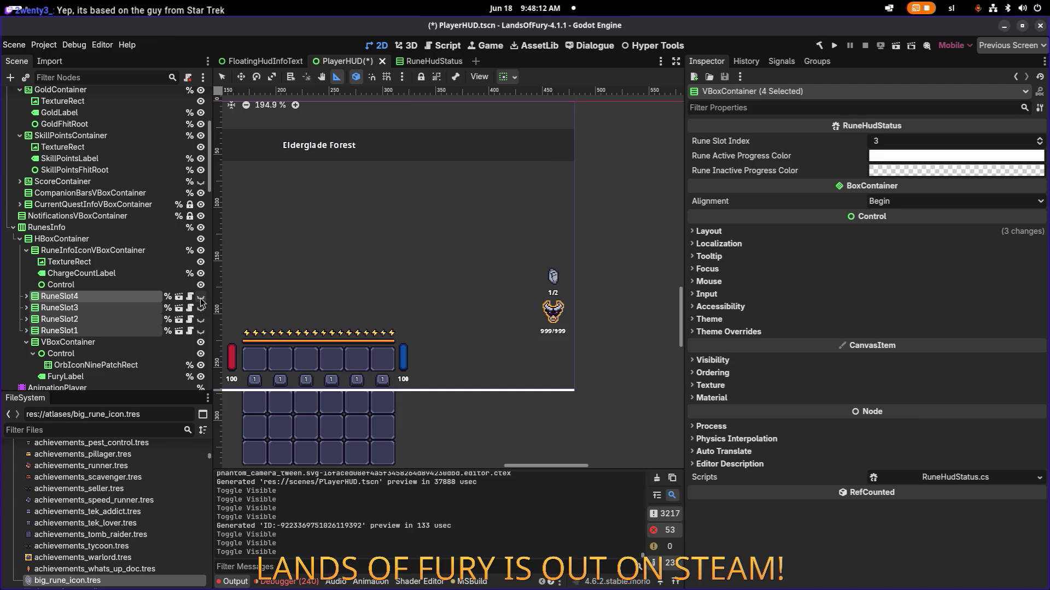
pyautogui.scroll(-1, 405, 235)
pyautogui.scroll(5, 481, 223)
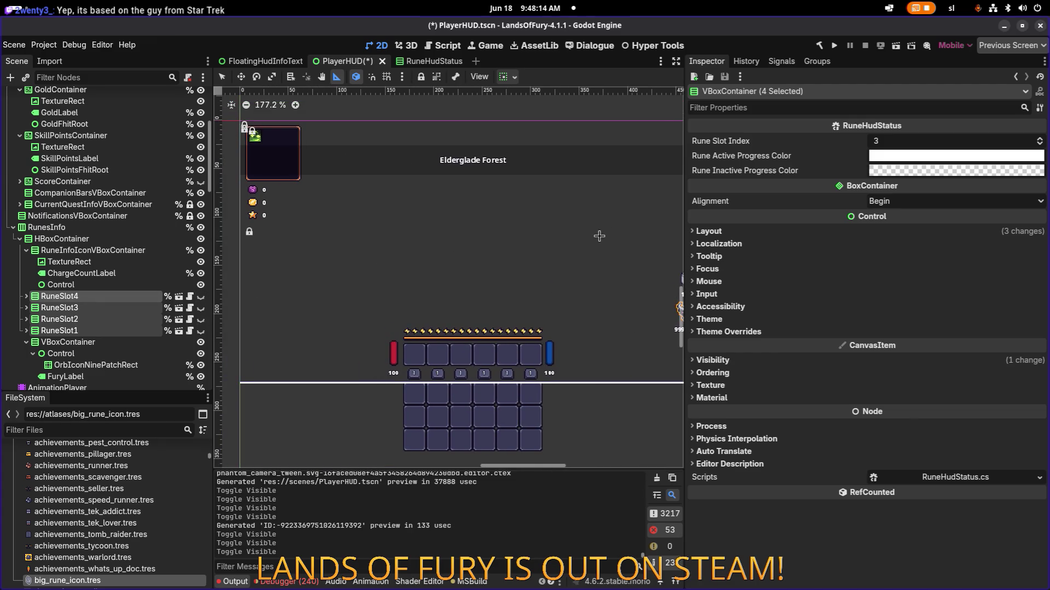
pyautogui.scroll(-5, 456, 221)
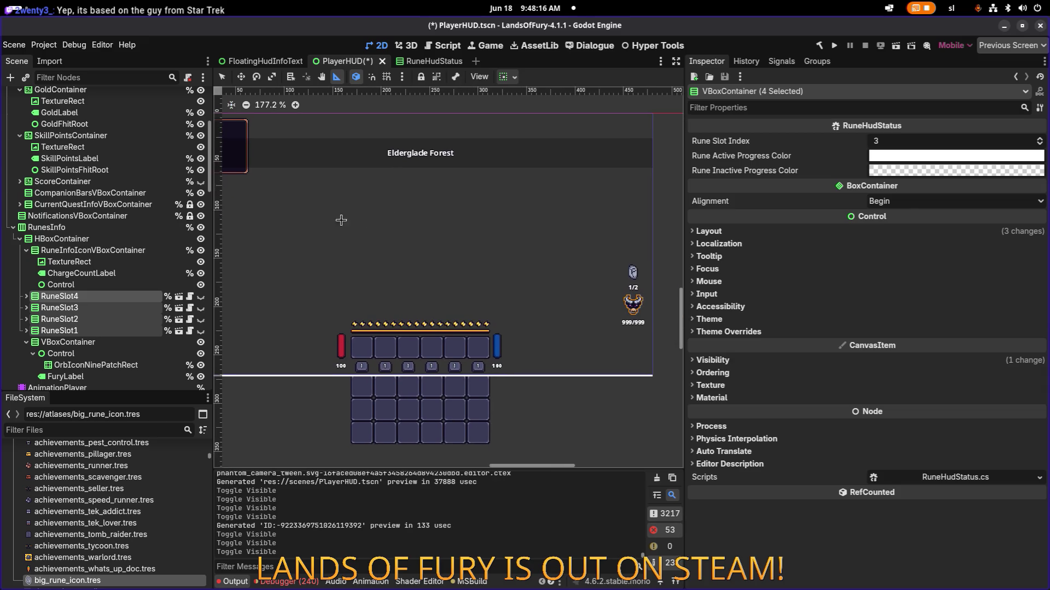
pyautogui.click(201, 301)
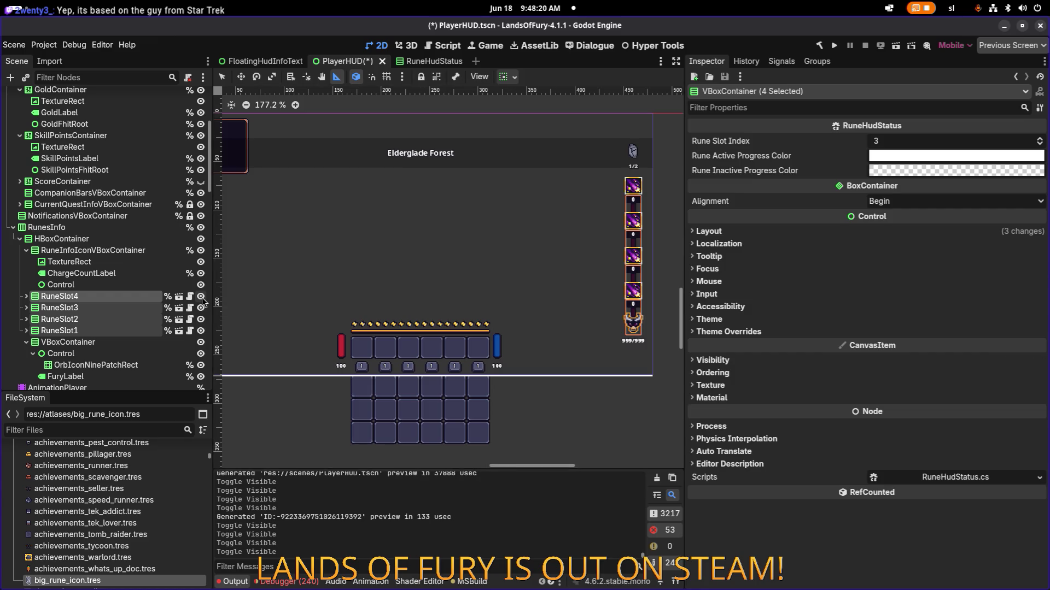
pyautogui.scroll(5, 646, 168)
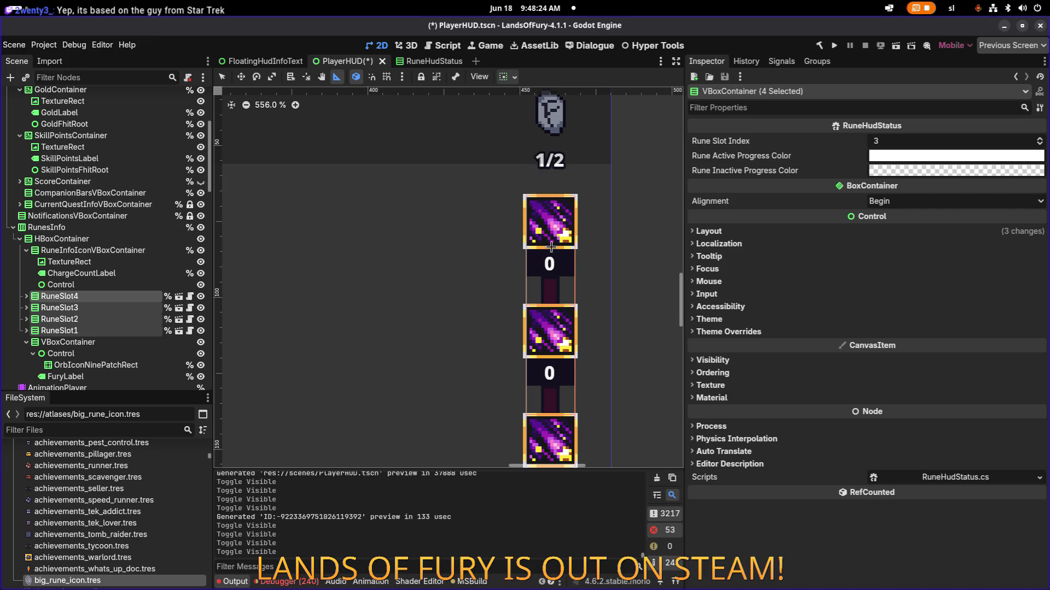
pyautogui.scroll(2, 564, 188)
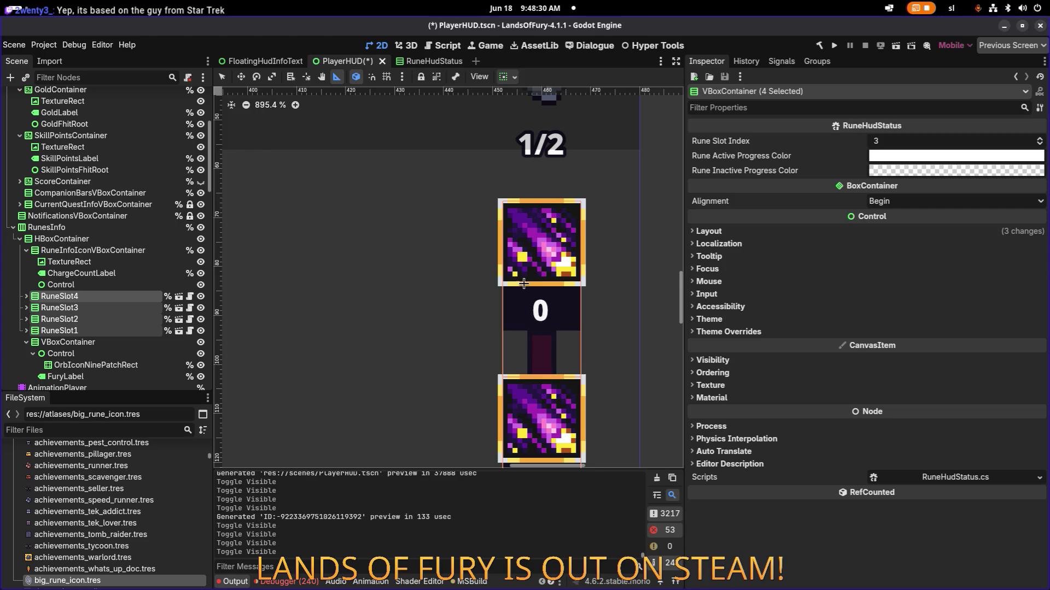
pyautogui.moveTo(606, 171); pyautogui.dragTo(413, 256)
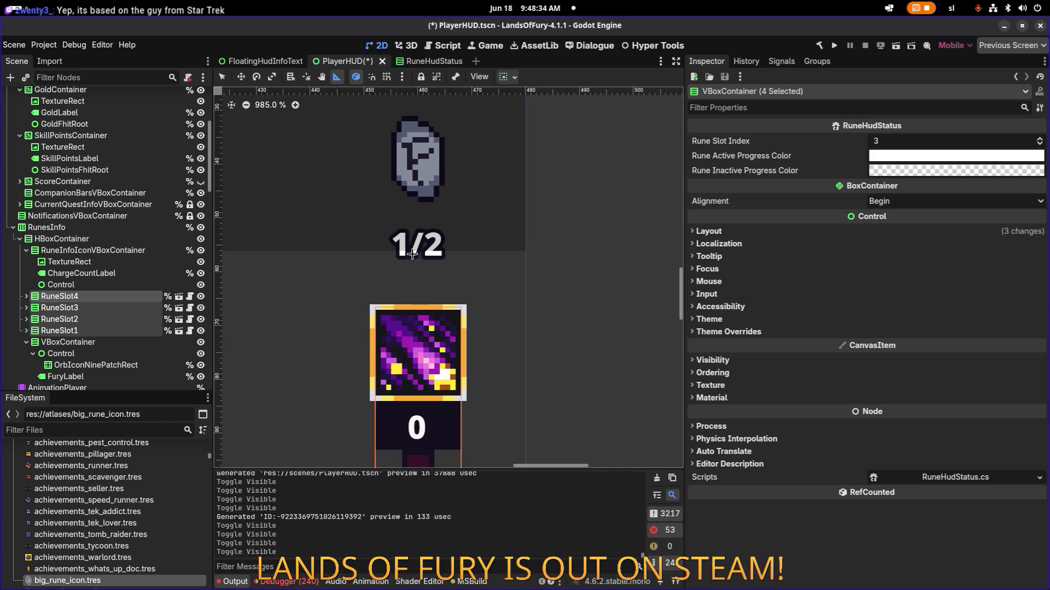
pyautogui.scroll(-8, 414, 256)
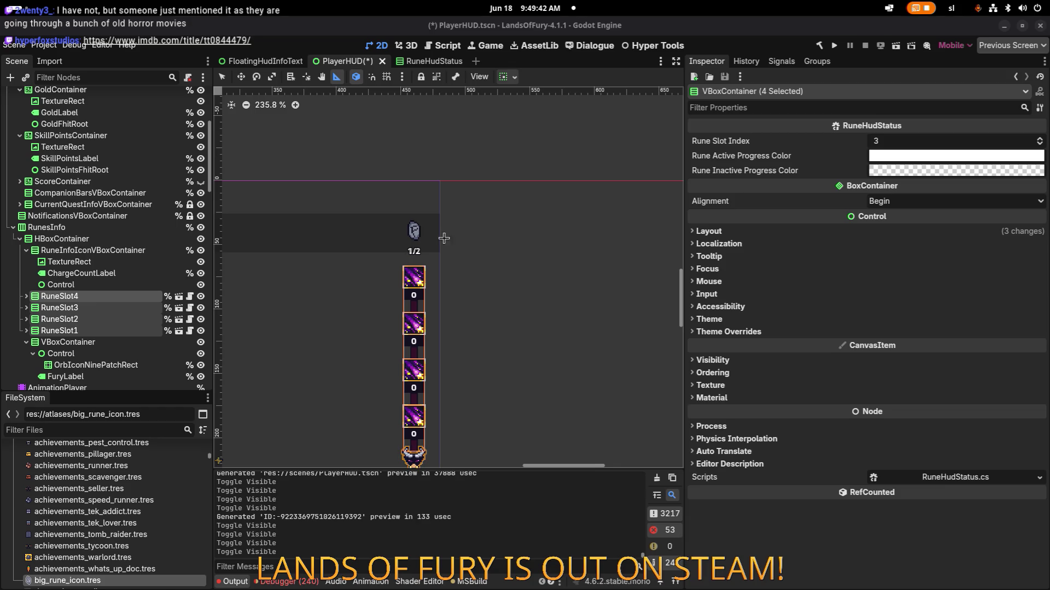
# Zoom out to the whole HUD and toggle the four rune slots' visibility, leaving them hidden
pyautogui.scroll(-5, 468, 217)
pyautogui.scroll(-1, 433, 216)
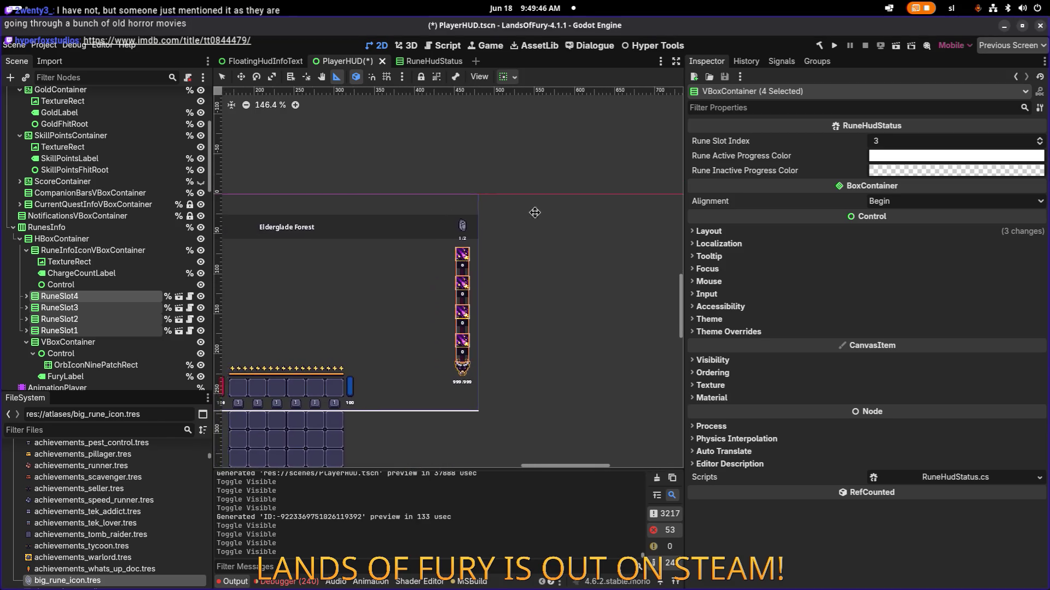
pyautogui.hscroll(-3, 499, 224)
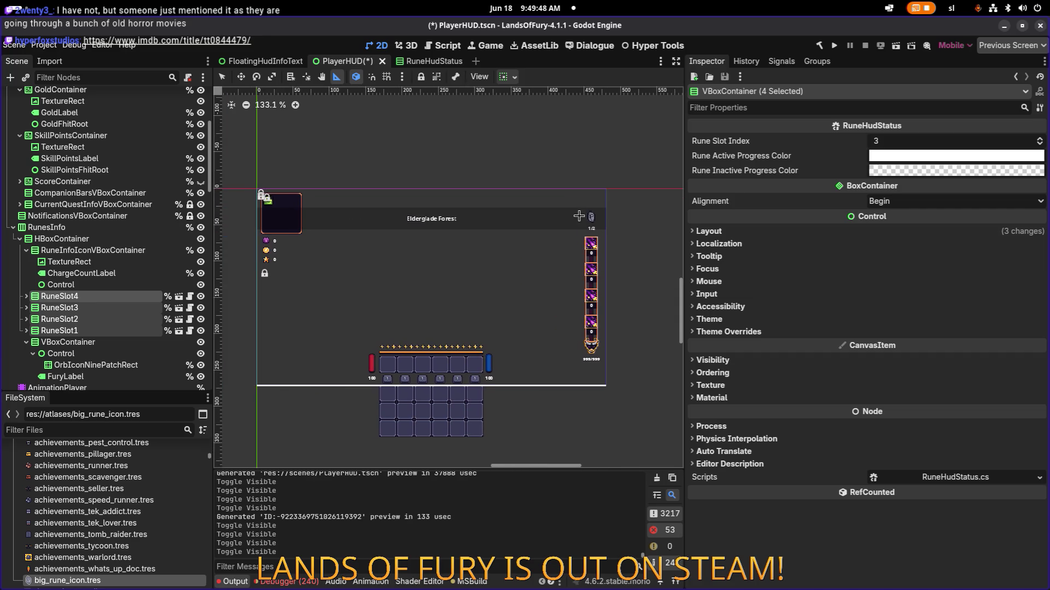
pyautogui.click(201, 299)
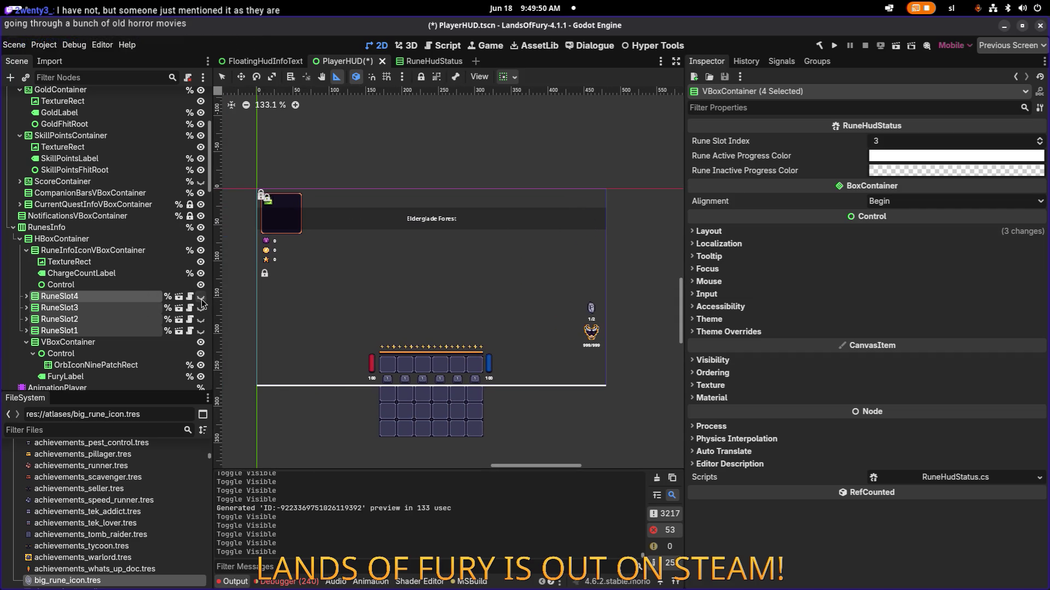
pyautogui.click(202, 299)
pyautogui.click(202, 300)
pyautogui.click(201, 299)
pyautogui.click(201, 300)
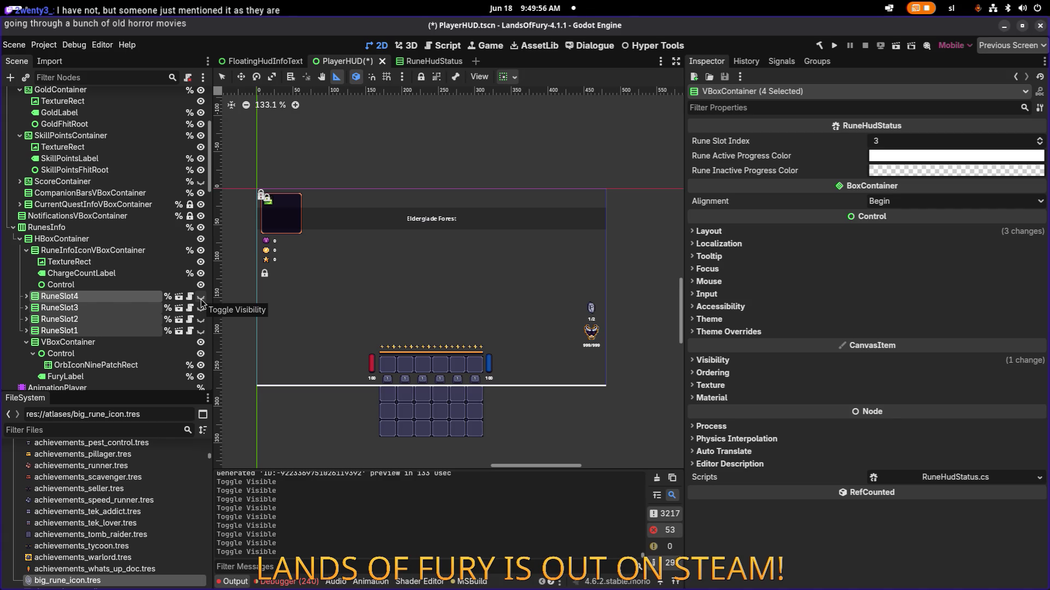
pyautogui.click(201, 300)
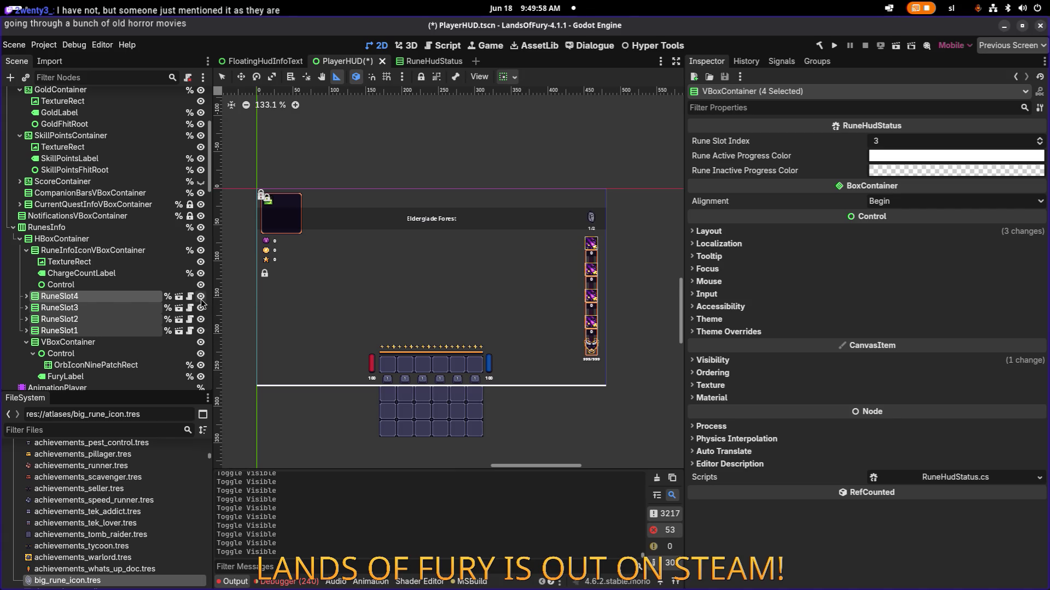
pyautogui.click(201, 300)
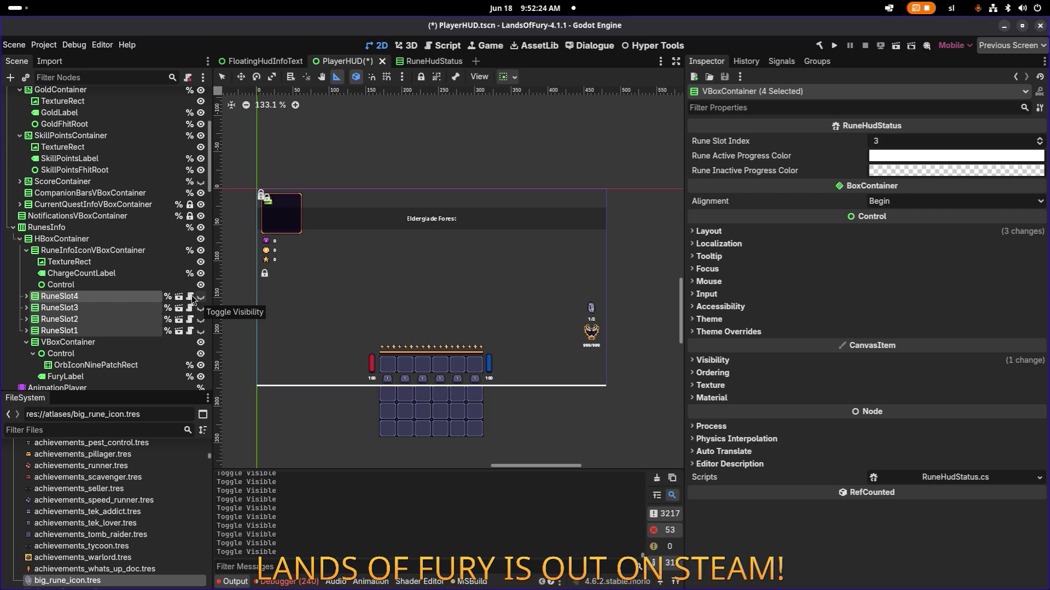
# Inspect the RuneSlot4 and RuneSlot1 rune slot indexes, cancelling an accidental RuneSlot4 rename
pyautogui.click(117, 295)
pyautogui.click(120, 283)
pyautogui.click(142, 295)
pyautogui.scroll(6, 580, 320)
pyautogui.hscroll(5, 613, 299)
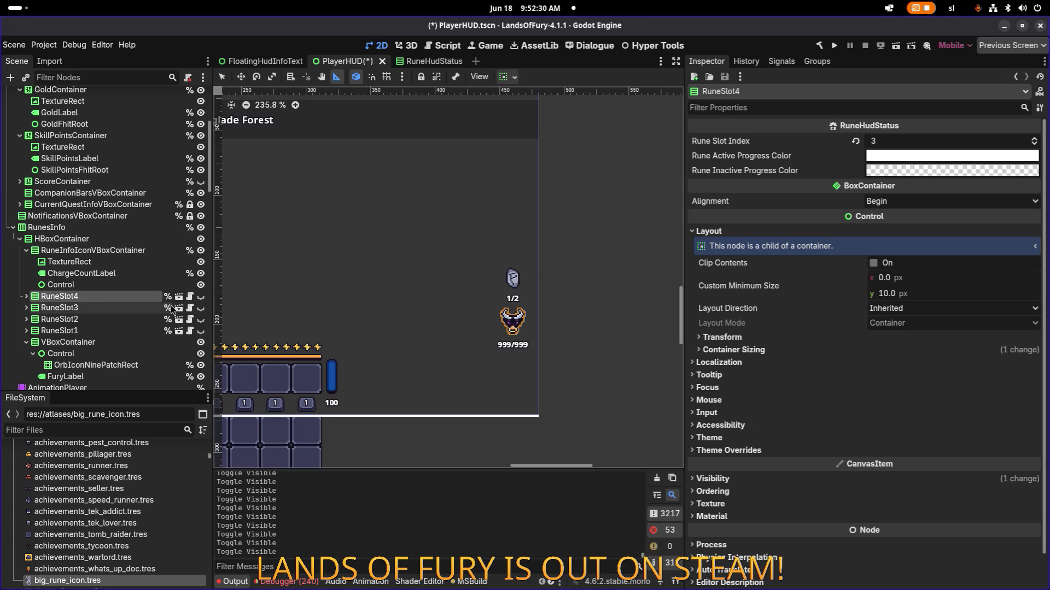
pyautogui.click(119, 335)
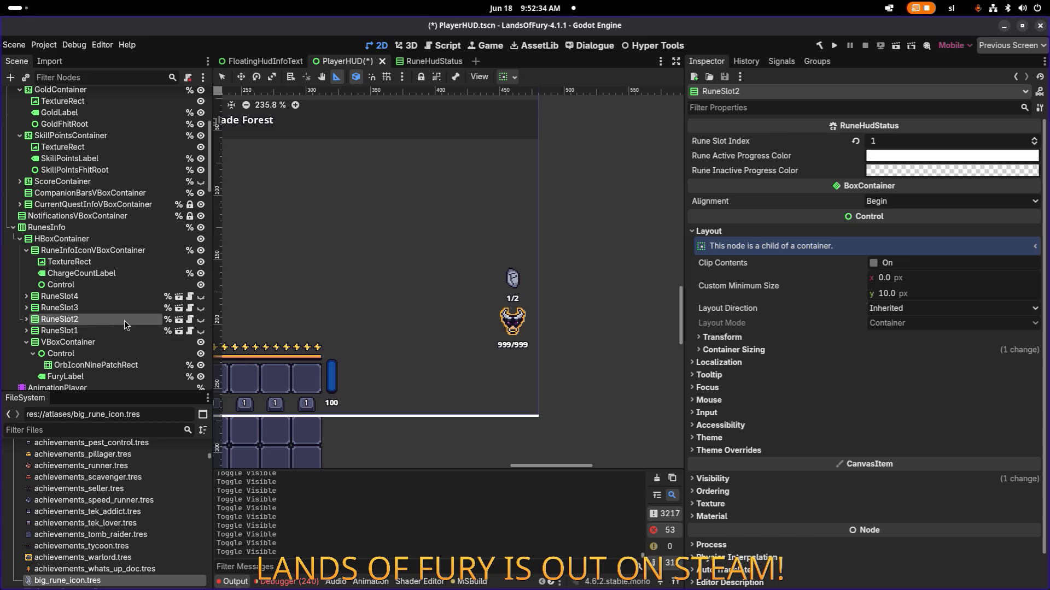
pyautogui.click(117, 295)
# Review ChargeCountLabel's text properties, then RuneSlot4's properties again
pyautogui.click(125, 275)
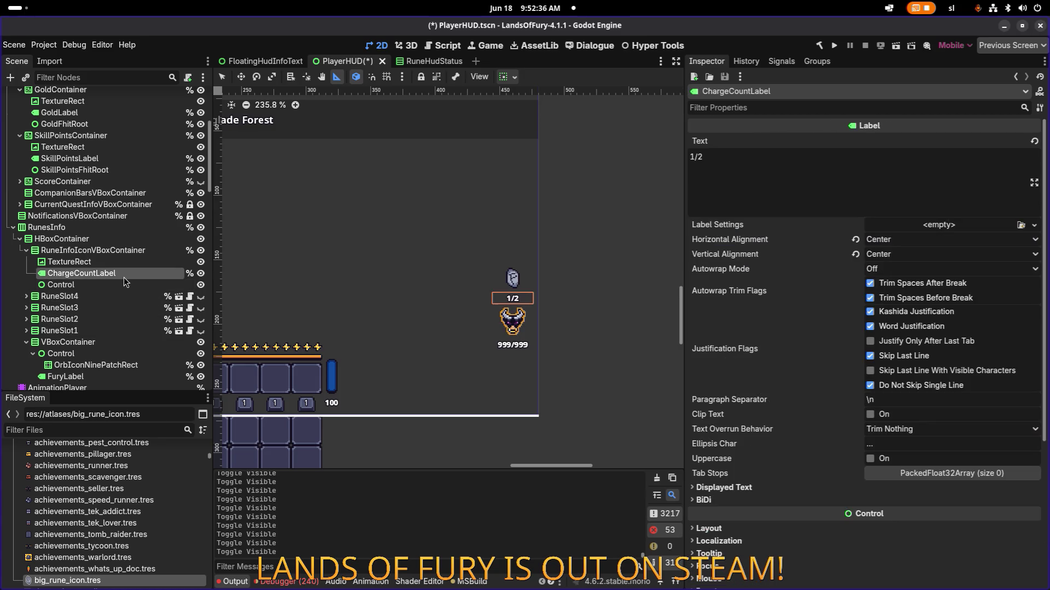
pyautogui.scroll(5, 516, 322)
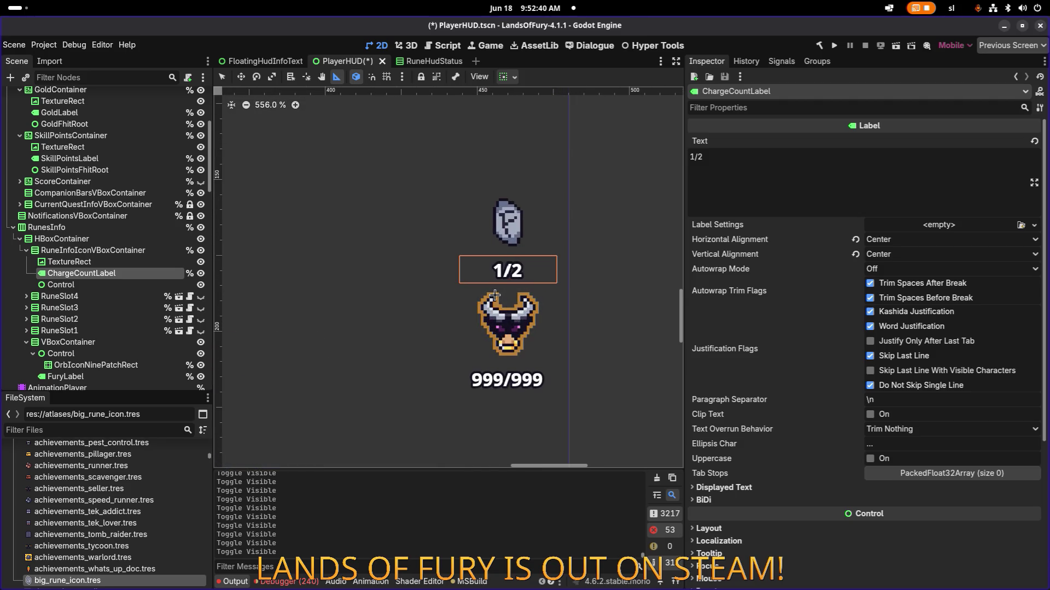
pyautogui.scroll(-6, 463, 296)
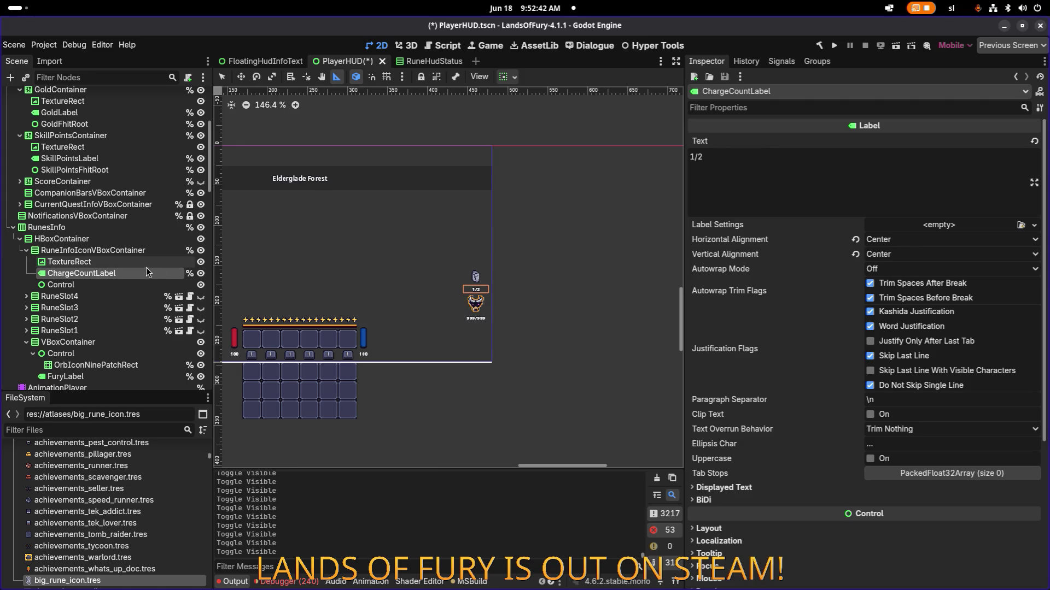
pyautogui.click(82, 296)
# Inspect the fury icon's container and measure the gap above the fury icon
pyautogui.click(121, 343)
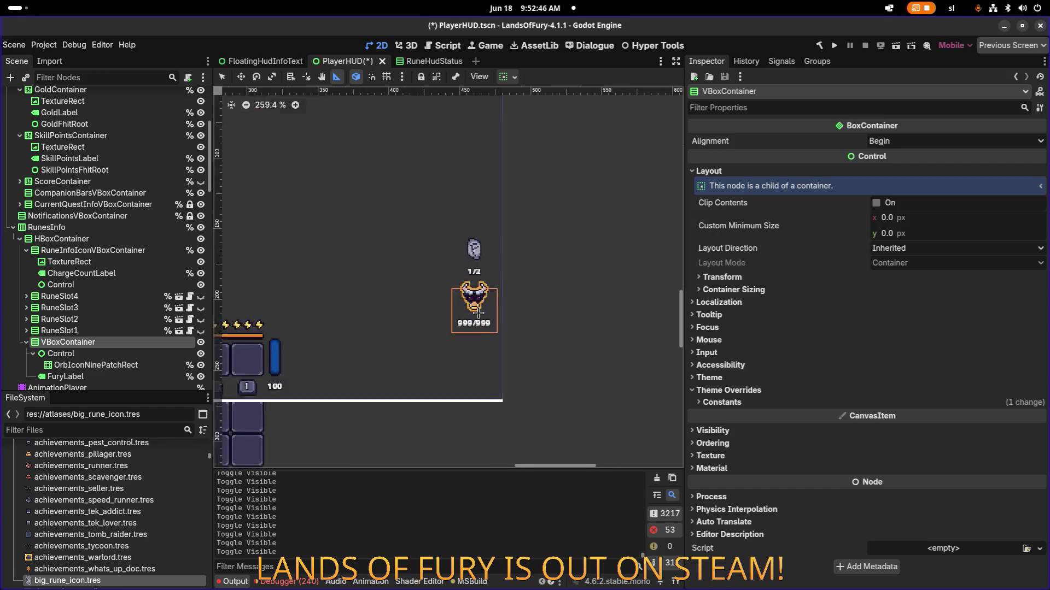
pyautogui.scroll(6, 462, 313)
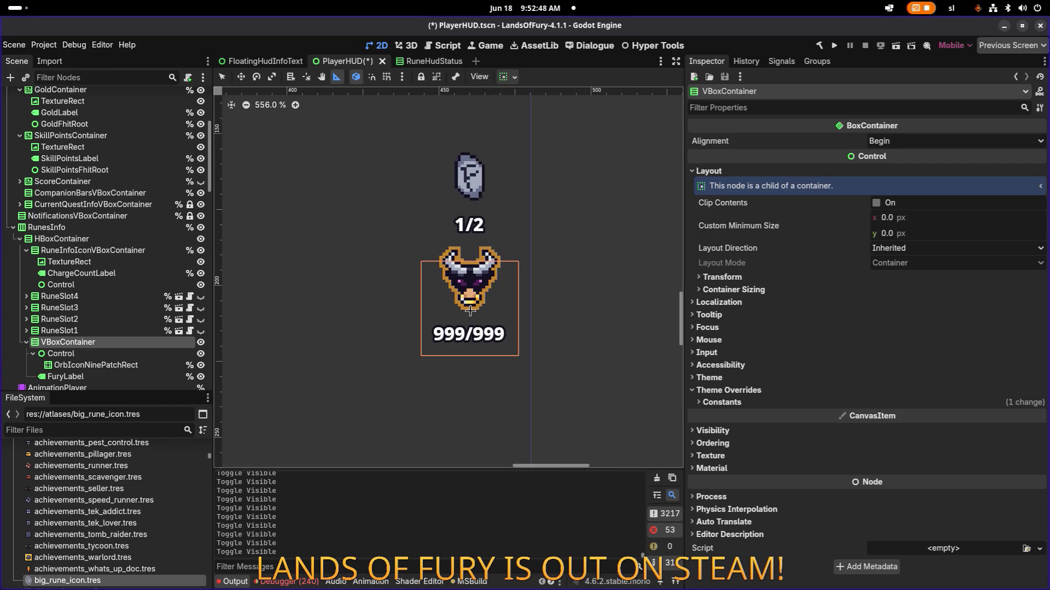
pyautogui.scroll(-2, 439, 303)
pyautogui.scroll(-1, 440, 303)
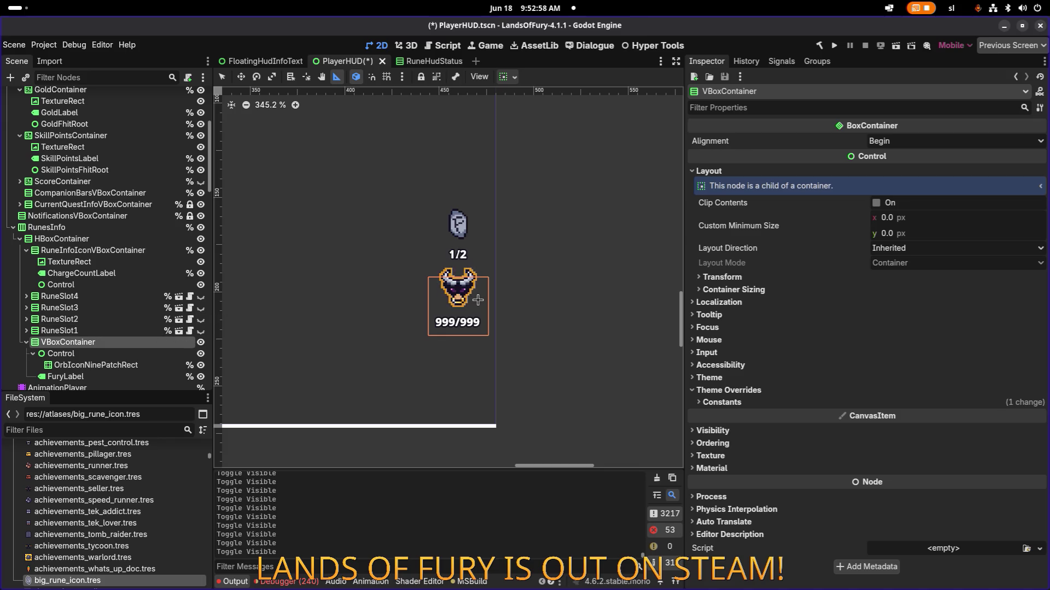
pyautogui.scroll(5, 476, 281)
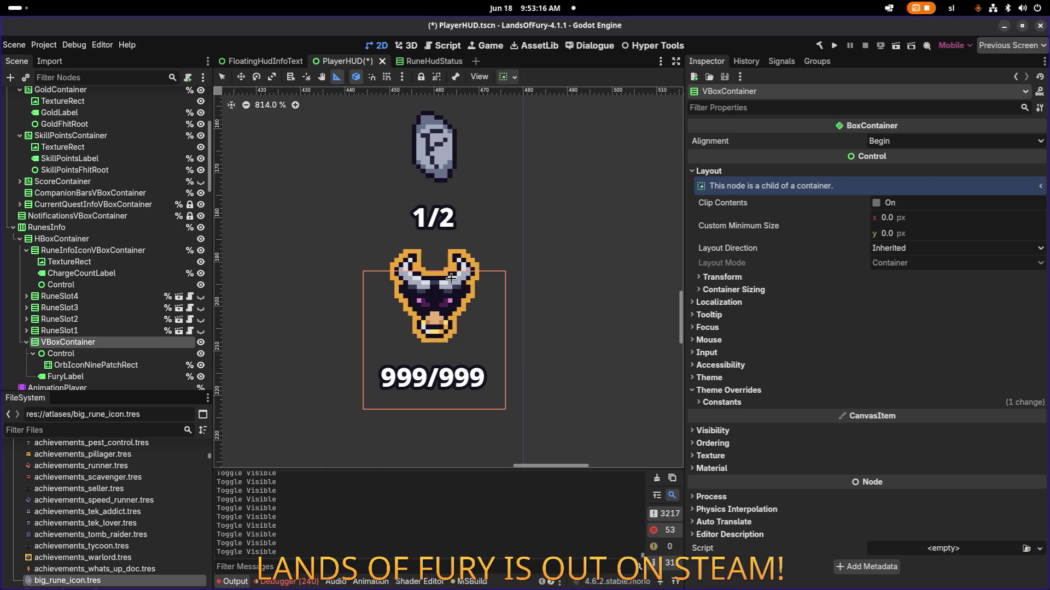
pyautogui.scroll(5, 407, 263)
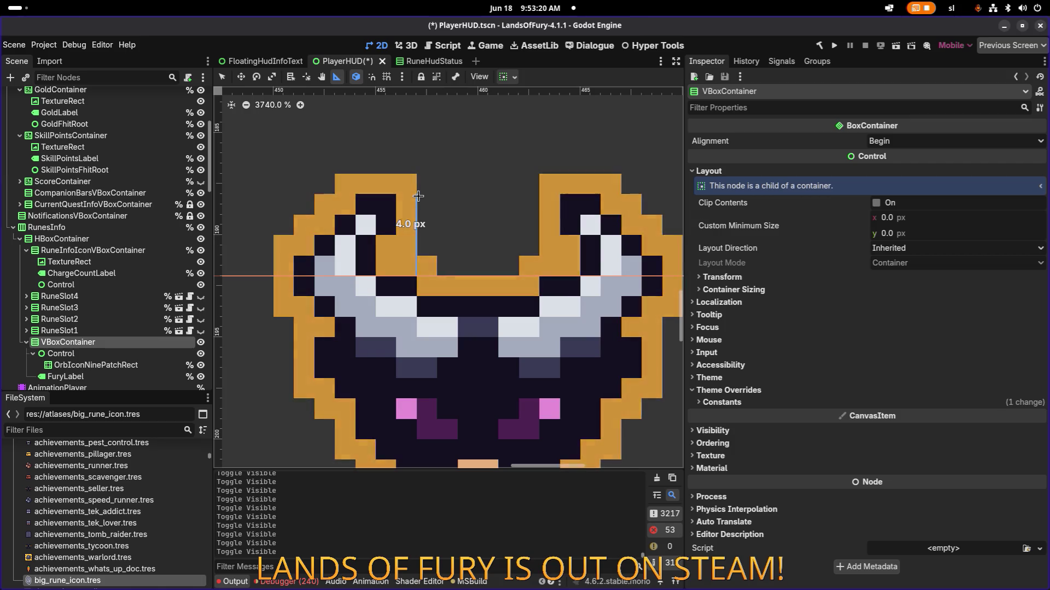
pyautogui.scroll(-5, 432, 196)
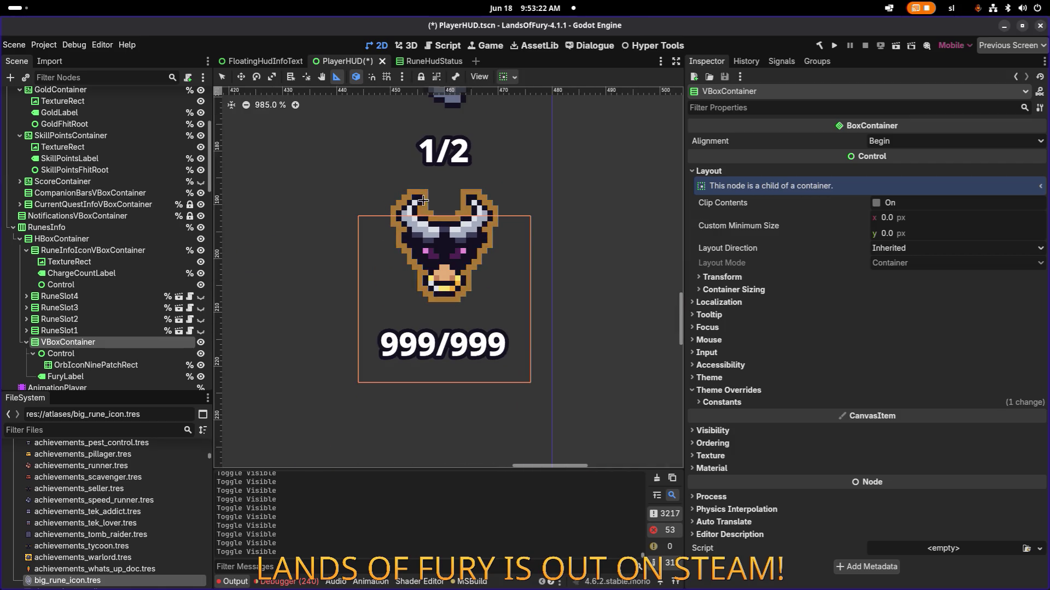
pyautogui.scroll(5, 395, 217)
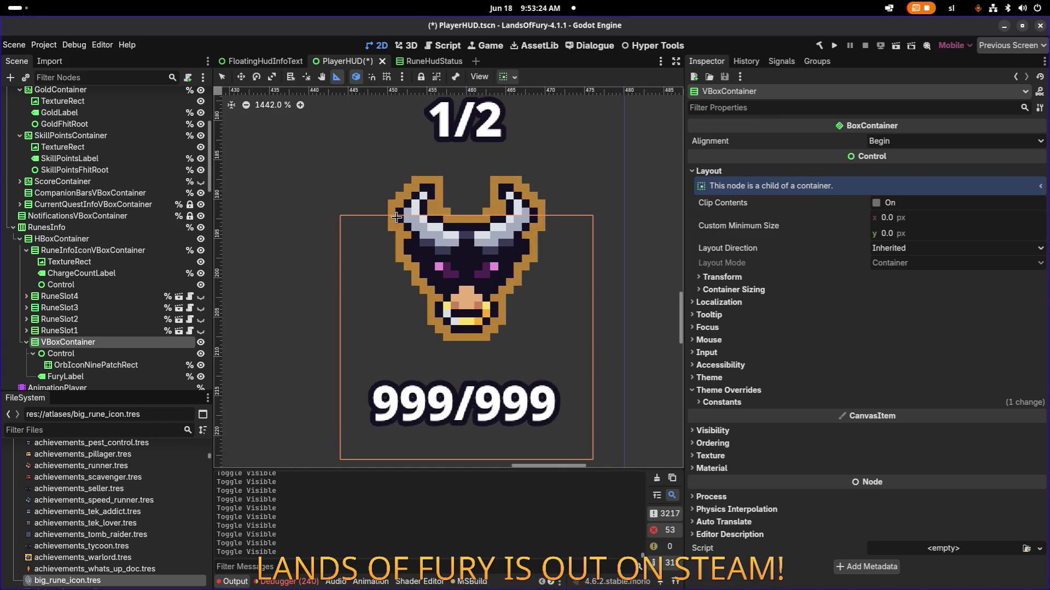
pyautogui.moveTo(395, 217)
pyautogui.mouseDown()
pyautogui.moveTo(548, 213)
pyautogui.moveTo(407, 216)
pyautogui.moveTo(404, 273)
pyautogui.mouseUp()
pyautogui.scroll(-1, 407, 216)
pyautogui.scroll(-9, 407, 216)
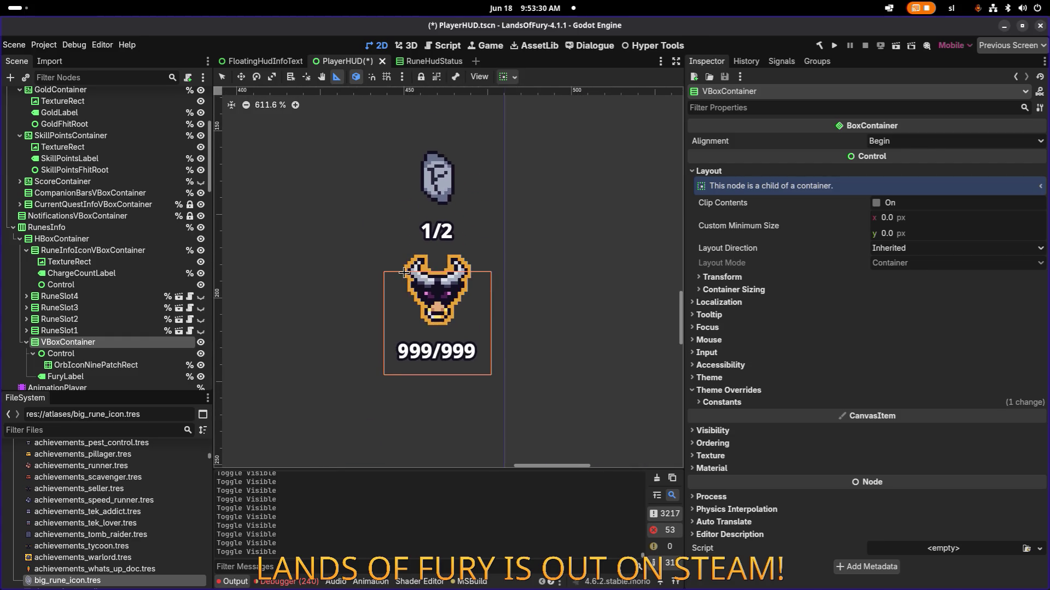
# Inspect the ChargeCountLabel node and briefly expand RuneSlot3 to view its children
pyautogui.click(158, 330)
pyautogui.click(135, 345)
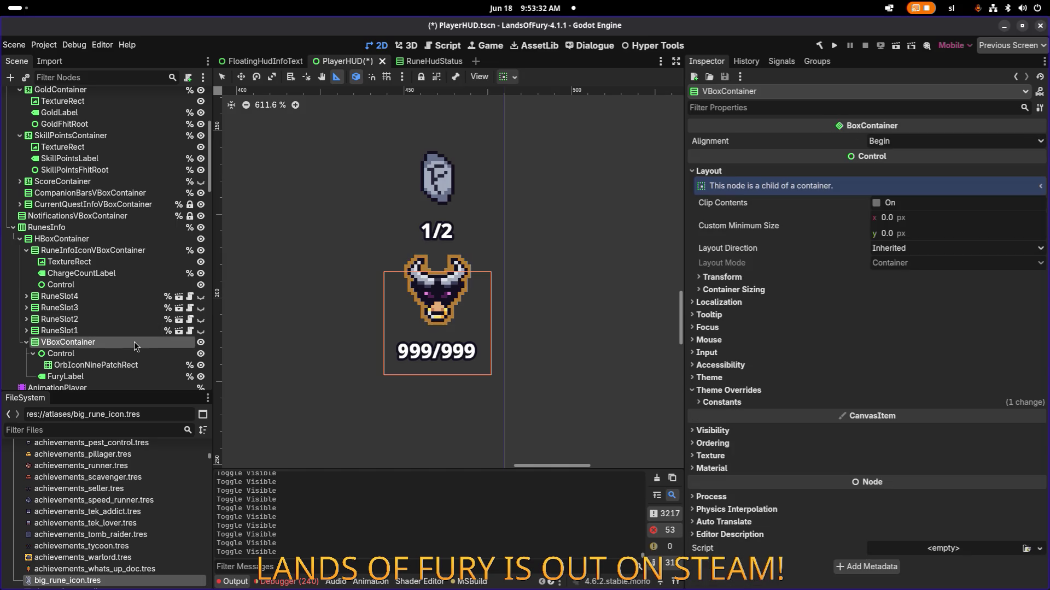
pyautogui.click(130, 277)
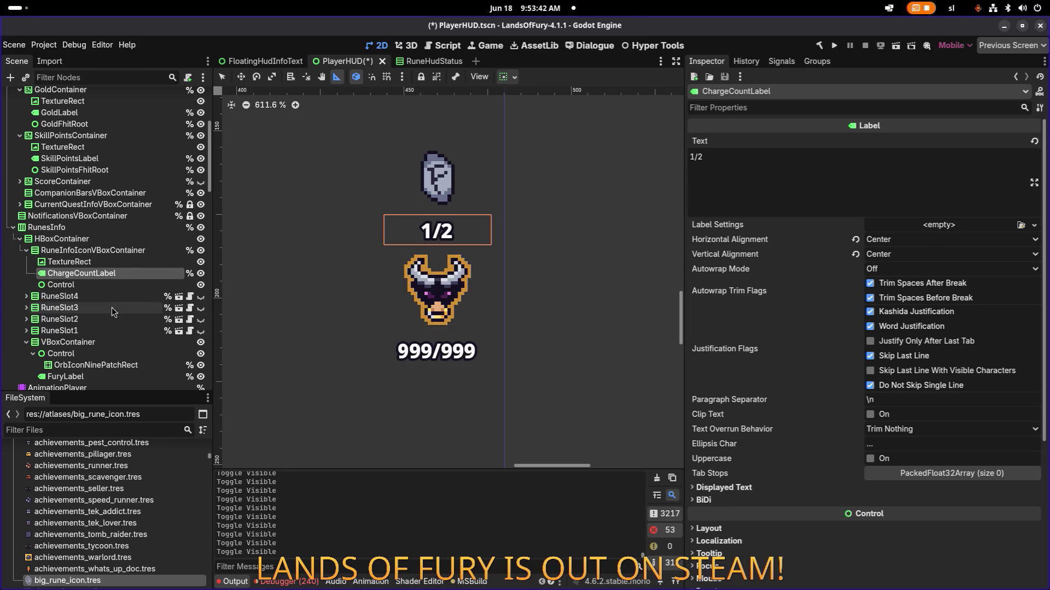
pyautogui.click(27, 308)
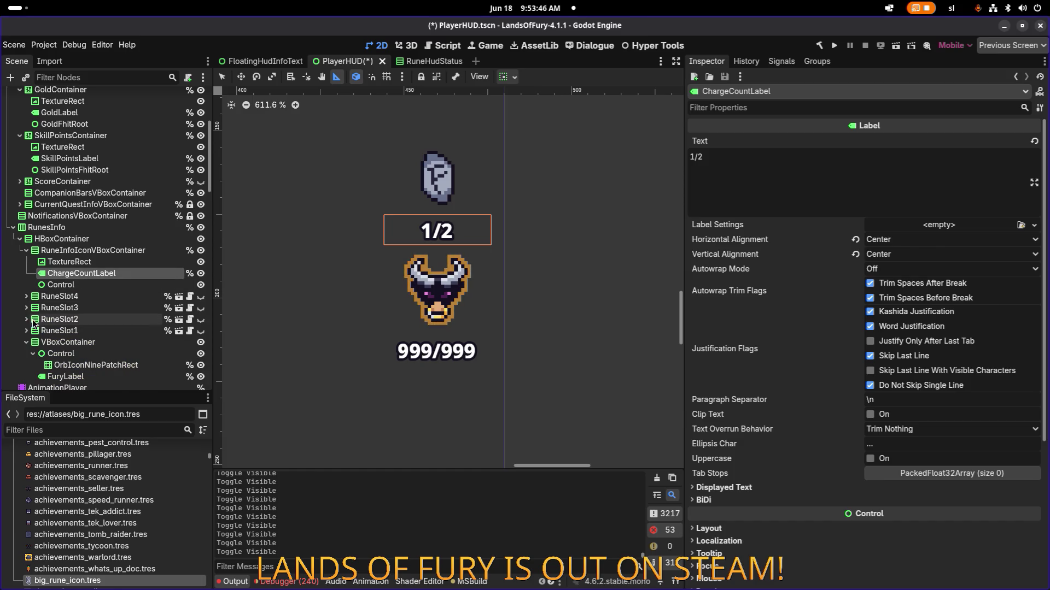
pyautogui.click(26, 308)
# Rename ChargeCountLabel to OccupiedRuneSlotsLabel
pyautogui.click(88, 271)
pyautogui.press('End')
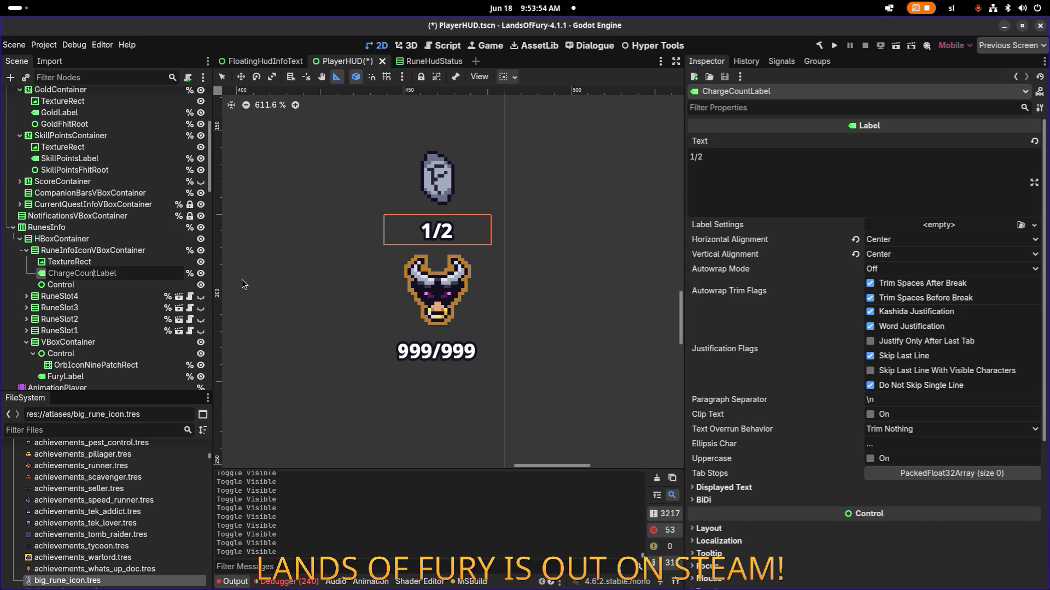
pyautogui.hotkey('shift', 'Home')
pyautogui.write('OccupiedRuneSlots')
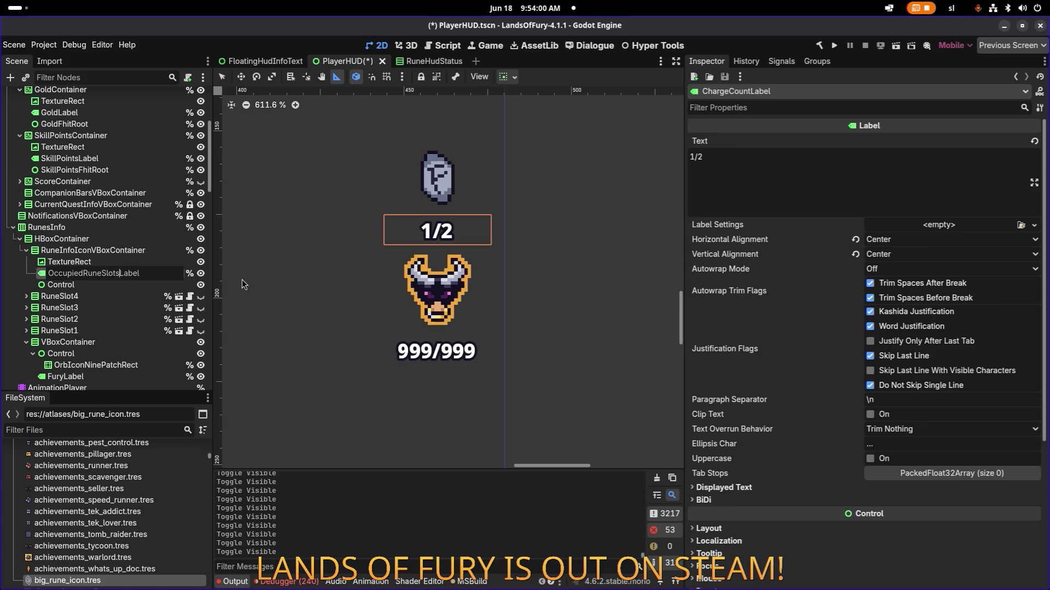
pyautogui.press('Return')
# Collapse RuneInfoIconVBoxContainer and select the four rune slot nodes
pyautogui.doubleClick(201, 285)
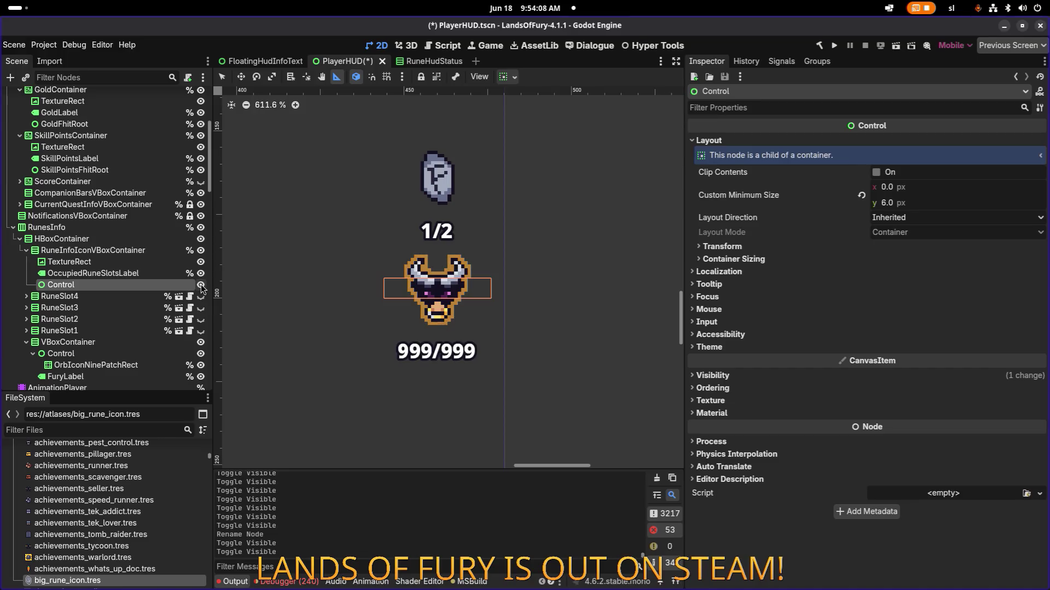
pyautogui.press('Up')
pyautogui.press('Up')
pyautogui.press('Up')
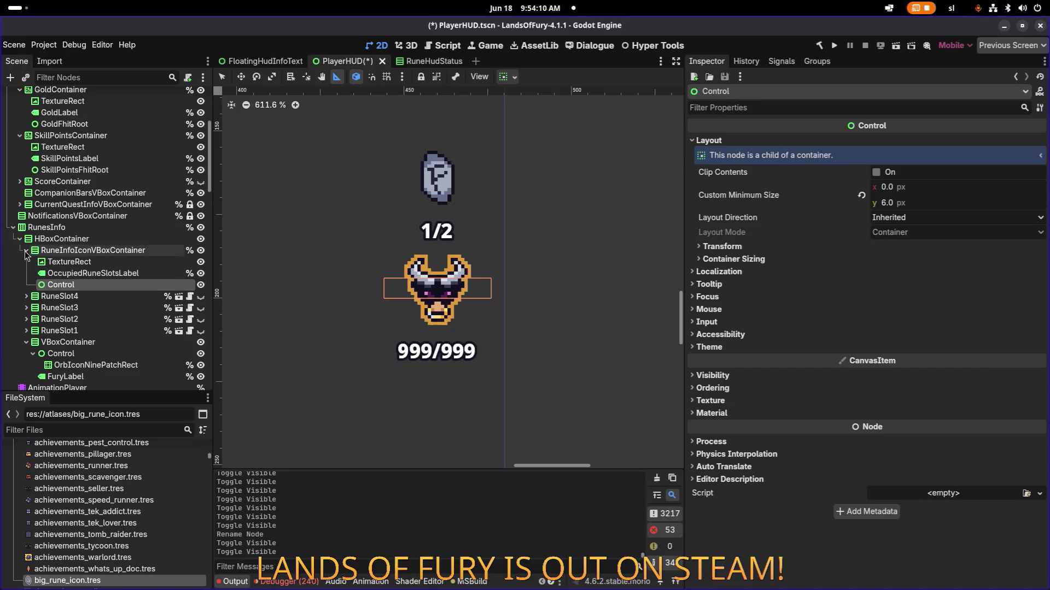
pyautogui.press('Left')
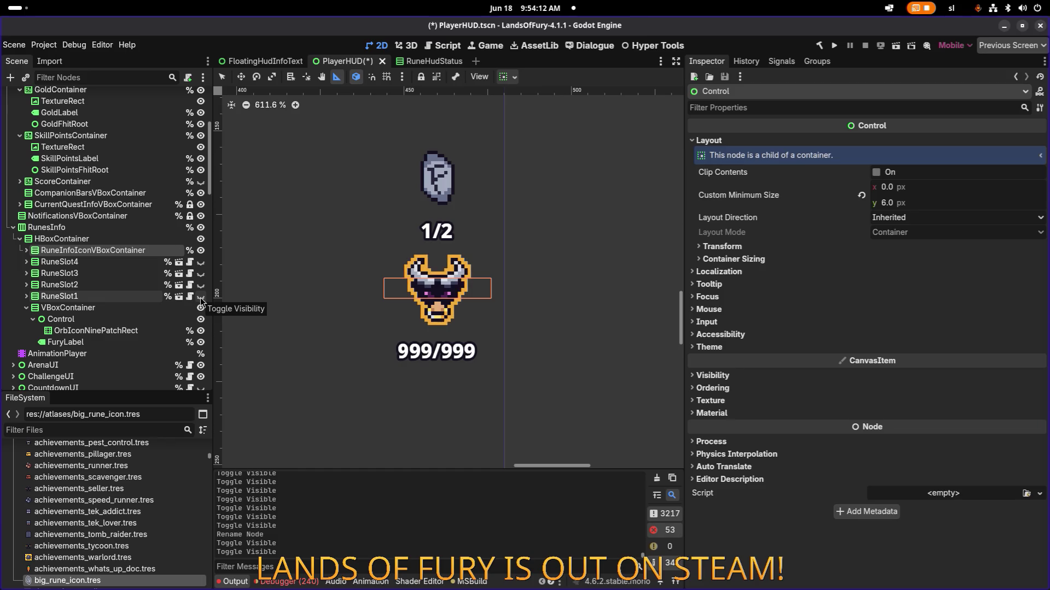
pyautogui.click(137, 295)
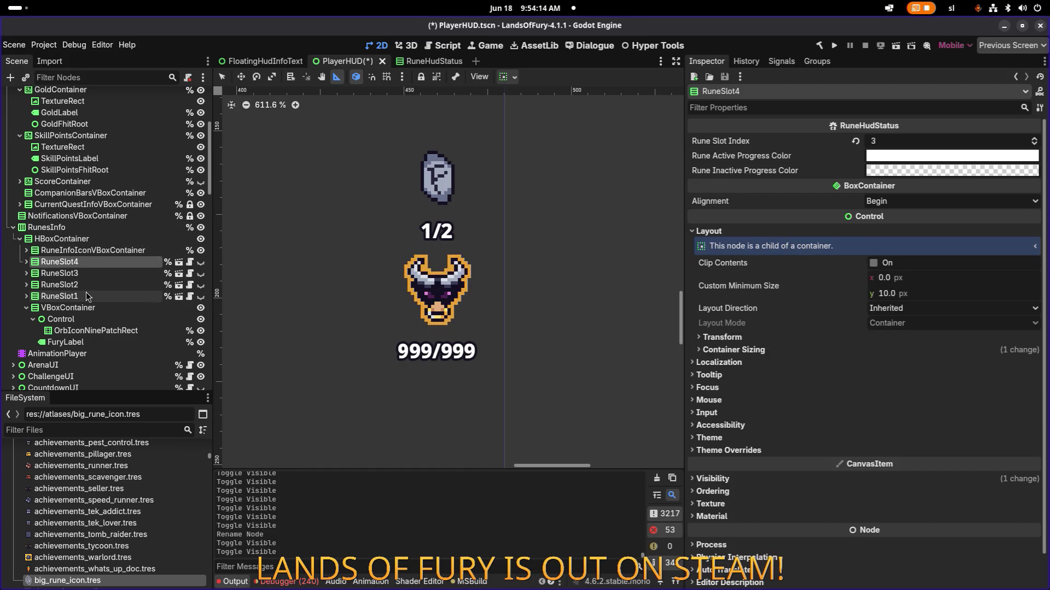
# Show the four rune slots on the canvas to check them, then hide them again
pyautogui.keyDown('shift'); pyautogui.click(137, 262); pyautogui.keyUp('shift')
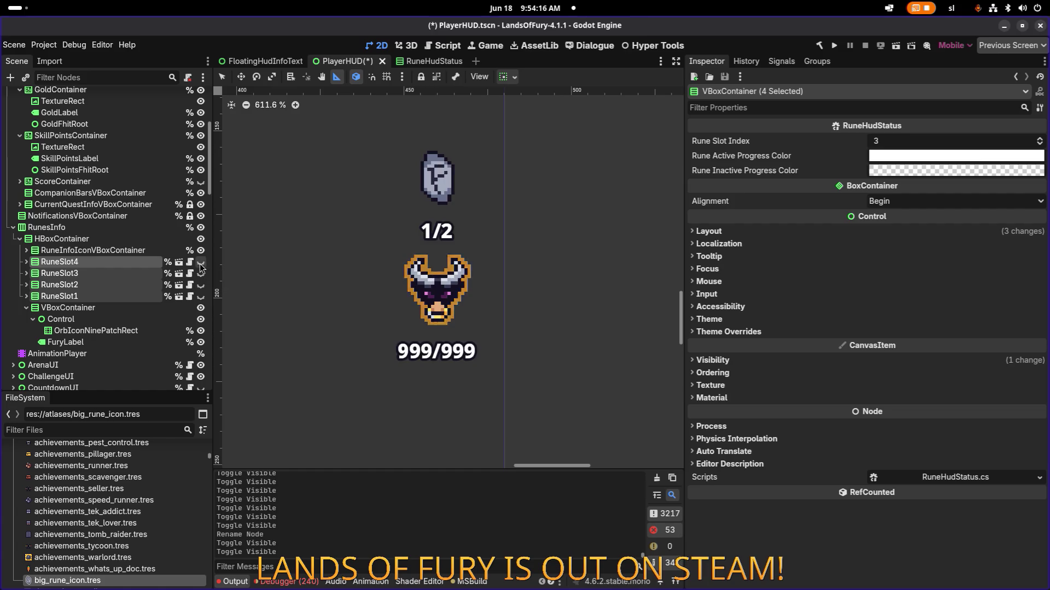
pyautogui.click(200, 263)
pyautogui.scroll(-3, 337, 265)
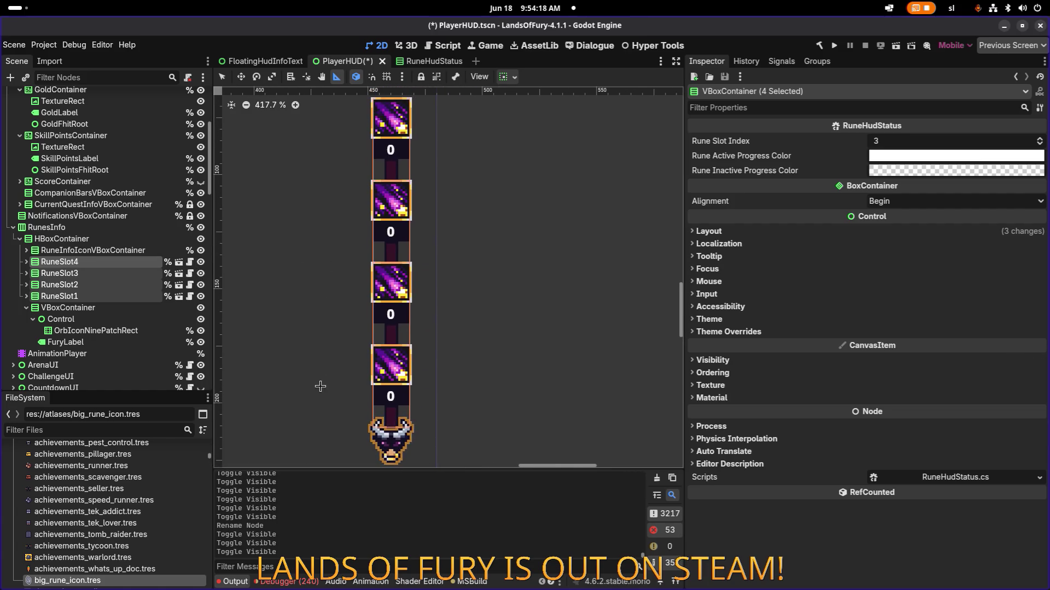
pyautogui.scroll(-3, 321, 269)
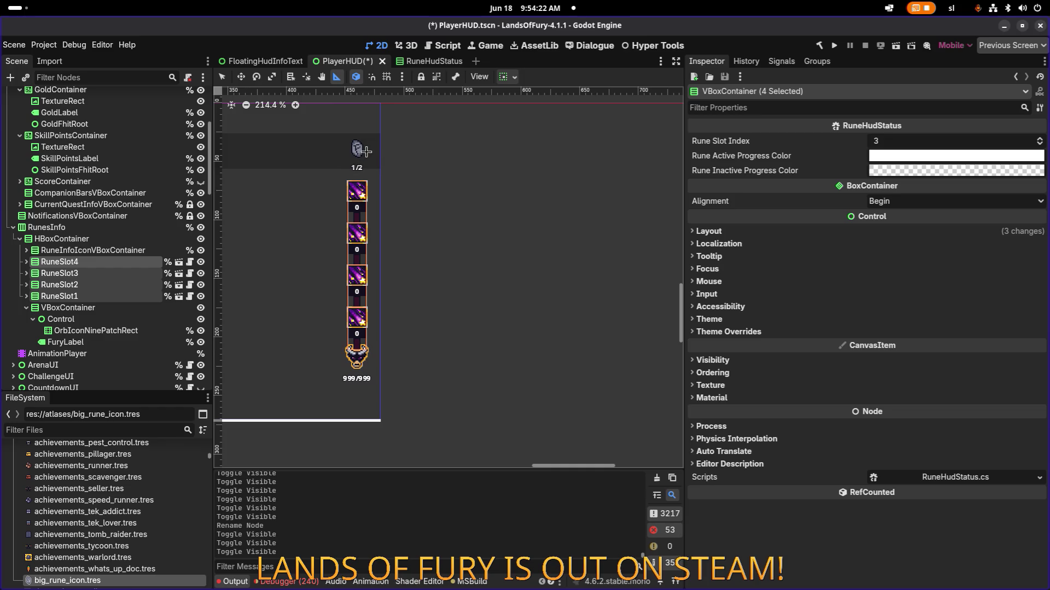
pyautogui.click(201, 261)
pyautogui.scroll(3, 312, 304)
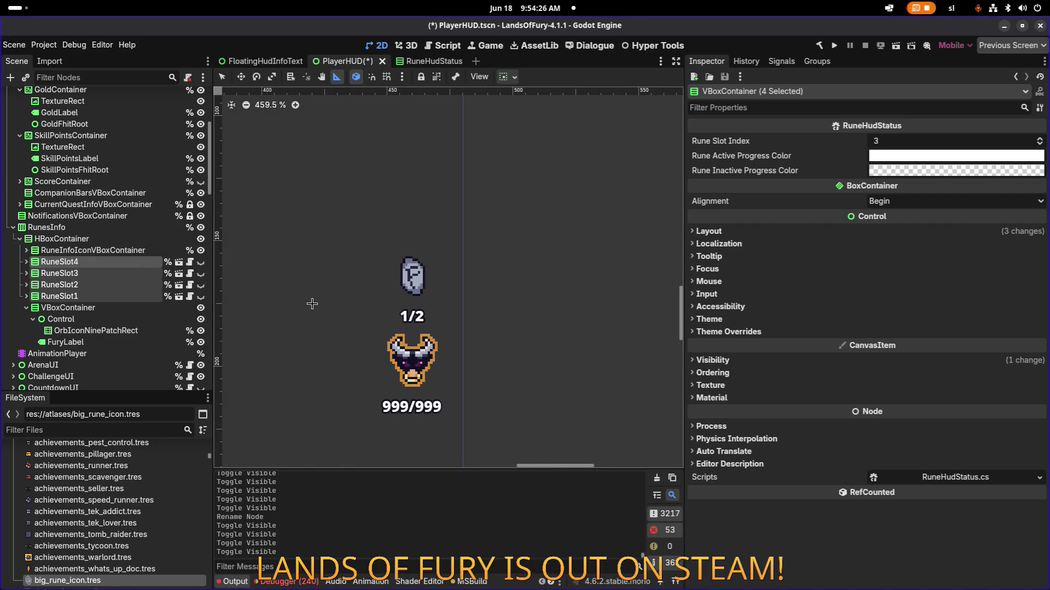
# Toggle RuneInfoIconVBoxContainer's visibility to check it, leaving it hidden by default
pyautogui.click(132, 251)
pyautogui.click(201, 250)
pyautogui.click(201, 251)
pyautogui.click(201, 251)
pyautogui.click(201, 251)
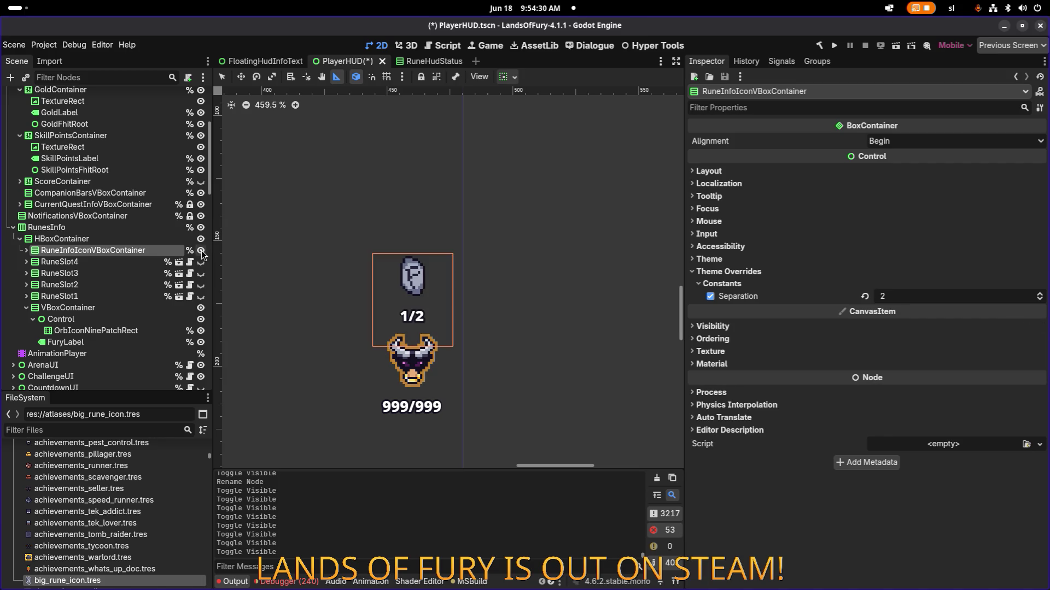
pyautogui.click(201, 251)
pyautogui.click(201, 251)
pyautogui.click(201, 251)
pyautogui.click(201, 251)
pyautogui.click(202, 251)
# Save the PlayerHUD scene, check RuneSlot3's properties, then return to the code editor
pyautogui.scroll(1, 395, 212)
pyautogui.hscroll(-2, 383, 216)
pyautogui.hotkey('ctrl', 's')
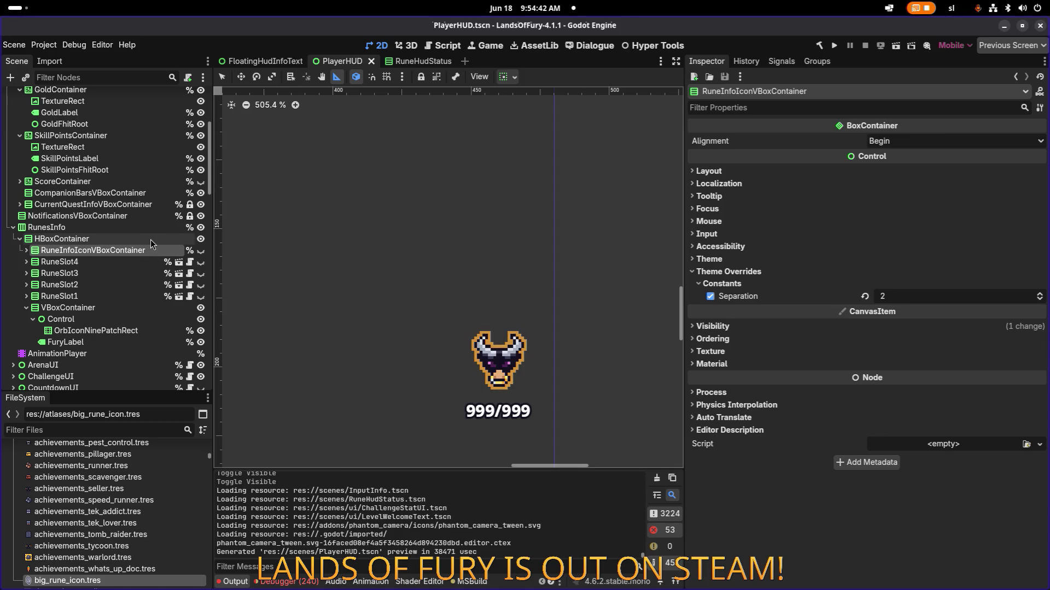
pyautogui.hotkey('alt', 'Tab')
pyautogui.hotkey('alt', 'Tab')
pyautogui.hotkey('alt', 'Tab')
pyautogui.hotkey('alt', 'Tab')
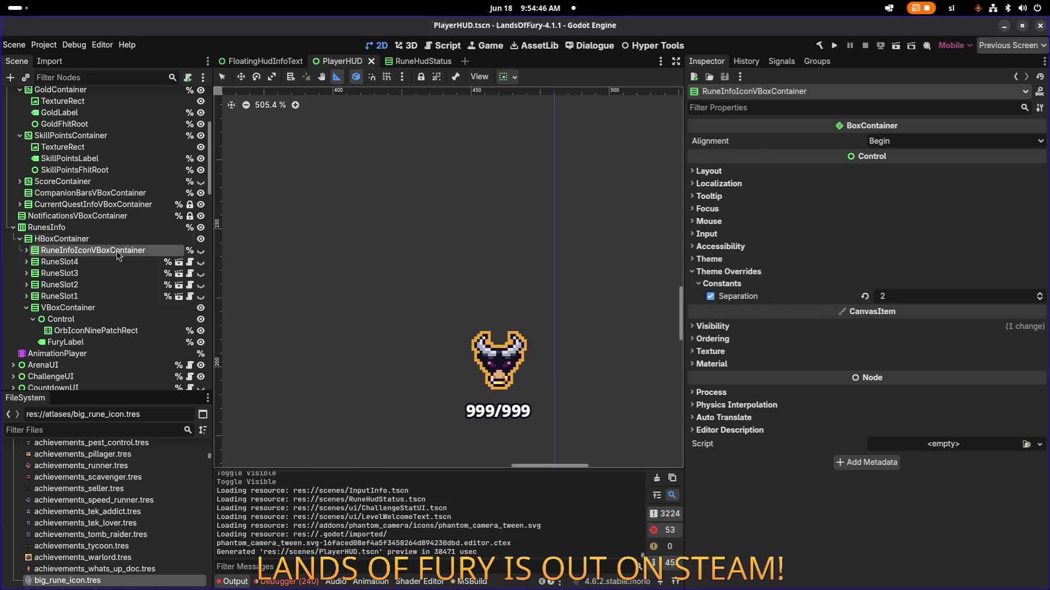
pyautogui.click(141, 273)
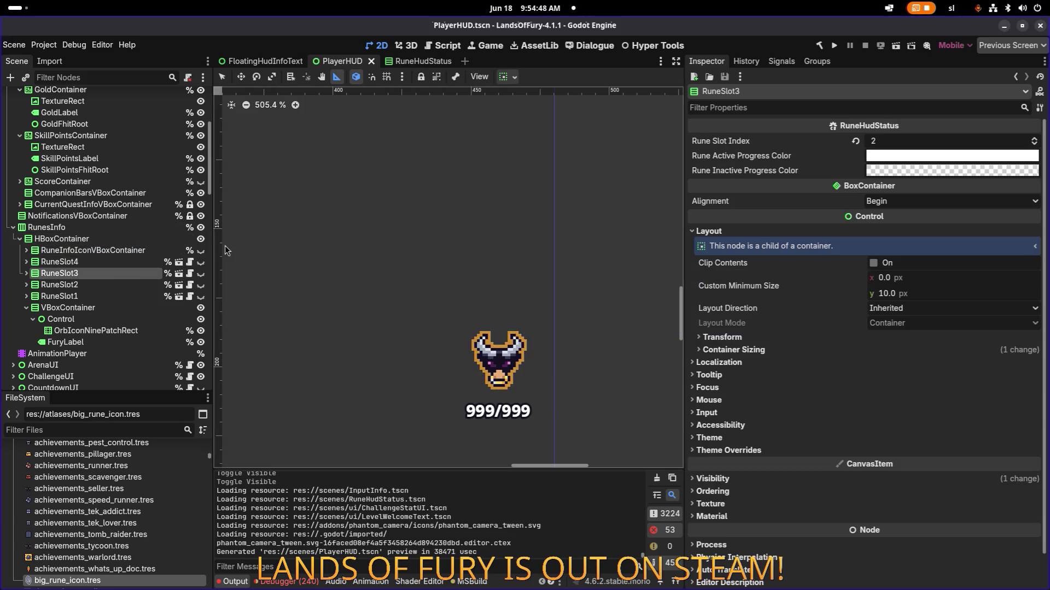
pyautogui.hotkey('alt', 'Tab')
pyautogui.hotkey('alt', 'Tab')
pyautogui.hotkey('alt', 'Tab')
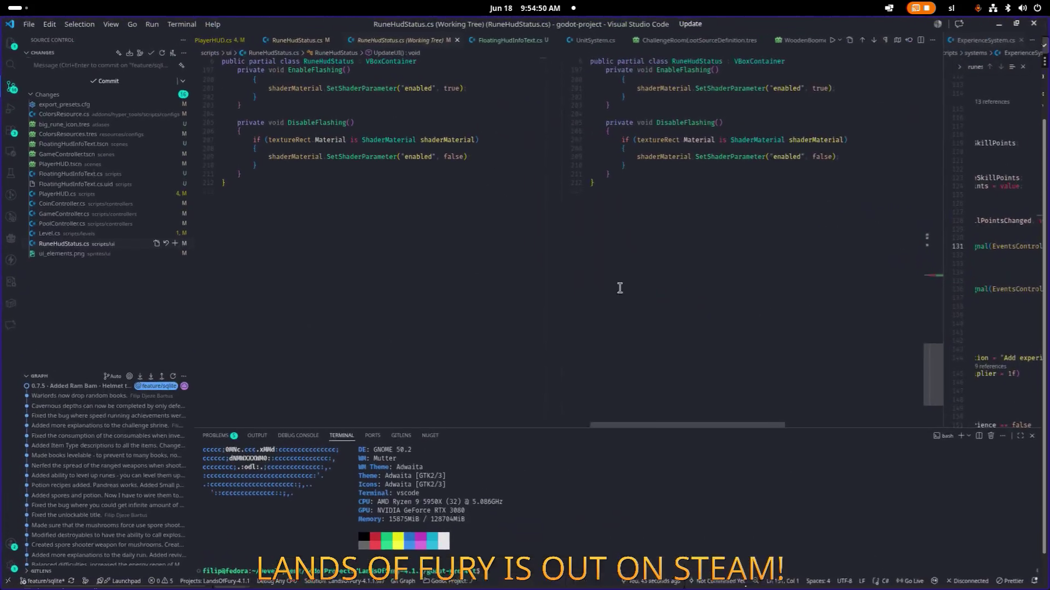
# Open PlayerHUD.cs and search it for furyLabel
pyautogui.hotkey('ctrl', 'p')
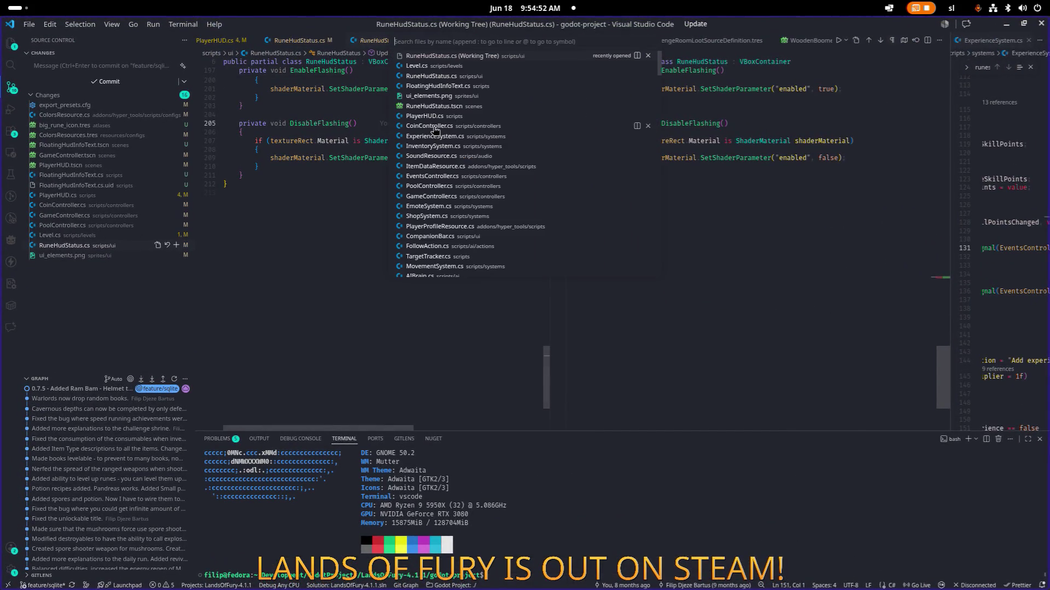
pyautogui.write('playerhud')
pyautogui.press('Return')
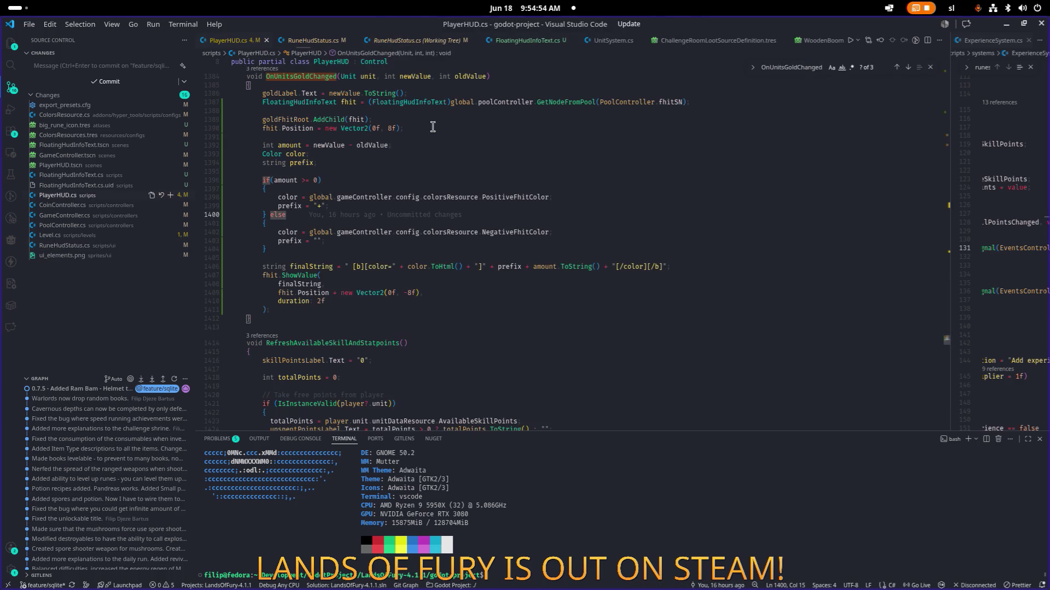
pyautogui.click(927, 66)
pyautogui.scroll(10, 609, 165)
pyautogui.click(581, 143)
pyautogui.click(601, 118)
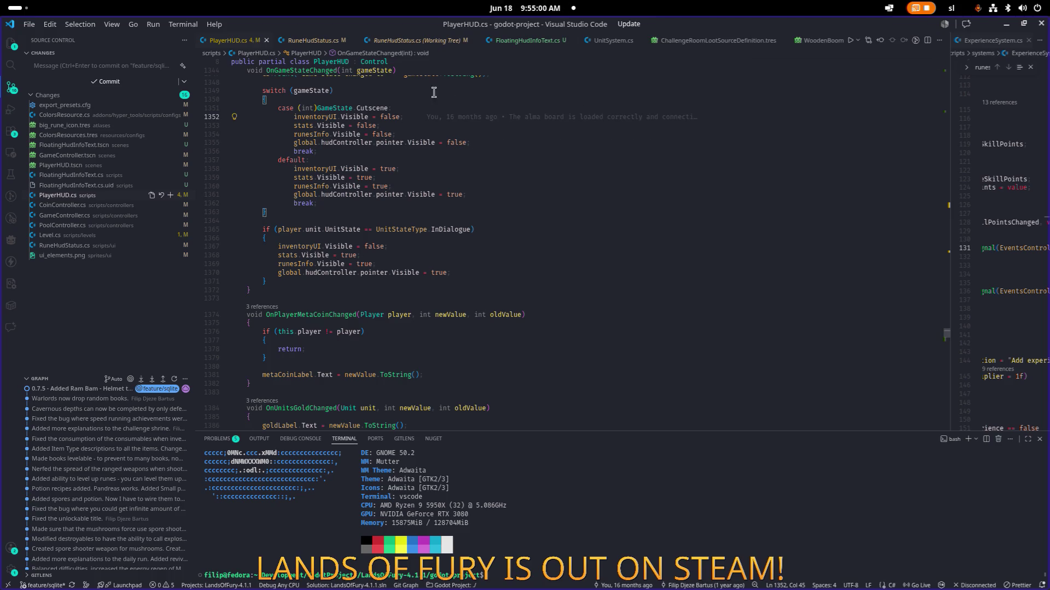
pyautogui.hotkey('ctrl', 'f')
pyautogui.moveTo(718, 26)
pyautogui.mouseDown()
pyautogui.moveTo(875, 219)
pyautogui.moveTo(994, 340)
pyautogui.moveTo(932, 273)
pyautogui.moveTo(886, 5)
pyautogui.mouseUp()
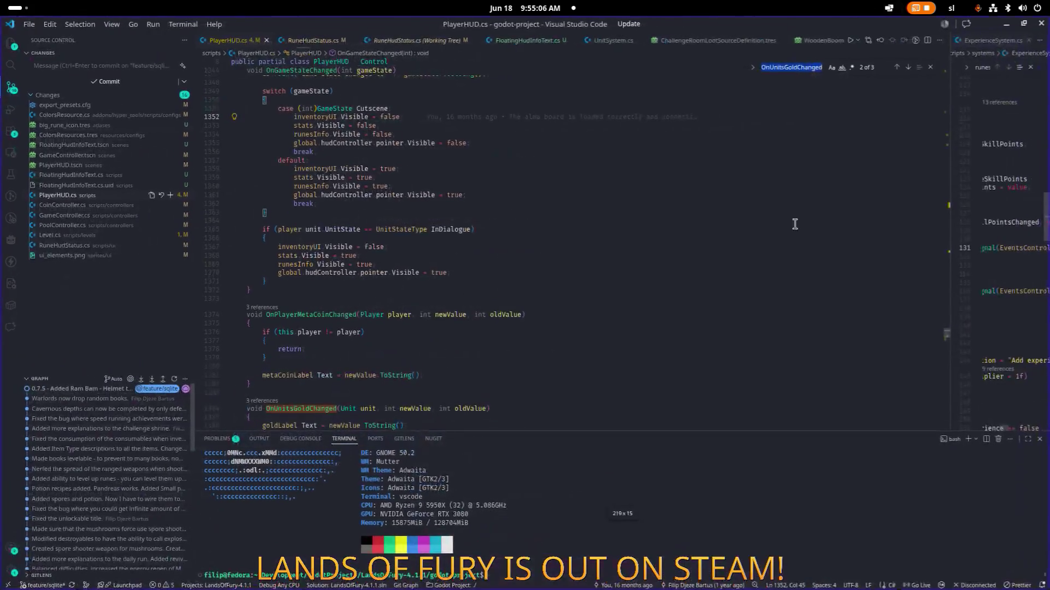
pyautogui.write('furylab')
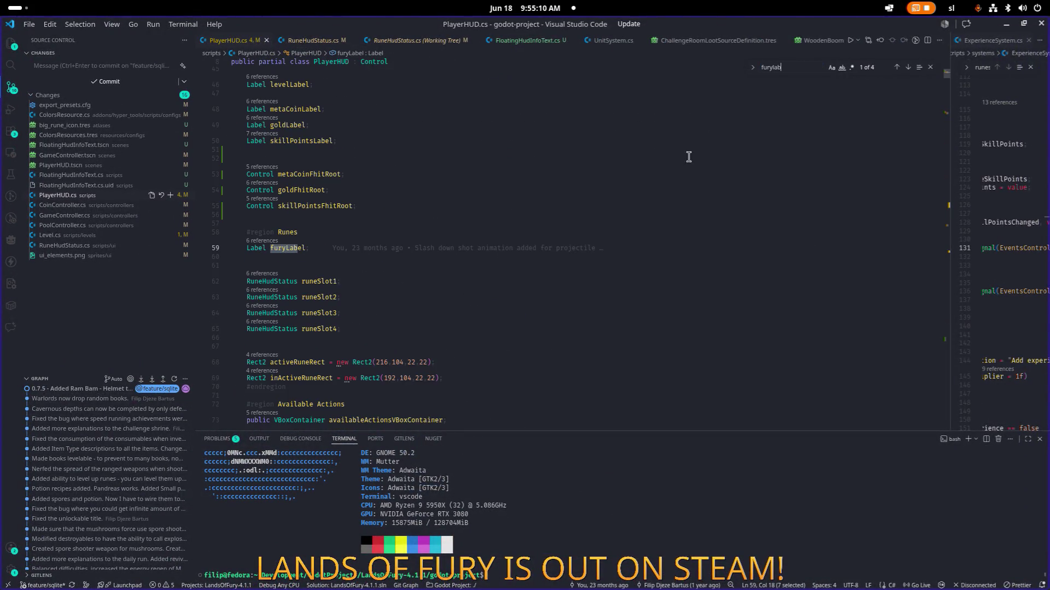
pyautogui.scroll(3, 520, 189)
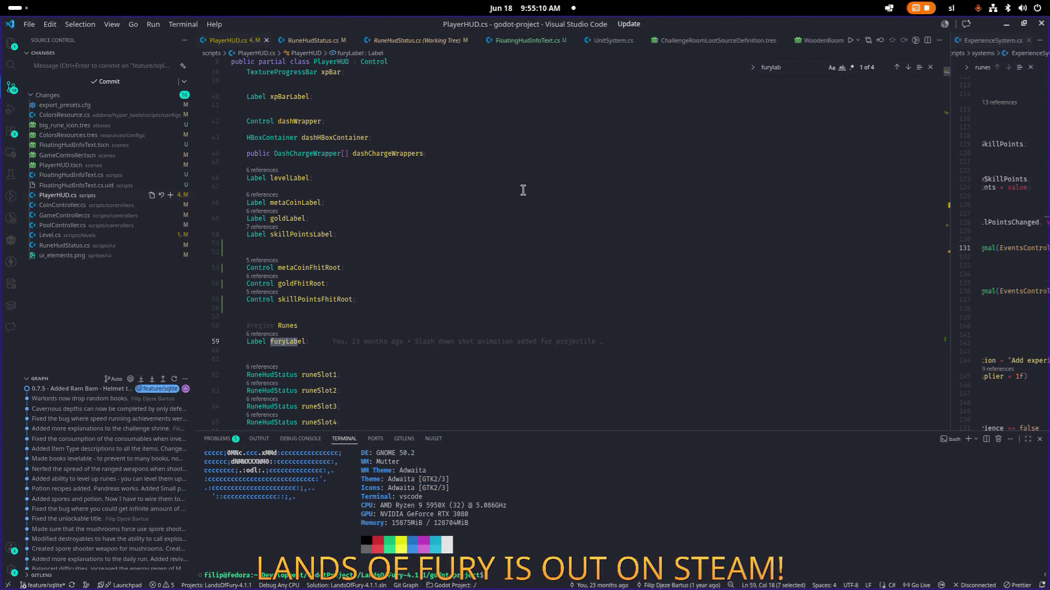
# Paste the RuneInfoIconVBoxContainer name on a new line under #region Runes
pyautogui.click(318, 321)
pyautogui.scroll(8, 360, 301)
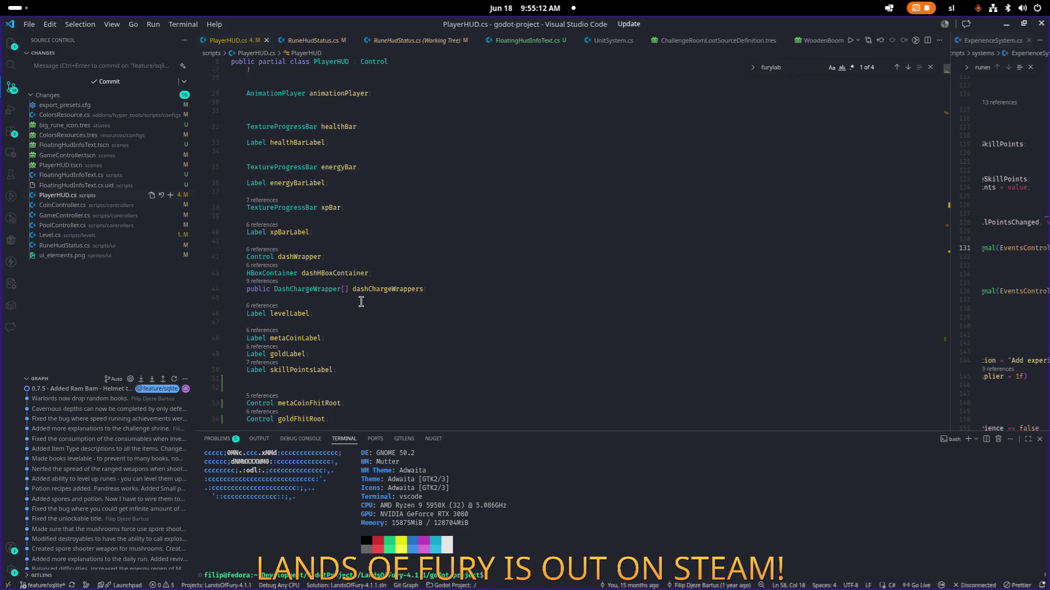
pyautogui.scroll(5, 360, 301)
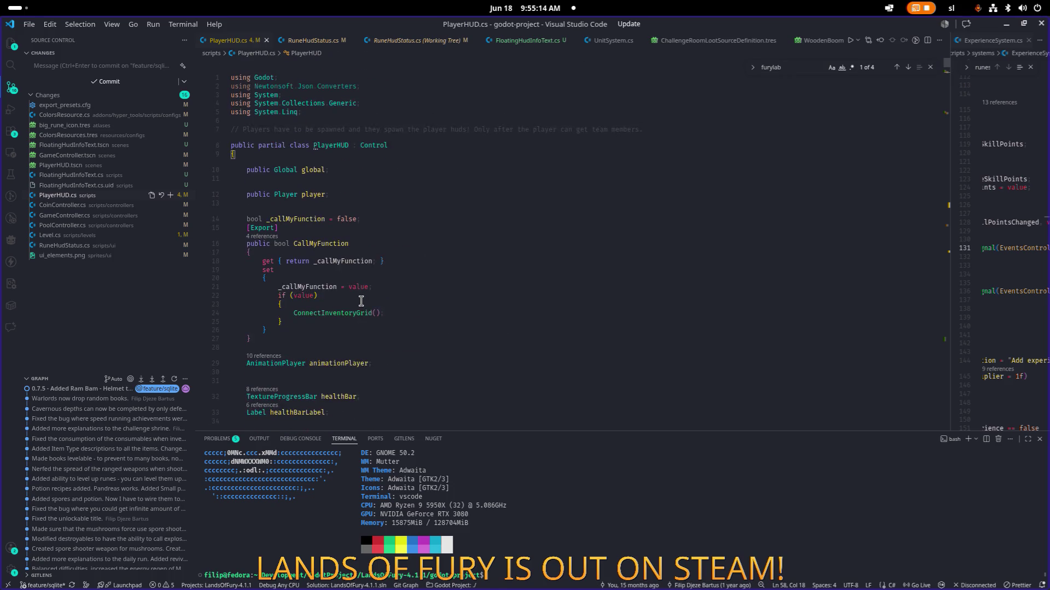
pyautogui.scroll(-10, 360, 302)
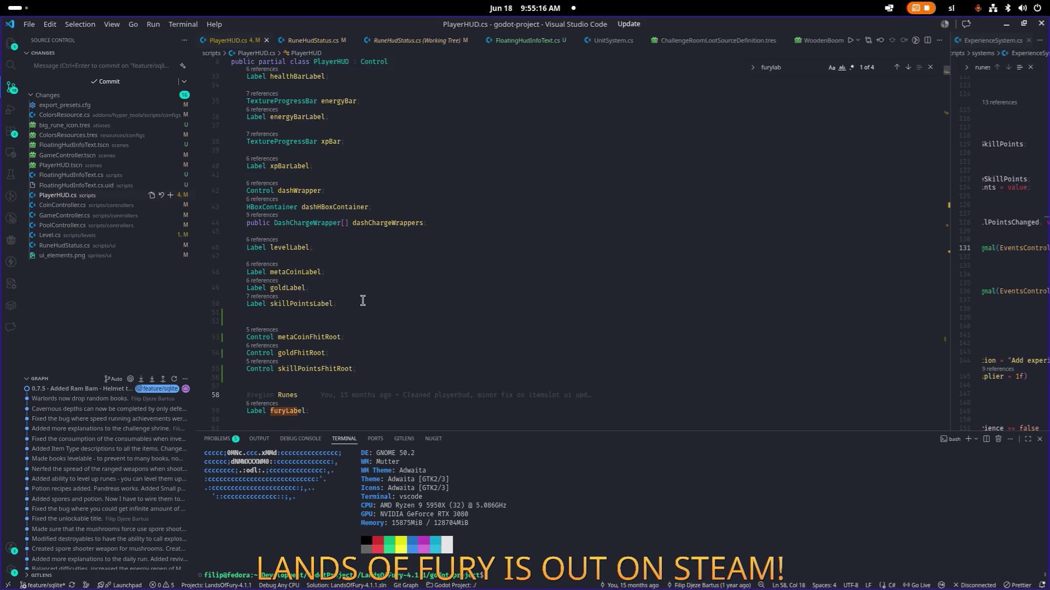
pyautogui.scroll(-3, 362, 301)
pyautogui.click(372, 278)
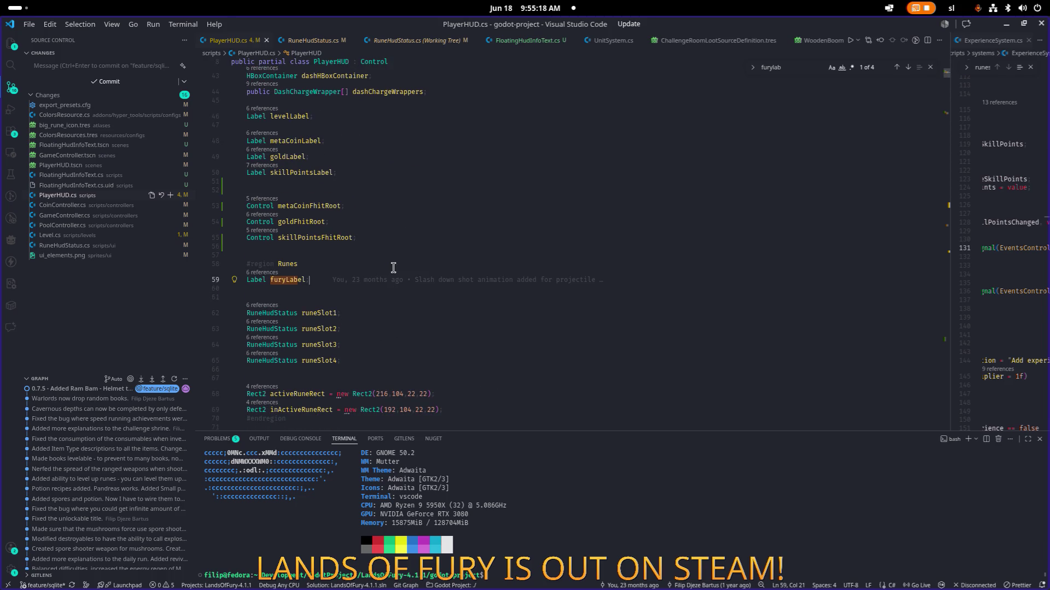
pyautogui.click(393, 268)
pyautogui.press('Return')
pyautogui.press('Return')
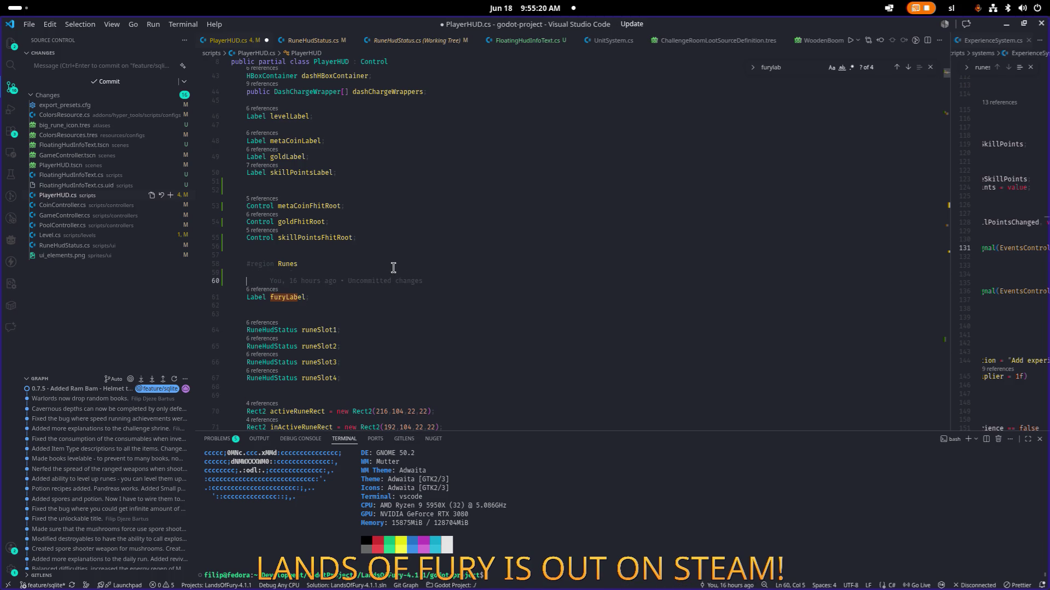
pyautogui.press('Up')
pyautogui.write('RuneInfoIconVBoxContainer')
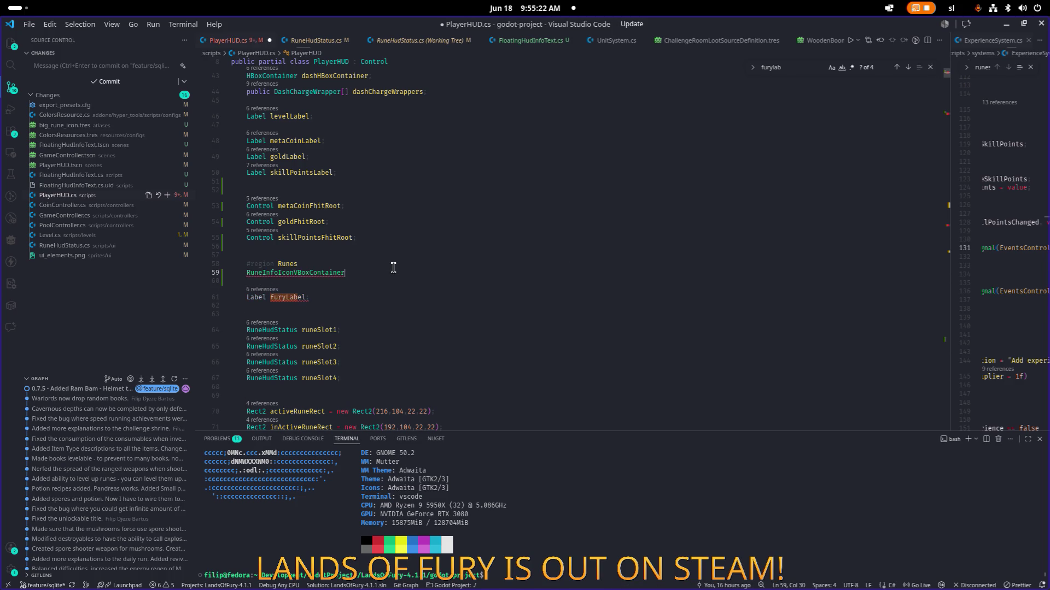
# Make it the declaration 'VBoxContainer runeInfoIconVBoxContainer;' and save
pyautogui.press('Home')
pyautogui.write('Vbox')
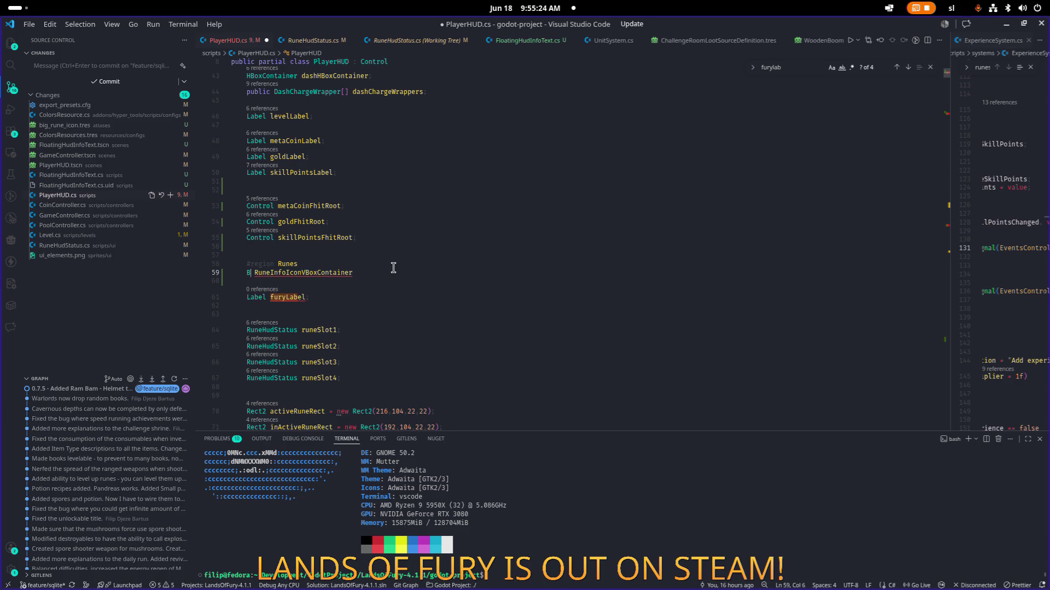
pyautogui.press('Tab')
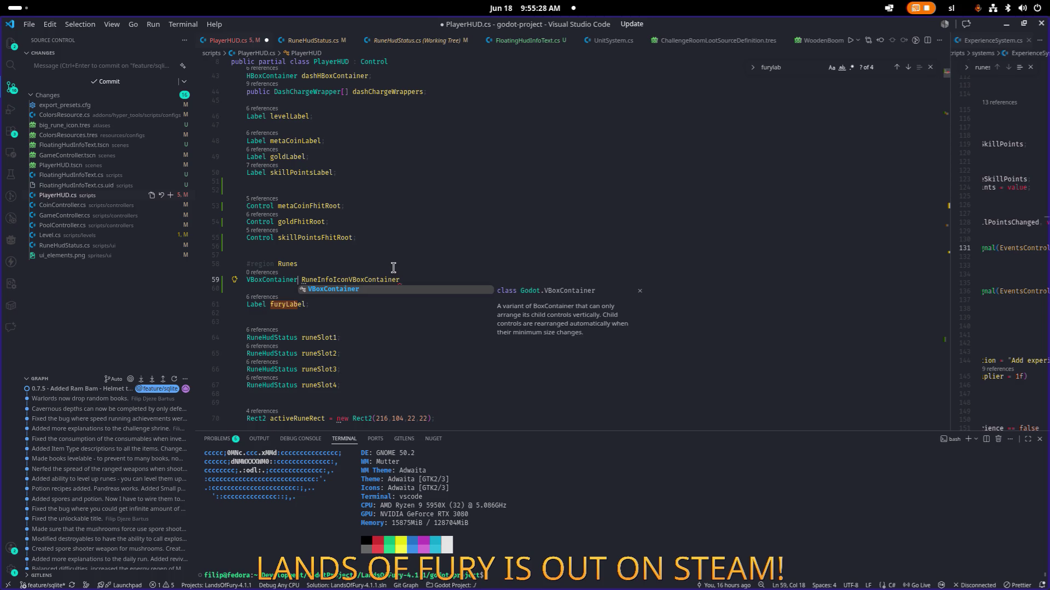
pyautogui.press('Right')
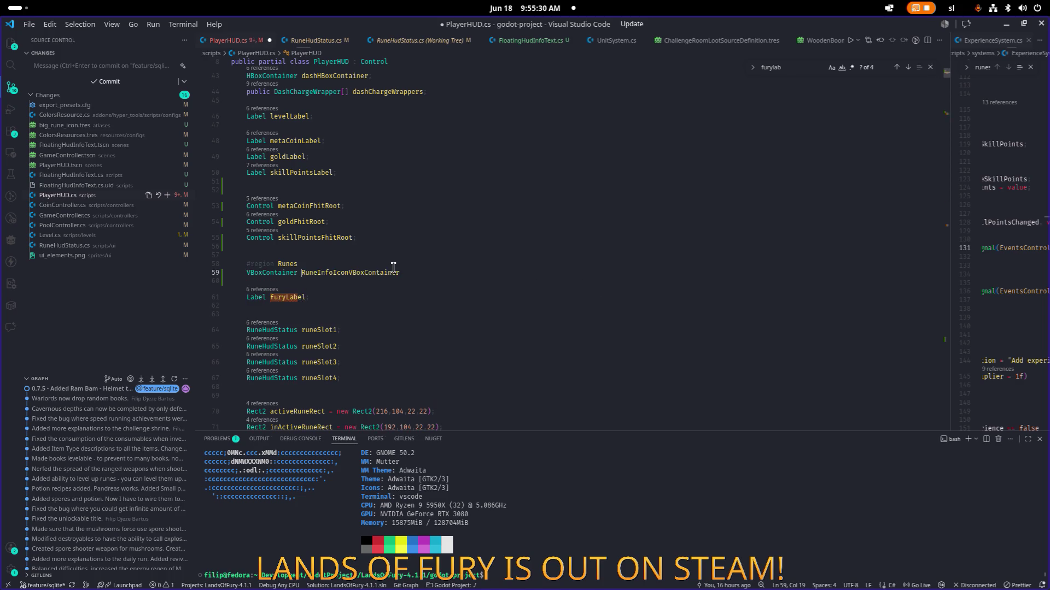
pyautogui.press('Delete')
pyautogui.write('r')
pyautogui.press('End')
pyautogui.write(';')
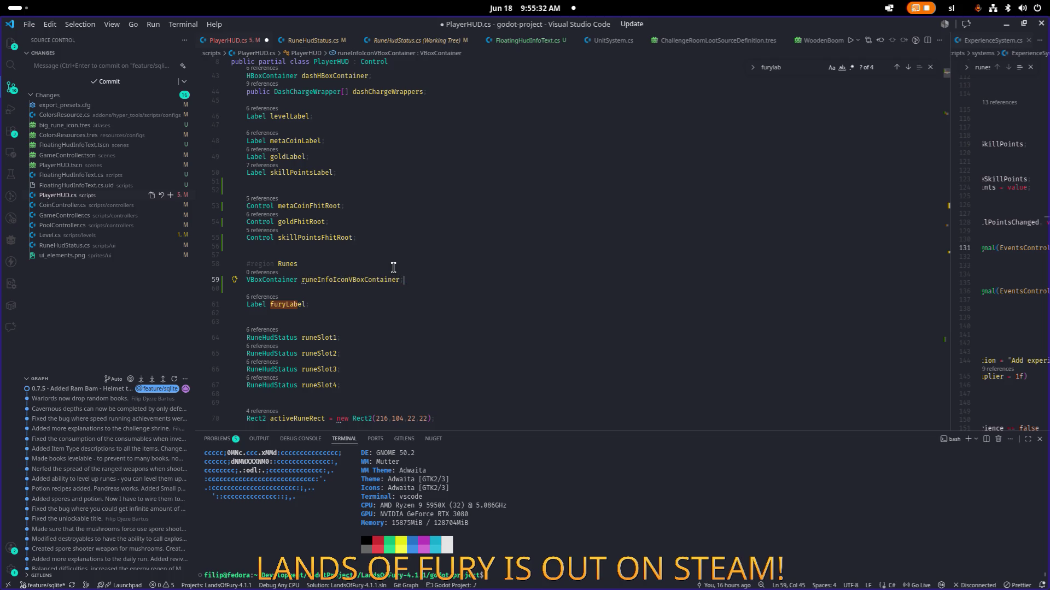
pyautogui.hotkey('ctrl', 's')
# Find furyLabel's GetNode assignment in _Ready via its references
pyautogui.hotkey('ctrl', 'shift', 'Left')
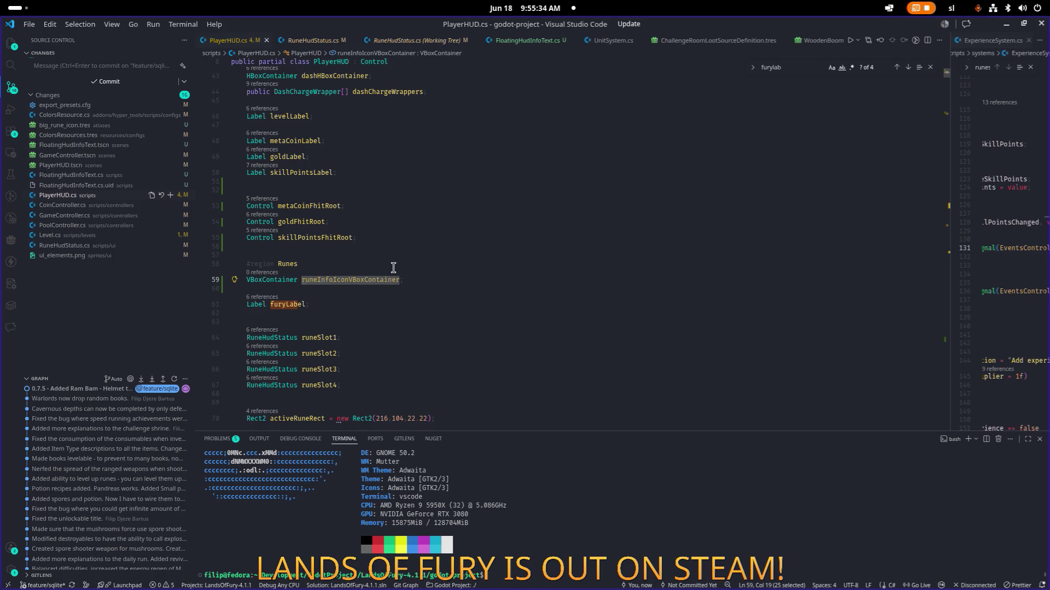
pyautogui.click(278, 304)
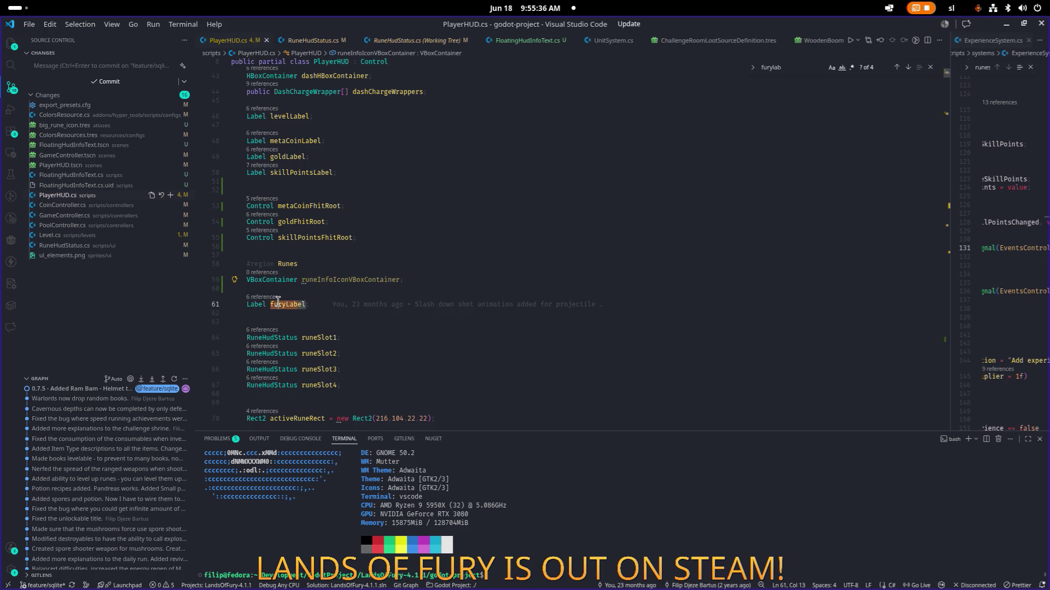
pyautogui.hotkey('shift', 'F12')
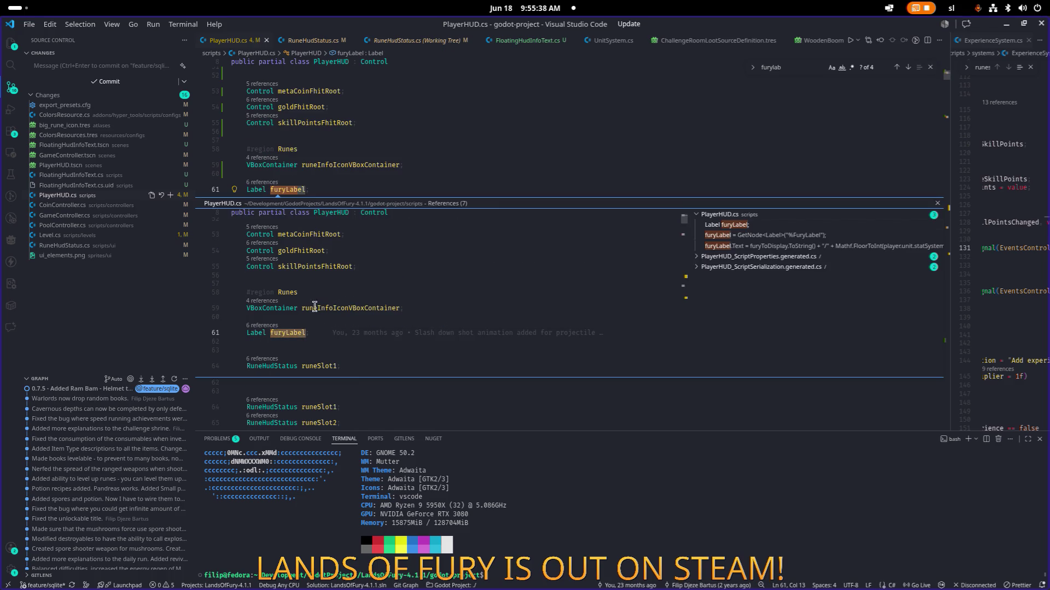
pyautogui.click(729, 236)
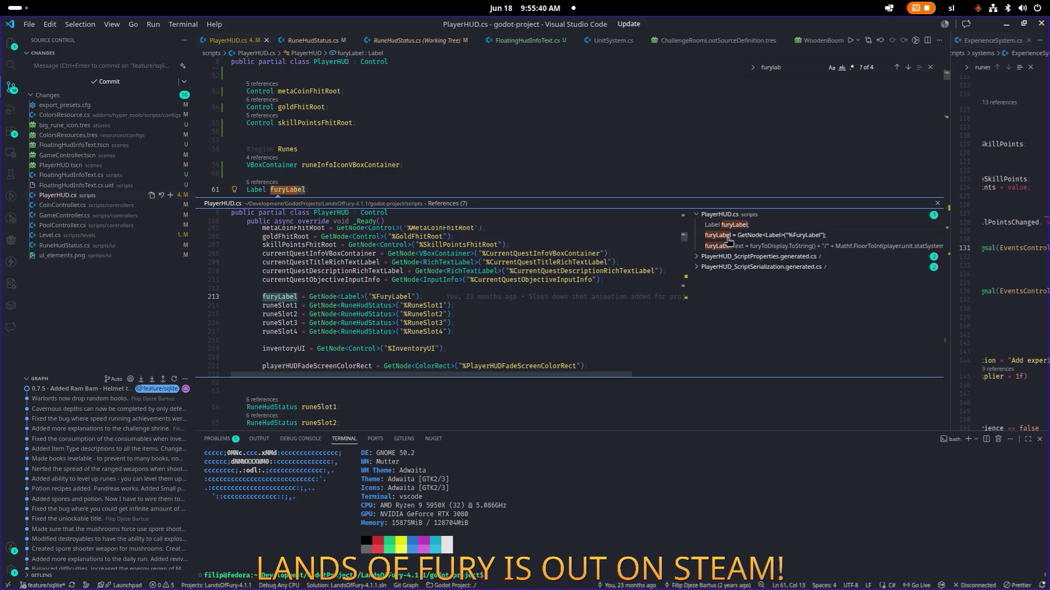
pyautogui.doubleClick(450, 296)
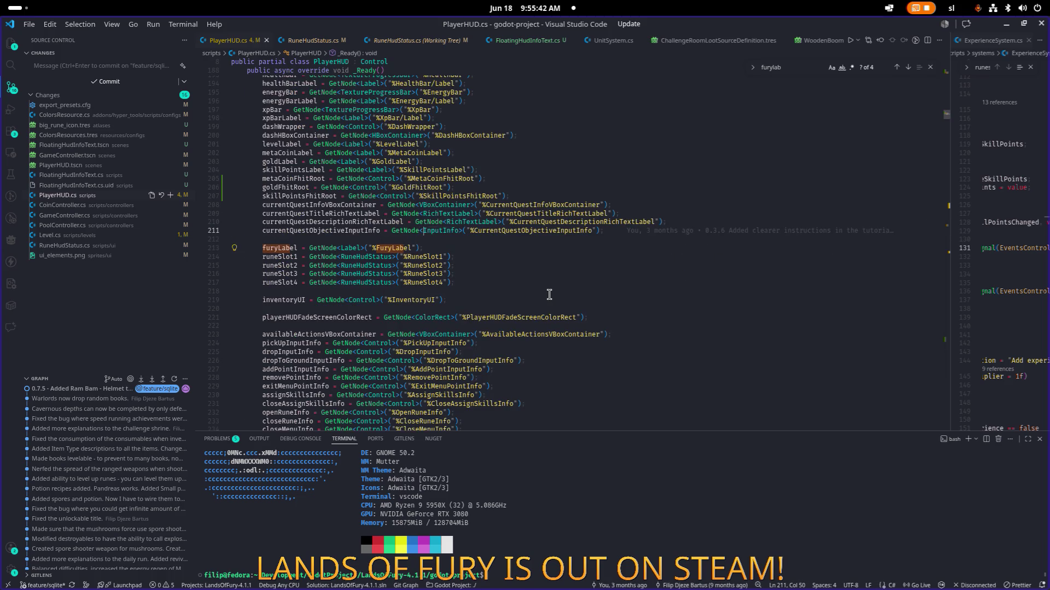
# Add 'runeInfoIconVBoxContainer = GetNode<VBoxContainer>("%RuneInfoIconVBoxContainer")' above it, save, and return to Godot
pyautogui.hotkey('ctrl', 'shift', 'Return')
pyautogui.write('runeInfoIconVBoxContainer = Getnode')
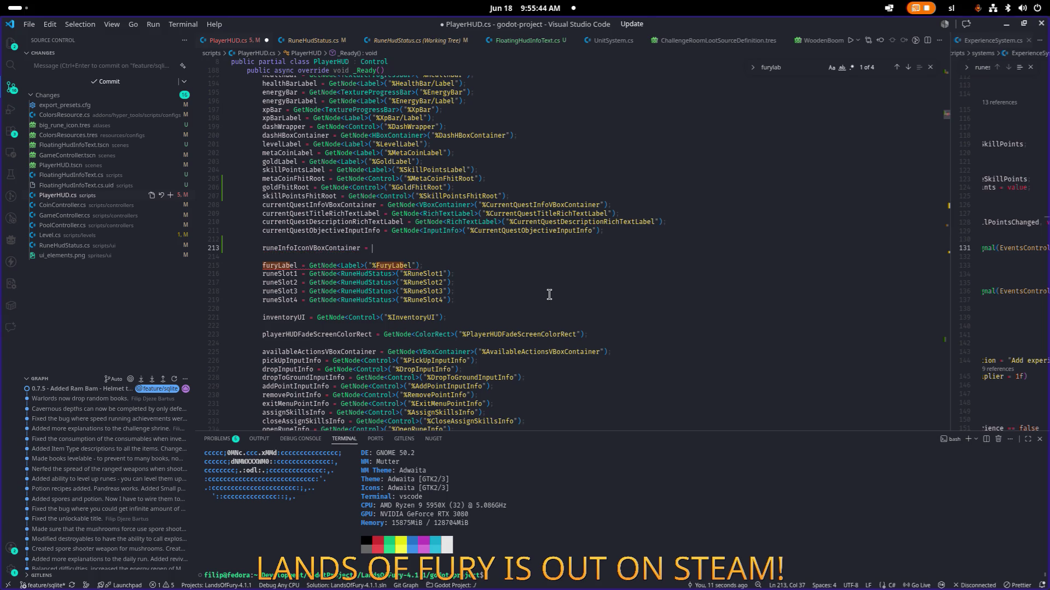
pyautogui.press('Tab')
pyautogui.write('<')
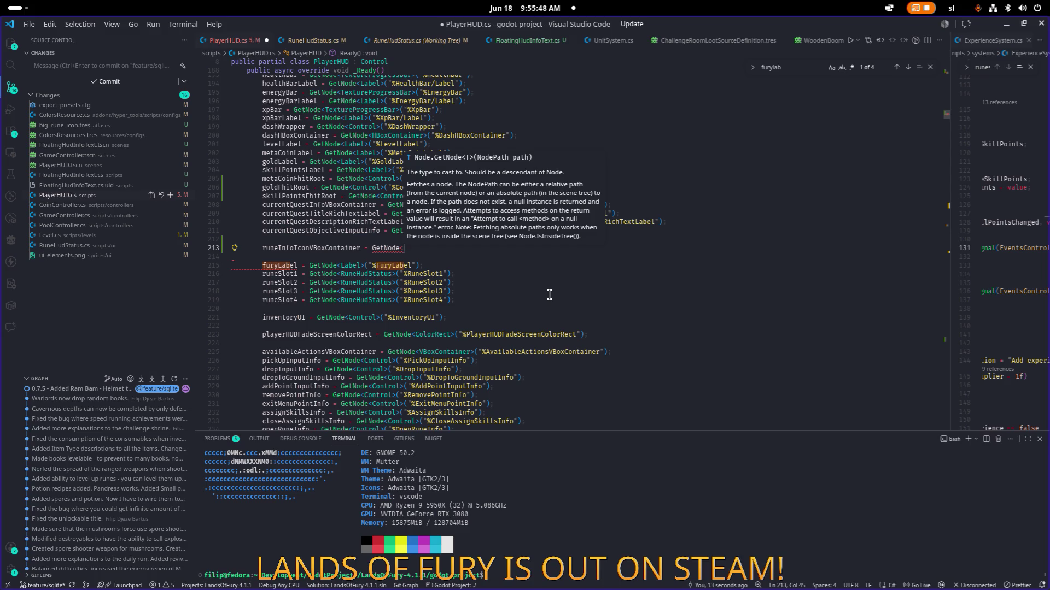
pyautogui.write('V')
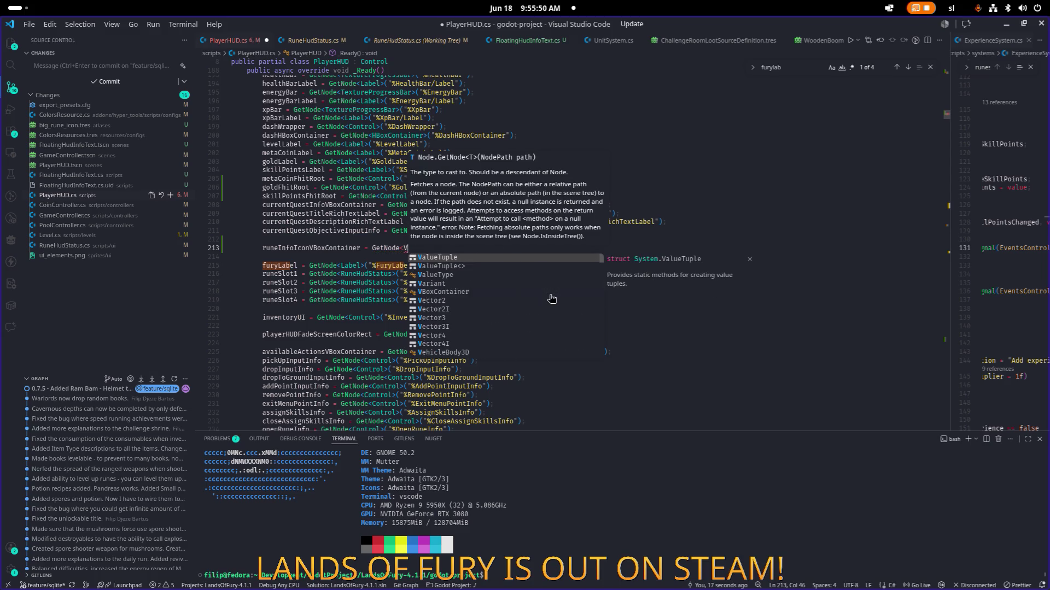
pyautogui.write('Bo')
pyautogui.press('Tab')
pyautogui.write('>(')
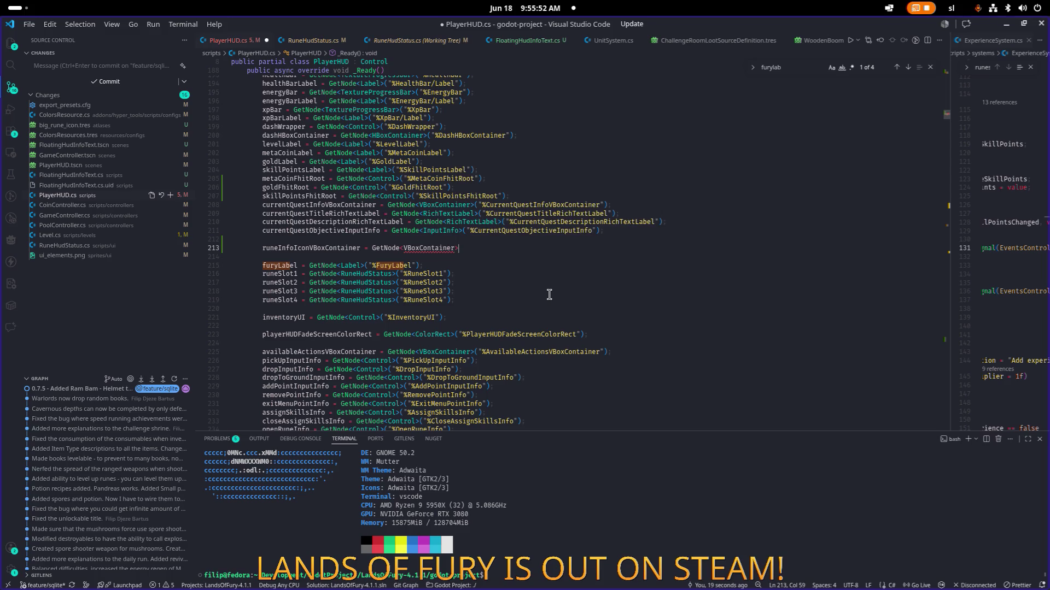
pyautogui.write('"')
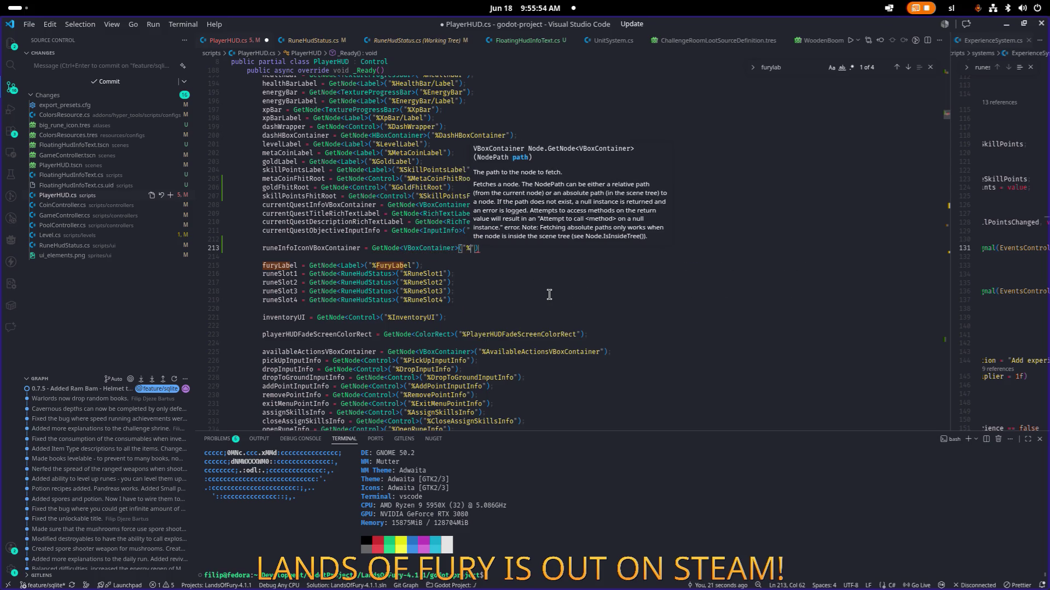
pyautogui.write('%runeInfoIconVBoxContainer')
pyautogui.press('Escape')
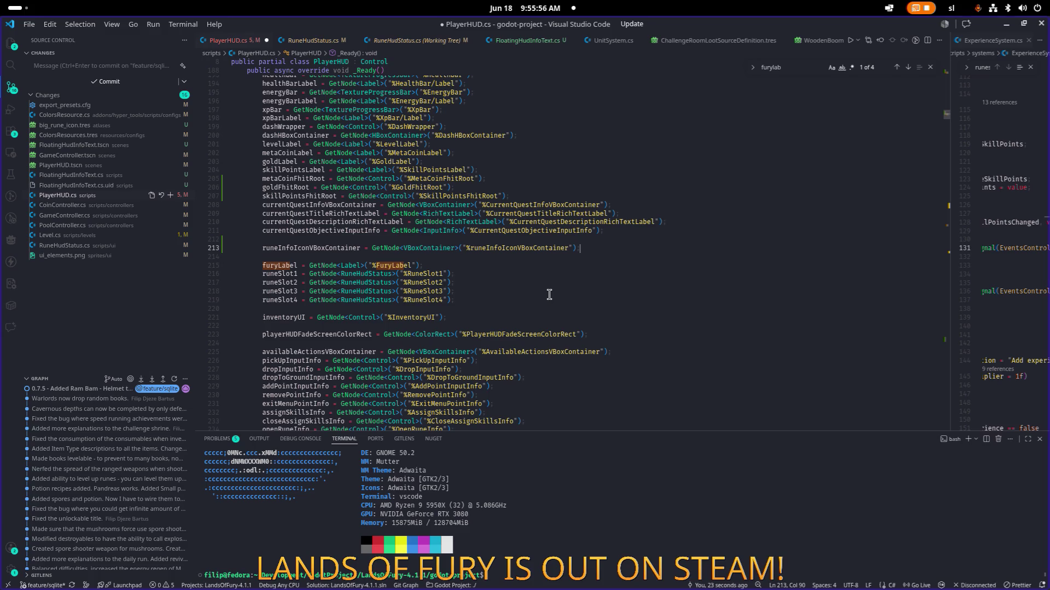
pyautogui.write('R')
pyautogui.hotkey('ctrl', 's')
pyautogui.press('Home')
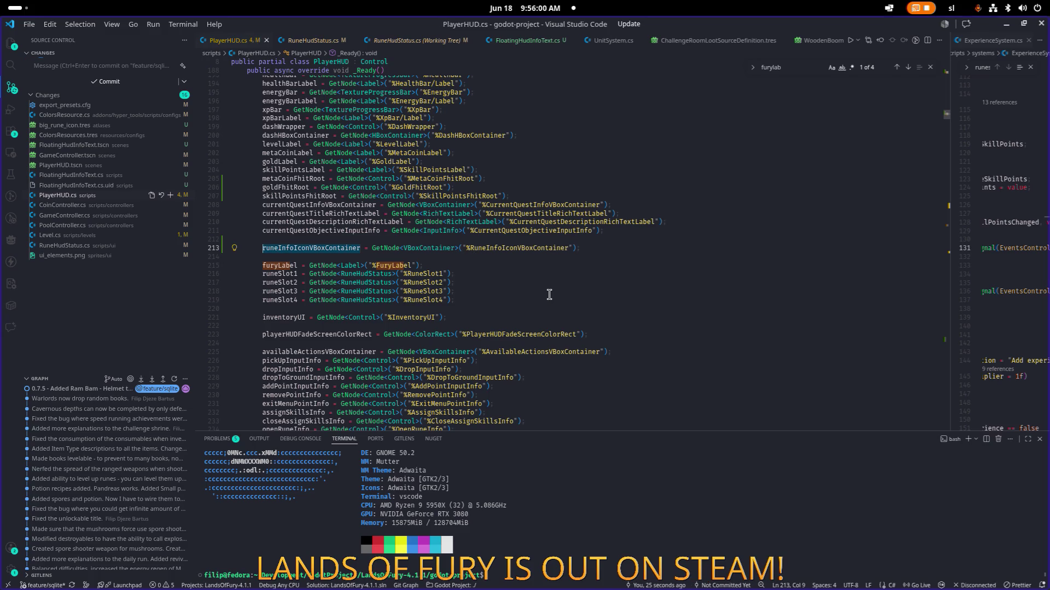
pyautogui.hotkey('alt', 'Tab')
pyautogui.hotkey('alt', 'Tab')
pyautogui.hotkey('alt', 'shift', 'Tab')
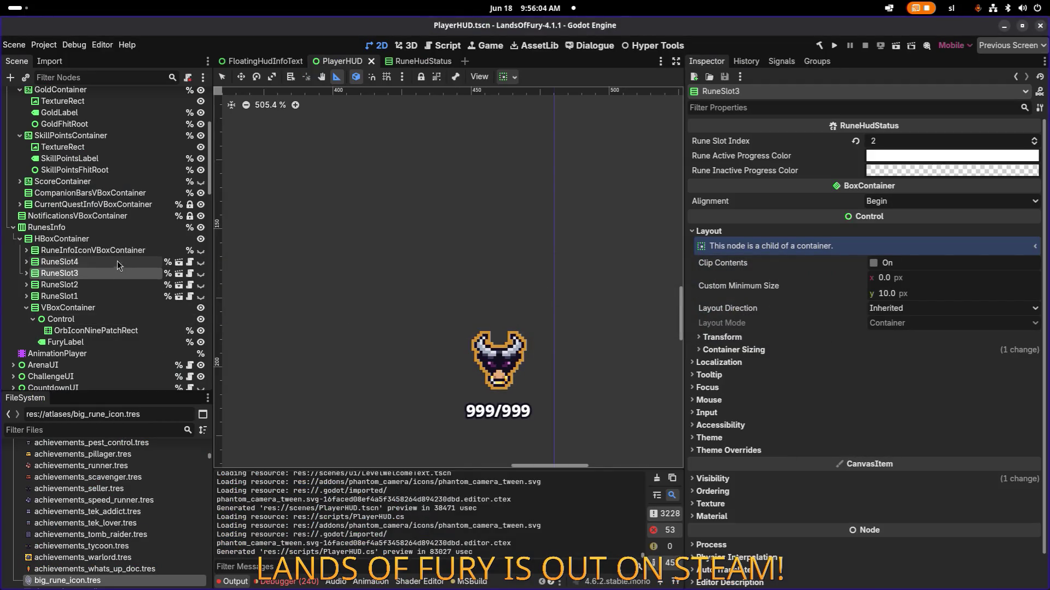
# Expand RuneInfoIconVBoxContainer and inspect OccupiedRuneSlotsLabel and Control, then return to PlayerHUD.cs
pyautogui.scroll(-1, 118, 266)
pyautogui.click(27, 214)
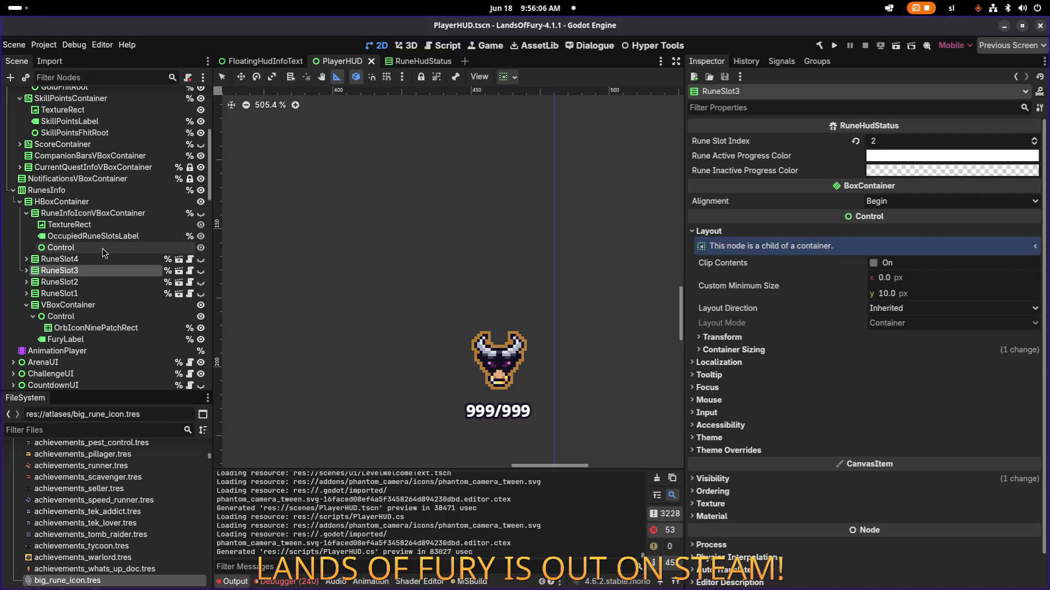
pyautogui.click(102, 236)
pyautogui.click(104, 247)
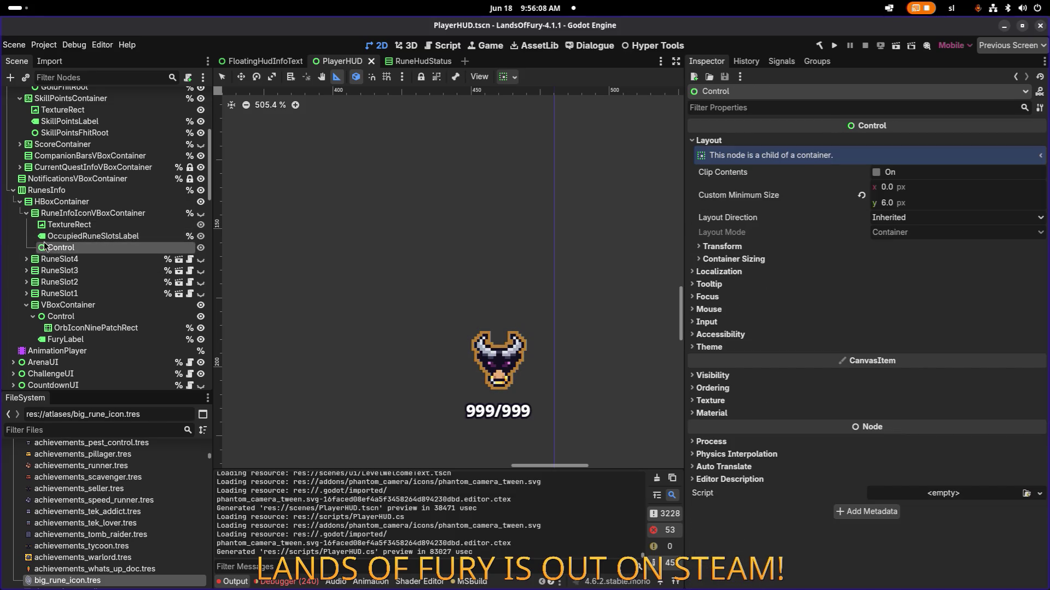
pyautogui.click(136, 236)
pyautogui.click(142, 249)
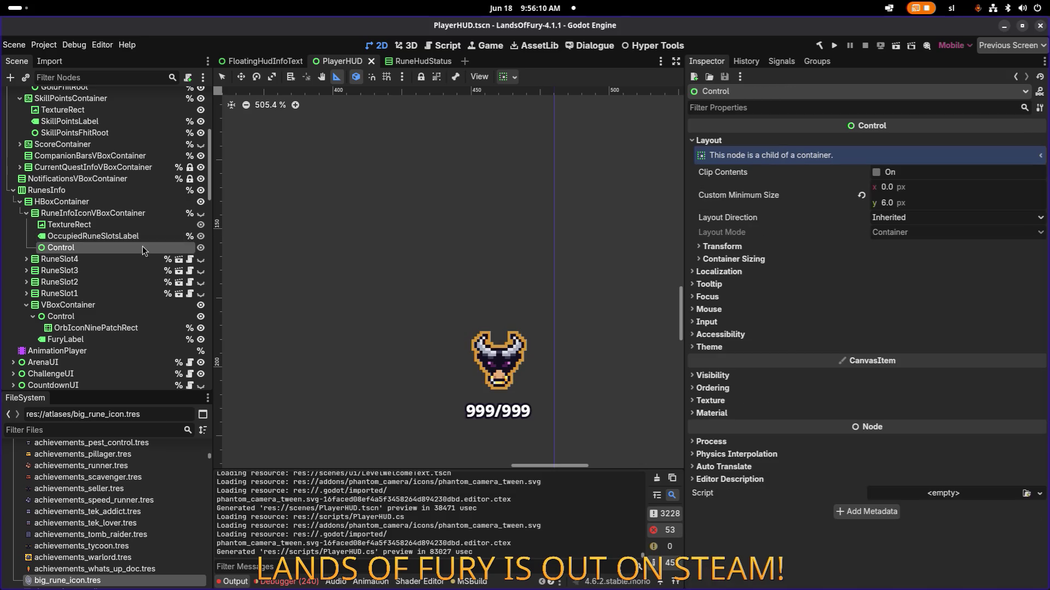
pyautogui.hotkey('alt', 'Tab')
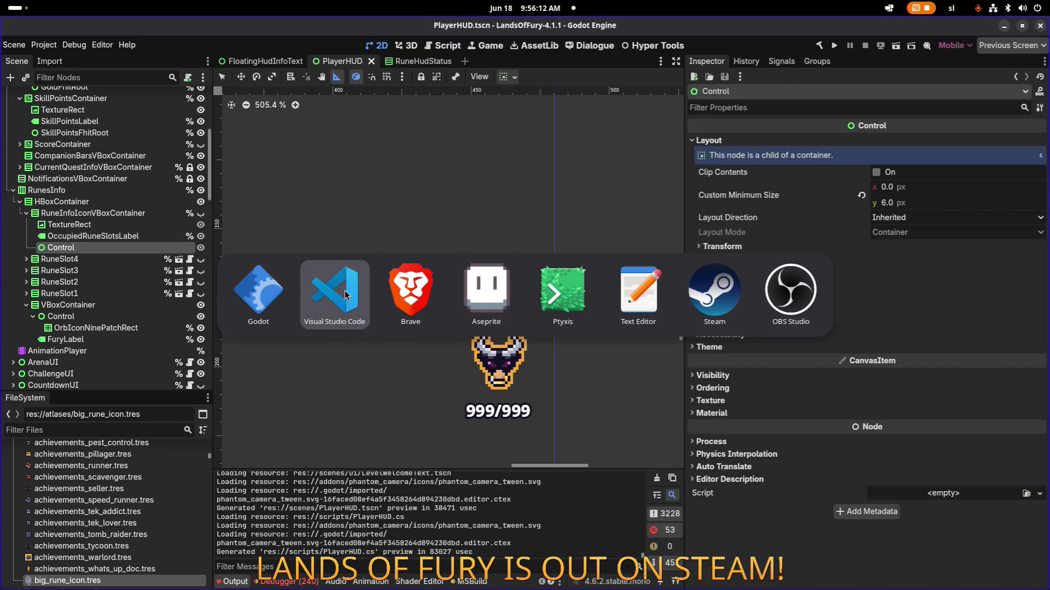
pyautogui.click(352, 287)
pyautogui.click(342, 248)
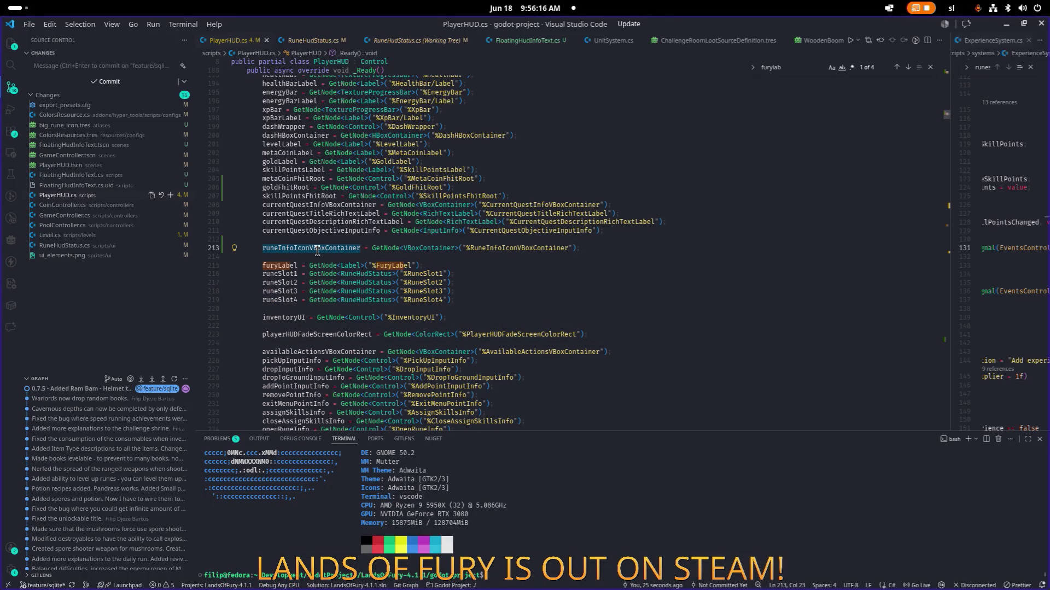
# Declare 'Label occupiedRuneSlotsLabel;' below the runeInfoIconVBoxContainer field and save
pyautogui.press('F12')
pyautogui.press('Return')
pyautogui.write('OccupiedRuneSlotsLabel')
pyautogui.press('Home')
pyautogui.write('Label')
pyautogui.press('End')
pyautogui.write(';')
pyautogui.hotkey('ctrl', 'Left')
pyautogui.press('Delete')
pyautogui.hotkey('ctrl', 's')
# Locate runeInfoIconVBoxContainer's GetNode assignment in _Ready
pyautogui.press('Left')
pyautogui.press('Up')
pyautogui.hotkey('ctrl', 'Right')
pyautogui.hotkey('ctrl', 'Right')
pyautogui.hotkey('ctrl', 'shift', 'Left')
pyautogui.hotkey('ctrl', 'f')
pyautogui.press('Return')
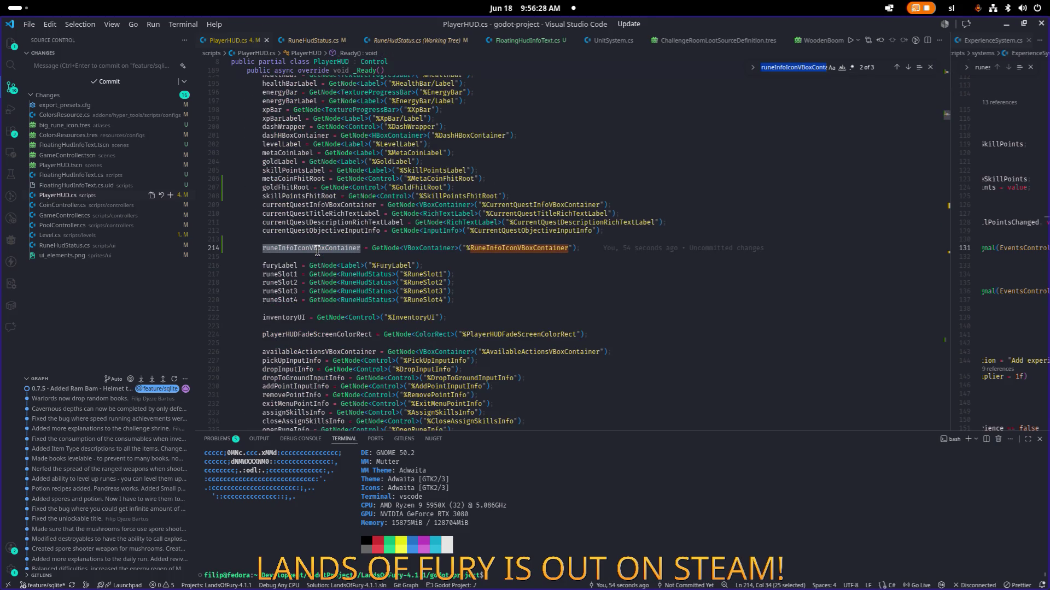
pyautogui.click(598, 246)
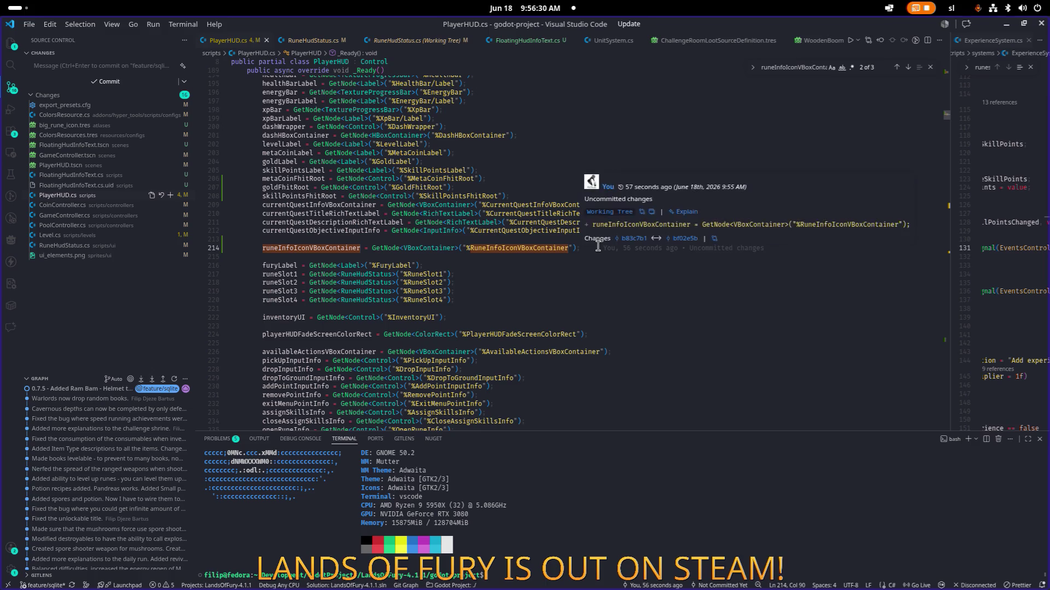
# Add occupiedRuneSlotsLabel = GetNode<Label>("%OccupiedRuneSlotsLabel"); below it and save
pyautogui.press('Return')
pyautogui.write('occupiedRuneSlotsLabel')
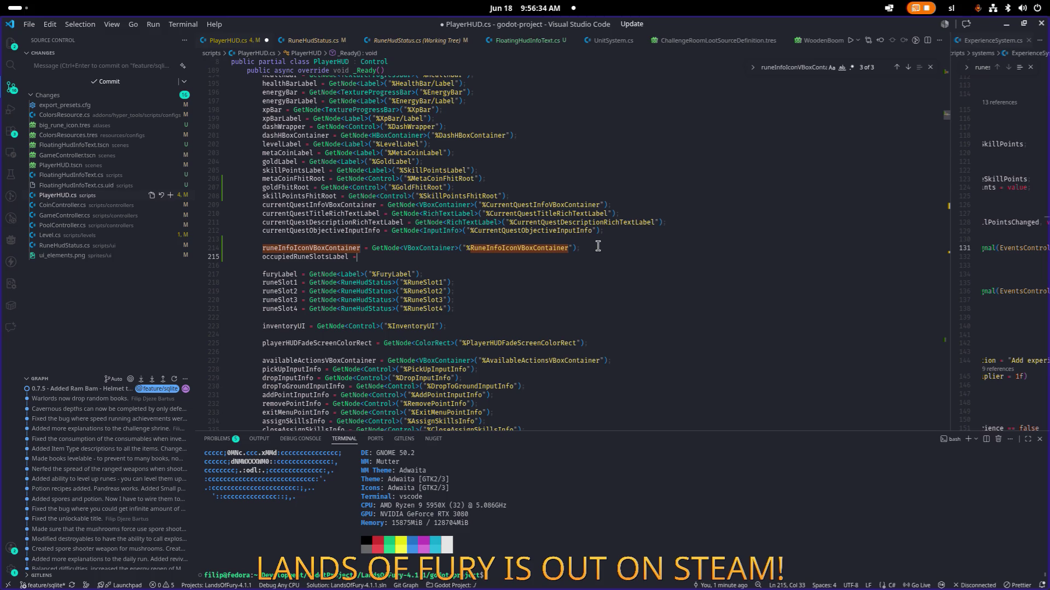
pyautogui.write('GetNode<L')
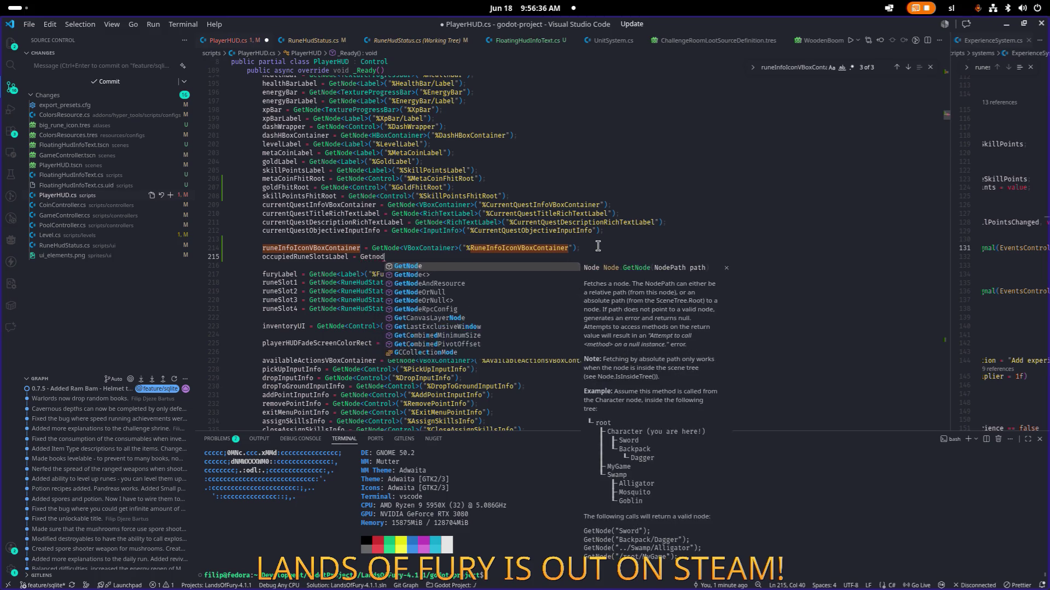
pyautogui.write('abel')
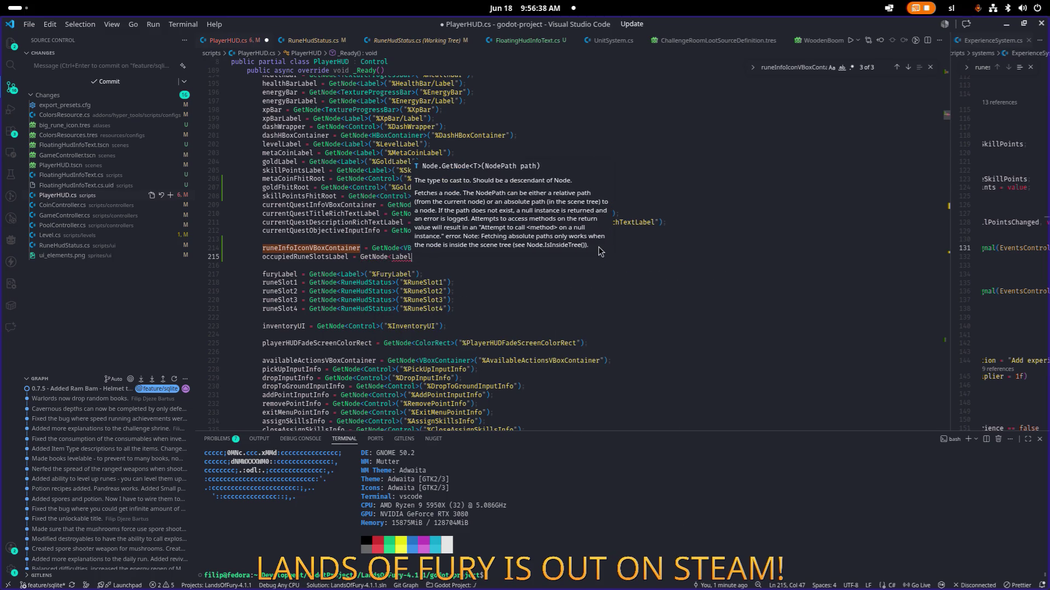
pyautogui.write('>("%occupiedRuneSlotsLabel')
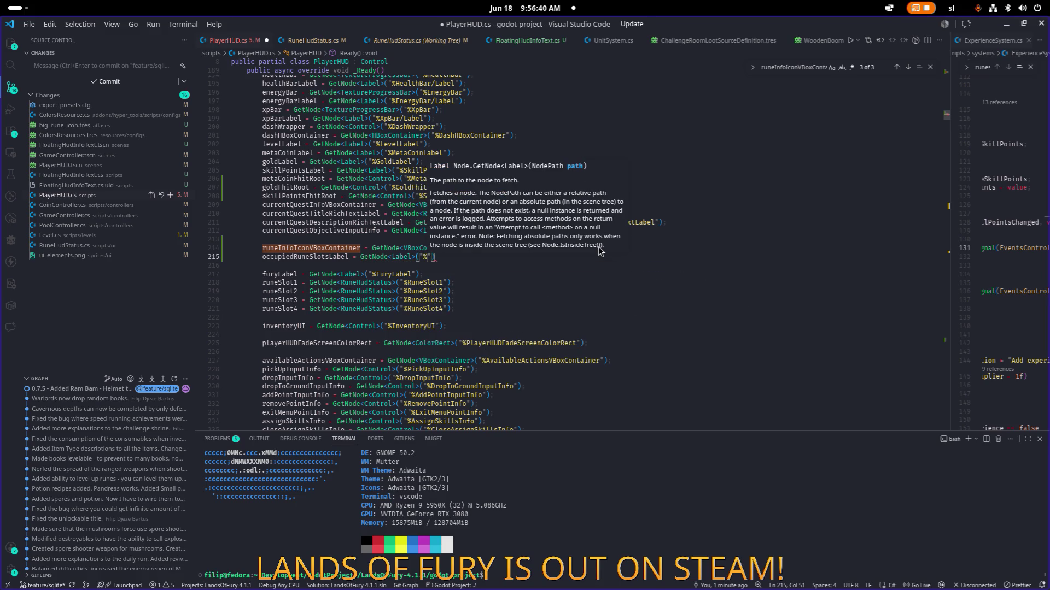
pyautogui.hotkey('ctrl', 'Left')
pyautogui.press('Delete')
pyautogui.write('O')
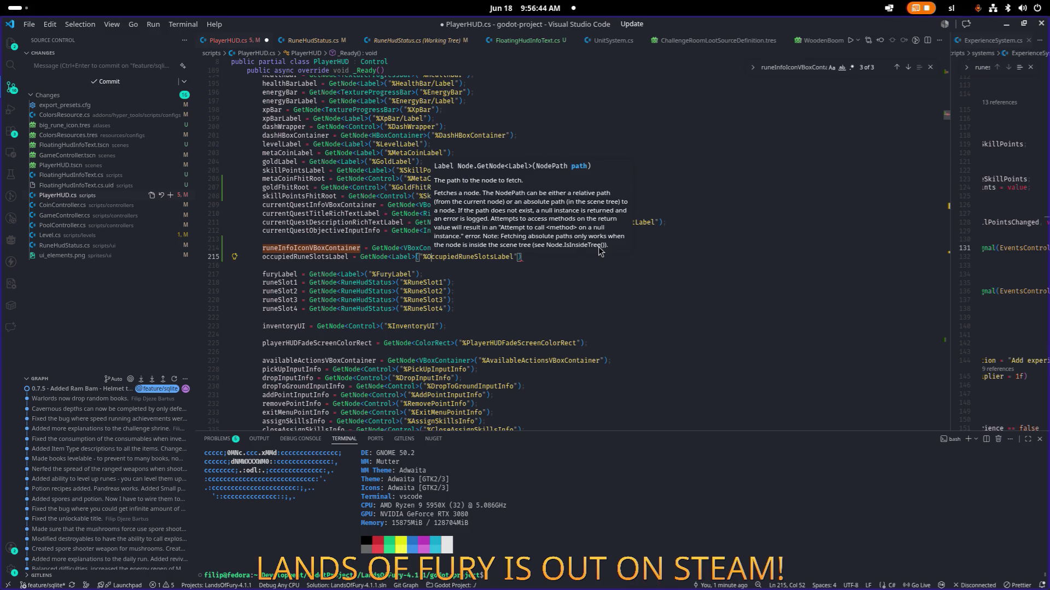
pyautogui.press('End')
pyautogui.write(';')
pyautogui.hotkey('ctrl', 's')
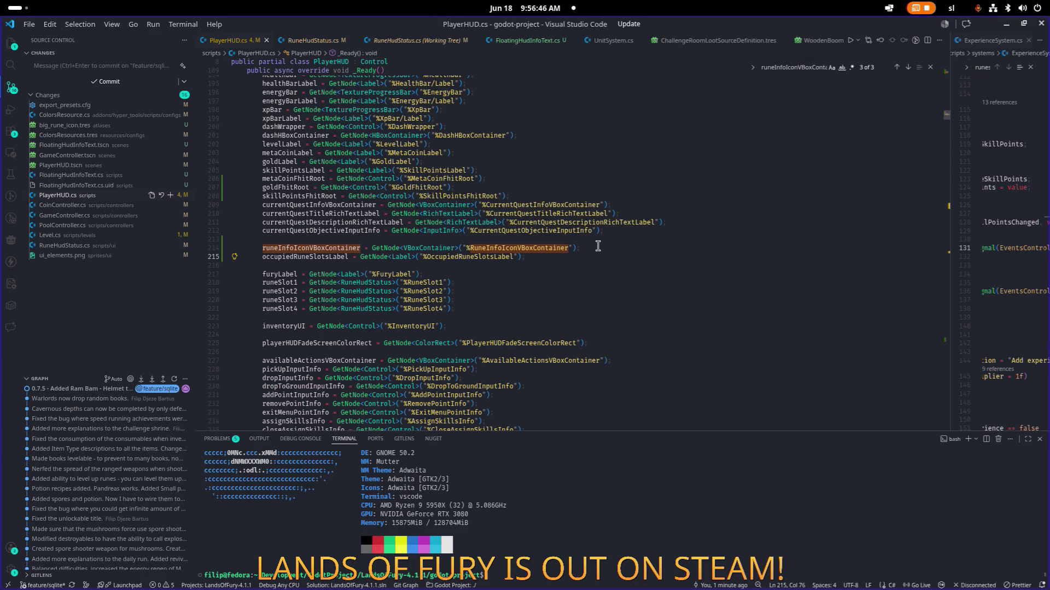
# Review runeSlot1 uses in UpdateRunesUI and widen the right ExperienceSystem.cs editor
pyautogui.doubleClick(327, 257)
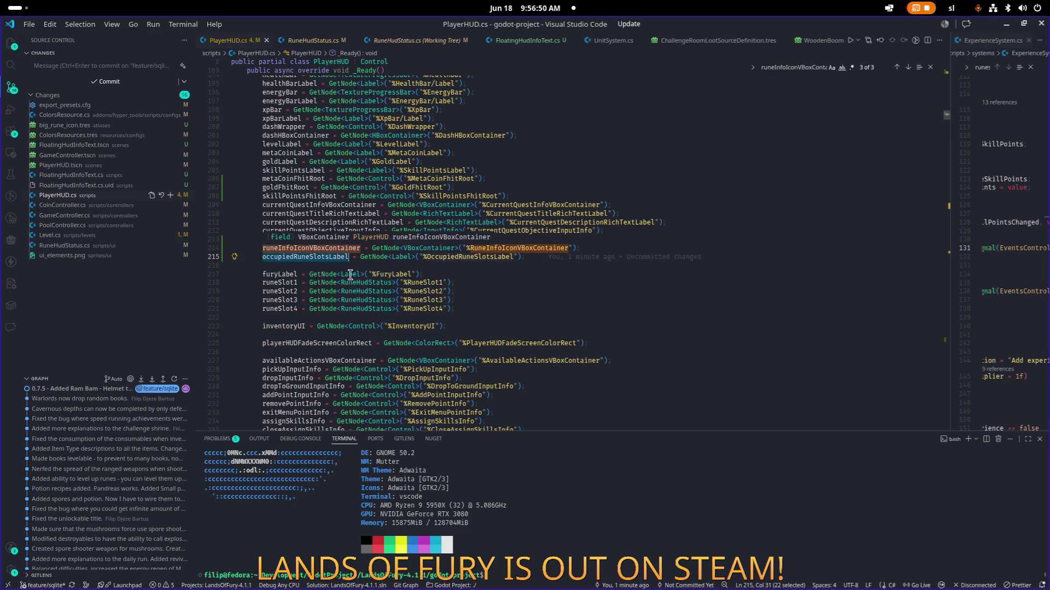
pyautogui.doubleClick(329, 257)
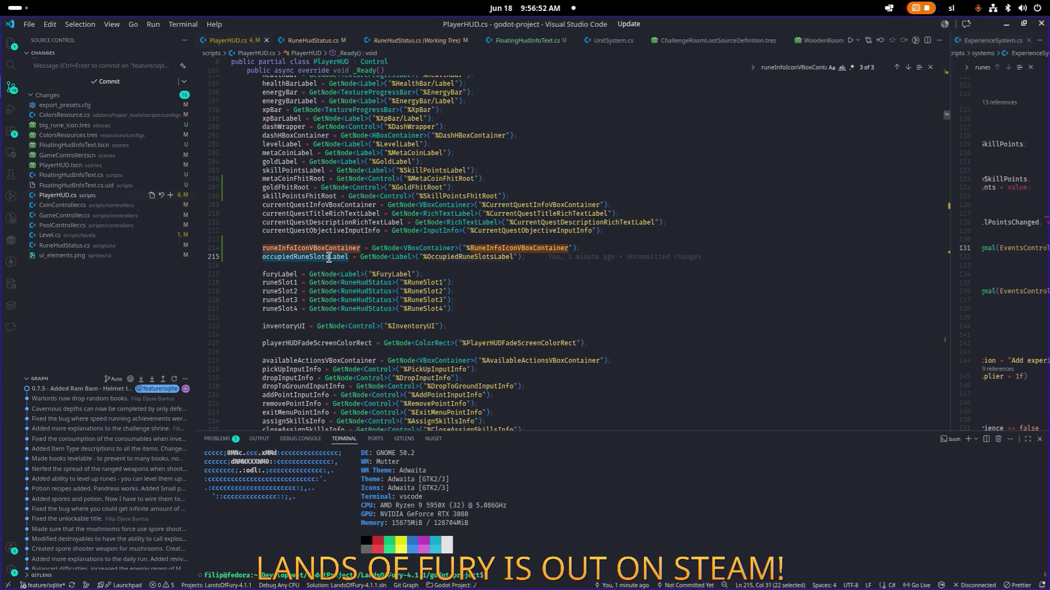
pyautogui.doubleClick(294, 282)
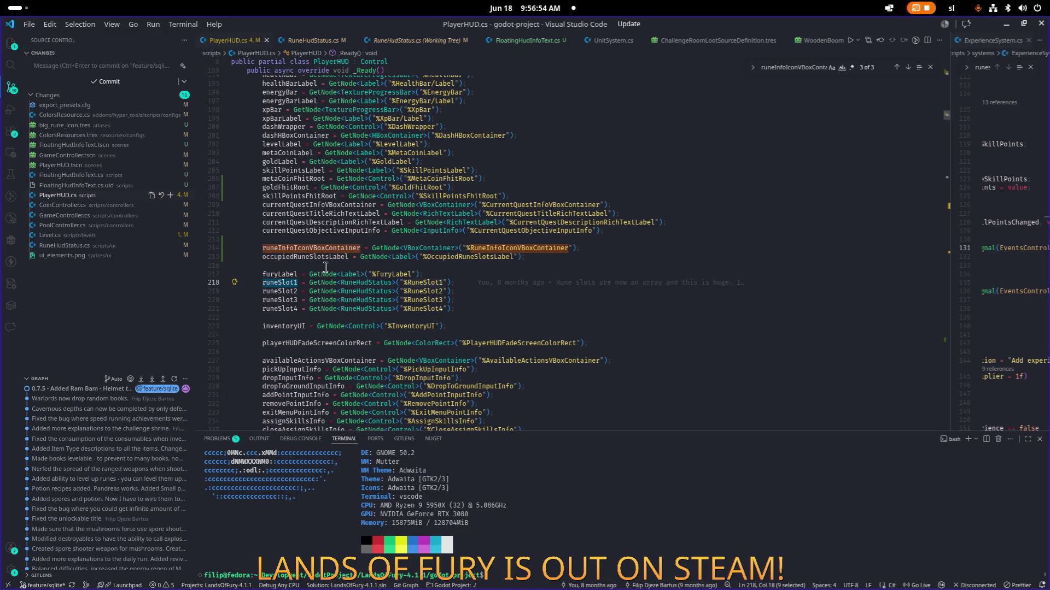
pyautogui.hotkey('ctrl', 'f')
pyautogui.press('Return')
pyautogui.press('Return')
pyautogui.press('Return')
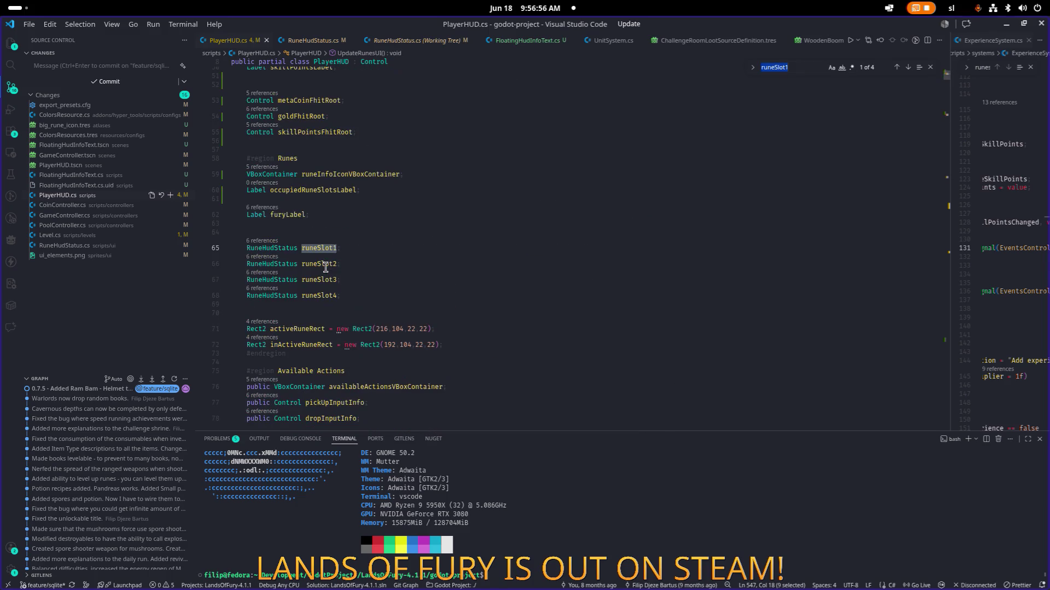
pyautogui.press('Return')
pyautogui.press('Return')
pyautogui.press('Return')
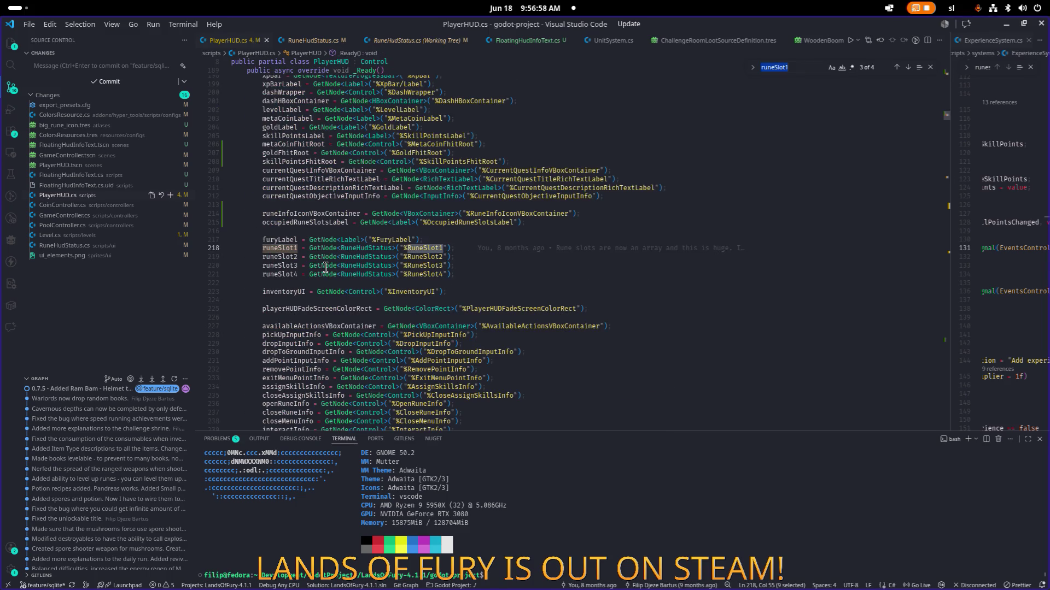
pyautogui.click(328, 222)
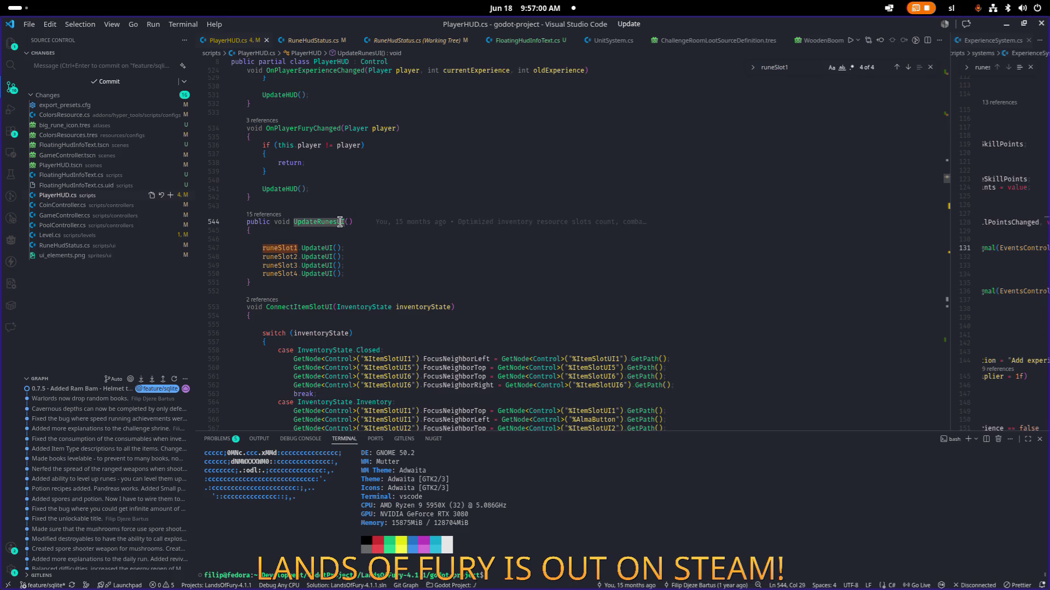
pyautogui.click(503, 227)
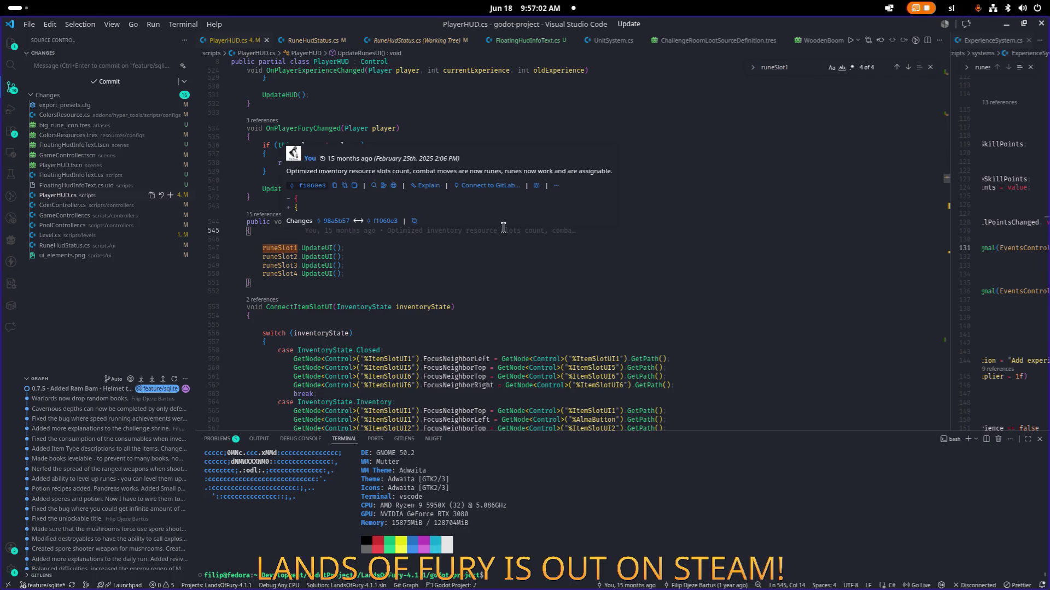
pyautogui.press('Escape')
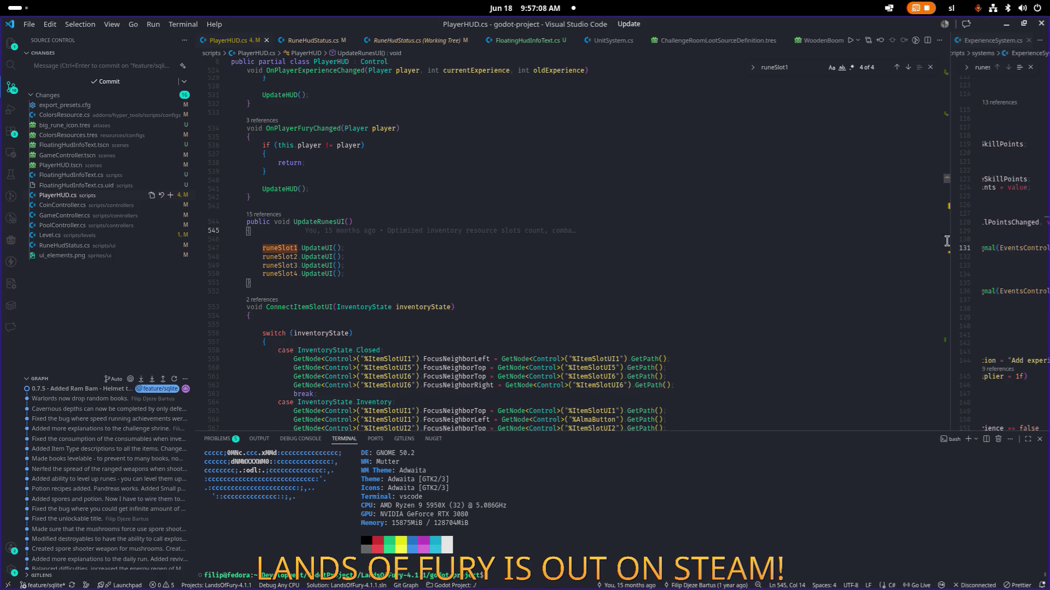
pyautogui.moveTo(949, 241); pyautogui.dragTo(739, 239)
pyautogui.click(884, 228)
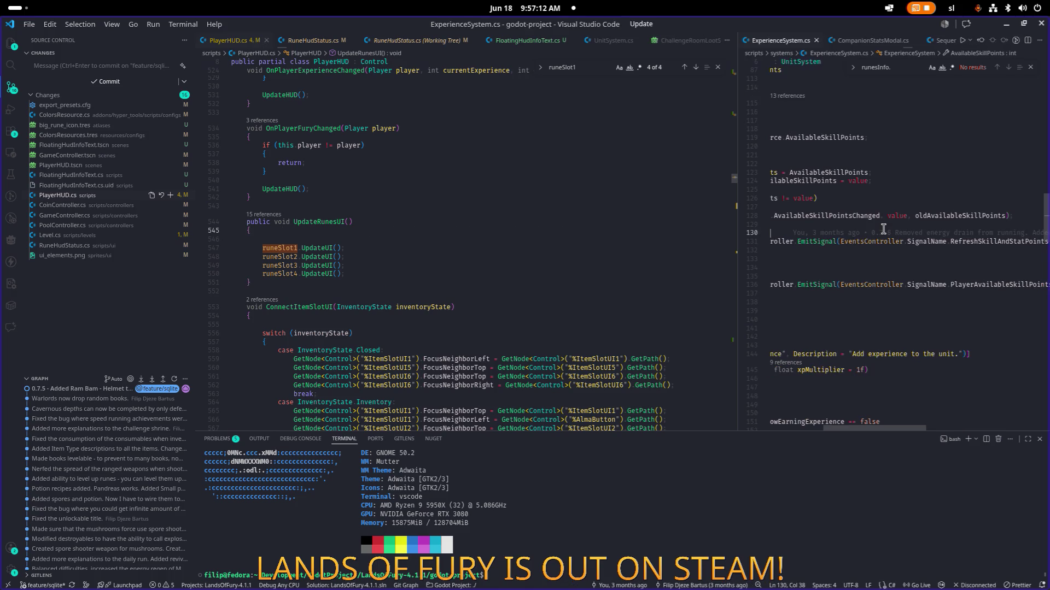
# Open RuneHudStatus.cs in the right editor group via quick file search
pyautogui.hotkey('ctrl', 'p')
pyautogui.write('runeslotui')
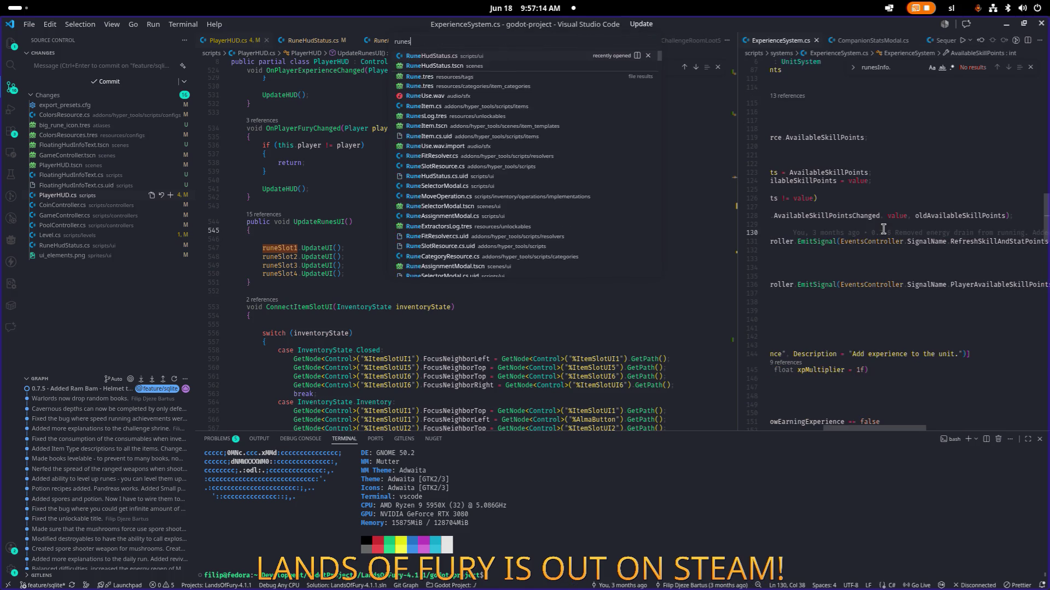
pyautogui.press('Escape')
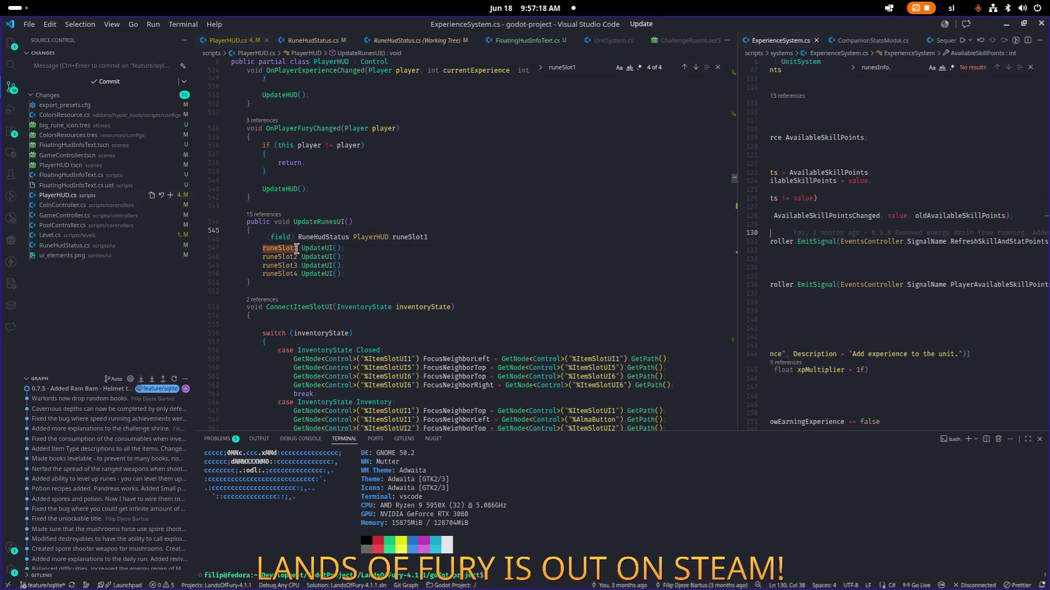
pyautogui.click(907, 197)
pyautogui.hotkey('ctrl', 'p')
pyautogui.press('Down')
pyautogui.press('Down')
pyautogui.press('Down')
pyautogui.press('Return')
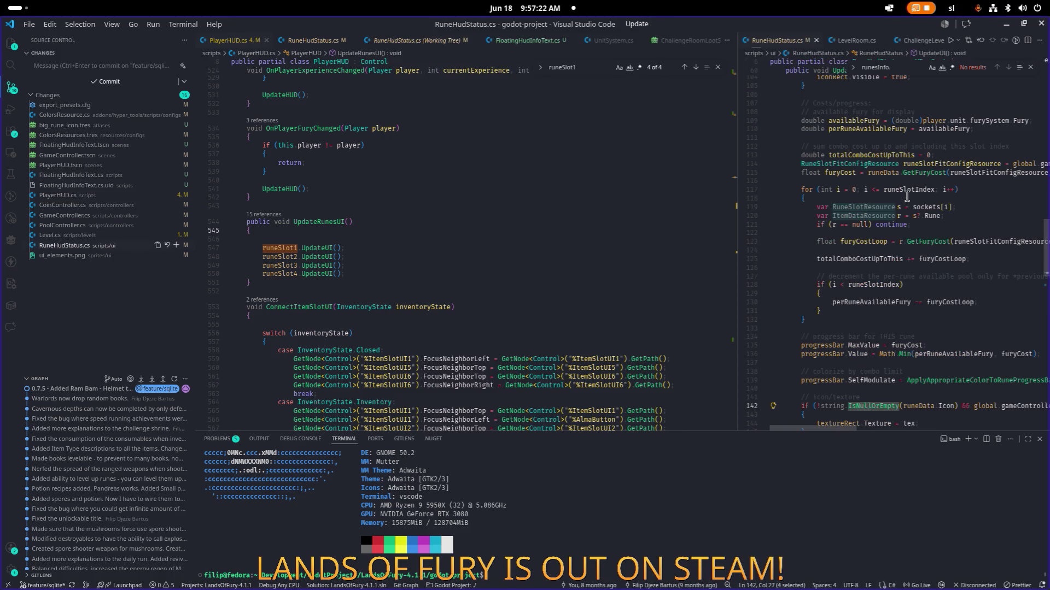
# Review RuneHudStatus.cs UpdateUI, highlighting player, selectedQuickslotItem and gameController in SetPlayer
pyautogui.scroll(20, 810, 260)
pyautogui.scroll(-3, 811, 261)
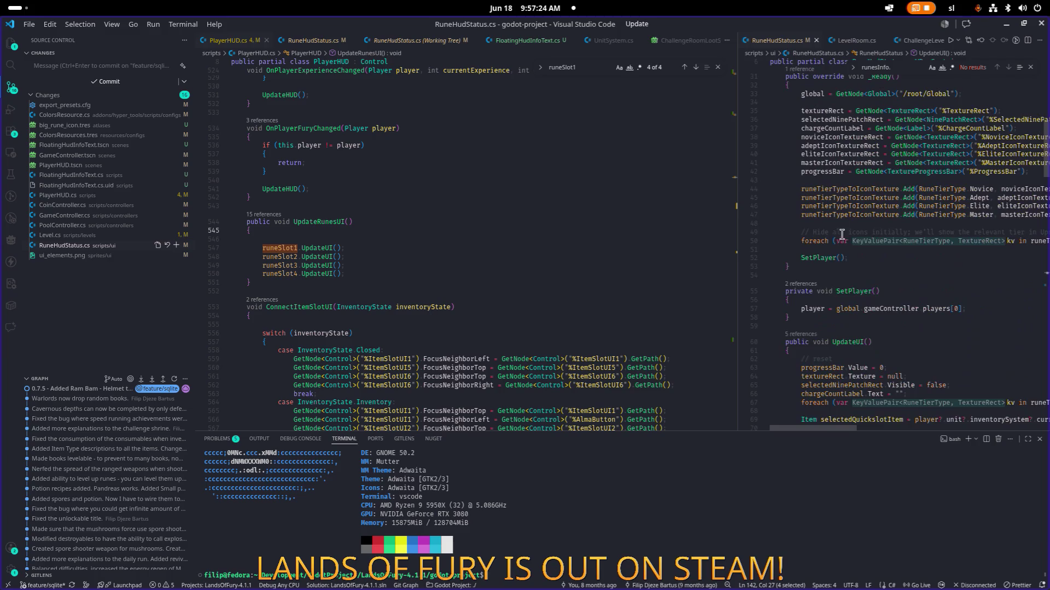
pyautogui.click(868, 194)
pyautogui.hotkey('ctrl', 'f')
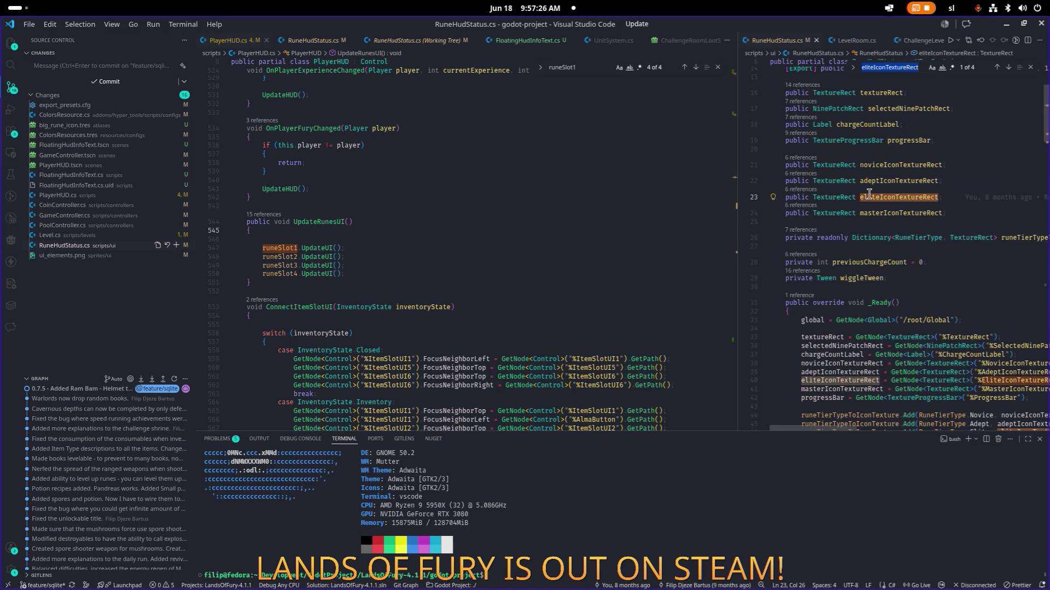
pyautogui.write('item')
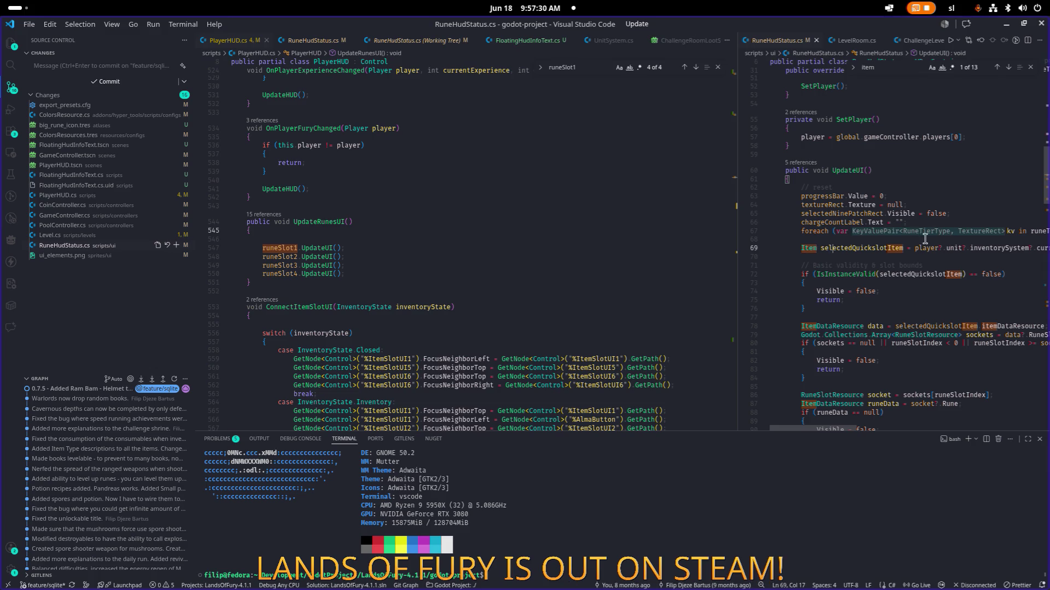
pyautogui.hscroll(5, 931, 238)
pyautogui.hotkey('shift', 'Home')
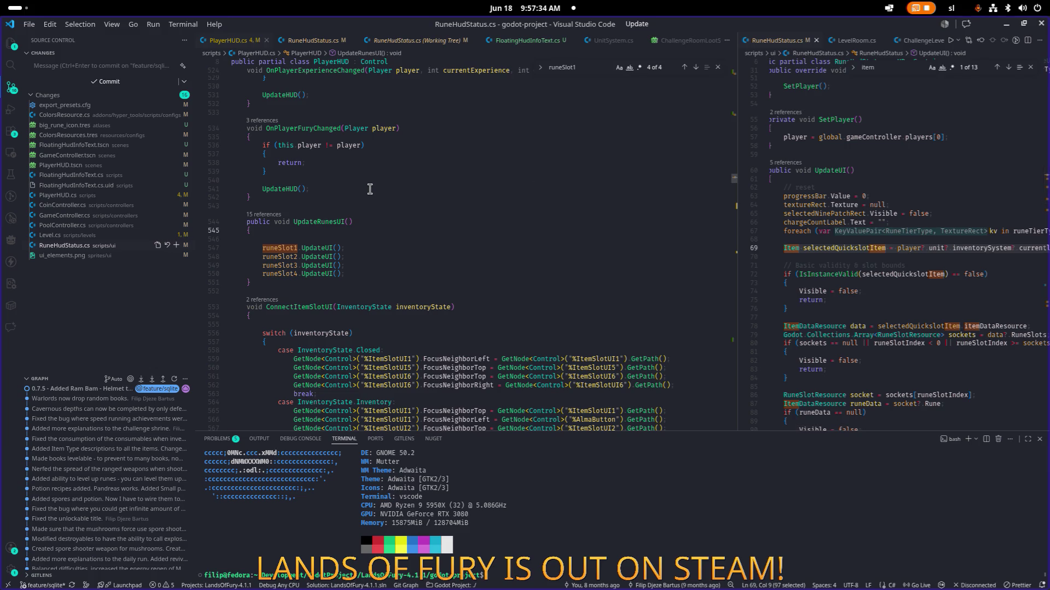
pyautogui.click(913, 247)
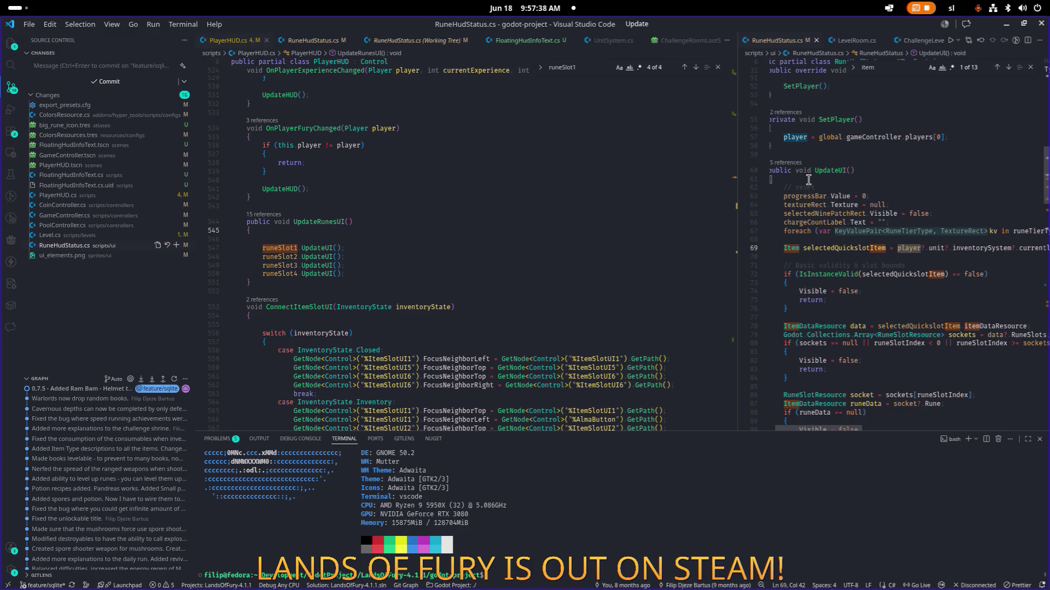
pyautogui.moveTo(824, 276)
pyautogui.moveTo(800, 289)
pyautogui.click(830, 248)
pyautogui.click(919, 137)
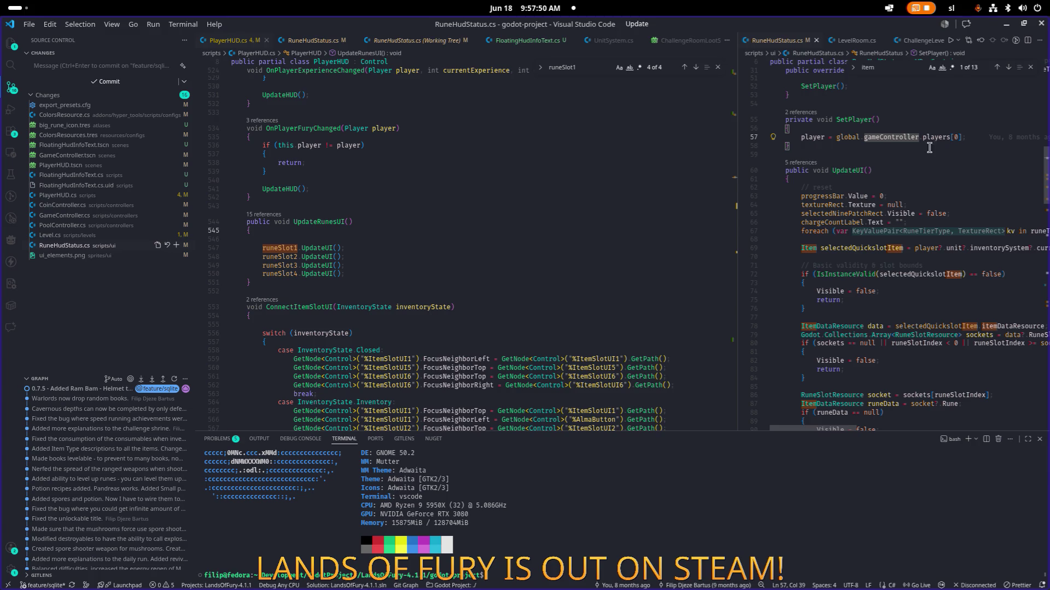
# Search PlayerHUD.cs for 'player ='
pyautogui.click(389, 239)
pyautogui.hotkey('ctrl', 'f')
pyautogui.write('pla')
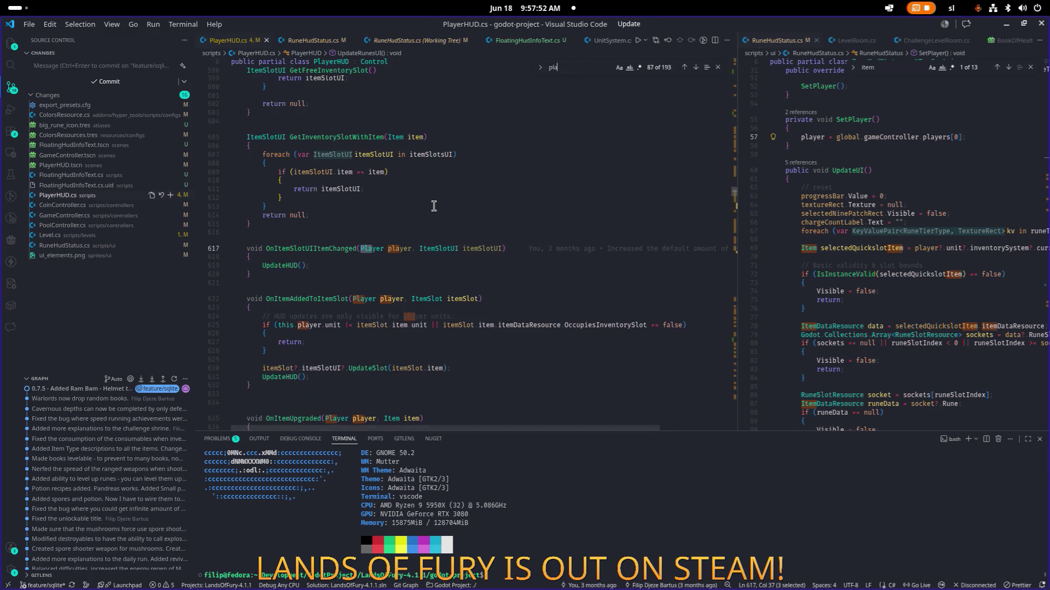
pyautogui.write('yer =')
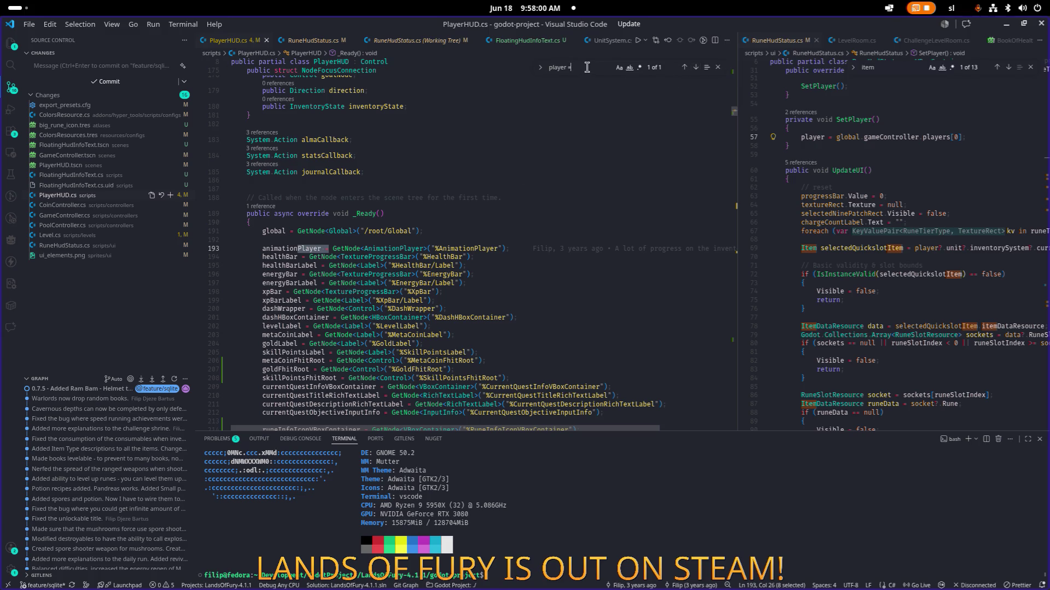
# Step through the '.player' matches in PlayerHUD.cs, then search 'updateu' to reach UpdateRunesUI
pyautogui.press('BackSpace')
pyautogui.press('BackSpace')
pyautogui.press('Return')
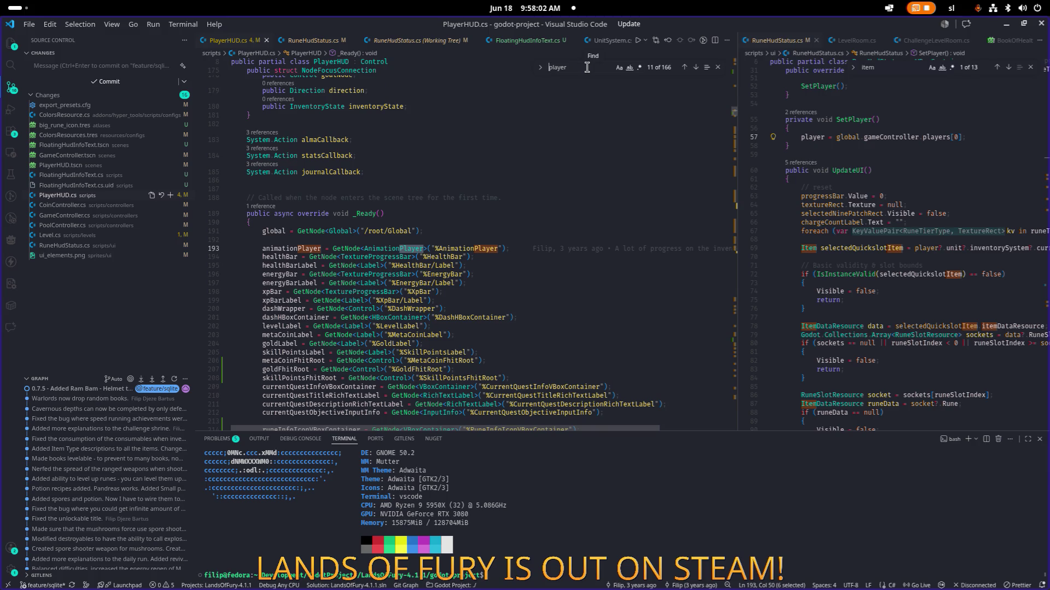
pyautogui.write('.')
pyautogui.press('Return')
pyautogui.press('Return')
pyautogui.press('Return')
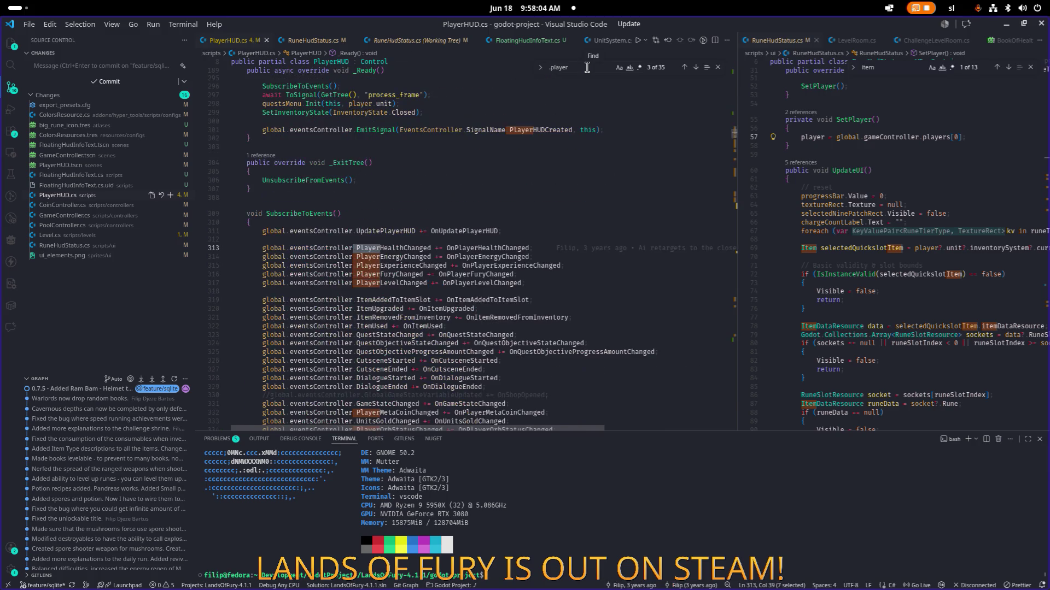
pyautogui.press('Return')
pyautogui.press('Return')
pyautogui.press('Return')
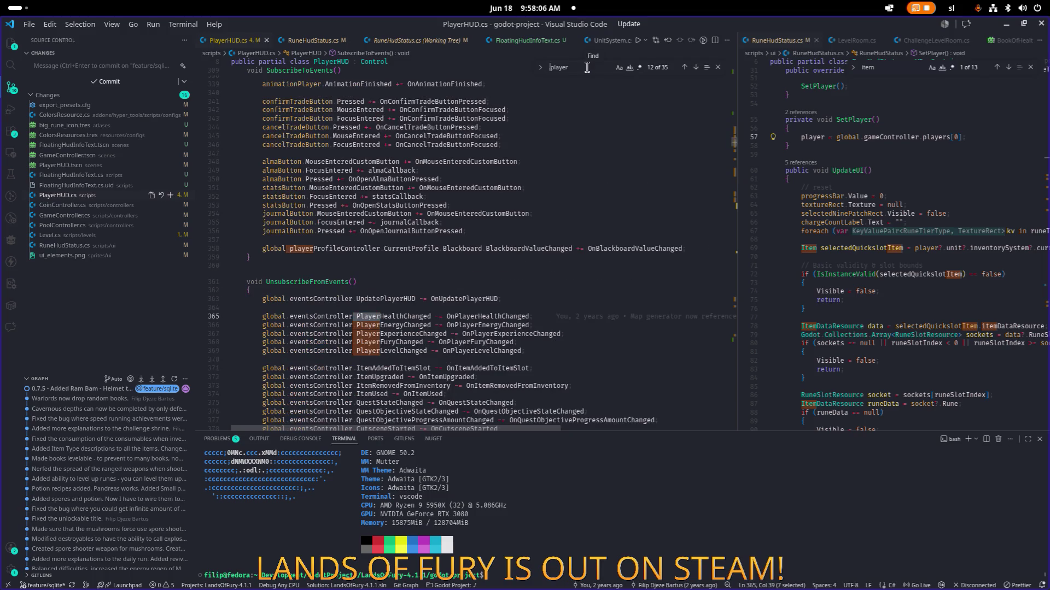
pyautogui.press('Return')
pyautogui.press('Return')
pyautogui.press('Return')
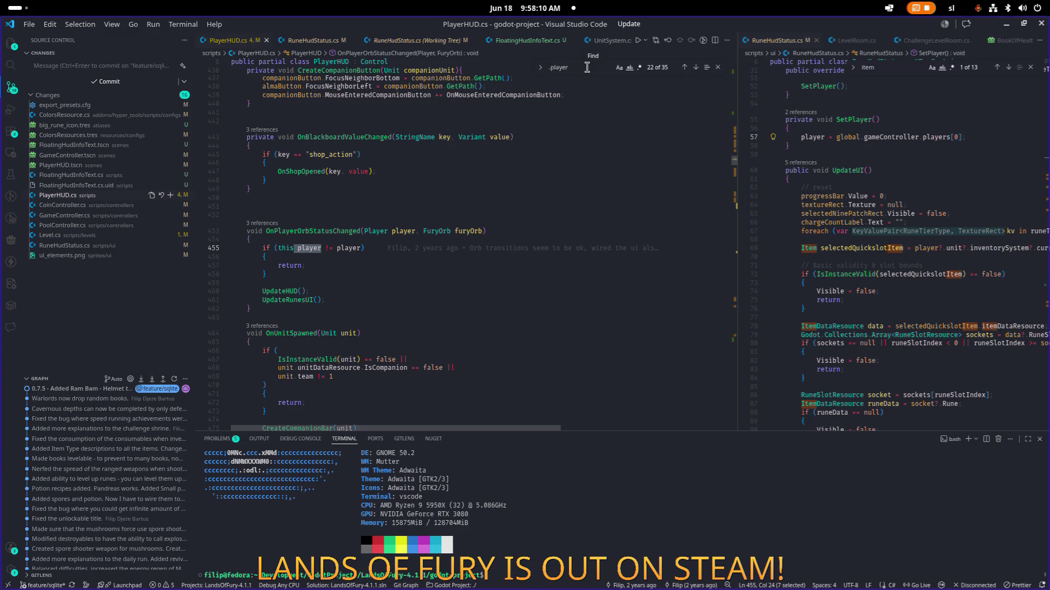
pyautogui.press('Return')
pyautogui.press('Return')
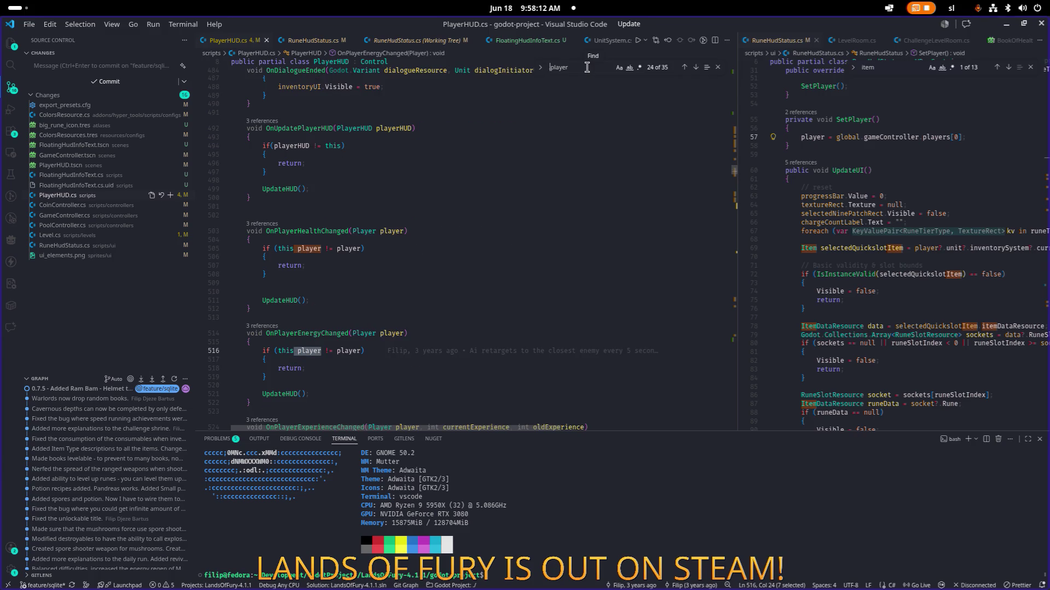
pyautogui.press('Return')
pyautogui.press('Return')
pyautogui.press('Return')
pyautogui.press('Return')
pyautogui.press('Return')
pyautogui.press('Return')
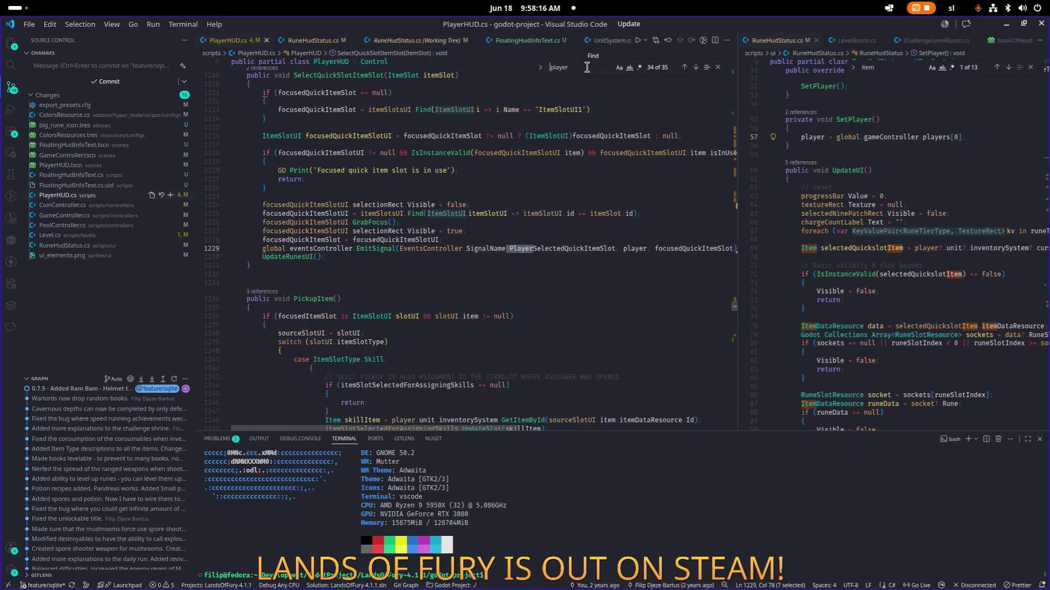
pyautogui.press('Return')
pyautogui.press('Return')
pyautogui.press('Return')
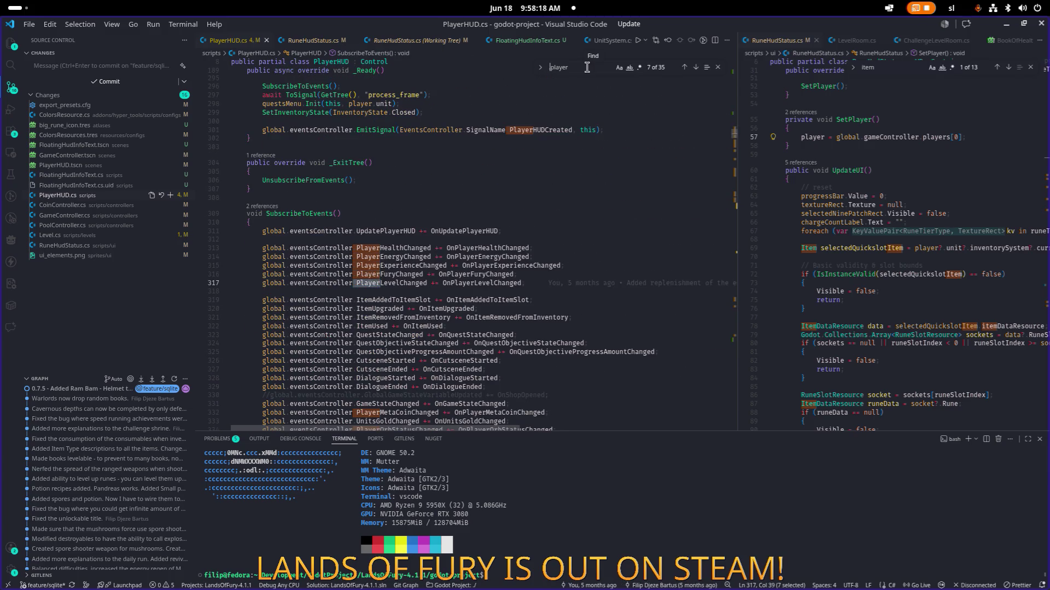
pyautogui.press('Return')
pyautogui.hotkey('ctrl', 'a')
pyautogui.write('updateu')
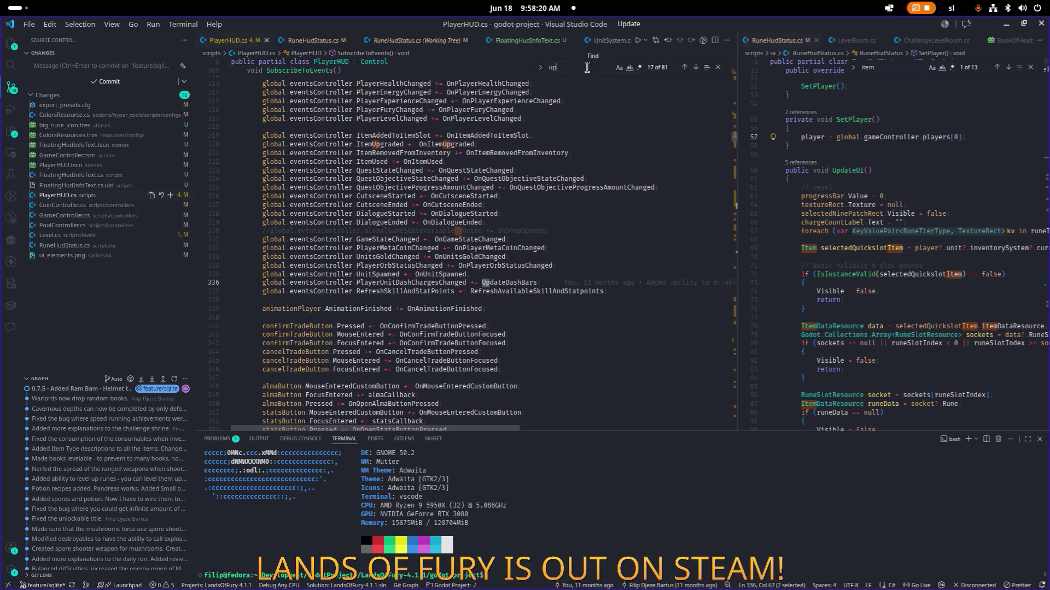
# Begin UpdateRunesUI with the condition if(IsInstanceValid(player) == false)
pyautogui.click(379, 239)
pyautogui.press('Return')
pyautogui.press('Return')
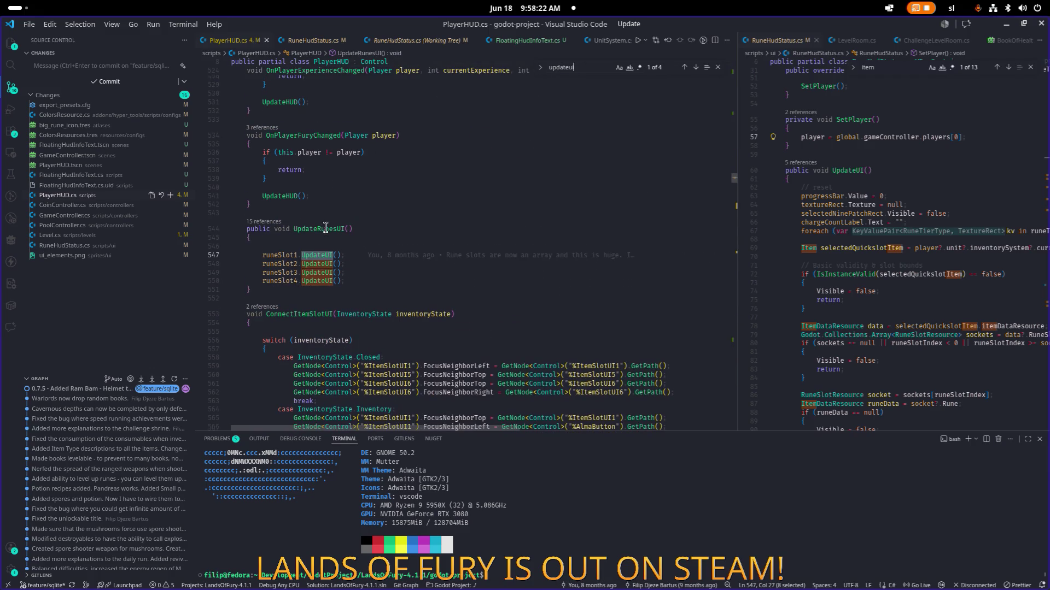
pyautogui.write('if(')
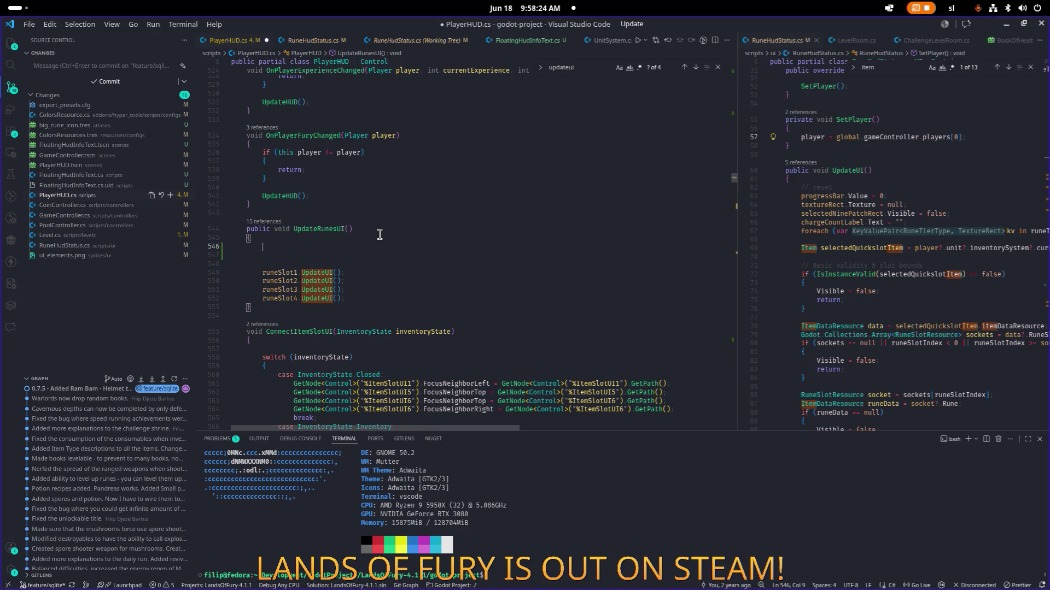
pyautogui.write('player')
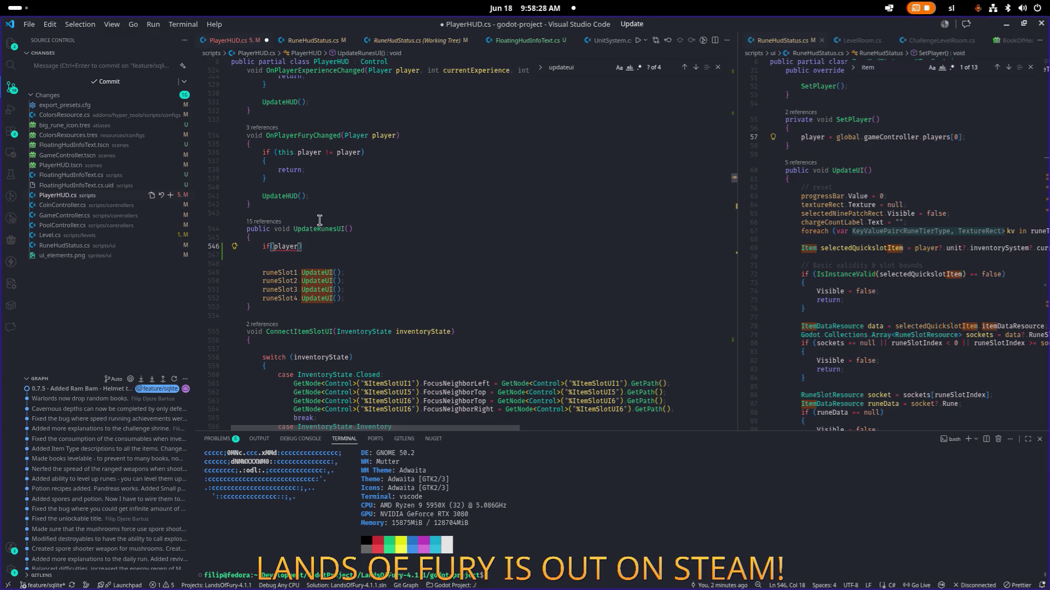
pyautogui.click(295, 247)
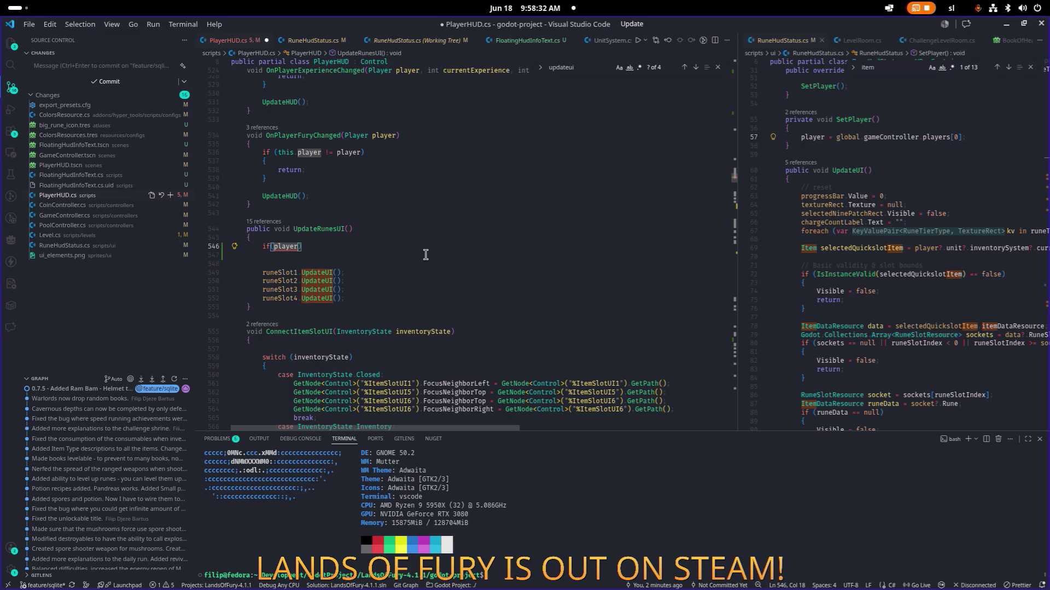
pyautogui.hotkey('ctrl', 'shift', 'Left')
pyautogui.write('IsIn')
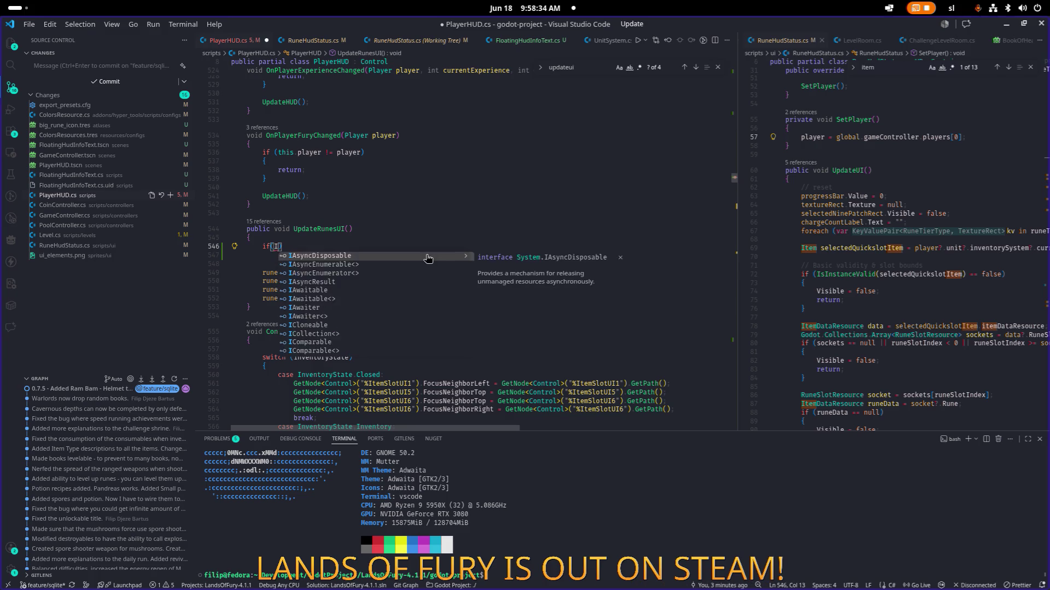
pyautogui.write('stance')
pyautogui.press('Down')
pyautogui.press('Tab')
pyautogui.write('(p')
pyautogui.write('layer) == ')
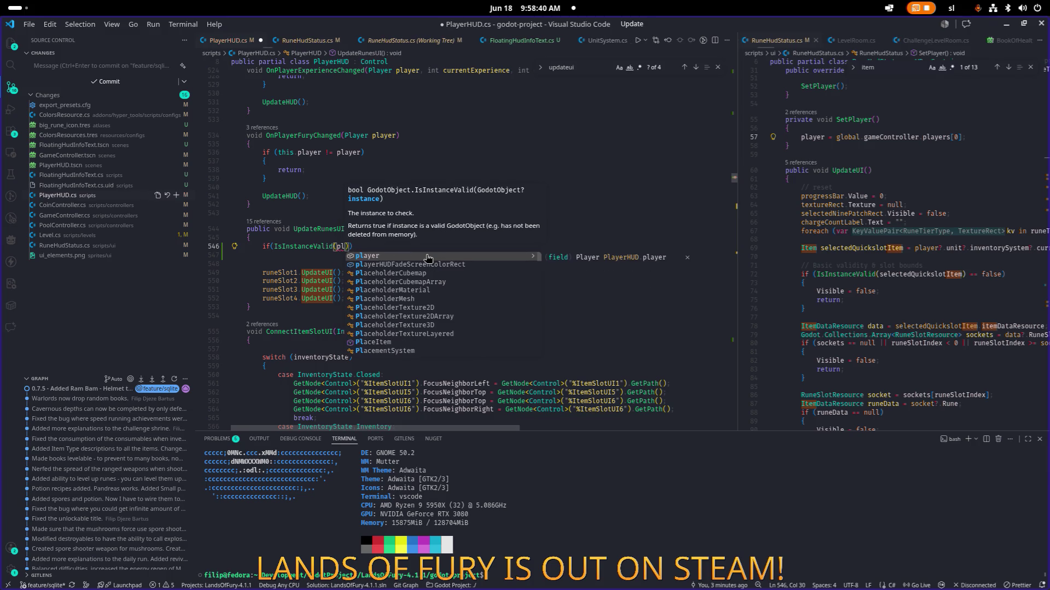
pyautogui.write('false){')
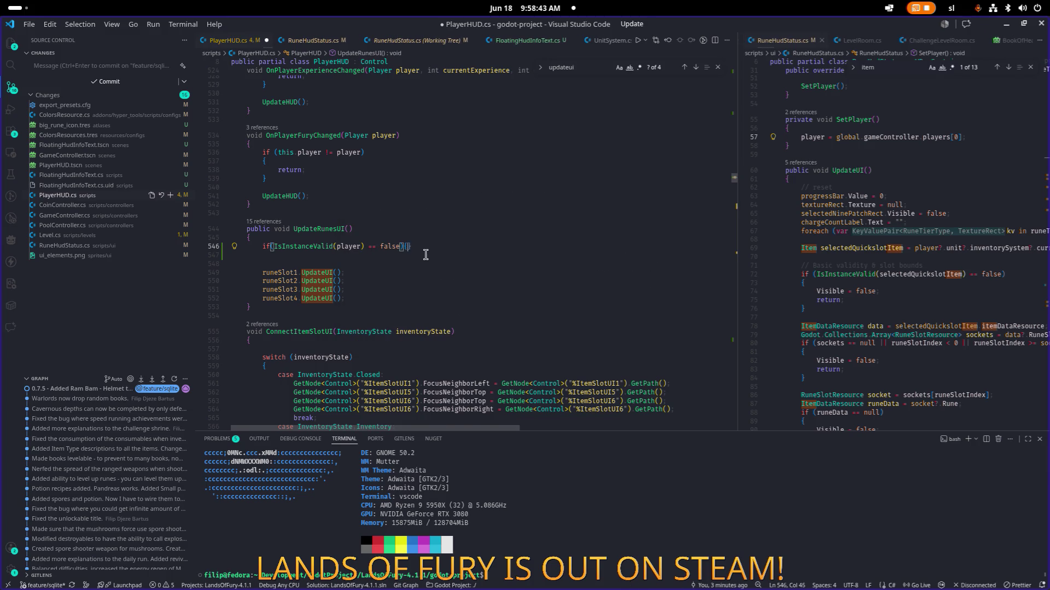
# Complete the guard with a { return; } block and save PlayerHUD.cs
pyautogui.press('Return')
pyautogui.write('{')
pyautogui.press('Return')
pyautogui.write('return;')
pyautogui.press('Down')
pyautogui.press('End')
pyautogui.press('Return')
pyautogui.press('Return')
pyautogui.hotkey('ctrl', 's')
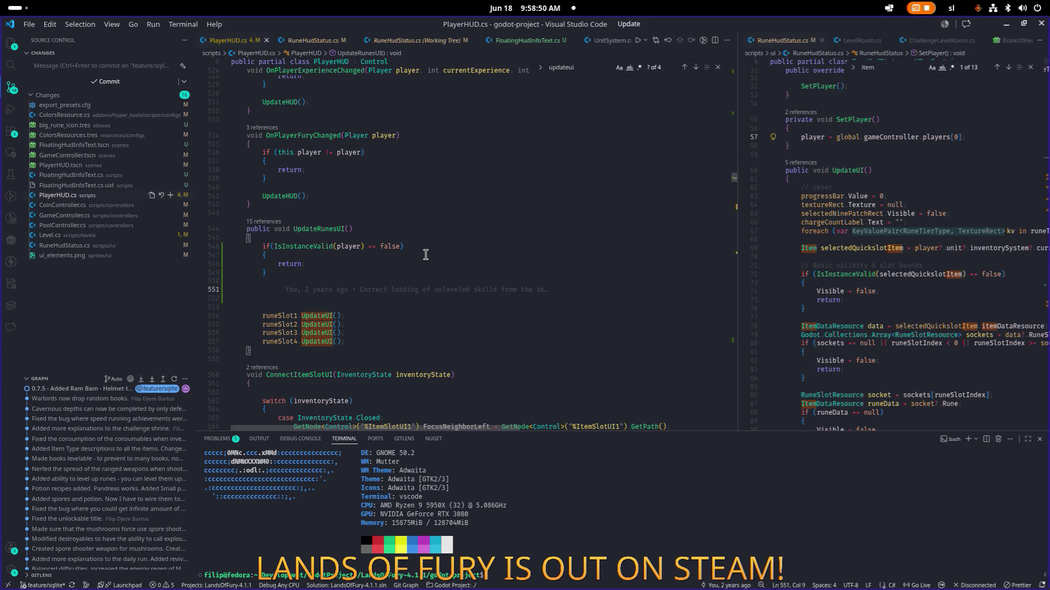
pyautogui.write('p')
pyautogui.press('BackSpace')
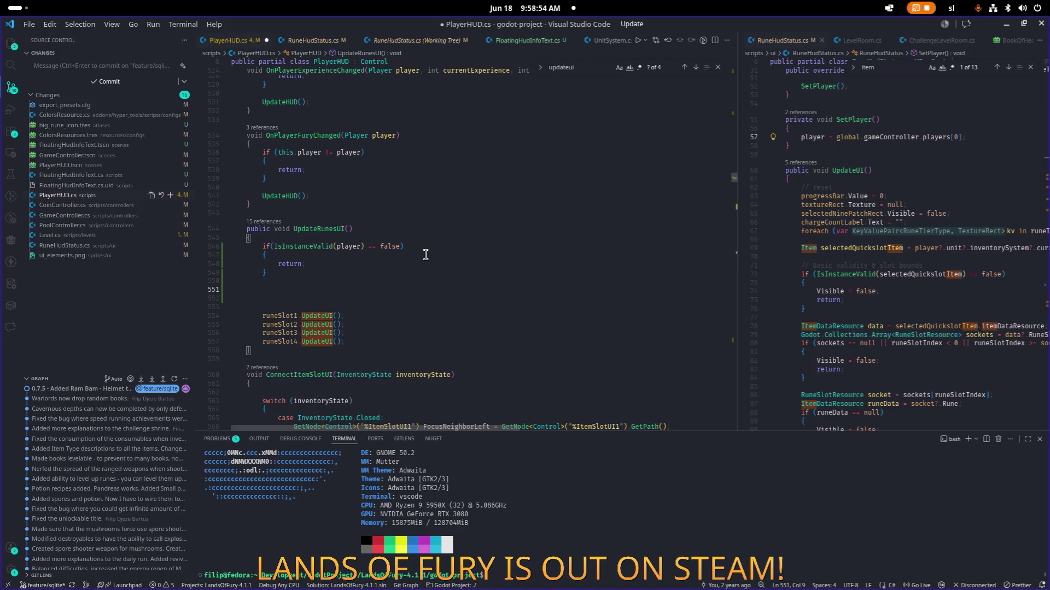
pyautogui.doubleClick(862, 248)
pyautogui.hotkey('ctrl', 'c')
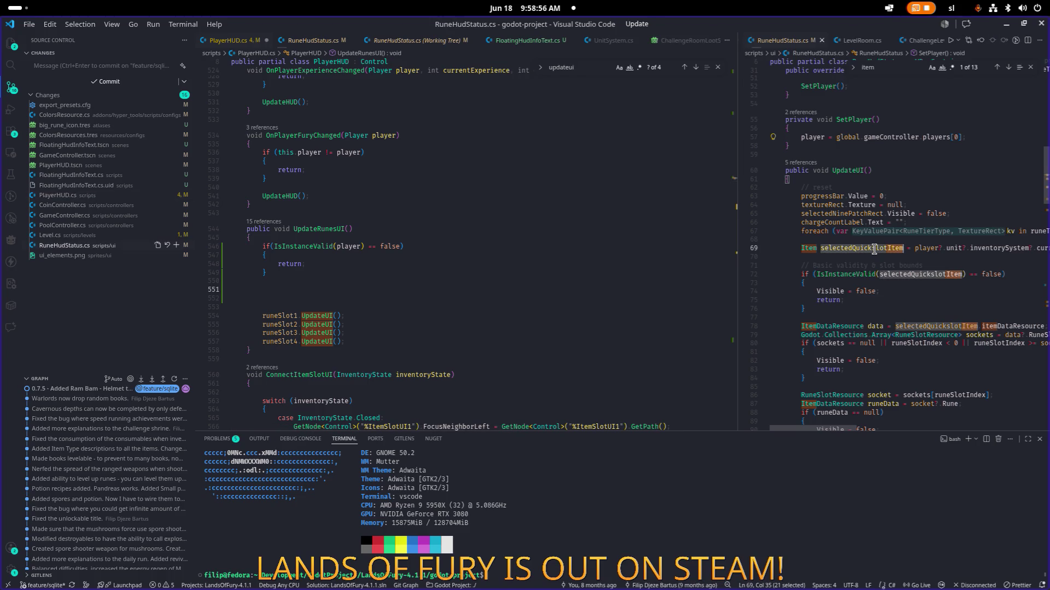
# Copy the selectedQuickslotItem statement from RuneHudStatus.cs into UpdateRunesUI and save
pyautogui.click(566, 275)
pyautogui.hotkey('ctrl', 'f')
pyautogui.hotkey('ctrl', 'v')
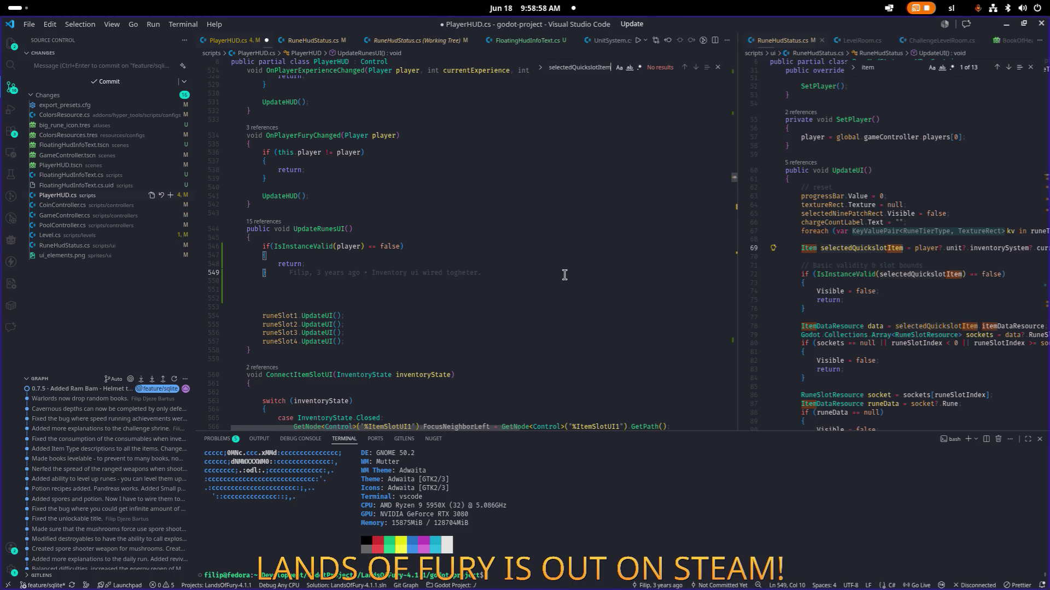
pyautogui.click(813, 248)
pyautogui.hscroll(5, 844, 248)
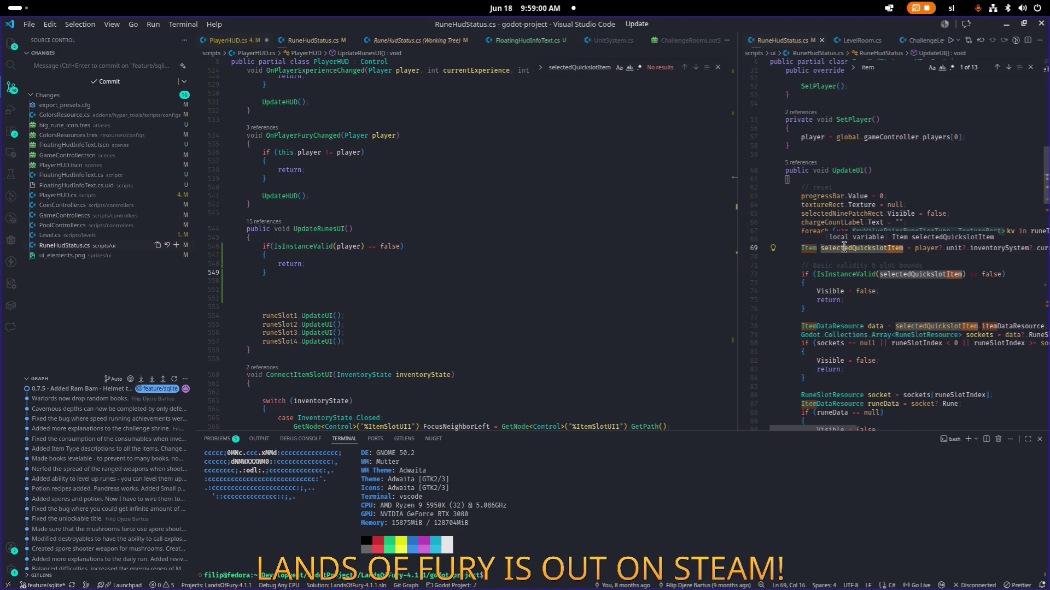
pyautogui.hotkey('shift', 'Home')
pyautogui.hotkey('ctrl', 'c')
pyautogui.click(380, 289)
pyautogui.hotkey('ctrl', 'v')
pyautogui.press('Return')
pyautogui.press('Return')
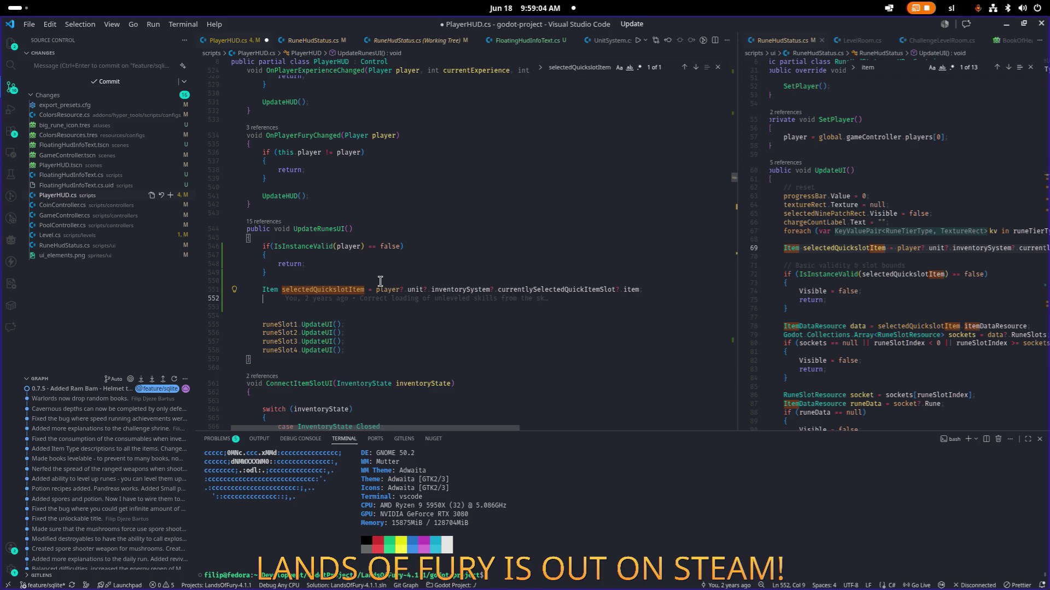
pyautogui.hotkey('ctrl', 's')
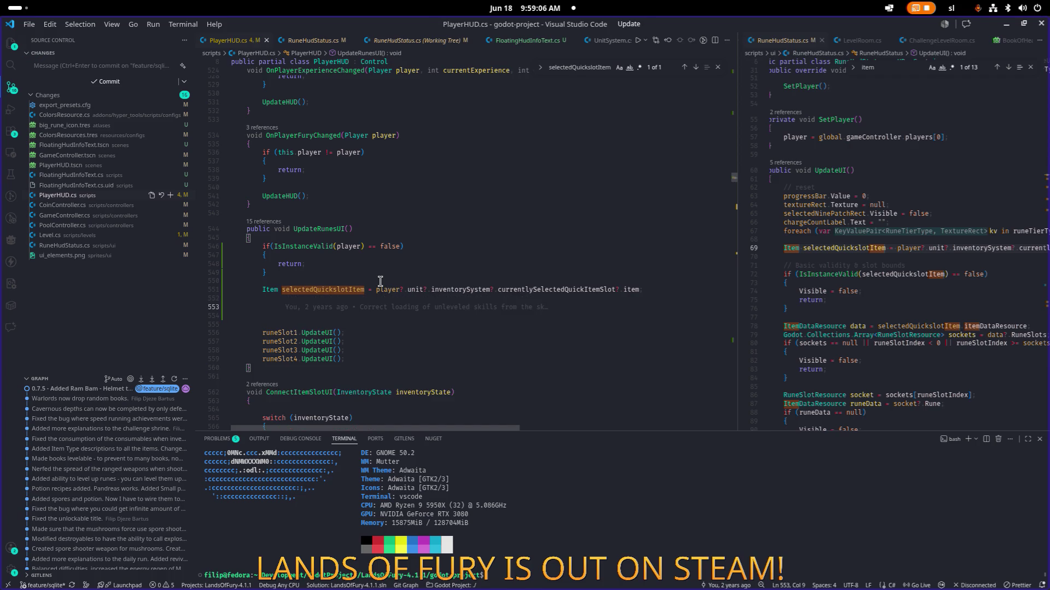
# Add an if(IsInstanceValid(selectedQuickslotItem)) check with an empty brace block
pyautogui.write('if(')
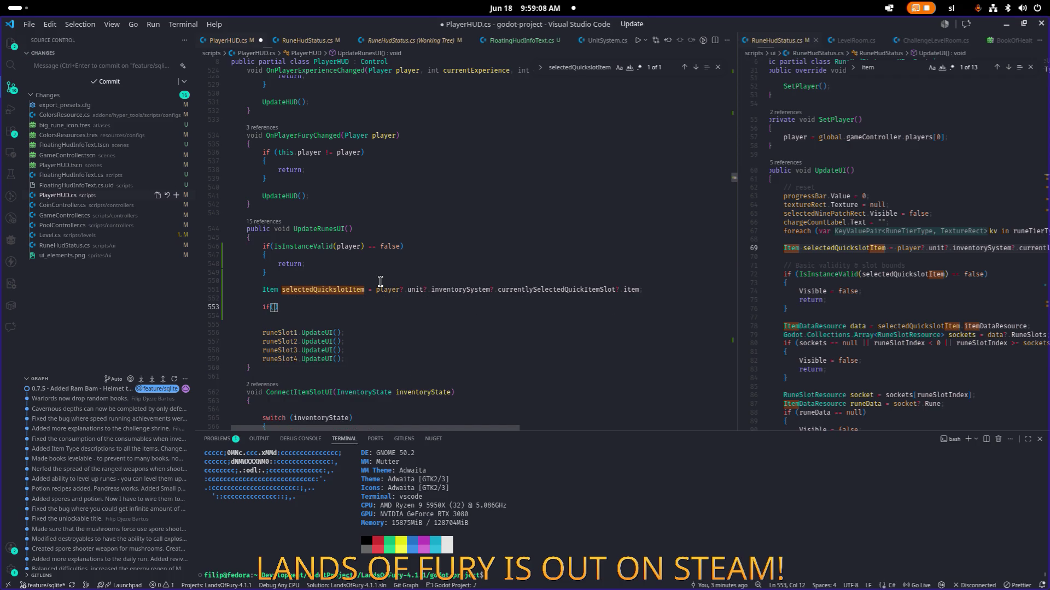
pyautogui.write('IsInstanc')
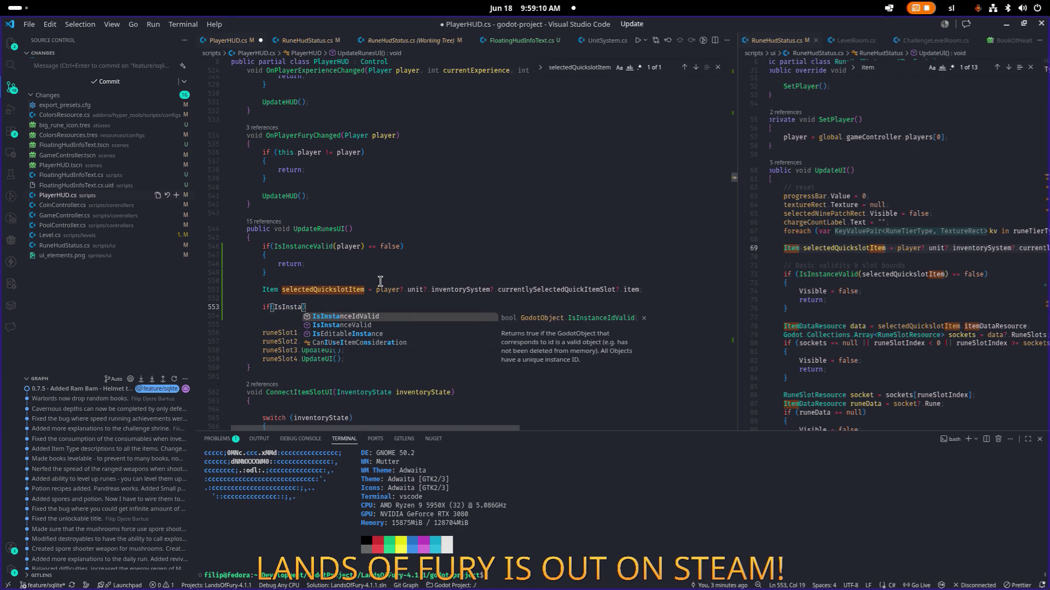
pyautogui.press('Down')
pyautogui.press('Return')
pyautogui.press('Up')
pyautogui.press('Up')
pyautogui.press('Up')
pyautogui.press('Up')
pyautogui.press('End')
pyautogui.hotkey('ctrl', 'shift', 'Left')
pyautogui.hotkey('ctrl', 'shift', 'Left')
pyautogui.press('Down')
pyautogui.press('Down')
pyautogui.press('Down')
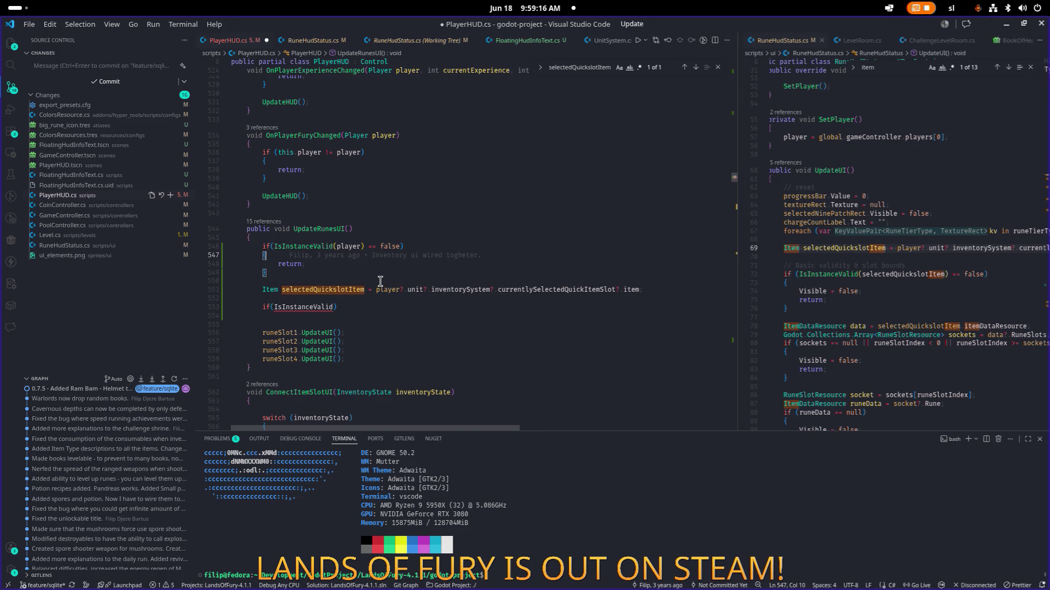
pyautogui.press('Left')
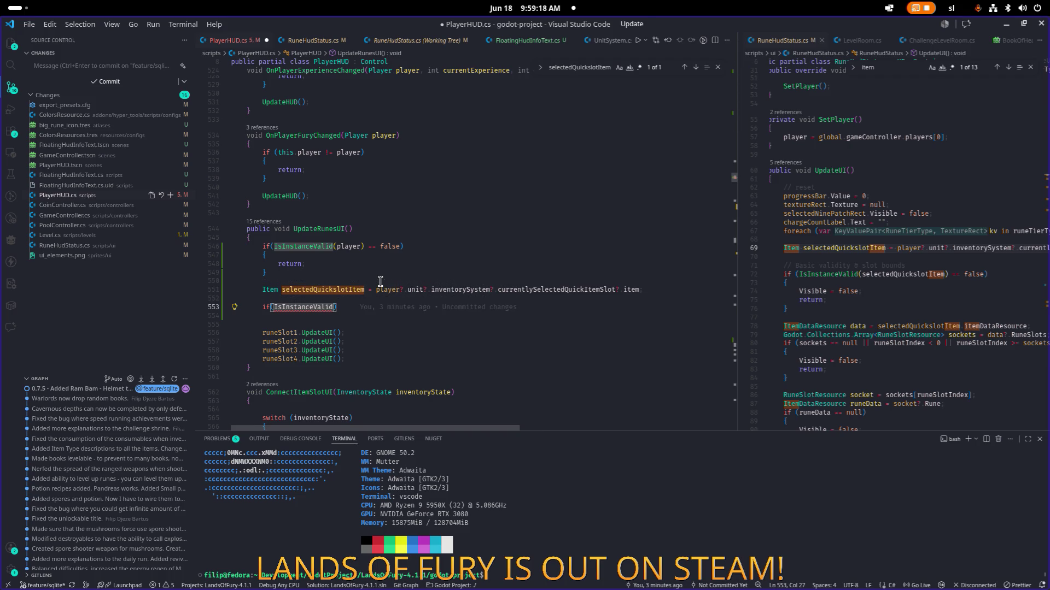
pyautogui.write('selectedQuickslotItem)')
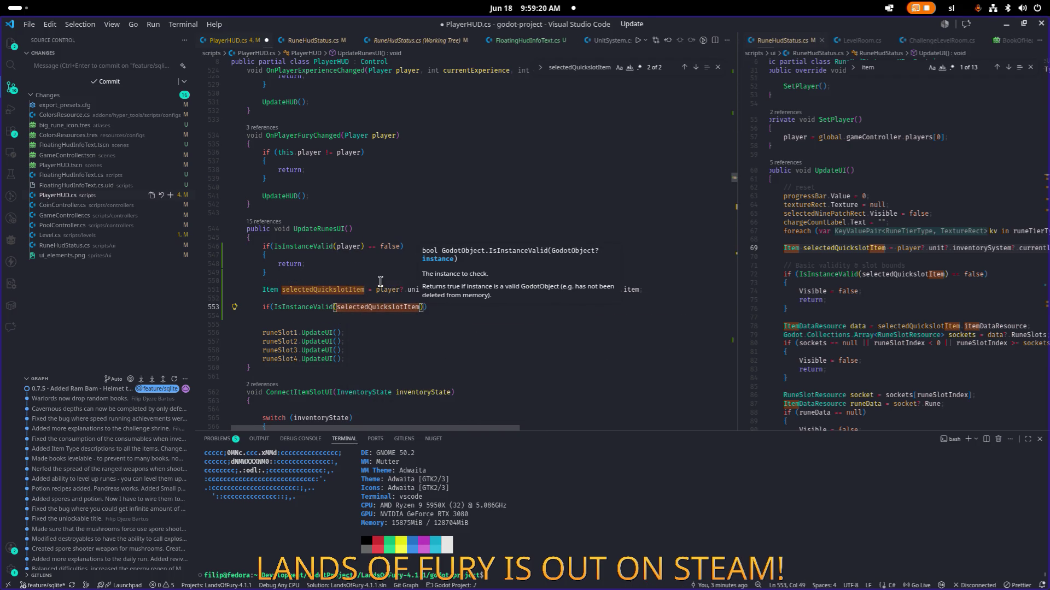
pyautogui.press('End')
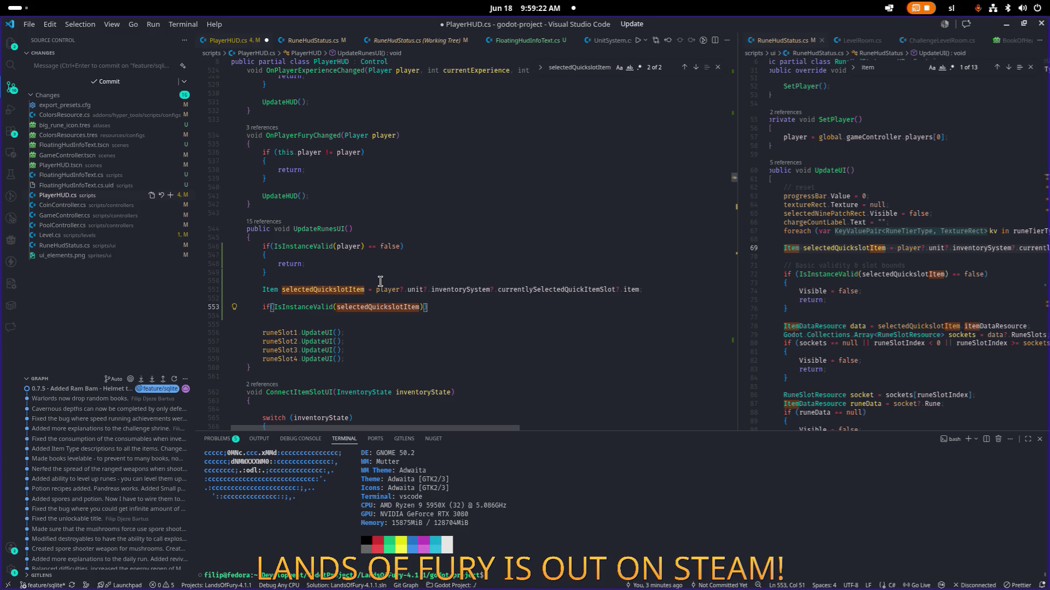
pyautogui.press('Return')
pyautogui.write('{')
pyautogui.press('Return')
pyautogui.press('Up')
pyautogui.press('Up')
pyautogui.press('Up')
pyautogui.press('Up')
pyautogui.press('Up')
pyautogui.press('Up')
# Delete the early return, move the item lookup and check into the player block, indent, save
pyautogui.press('End')
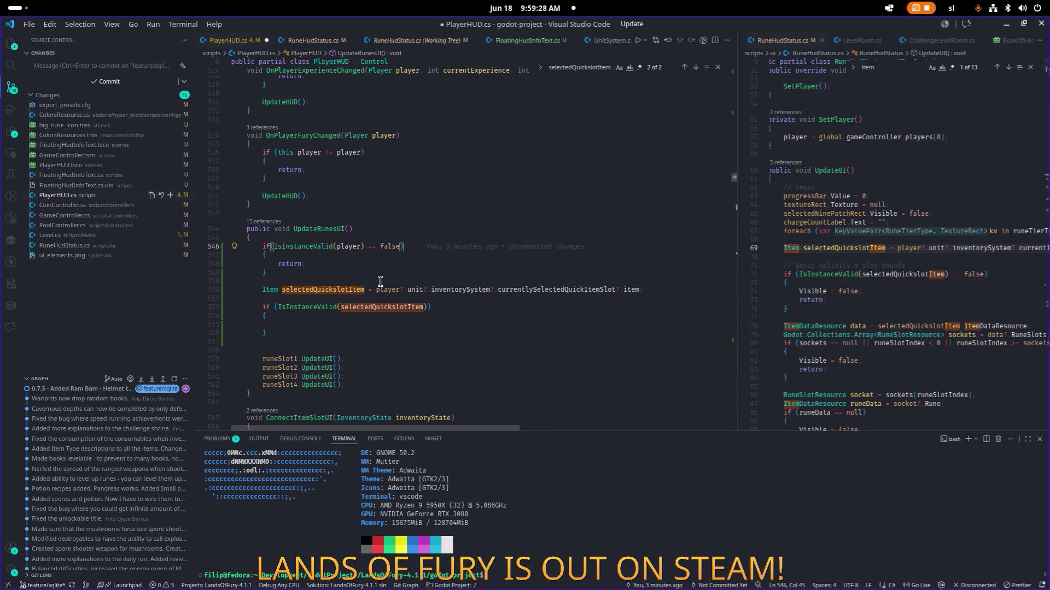
pyautogui.press('Down')
pyautogui.press('Down')
pyautogui.hotkey('shift', 'Home')
pyautogui.hotkey('shift', 'Home')
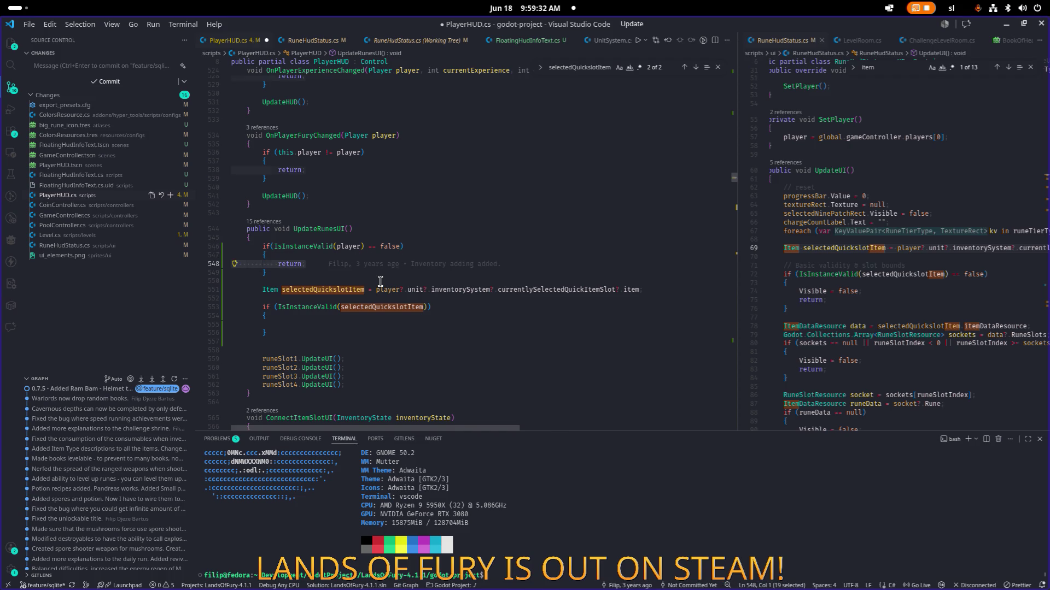
pyautogui.press('BackSpace')
pyautogui.press('BackSpace')
pyautogui.press('Down')
pyautogui.press('Down')
pyautogui.press('Down')
pyautogui.press('Down')
pyautogui.hotkey('shift', 'Up')
pyautogui.hotkey('shift', 'Up')
pyautogui.hotkey('shift', 'Up')
pyautogui.hotkey('shift', 'Home')
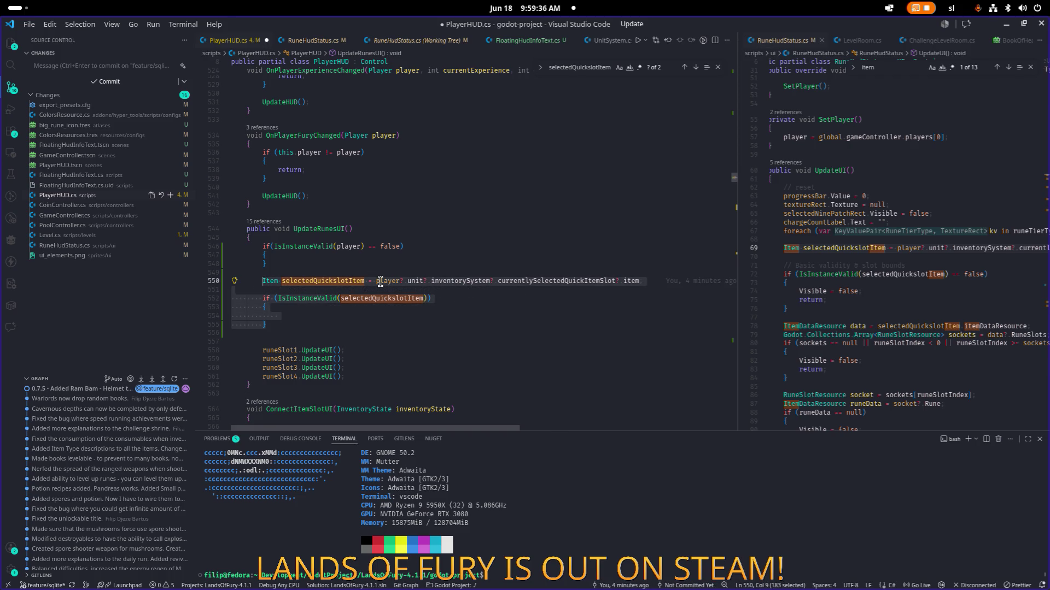
pyautogui.hotkey('alt', 'Up')
pyautogui.hotkey('alt', 'Up')
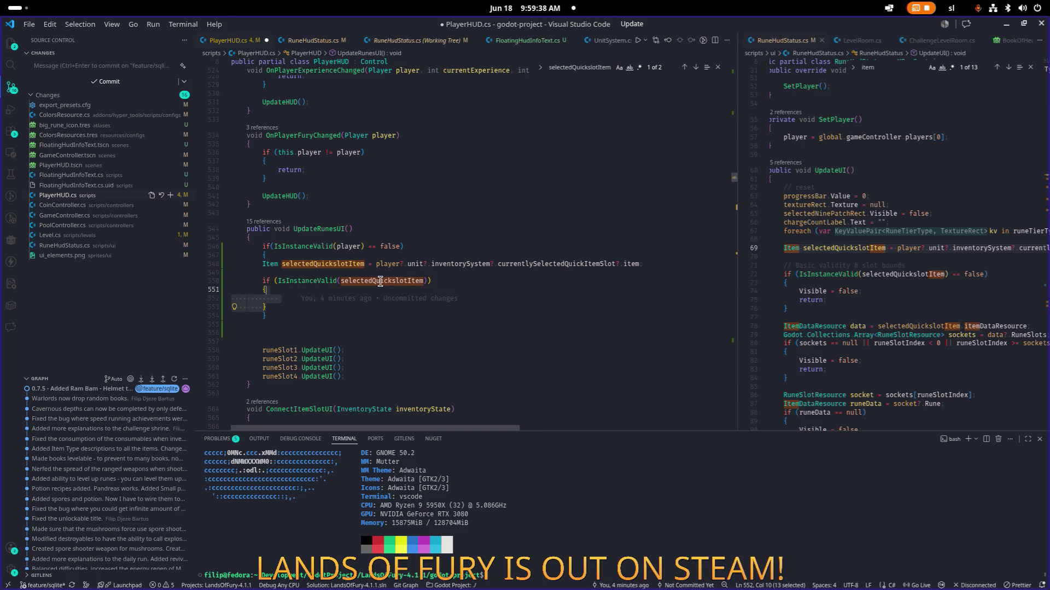
pyautogui.hotkey('shift', 'Up')
pyautogui.hotkey('shift', 'Up')
pyautogui.hotkey('shift', 'Up')
pyautogui.press('Tab')
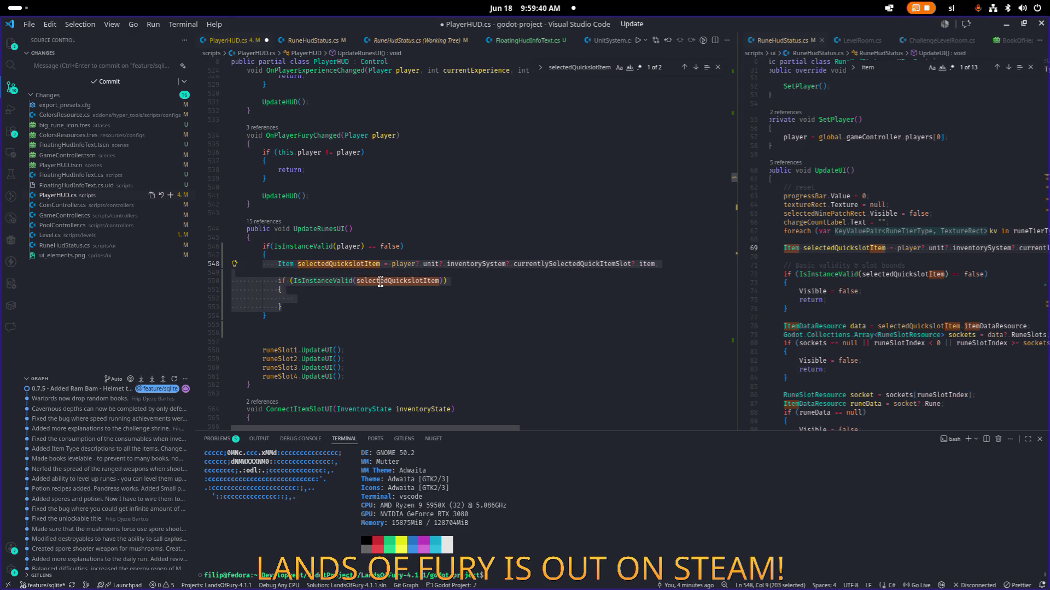
pyautogui.hotkey('ctrl', 's')
# Remove '== false' so the block runs when IsInstanceValid(player) is true
pyautogui.press('Up')
pyautogui.press('Up')
pyautogui.press('Right')
pyautogui.press('BackSpace')
pyautogui.press('BackSpace')
pyautogui.press('BackSpace')
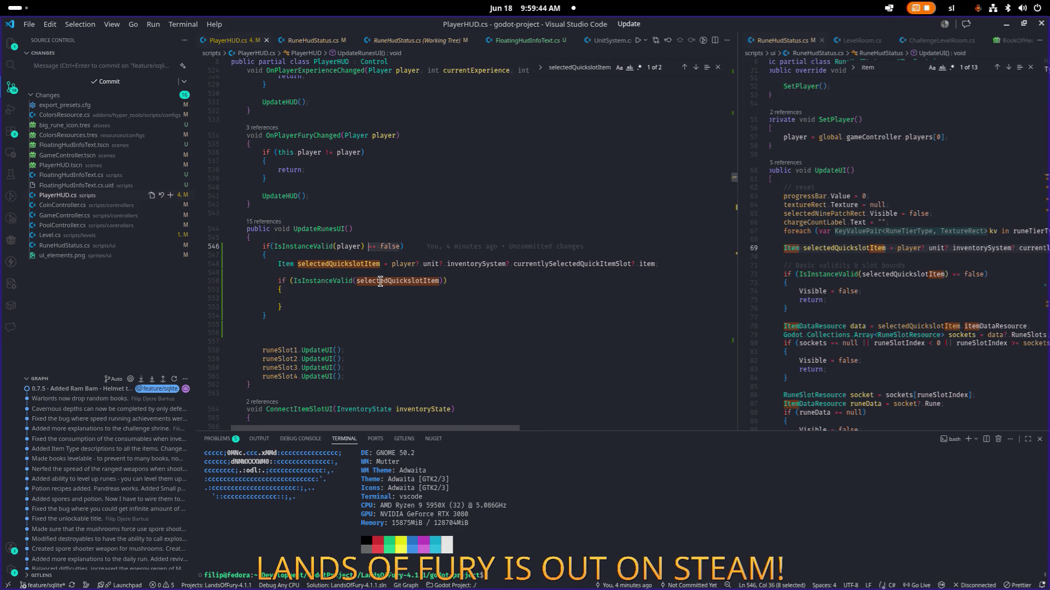
pyautogui.press('Down')
pyautogui.press('Down')
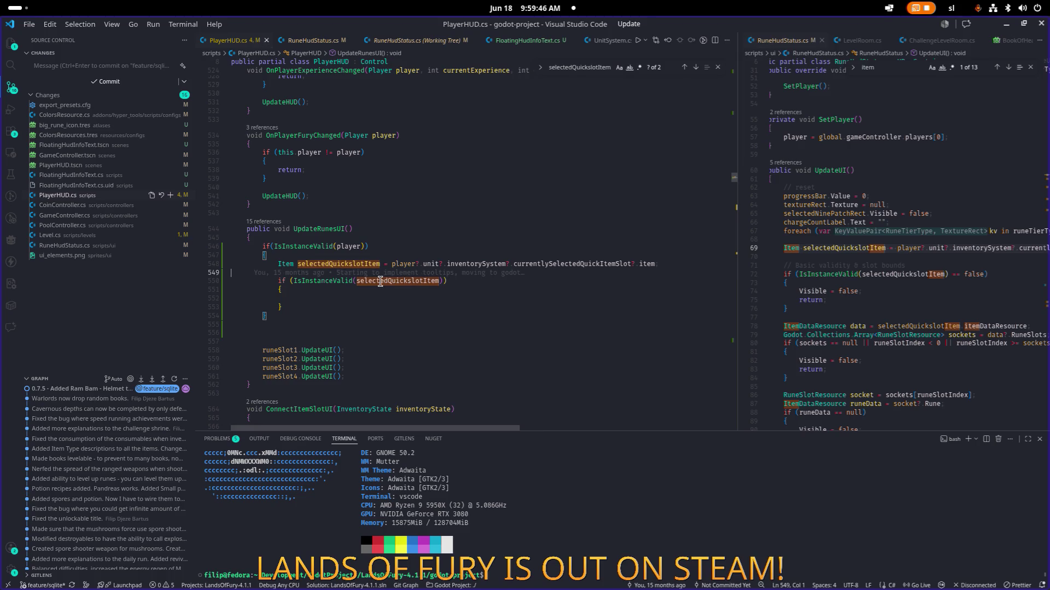
pyautogui.scroll(-3, 381, 282)
pyautogui.click(438, 288)
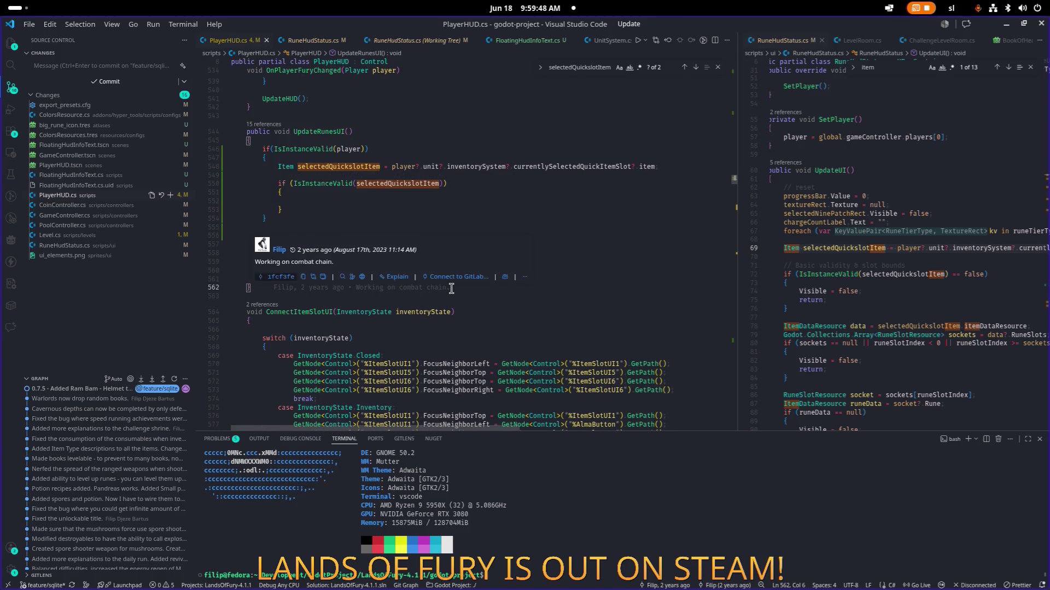
# Add a new empty method void UpdateRuneIndicator() below UpdateRunesUI
pyautogui.press('Return')
pyautogui.press('Return')
pyautogui.write('void UpdateRuneLa')
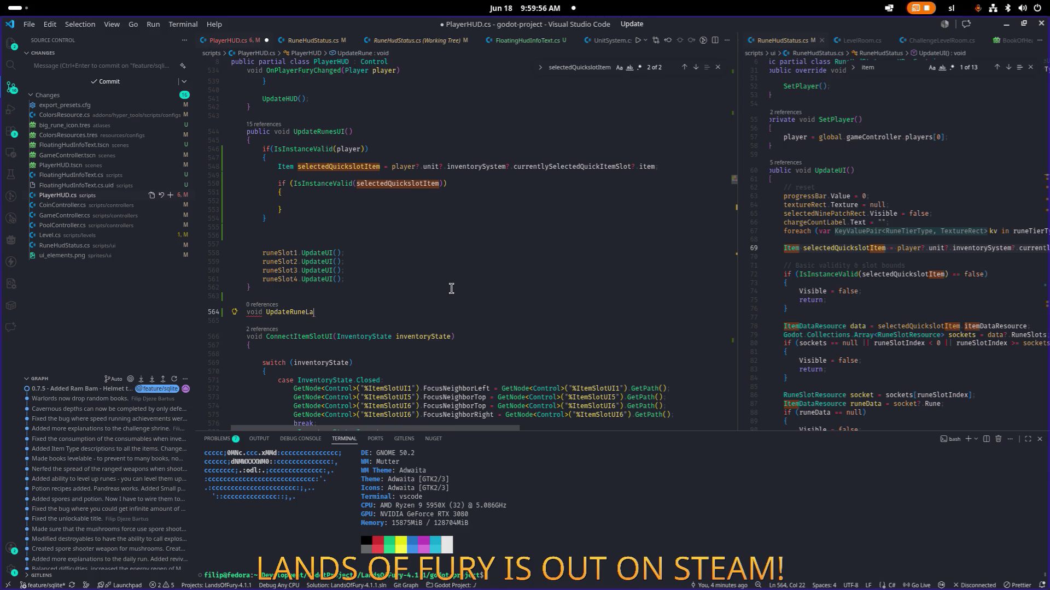
pyautogui.press('BackSpace')
pyautogui.write('Indi')
pyautogui.write('La')
pyautogui.write('l')
pyautogui.write('(')
pyautogui.press('Return')
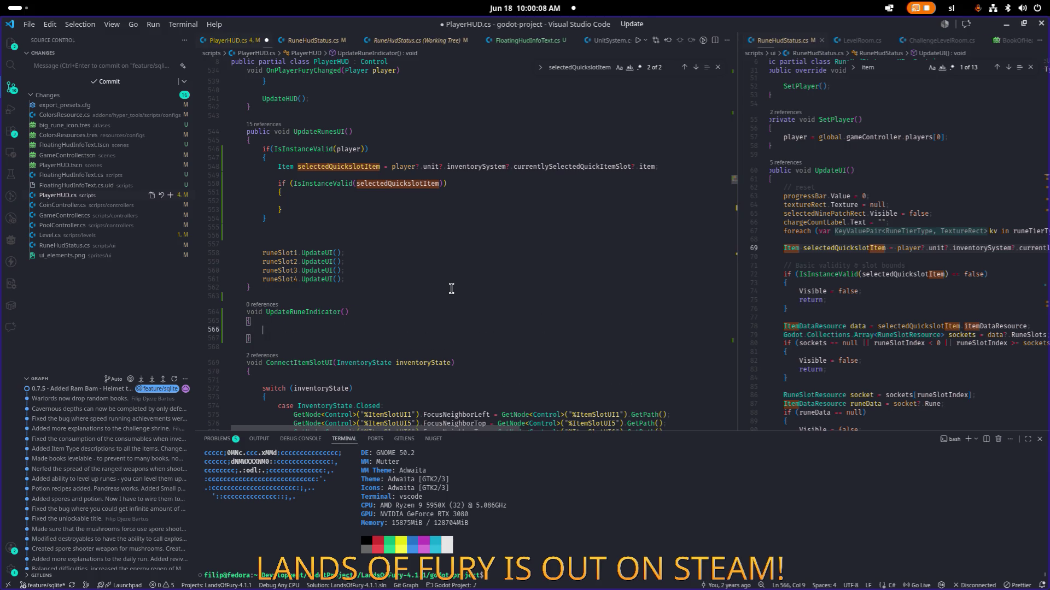
# Cut the player check block out of UpdateRunesUI and remove the leftover blank lines
pyautogui.press('Up')
pyautogui.press('Up')
pyautogui.press('Up')
pyautogui.press('Down')
pyautogui.press('End')
pyautogui.hotkey('shift', 'Up')
pyautogui.hotkey('shift', 'Up')
pyautogui.hotkey('shift', 'Up')
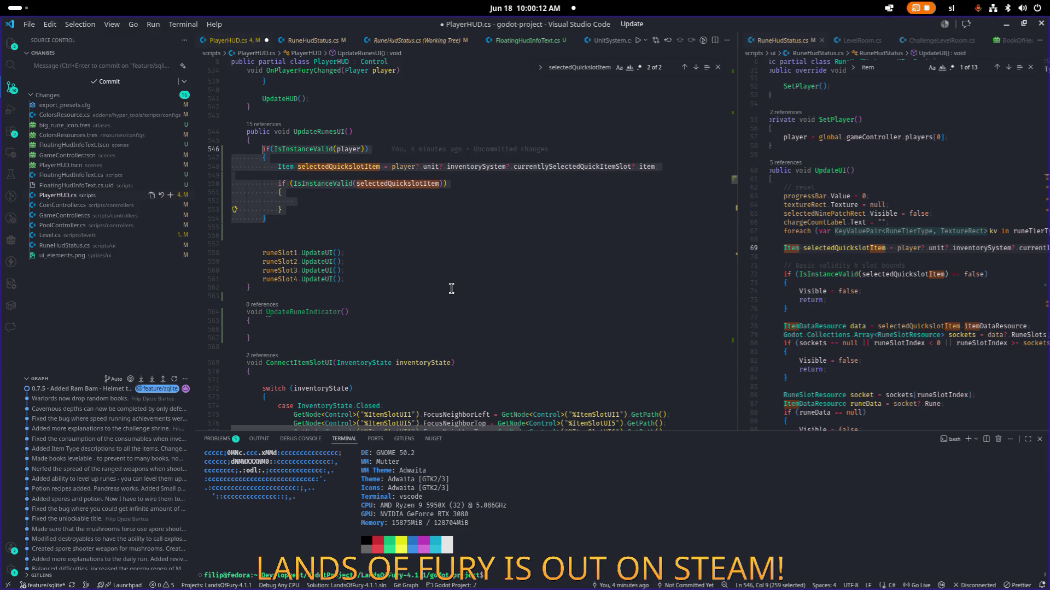
pyautogui.press('BackSpace')
pyautogui.press('Down')
pyautogui.press('BackSpace')
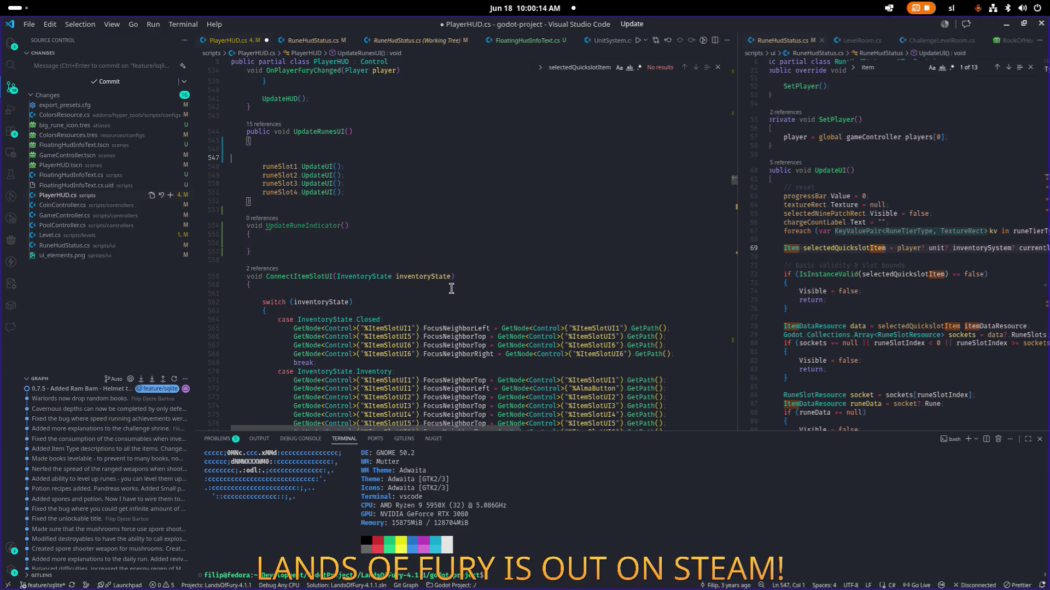
pyautogui.press('Delete')
# Call UpdateRuneIndicator(); from UpdateRunesUI in place of the removed checks
pyautogui.write('updatd')
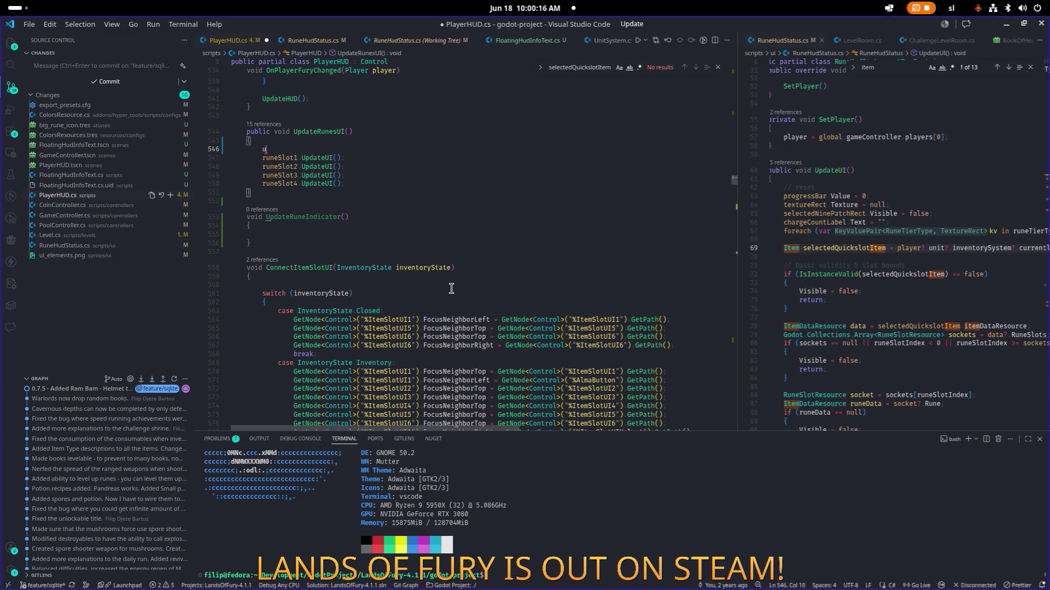
pyautogui.press('BackSpace')
pyautogui.write('run')
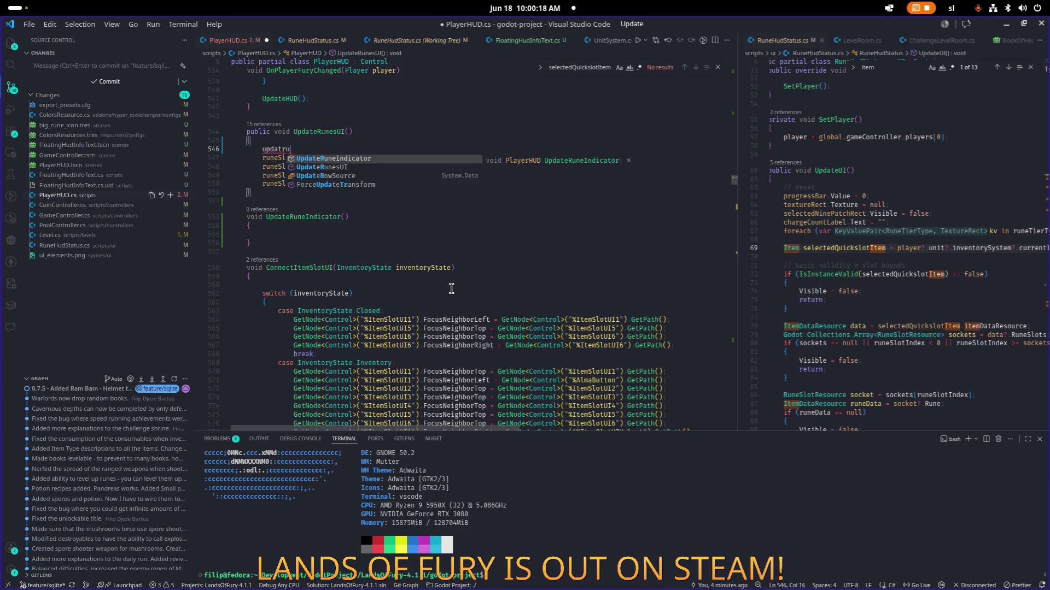
pyautogui.press('Tab')
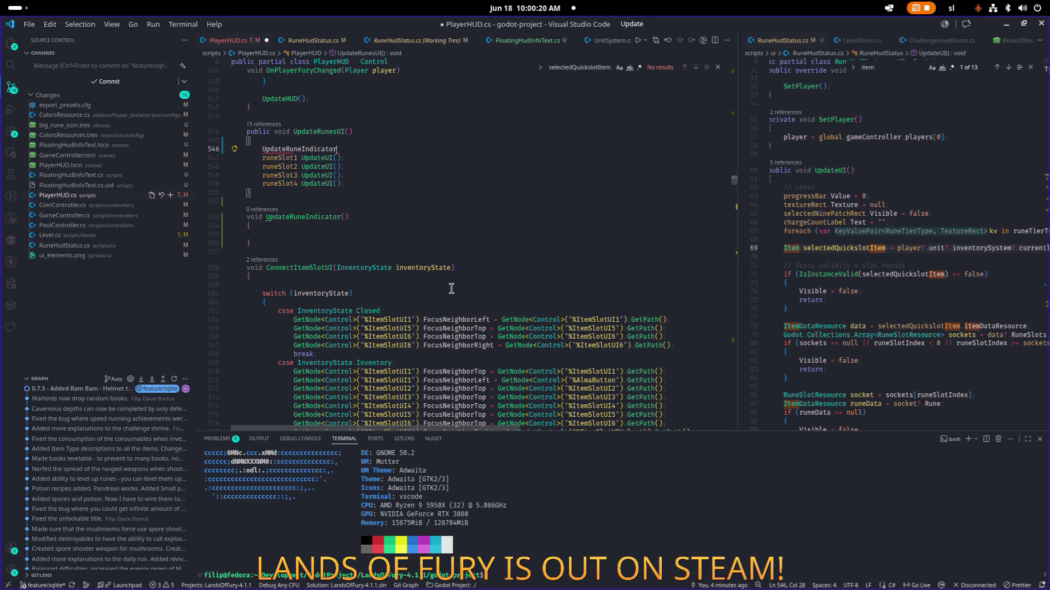
pyautogui.write('();')
# Paste the player check into UpdateRuneIndicator and cut the item lookup lines back out
pyautogui.press('Down')
pyautogui.press('Down')
pyautogui.press('Down')
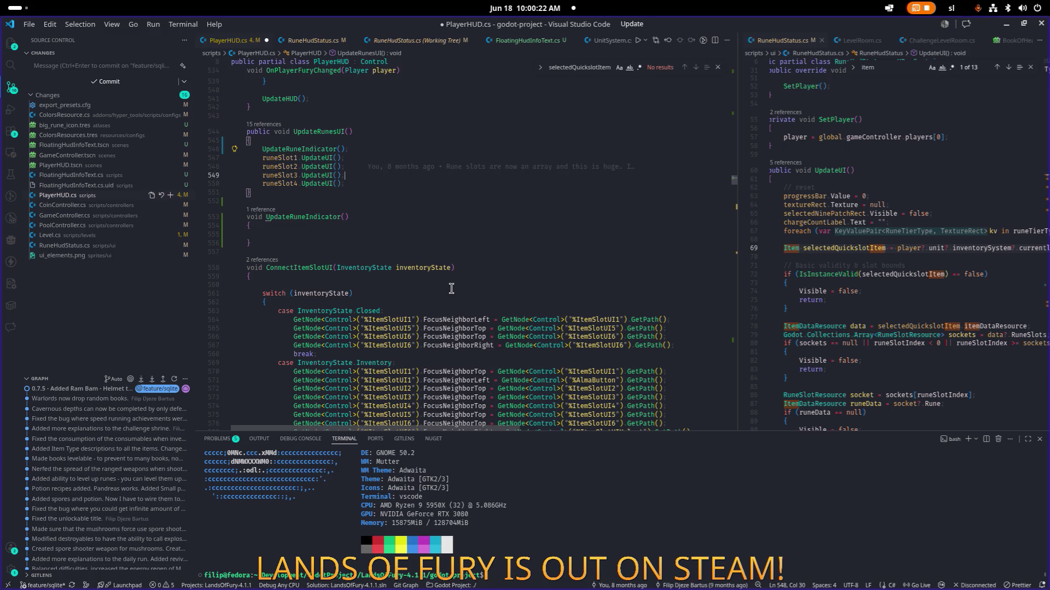
pyautogui.press('Down')
pyautogui.press('Down')
pyautogui.press('Down')
pyautogui.write('if(IsInstanceValid(player))         {             Item selectedQuickslotItem = player?.unit?.inventorySystem?.currentlySelectedQuickItemSlot?.item;              if (IsInstanceValid(selectedQuickslotItem))             {              }         }')
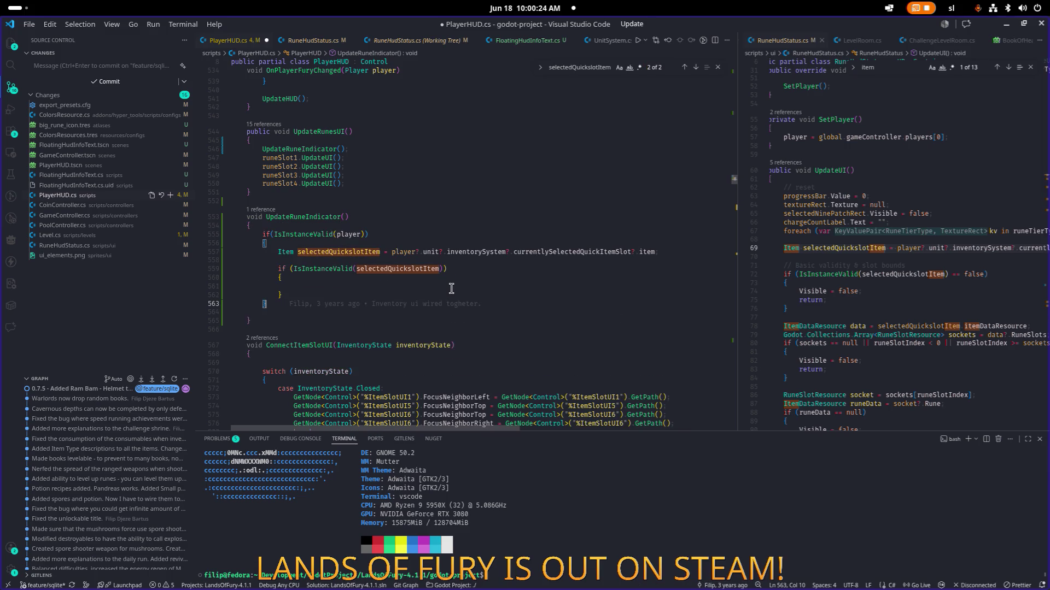
pyautogui.press('Up')
pyautogui.press('BackSpace')
pyautogui.press('Up')
pyautogui.press('Home')
pyautogui.hotkey('shift', 'Up')
pyautogui.hotkey('shift', 'Up')
pyautogui.hotkey('shift', 'Up')
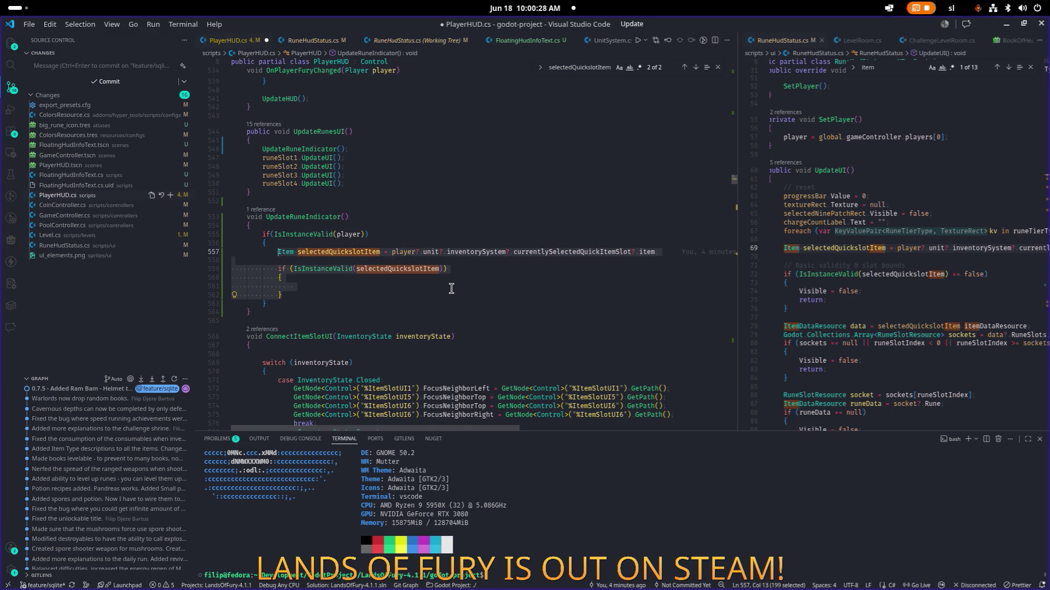
pyautogui.press('BackSpace')
pyautogui.press('BackSpace')
# Invert the player check by appending == false to its condition
pyautogui.press('Return')
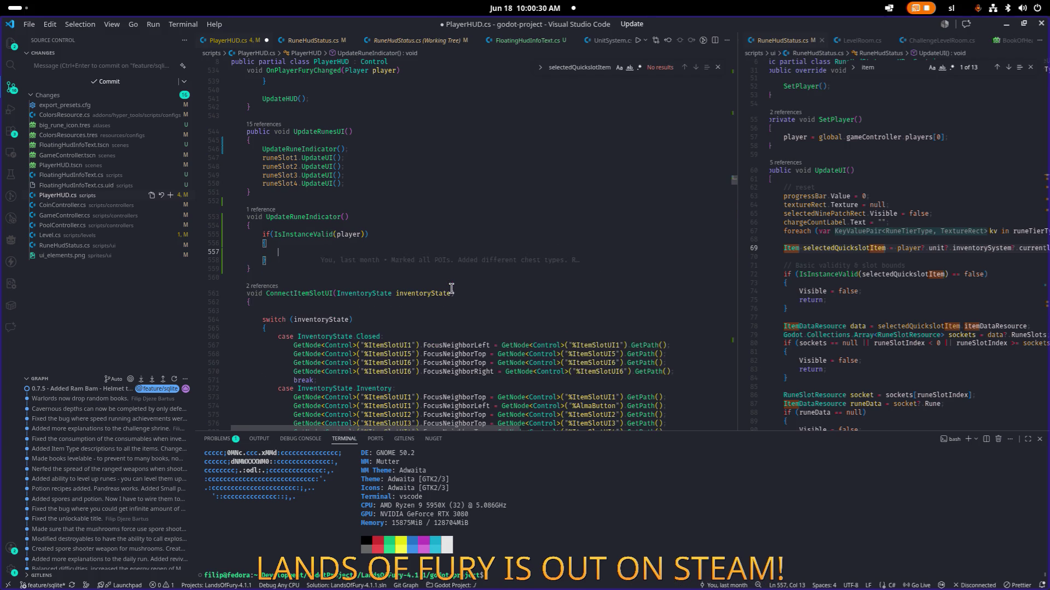
pyautogui.write('gfa')
pyautogui.press('Tab')
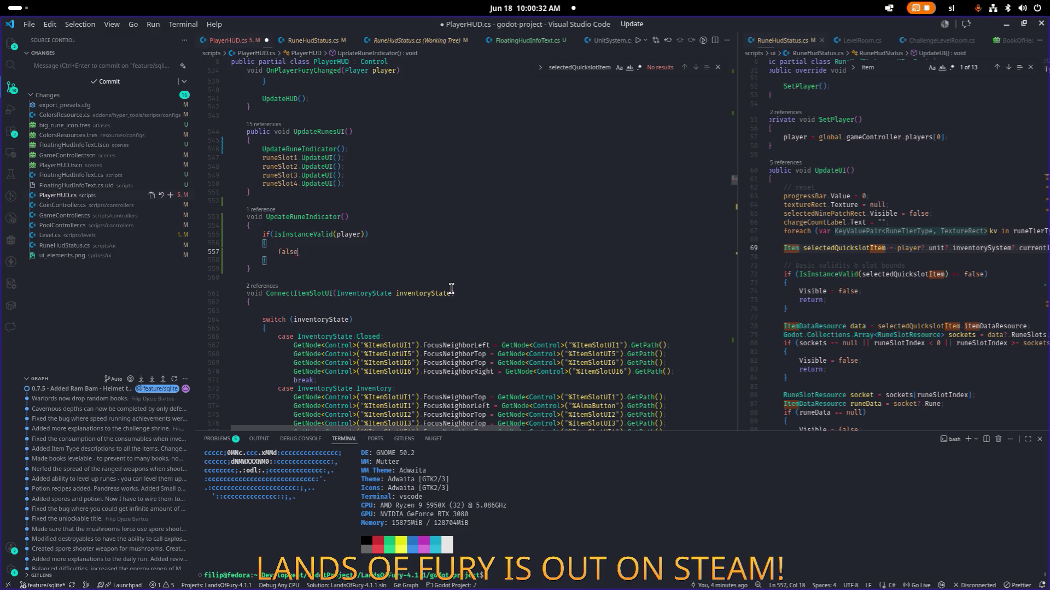
pyautogui.press('Up')
pyautogui.press('Up')
pyautogui.write('== false')
pyautogui.press('Down')
pyautogui.press('Down')
# Make the player check's body a single return; statement
pyautogui.hotkey('shift', 'Home')
pyautogui.hotkey('shift', 'Home')
pyautogui.write('E')
pyautogui.press('Tab')
pyautogui.hotkey('ctrl', 'BackSpace')
pyautogui.write('retun')
pyautogui.hotkey('ctrl', 'space')
pyautogui.press('Tab')
pyautogui.write(';')
# Paste the item lookup below the player guard, save, and start an if check for the item
pyautogui.press('Down')
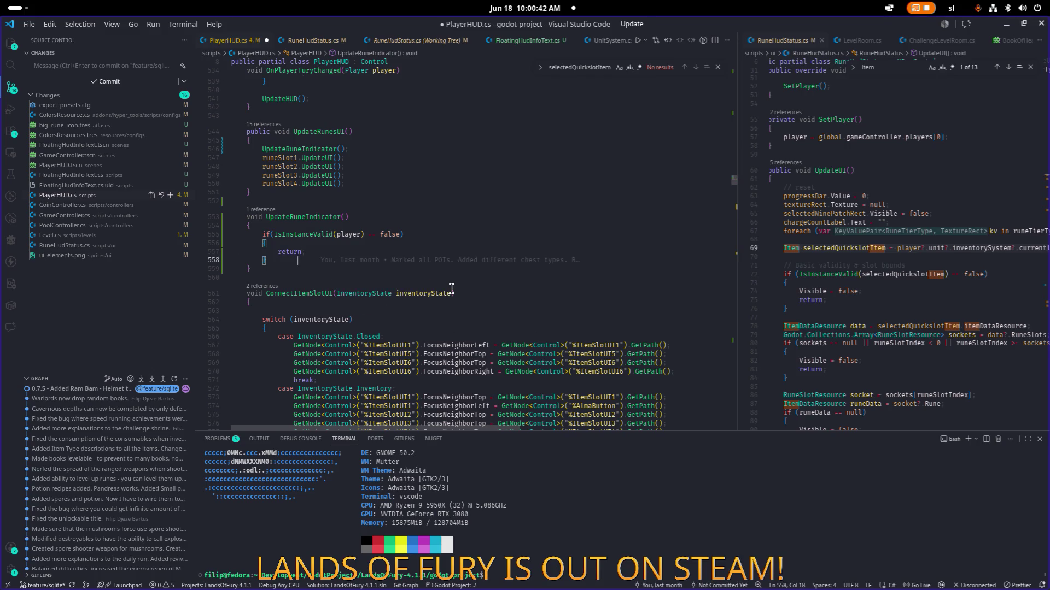
pyautogui.press('Return')
pyautogui.hotkey('ctrl', 'v')
pyautogui.hotkey('ctrl', 's')
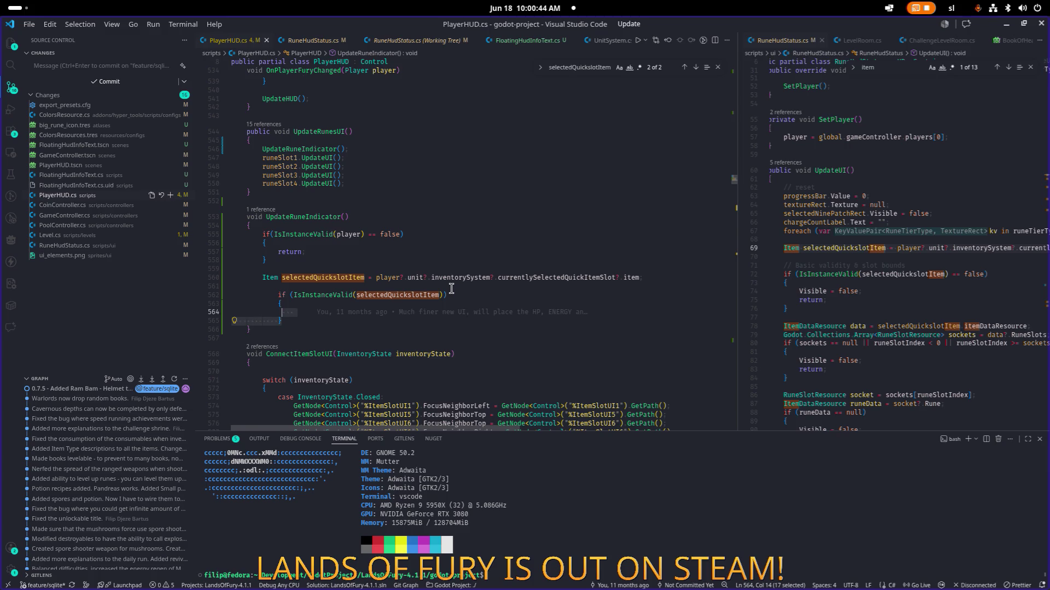
pyautogui.write('if')
pyautogui.press('Tab')
pyautogui.hotkey('ctrl', 's')
pyautogui.press('Escape')
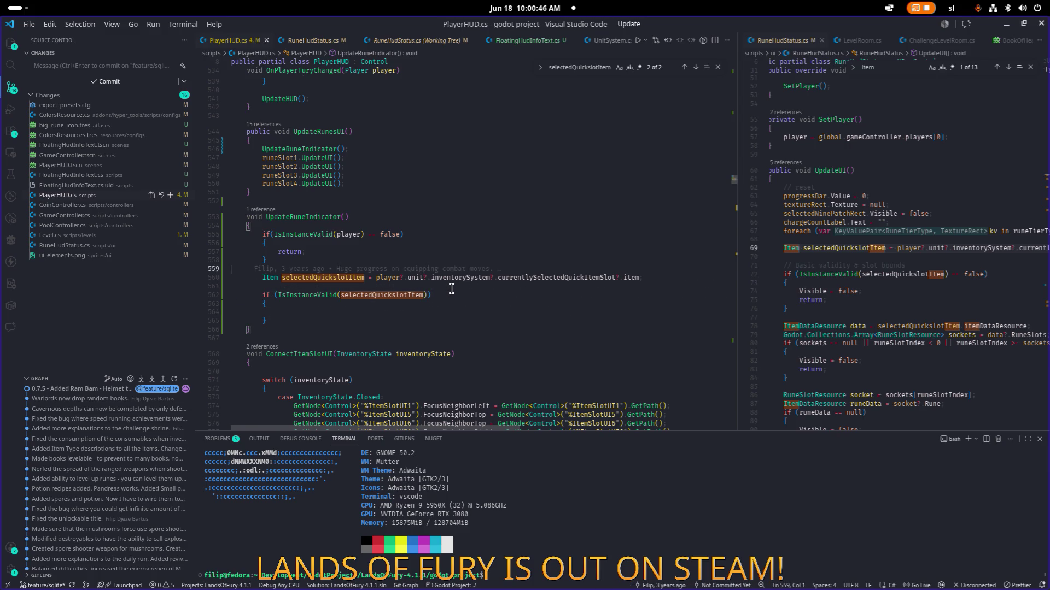
# Turn the item check into an == false guard that returns, then save the script
pyautogui.press('End')
pyautogui.press('Left')
pyautogui.write('== false')
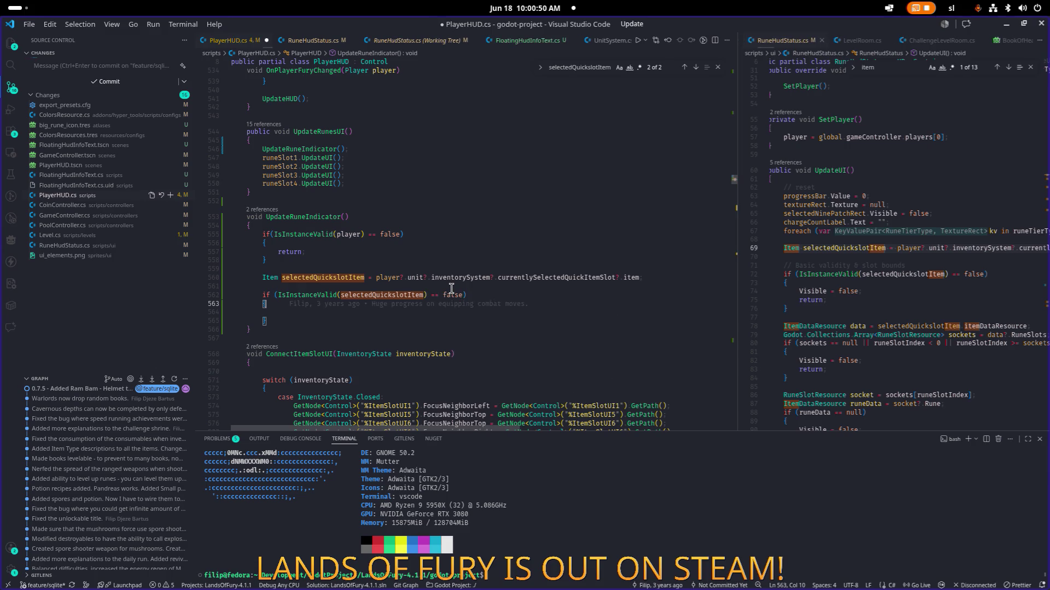
pyautogui.press('Down')
pyautogui.press('Down')
pyautogui.write('return')
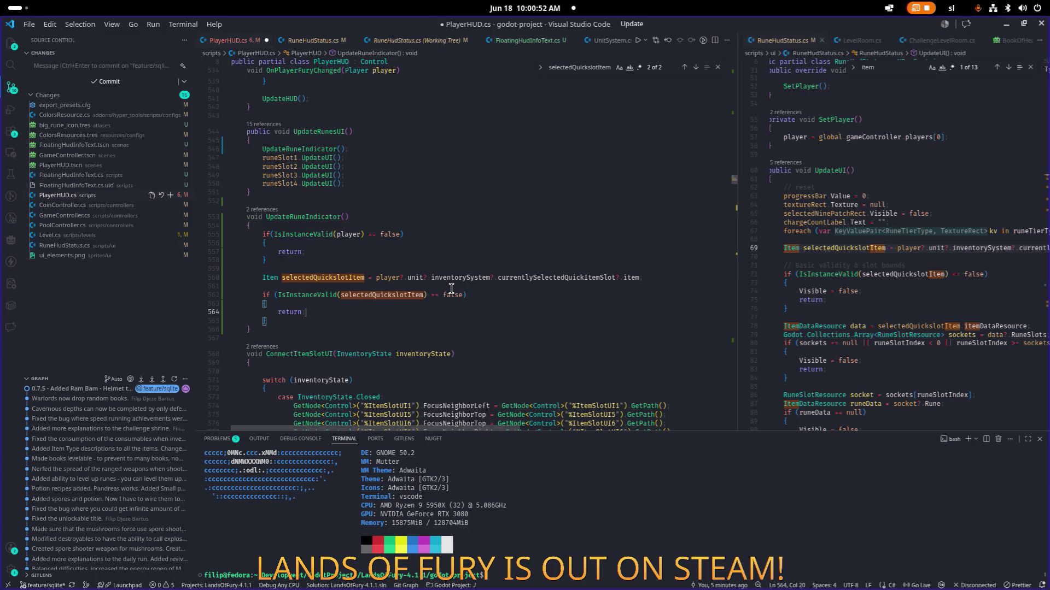
pyautogui.press('Down')
pyautogui.press('End')
pyautogui.press('Return')
pyautogui.press('Return')
pyautogui.hotkey('ctrl', 's')
# Review the finished guards in UpdateRuneIndicator and switch to the Godot editor
pyautogui.press('Up')
pyautogui.press('Up')
pyautogui.press('Up')
pyautogui.press('Down')
pyautogui.press('Down')
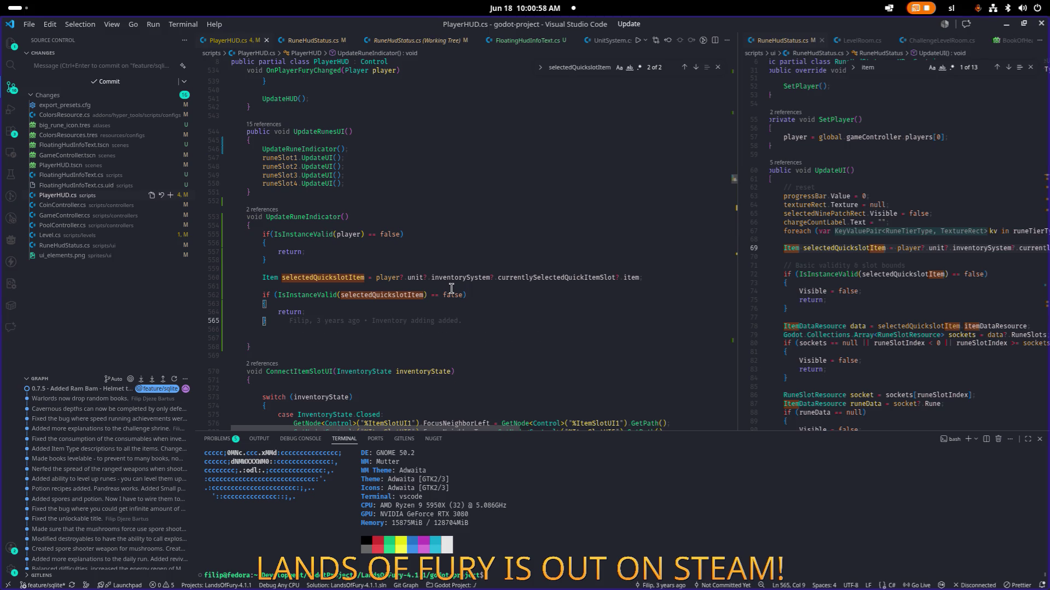
pyautogui.press('Down')
pyautogui.press('Down')
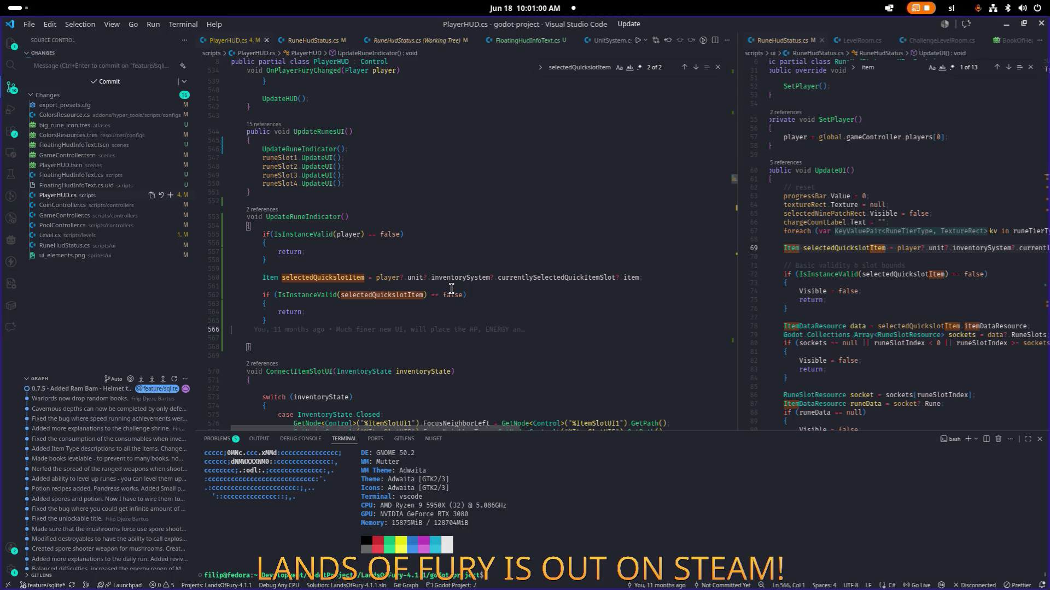
pyautogui.press('Up')
pyautogui.press('Up')
pyautogui.press('Up')
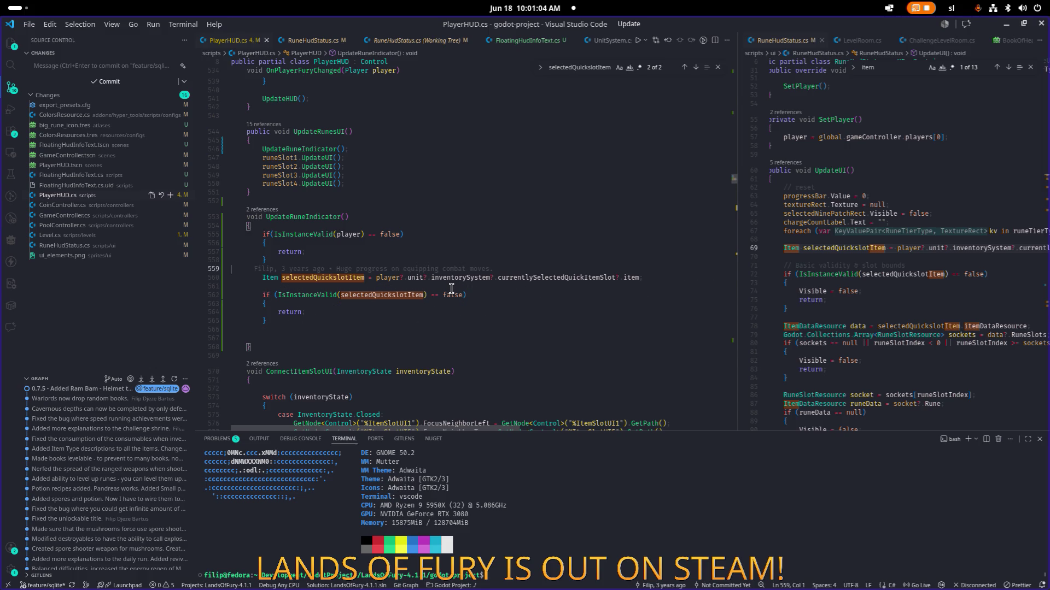
pyautogui.hotkey('alt', 'Tab')
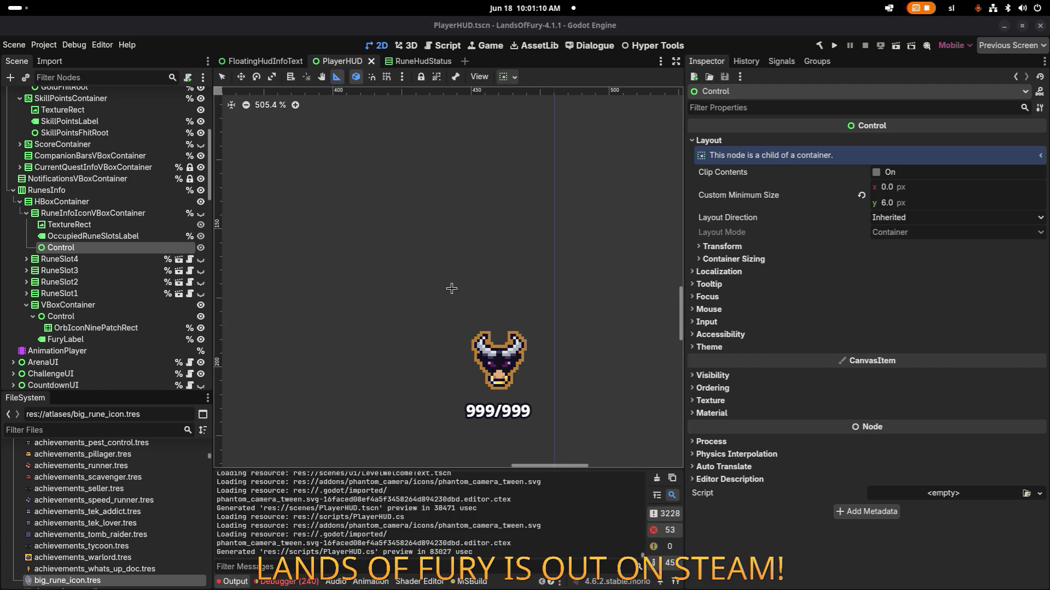
# Add runeInfoIconVBoxContainer.Visible = false below the item lookup and save PlayerHUD.cs
pyautogui.hotkey('alt', 'Tab')
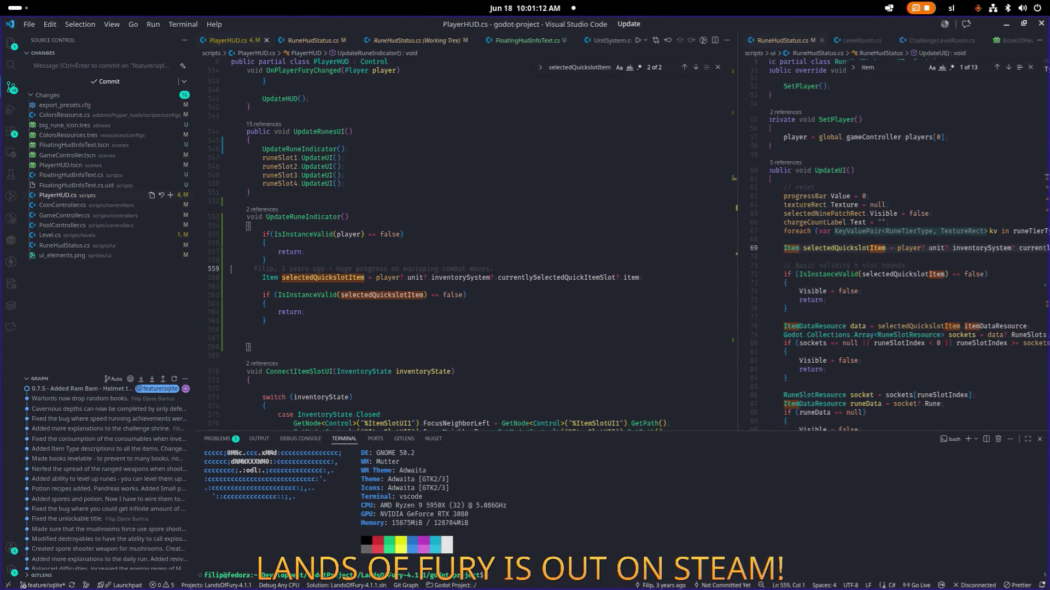
pyautogui.click(356, 277)
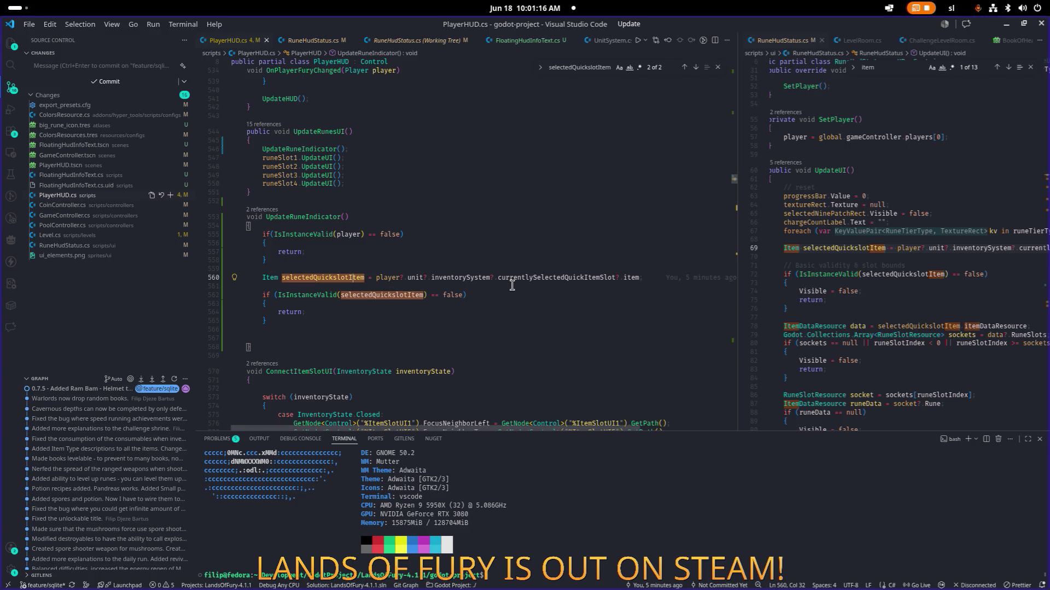
pyautogui.press('End')
pyautogui.press('Return')
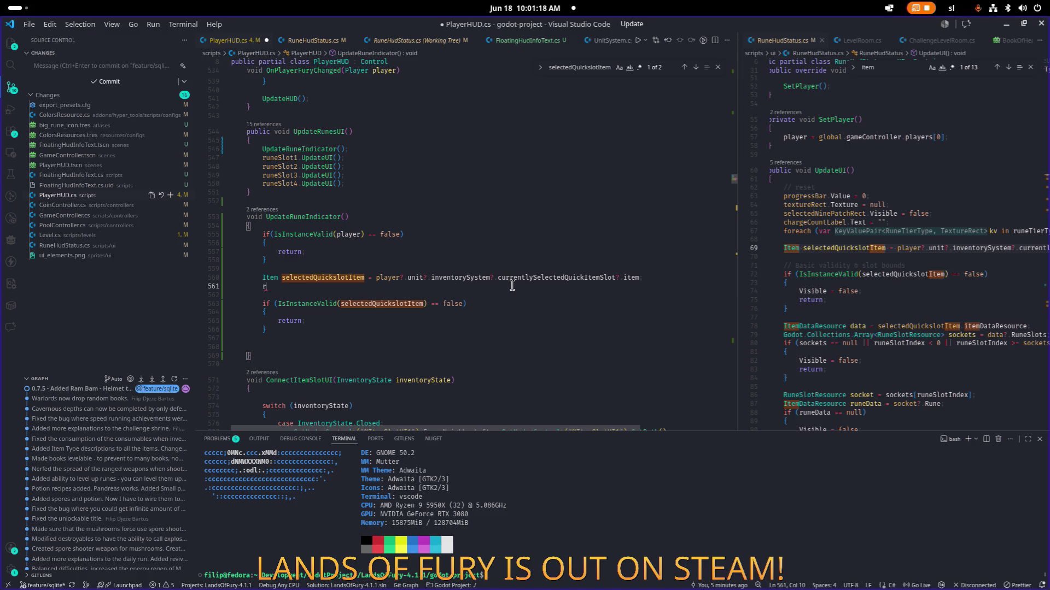
pyautogui.write('runin')
pyautogui.press('Down')
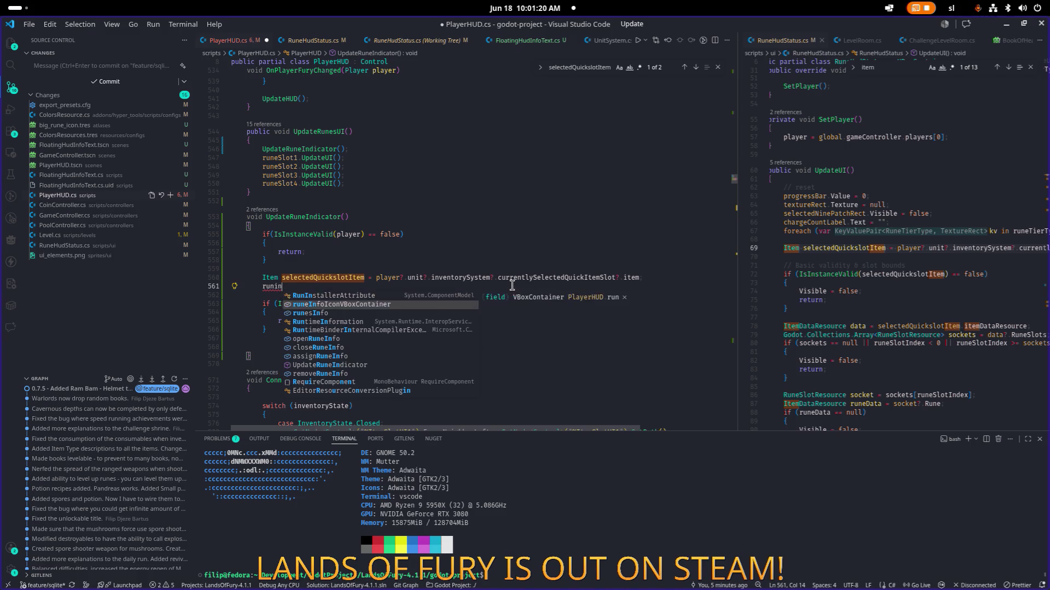
pyautogui.press('Tab')
pyautogui.write('.vbi')
pyautogui.press('Down')
pyautogui.press('Down')
pyautogui.press('Tab')
pyautogui.write('= false')
pyautogui.hotkey('ctrl', 's')
# Write the condition if(selectedQuickslotItem.itemDataResource.RuneSlots.Count > 0) after the item check
pyautogui.press('Down')
pyautogui.press('Down')
pyautogui.press('Down')
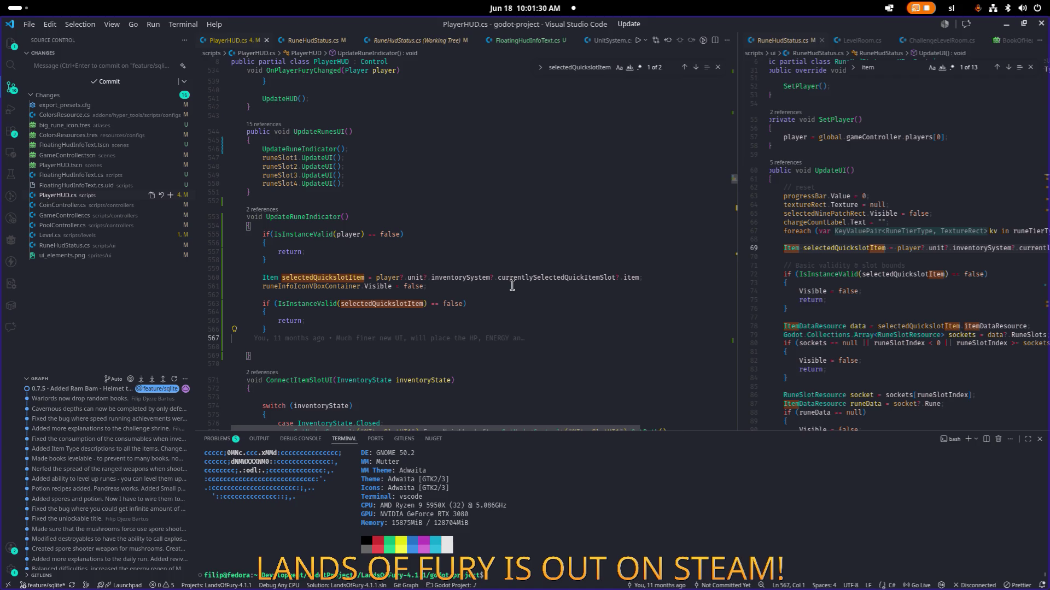
pyautogui.press('Return')
pyautogui.press('Return')
pyautogui.write('if(sel')
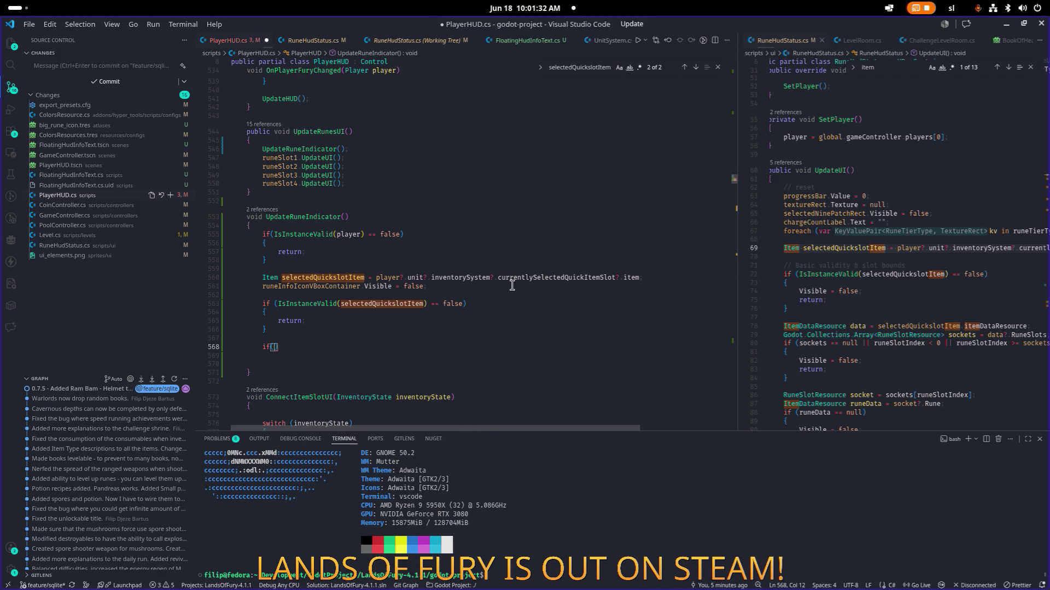
pyautogui.write('e')
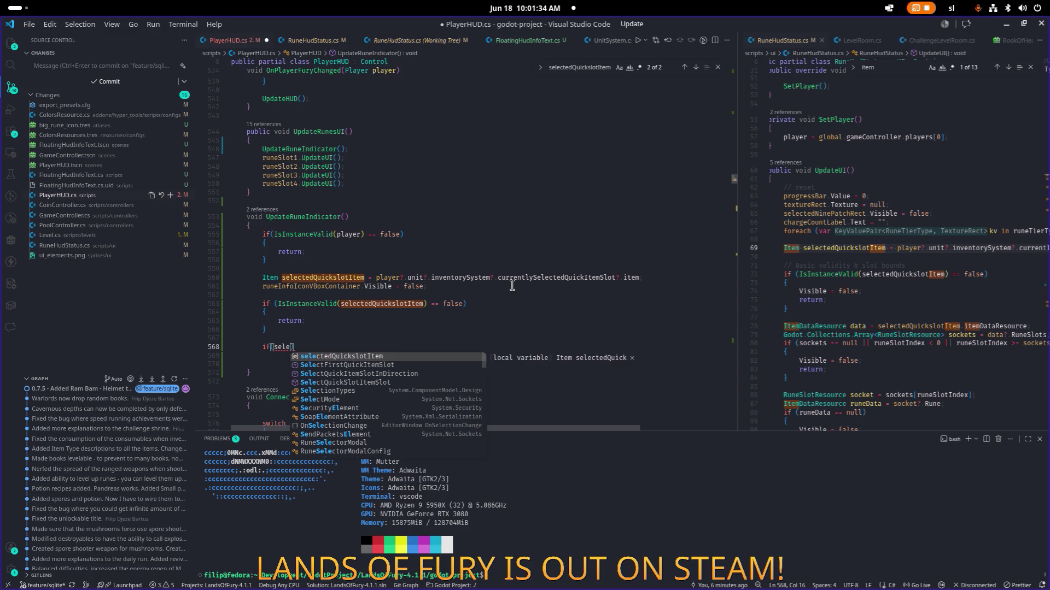
pyautogui.press('Tab')
pyautogui.write('.ite')
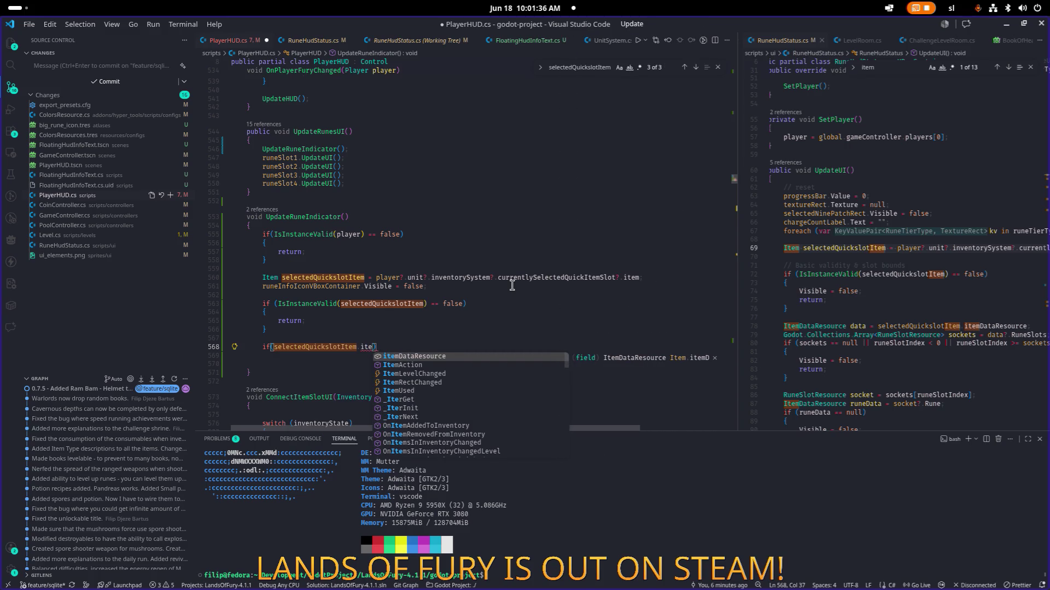
pyautogui.press('Tab')
pyautogui.write('.runsl')
pyautogui.press('Down')
pyautogui.press('Tab')
pyautogui.write('.co')
pyautogui.press('Tab')
pyautogui.write('> ')
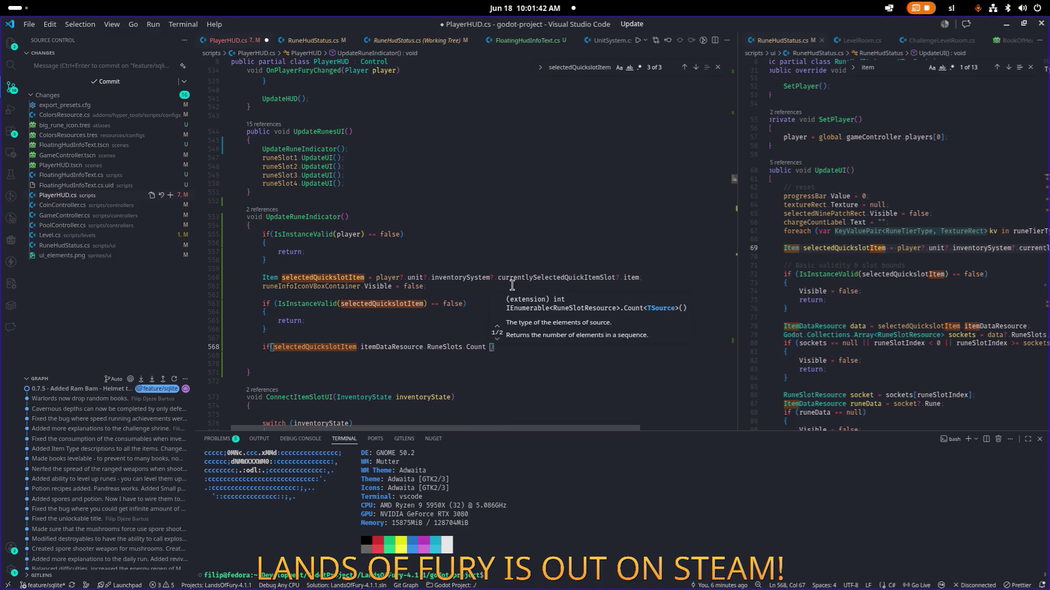
pyautogui.write('0')
# Open the condition's brace block, begin typing a rune node name, and check names in Godot
pyautogui.press('End')
pyautogui.press('Return')
pyautogui.write('{')
pyautogui.press('Return')
pyautogui.hotkey('ctrl', 's')
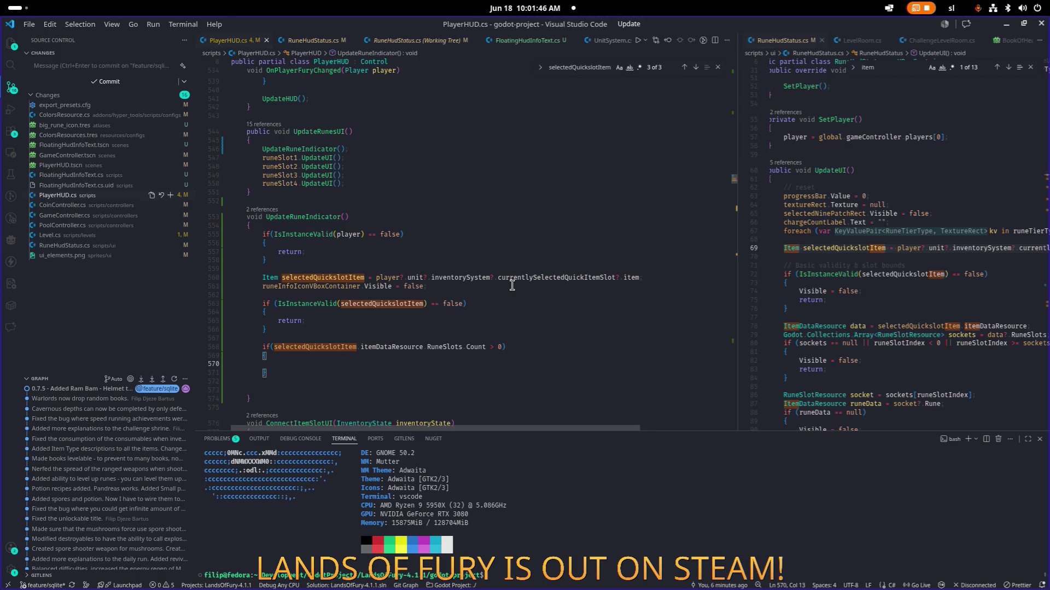
pyautogui.write('runein')
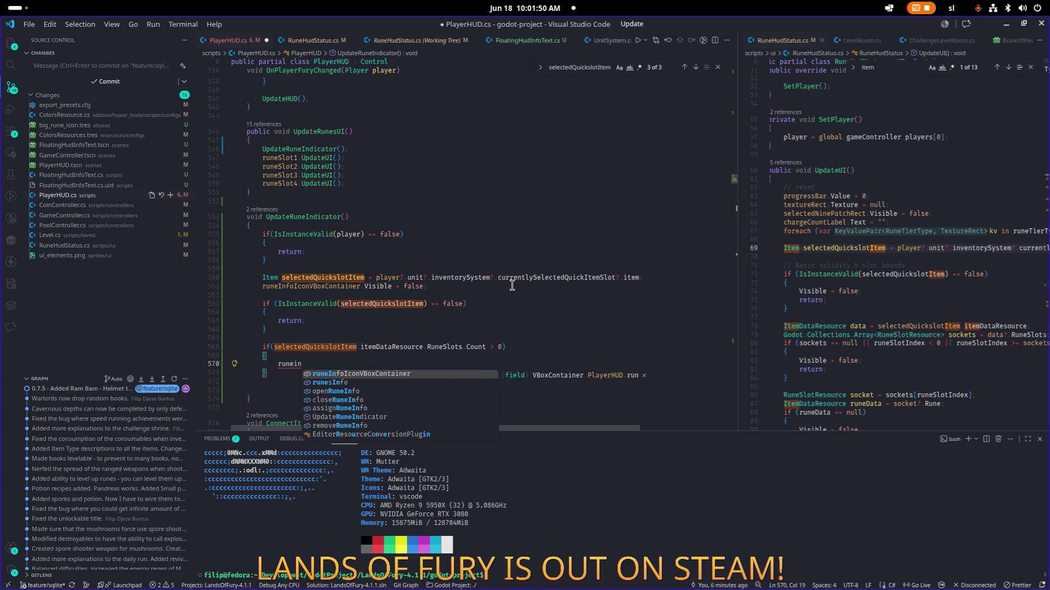
pyautogui.hotkey('alt', 'Tab')
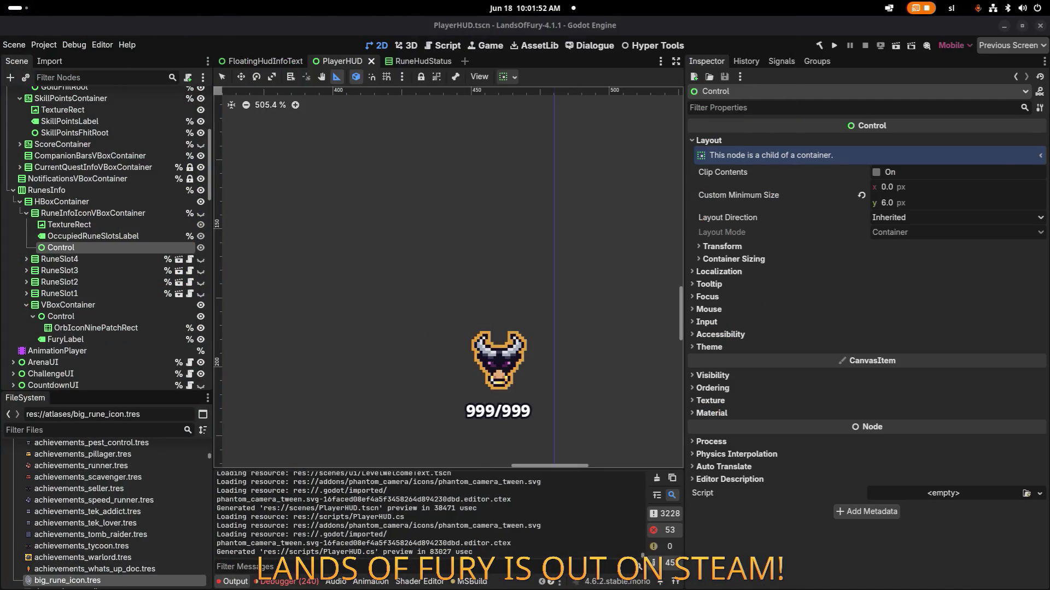
# Start an occupiedRuneSlotsLabel.Text = assignment inside the RuneSlots.Count > 0 block
pyautogui.hotkey('alt', 'Tab')
pyautogui.write('occ')
pyautogui.press('Return')
pyautogui.write('Text =')
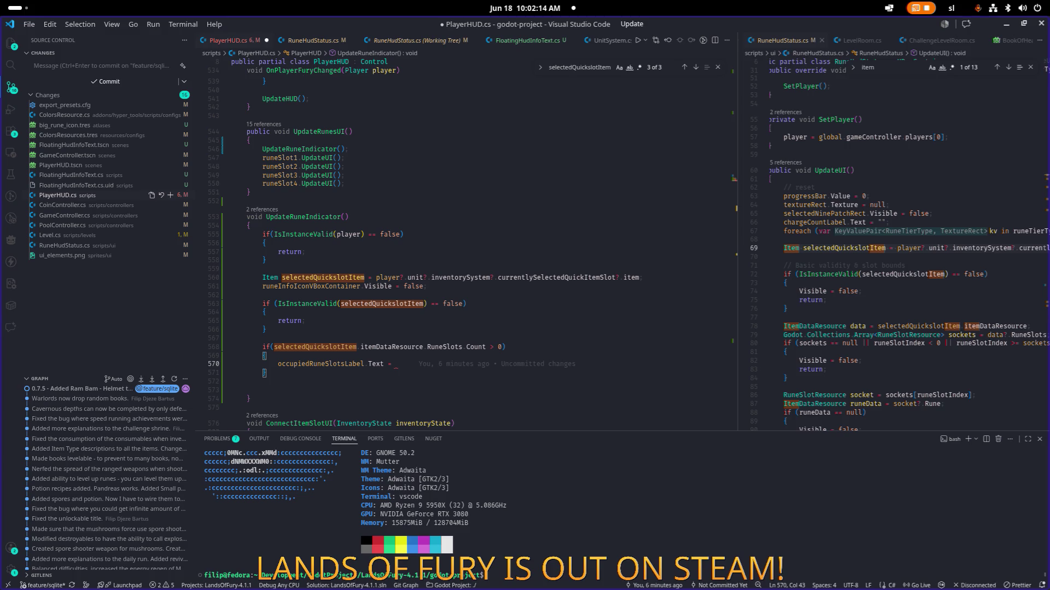
# Widen the RuneHudStatus.cs pane to compare its rune slot code with the new block
pyautogui.press('Up')
pyautogui.press('Up')
pyautogui.hotkey('ctrl', 'shift', 'Right')
pyautogui.hotkey('ctrl', 'shift', 'Right')
pyautogui.hotkey('ctrl', 'shift', 'Right')
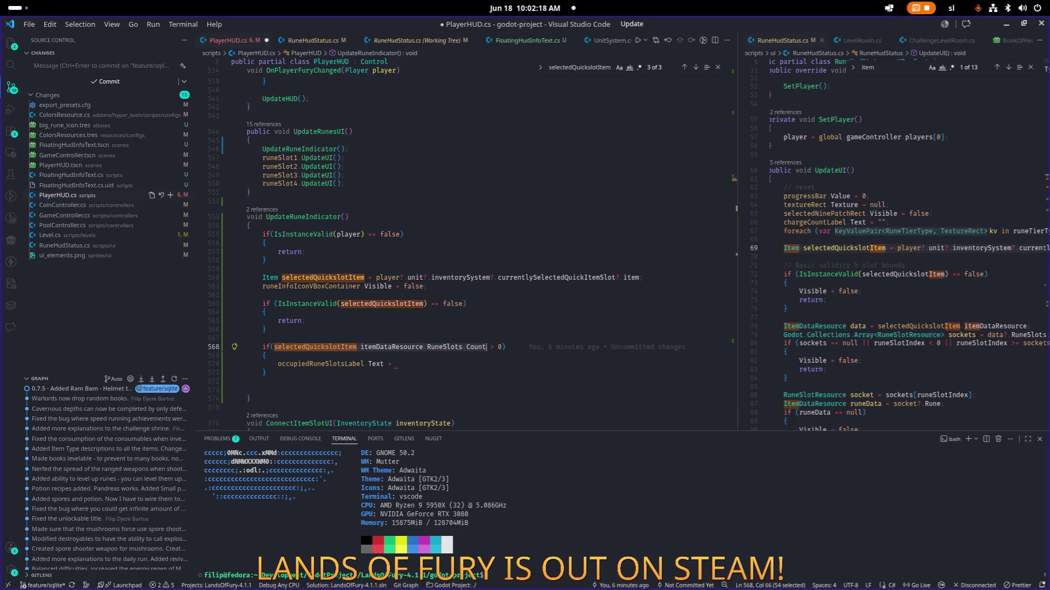
pyautogui.click(265, 356)
pyautogui.click(396, 364)
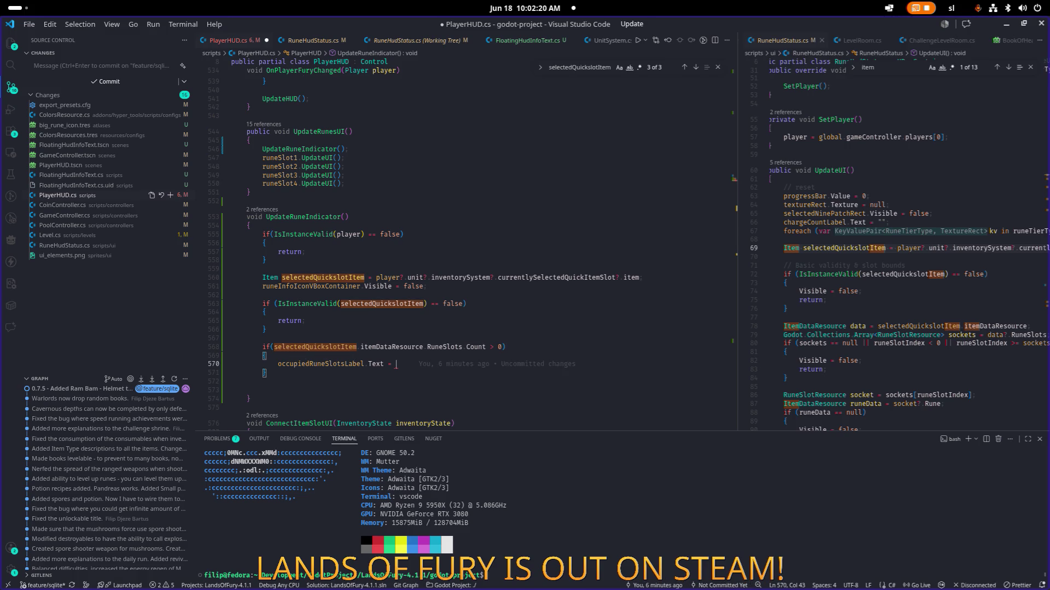
pyautogui.press('Up')
pyautogui.scroll(-1, 837, 276)
pyautogui.click(836, 276)
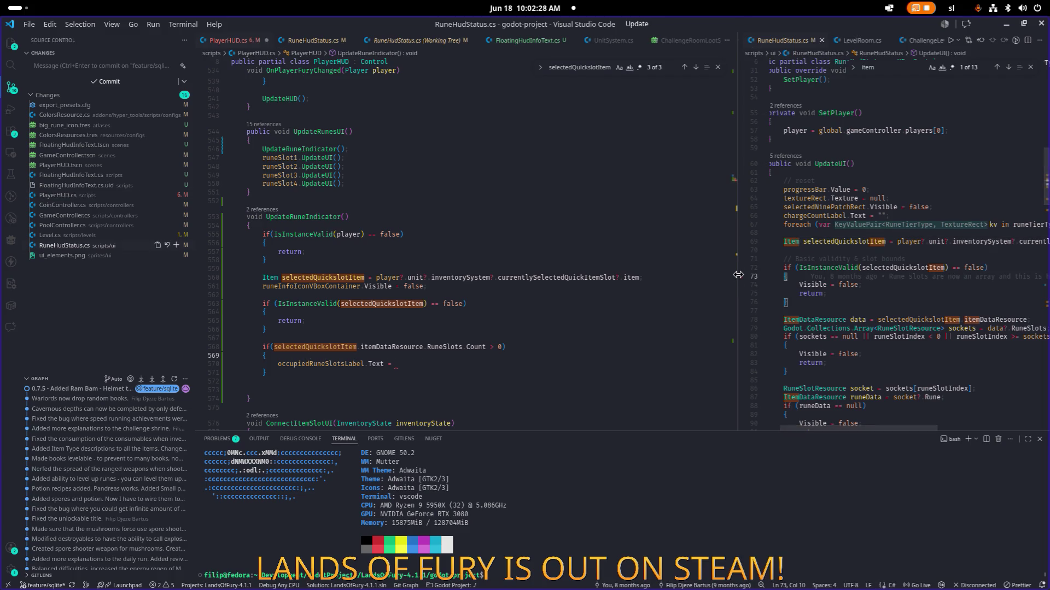
pyautogui.moveTo(740, 278); pyautogui.dragTo(702, 279)
pyautogui.click(487, 365)
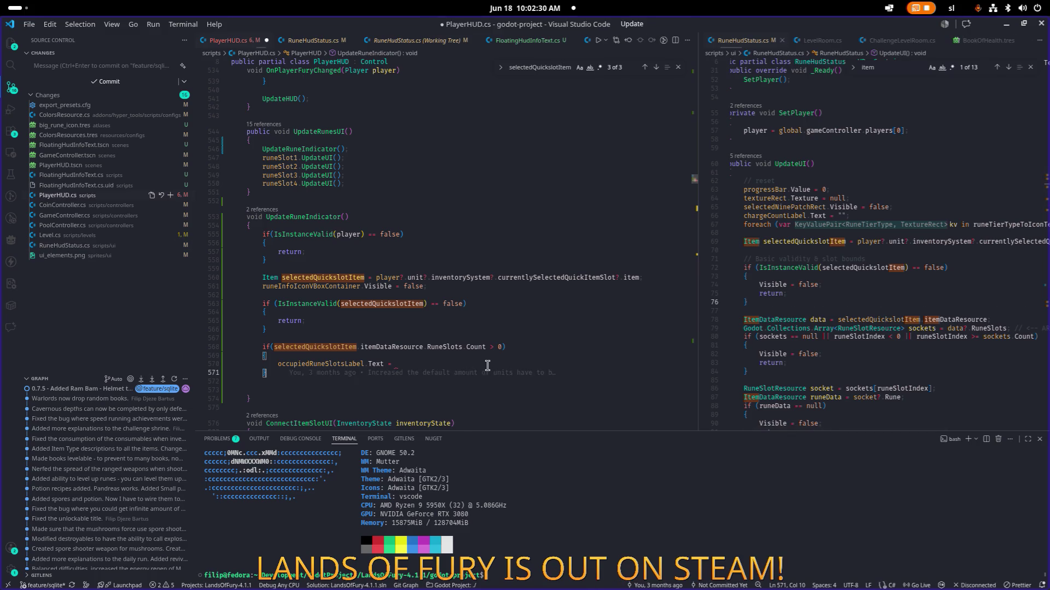
# Change the condition to itemDataResource.RuneSlots?.Count == 0
pyautogui.hotkey('ctrl', 'shift', 'Return')
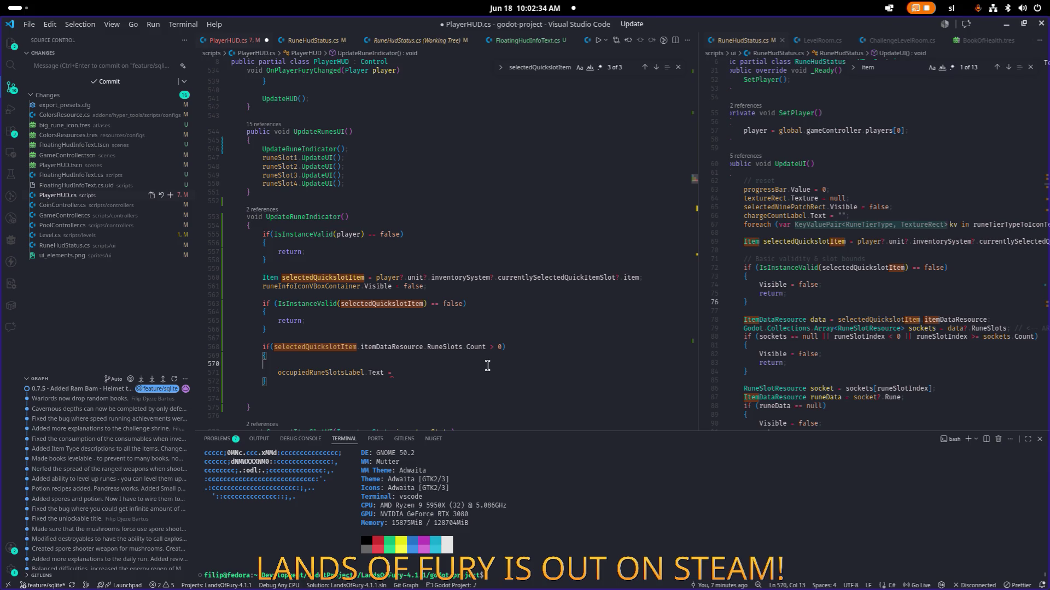
pyautogui.write('for')
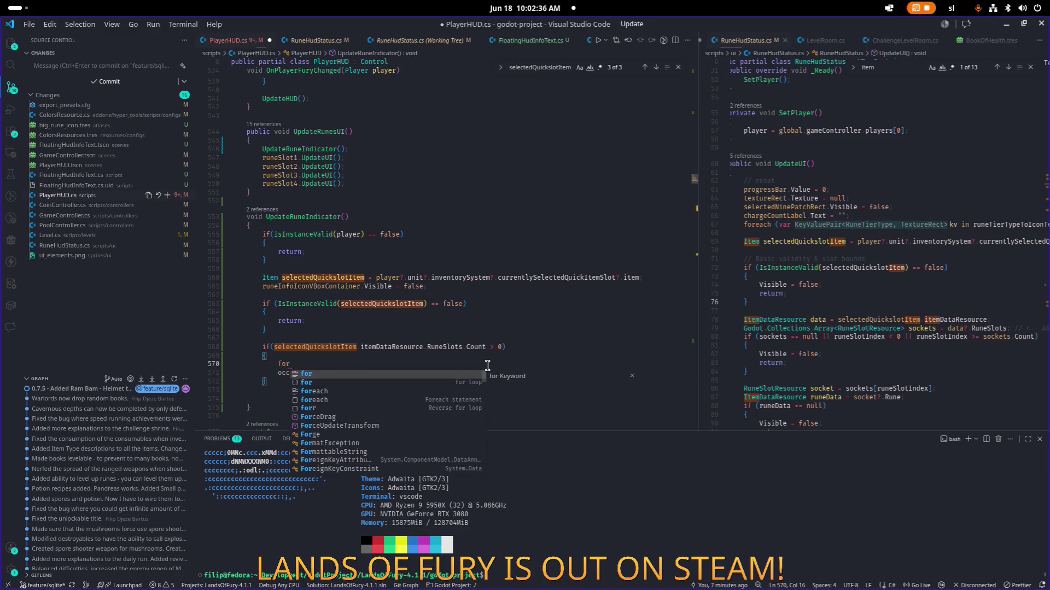
pyautogui.press('Down')
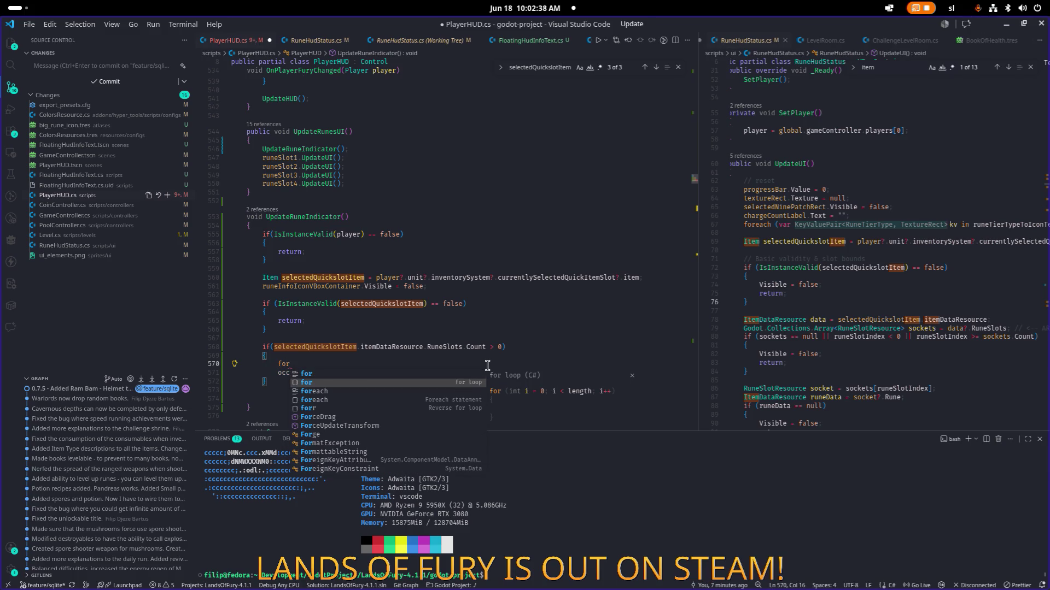
pyautogui.press('Escape')
pyautogui.press('Up')
pyautogui.press('Up')
pyautogui.press('End')
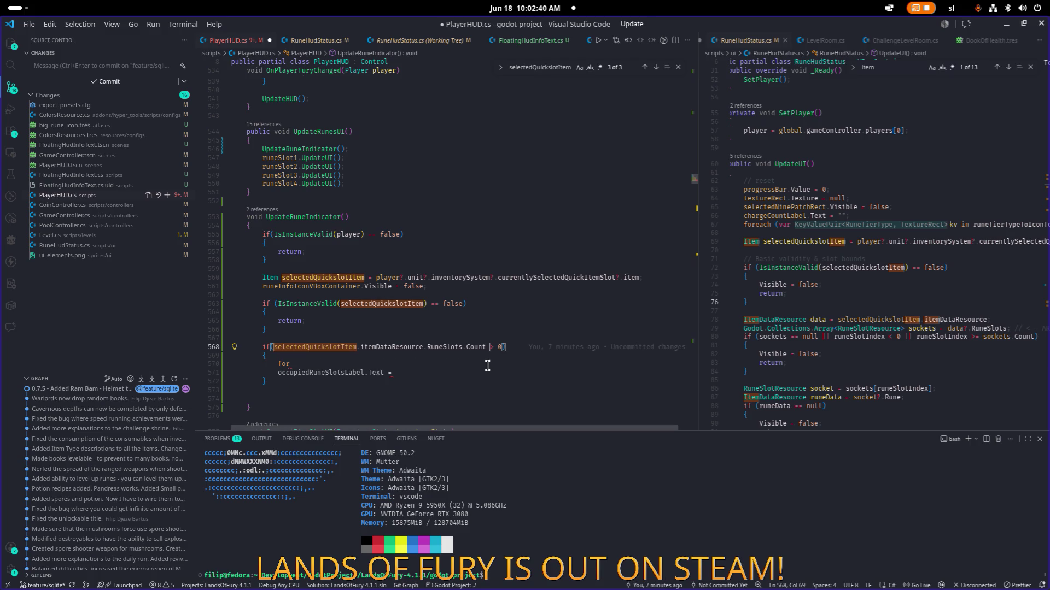
pyautogui.press('Left')
pyautogui.press('Left')
pyautogui.hotkey('ctrl', 'Left')
pyautogui.hotkey('ctrl', 'Left')
pyautogui.hotkey('ctrl', 'Left')
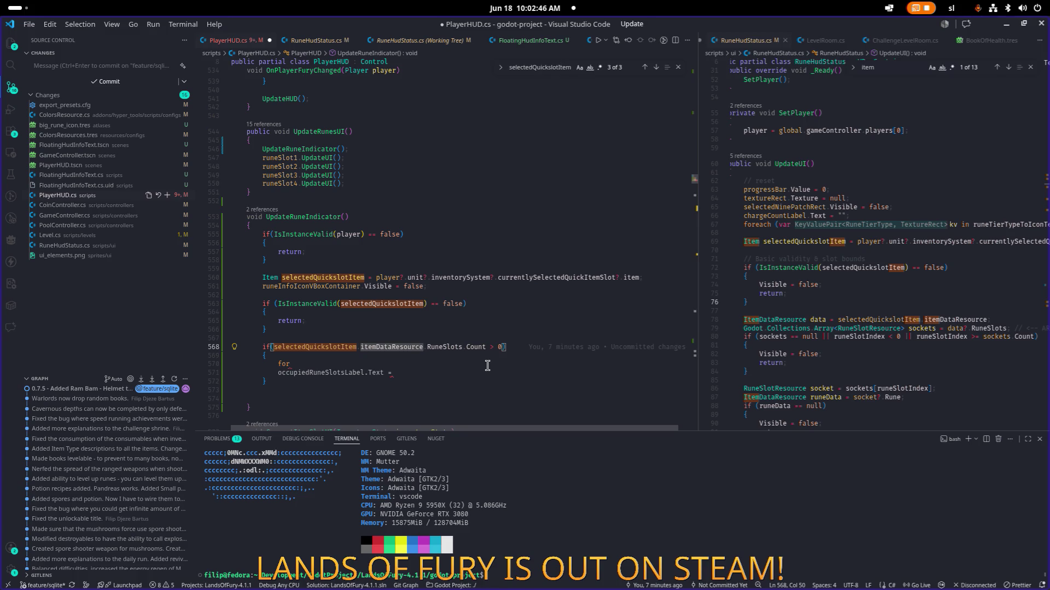
pyautogui.hotkey('ctrl', 'Right')
pyautogui.write('?')
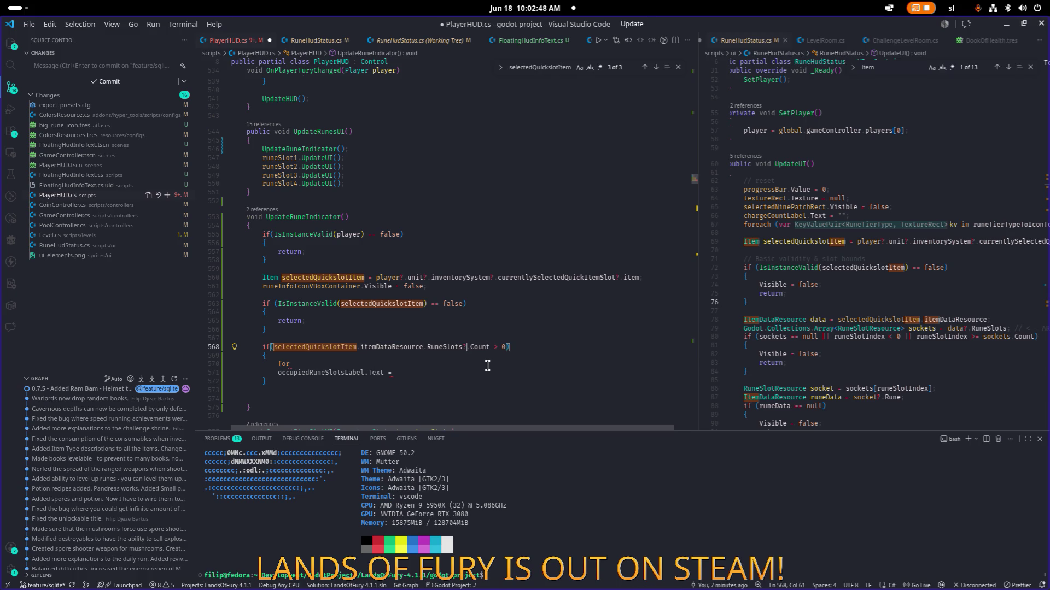
pyautogui.press('End')
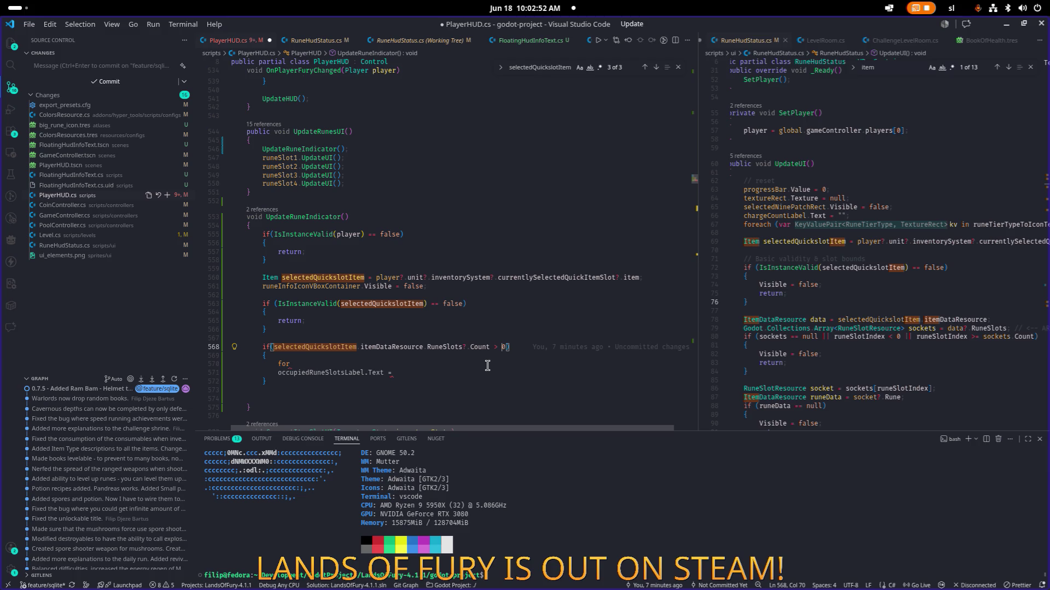
pyautogui.press('BackSpace')
pyautogui.write('==')
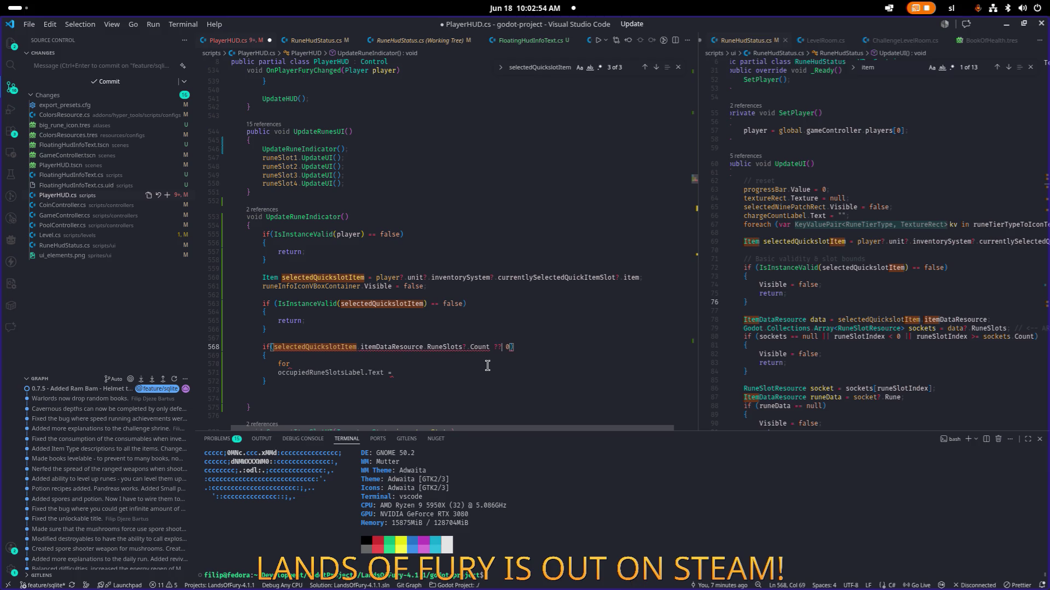
# Replace the unfinished for and label lines with return; and save PlayerHUD.cs
pyautogui.press('Down')
pyautogui.press('Down')
pyautogui.hotkey('shift', 'Down')
pyautogui.hotkey('shift', 'End')
pyautogui.write('return;')
pyautogui.press('Down')
pyautogui.hotkey('ctrl', 's')
pyautogui.press('Down')
pyautogui.press('Down')
pyautogui.press('Down')
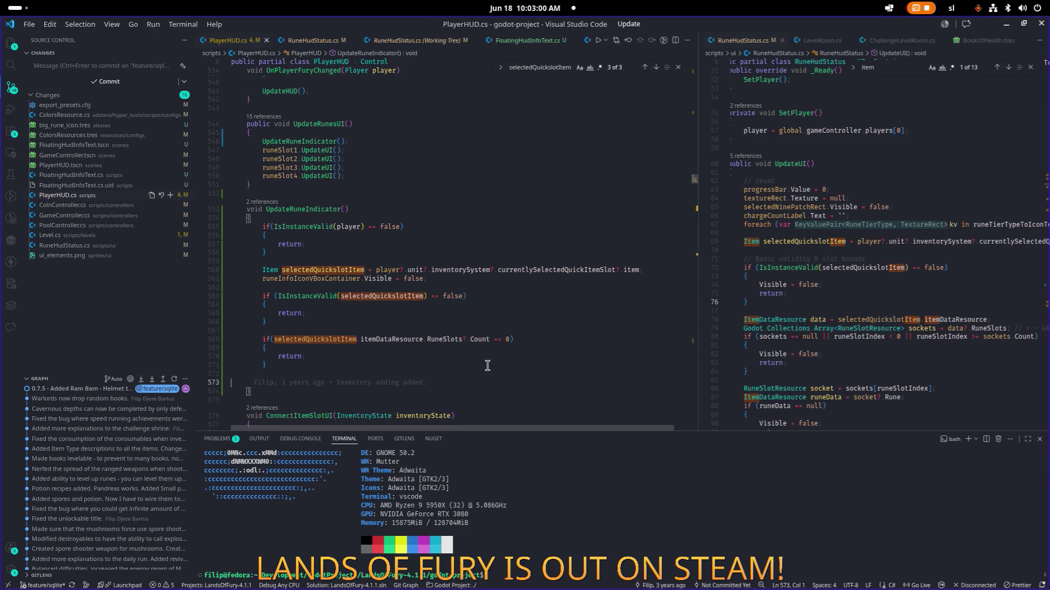
# Search RuneHudStatus.cs for 'runeslot' to see how rune slots are referenced
pyautogui.press('Up')
pyautogui.press('Up')
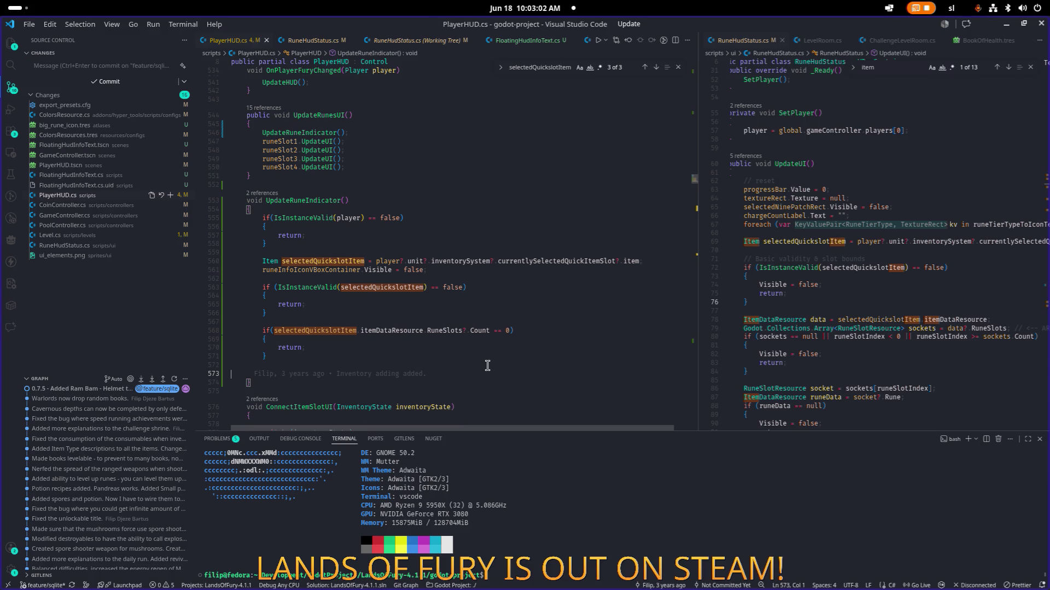
pyautogui.click(928, 310)
pyautogui.hotkey('ctrl', 'f')
pyautogui.write('runeslot')
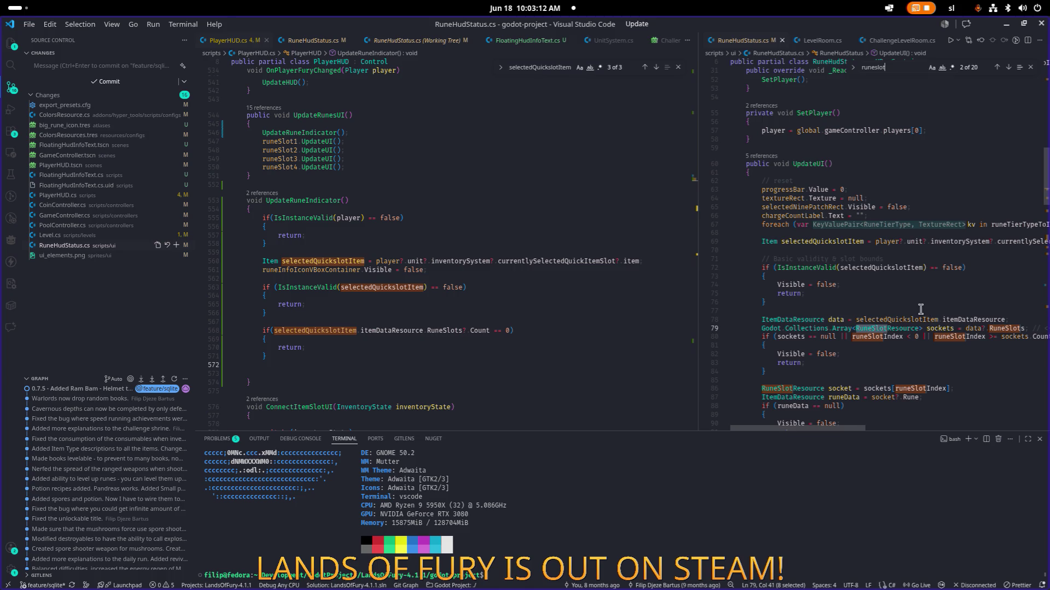
pyautogui.moveTo(1004, 328)
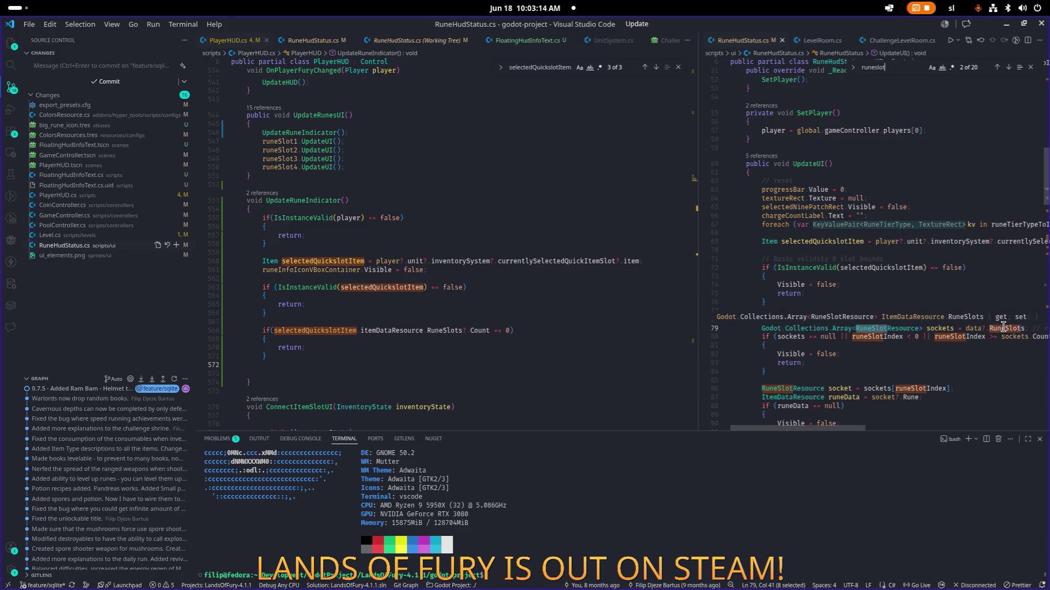
# Below the RuneSlots check, add a for loop bounded by selectedQuickslotItem.itemDataResource.RuneSlots.Count
pyautogui.click(501, 367)
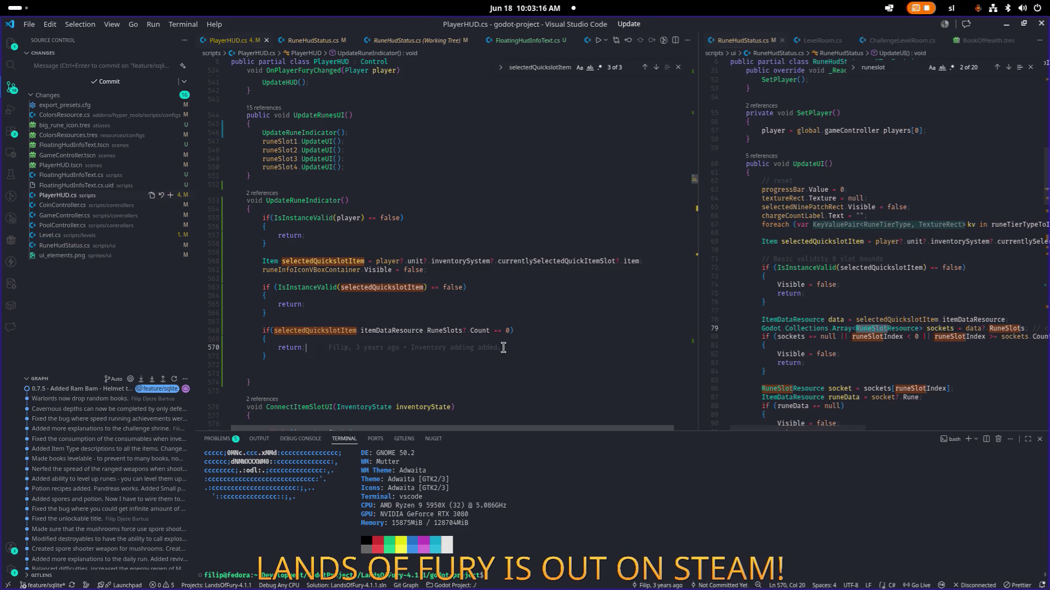
pyautogui.moveTo(501, 367)
pyautogui.press('Return')
pyautogui.write('f')
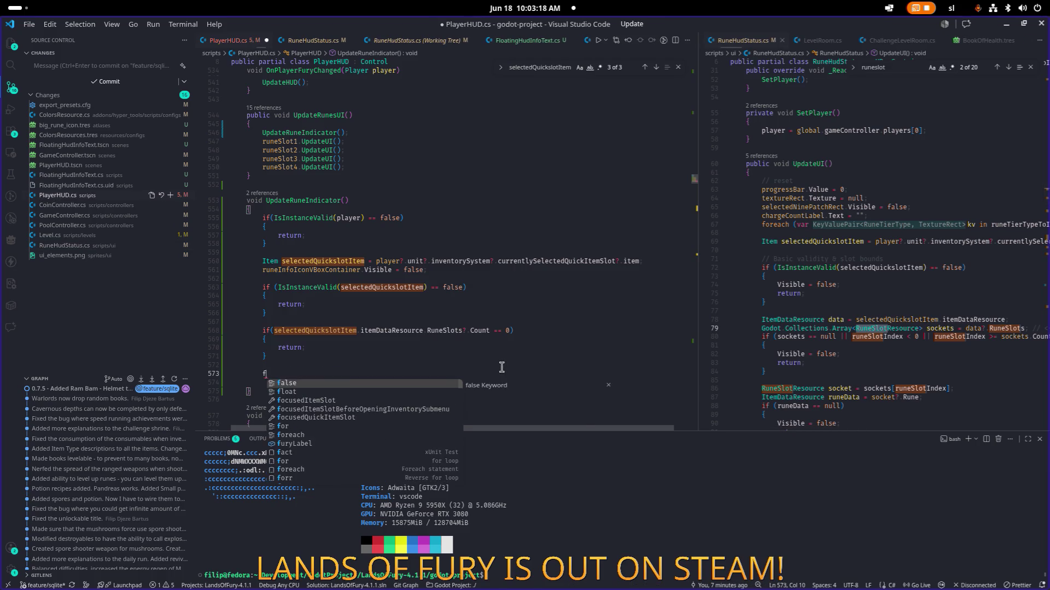
pyautogui.write('or')
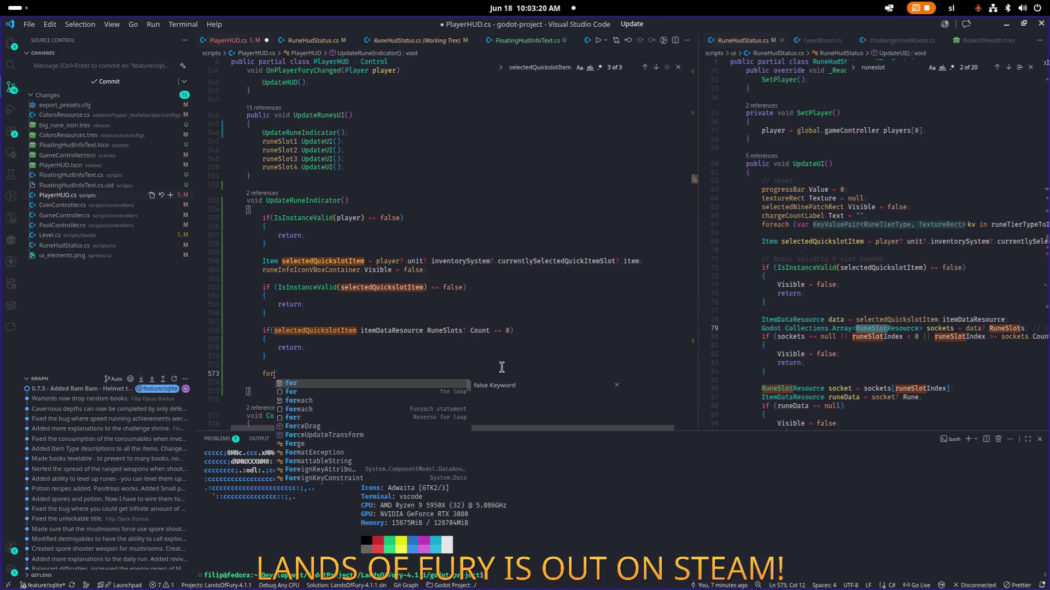
pyautogui.press('Tab')
pyautogui.click(462, 331)
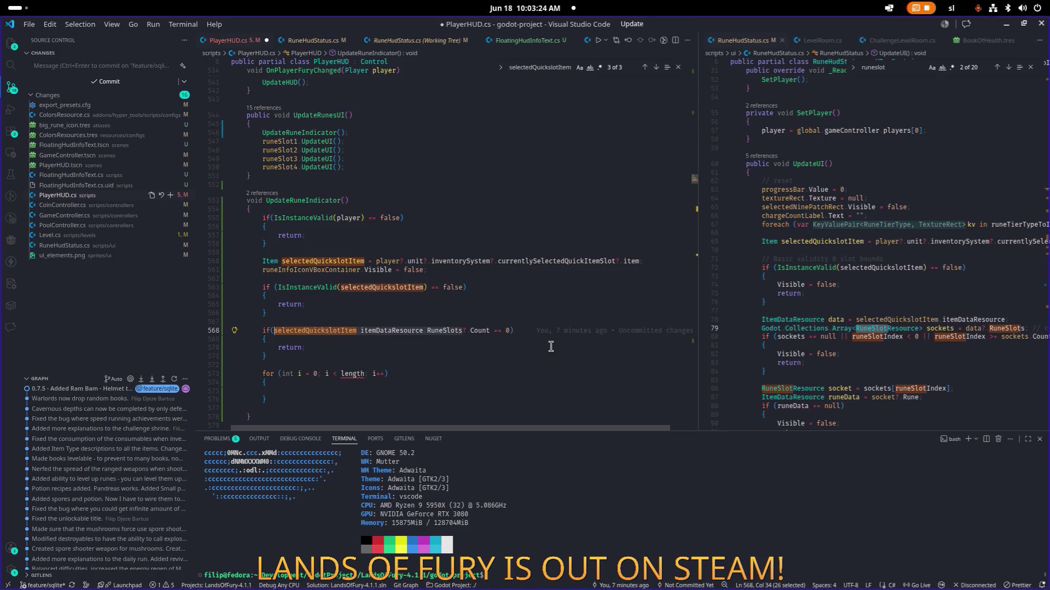
pyautogui.press('Down')
pyautogui.press('Down')
pyautogui.press('Down')
pyautogui.press('Down')
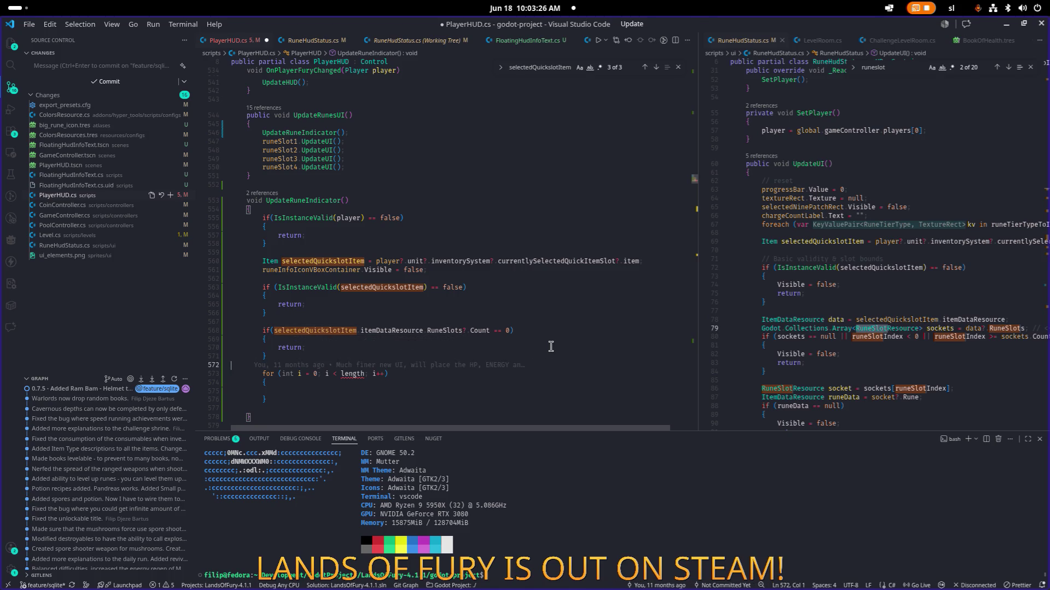
pyautogui.write('selectedQuickslotItem.itemDataResource.RuneSlots')
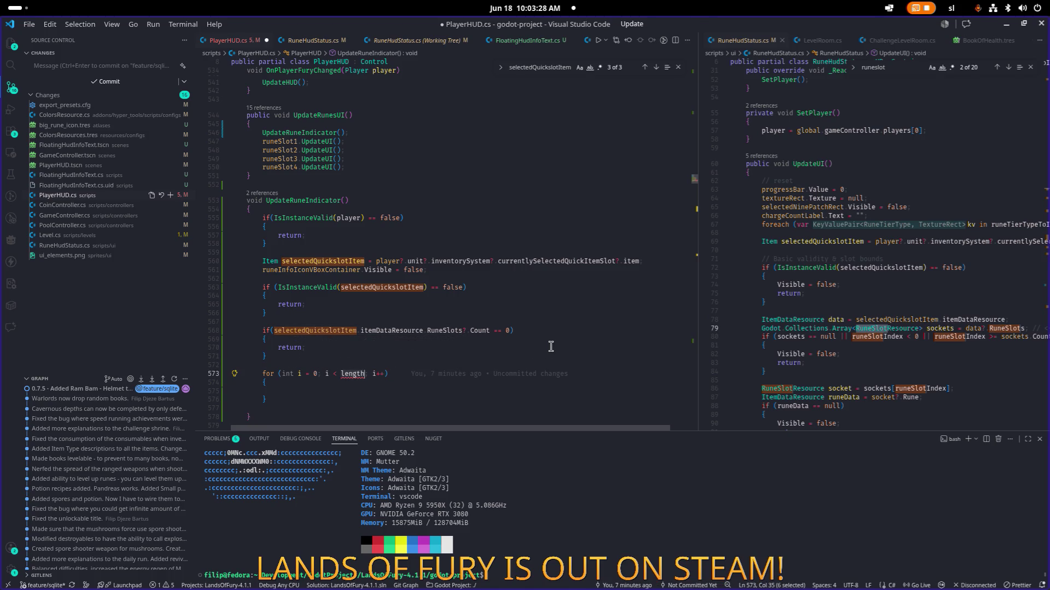
pyautogui.hotkey('ctrl', 's')
pyautogui.hotkey('ctrl', 'Left')
pyautogui.hotkey('ctrl', 'Left')
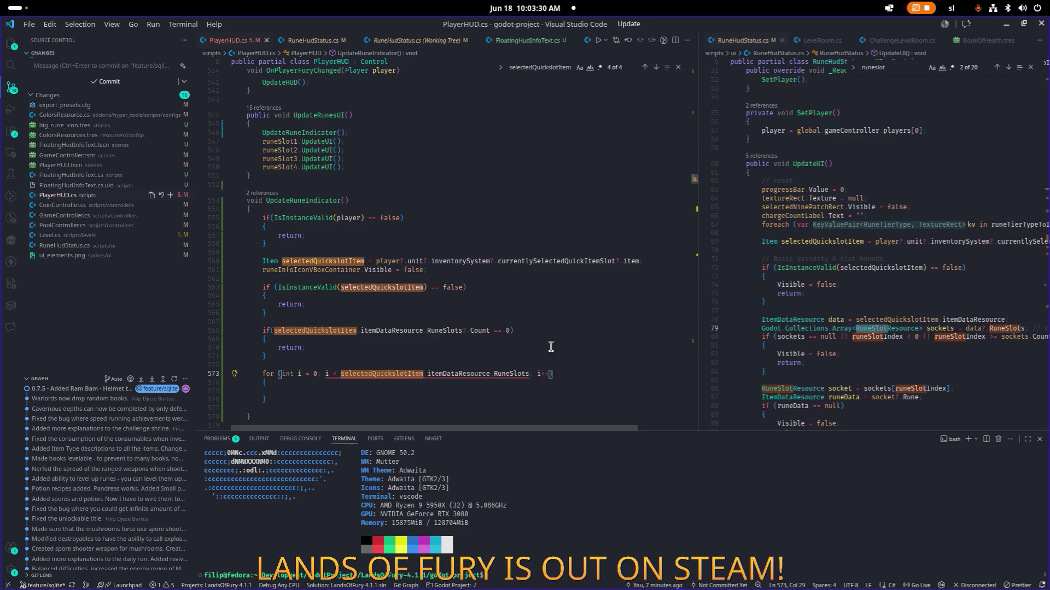
pyautogui.hotkey('ctrl', 'Right')
pyautogui.hotkey('ctrl', 'Right')
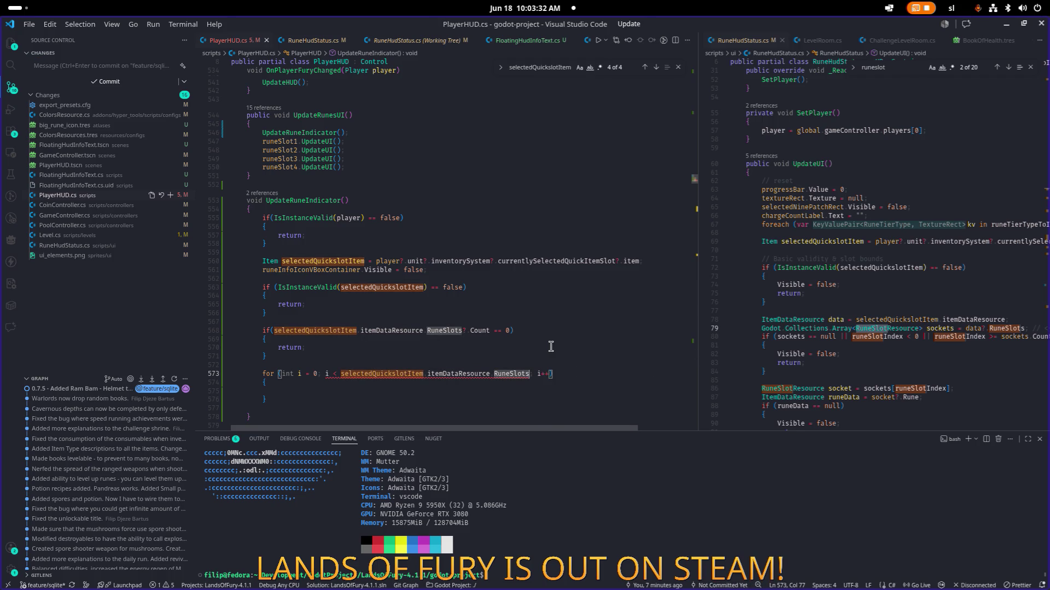
pyautogui.write('.Cou')
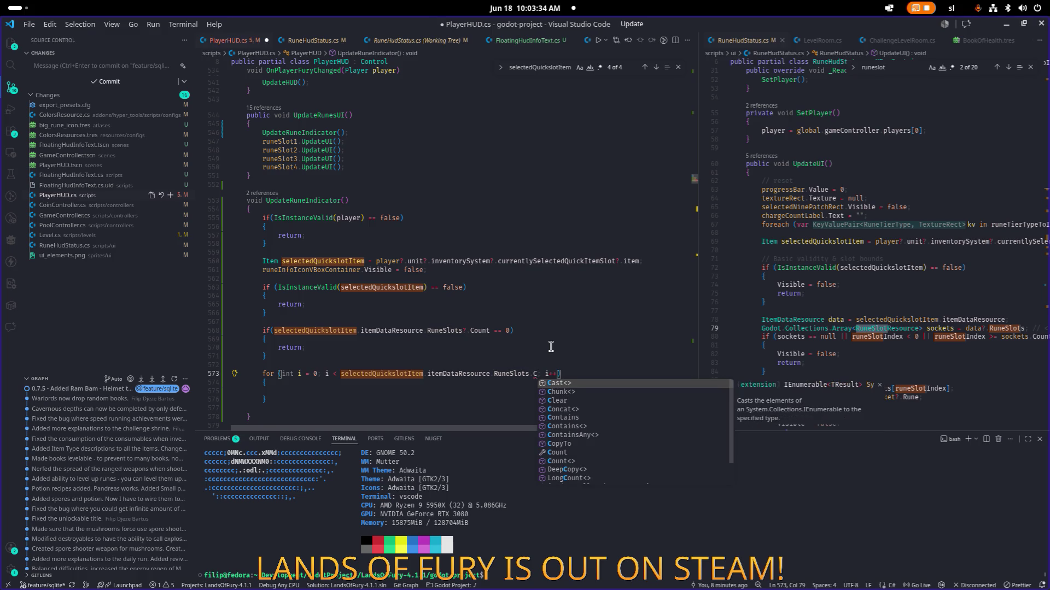
pyautogui.press('Tab')
# In the loop body, declare RuneSlotResource runeSlotResource =
pyautogui.press('Down')
pyautogui.press('Return')
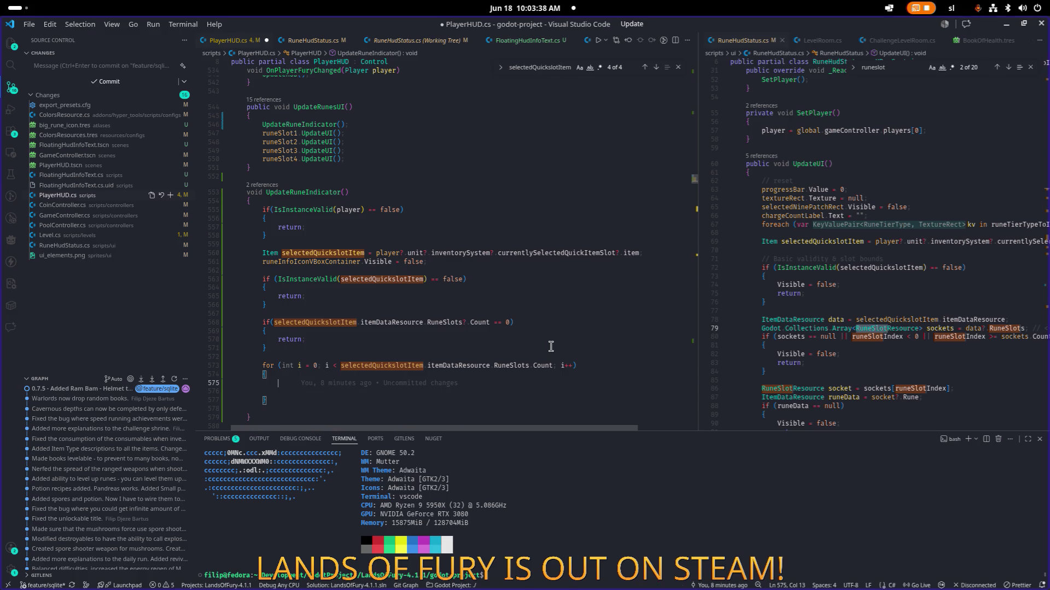
pyautogui.write('IR')
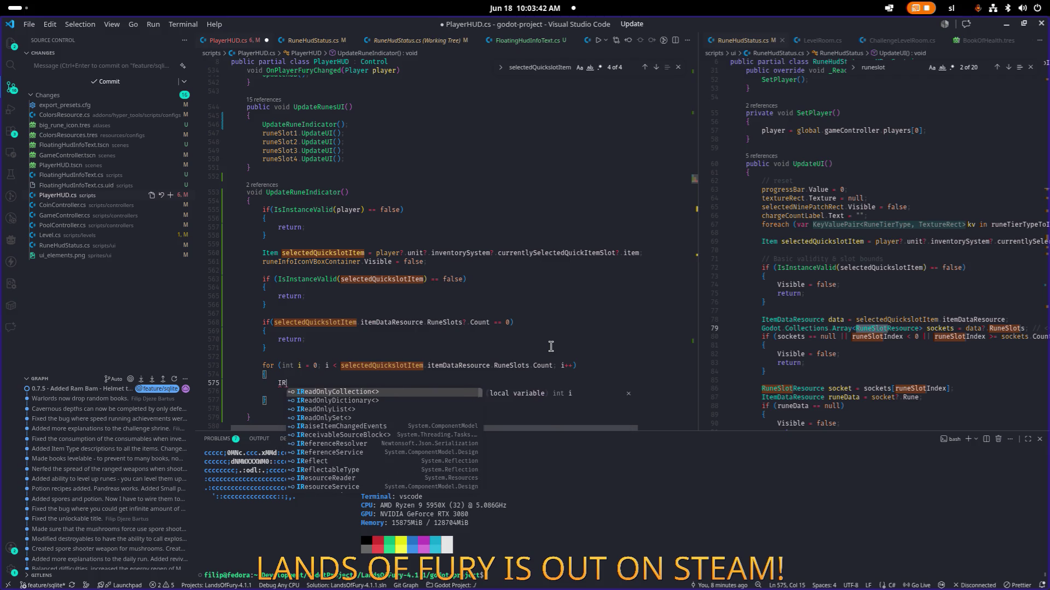
pyautogui.press('BackSpace')
pyautogui.write('Runeslore')
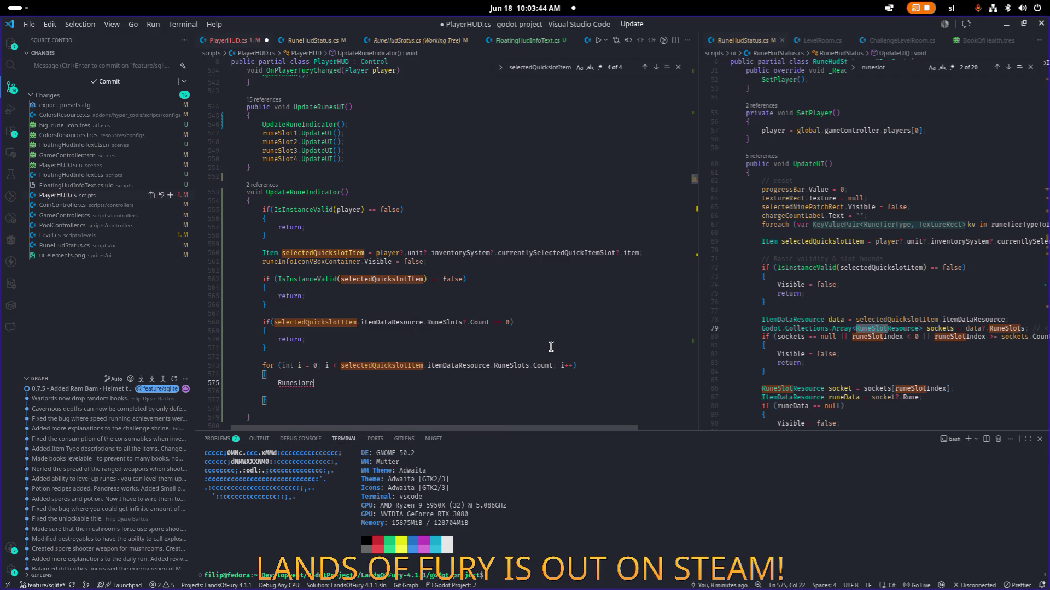
pyautogui.write('ot')
pyautogui.press('Tab')
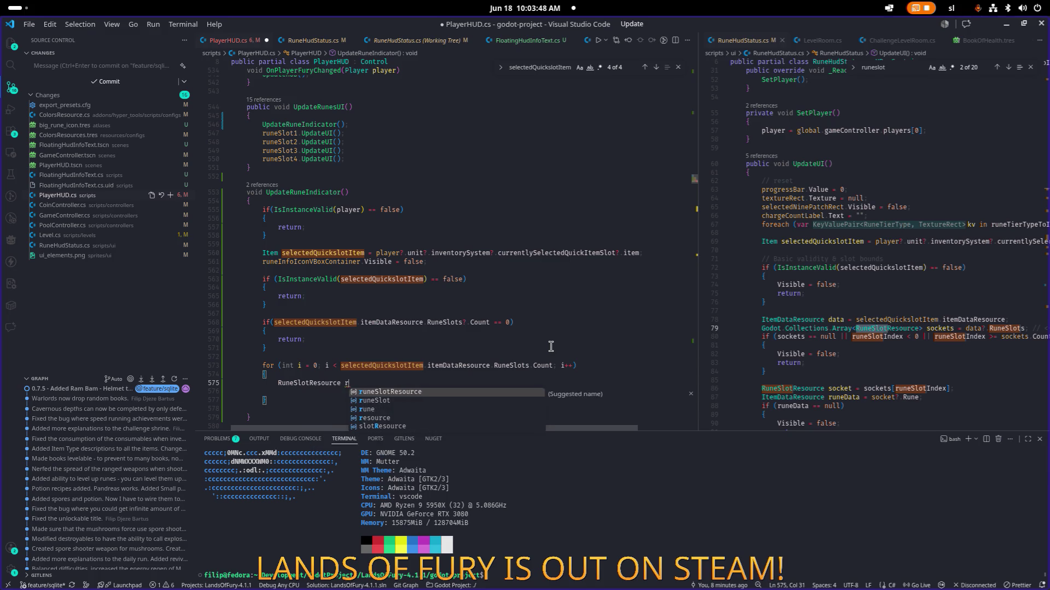
pyautogui.press('Tab')
pyautogui.write('=')
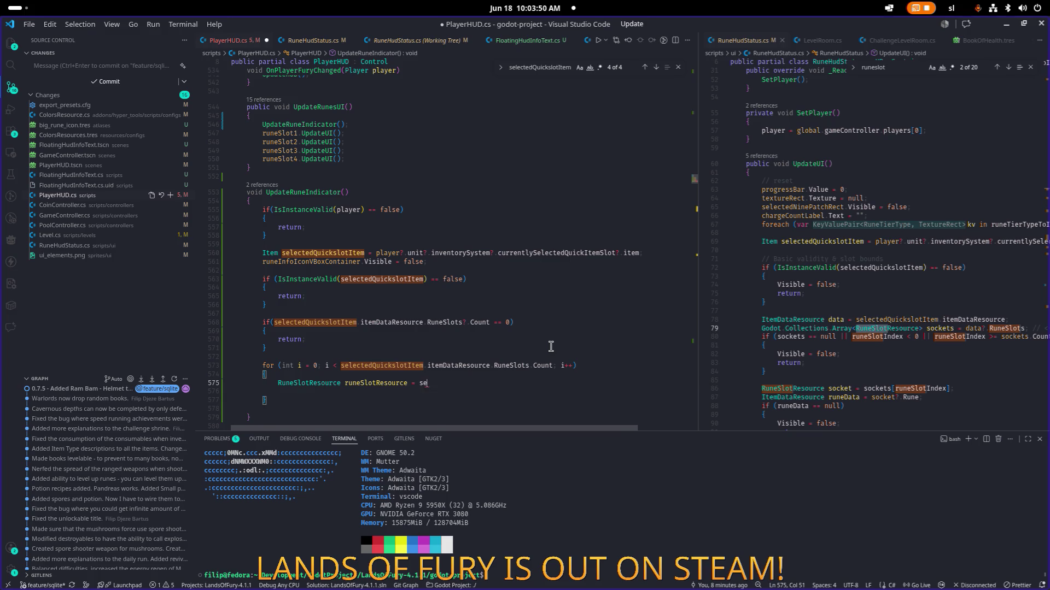
# Complete the assignment with selectedQuickslotItem.itemDataResource.RuneSlots[i];
pyautogui.press('Tab')
pyautogui.write('.it')
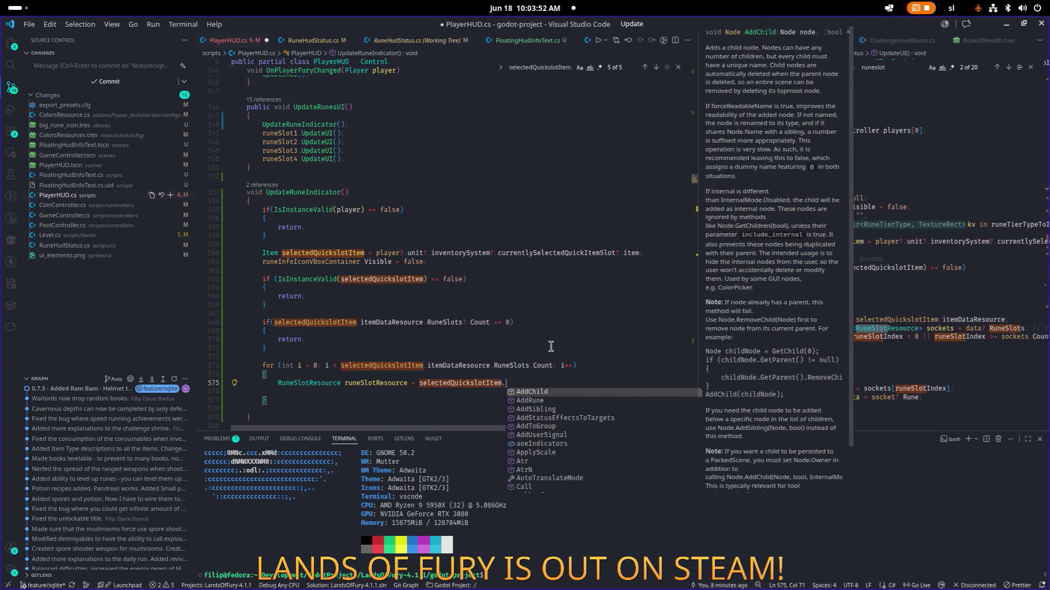
pyautogui.press('Tab')
pyautogui.write('.run')
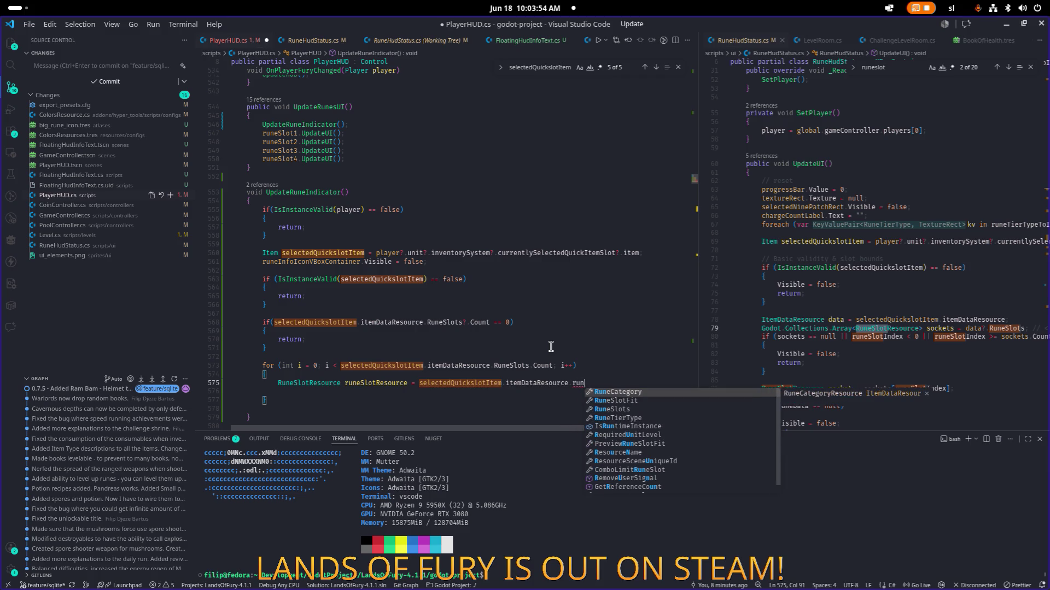
pyautogui.write('slo')
pyautogui.press('Down')
pyautogui.press('Tab')
pyautogui.write('[0')
pyautogui.press('BackSpace')
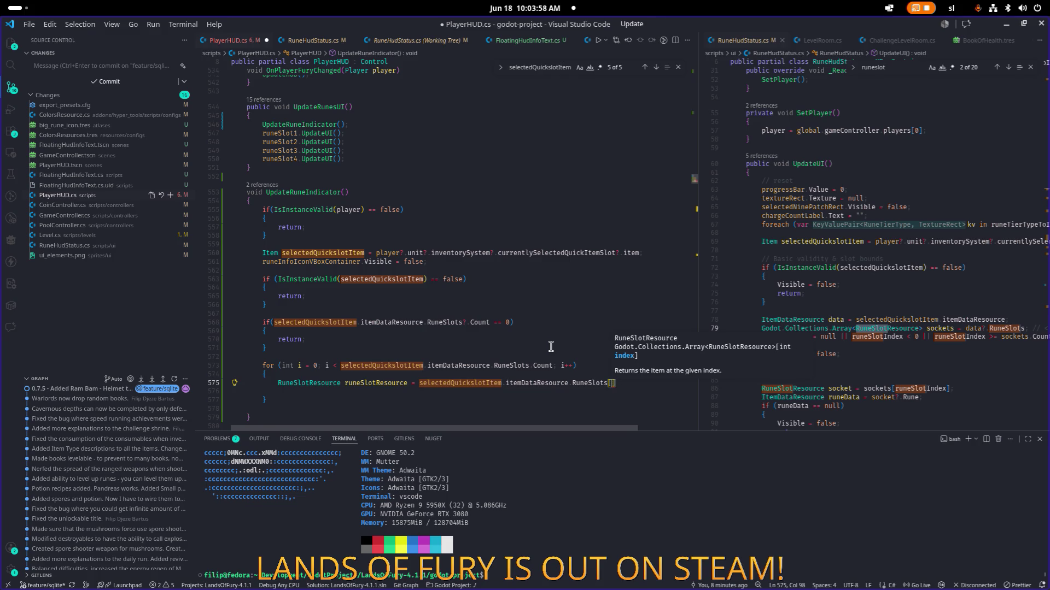
pyautogui.write('i')
pyautogui.press('End')
pyautogui.write(';')
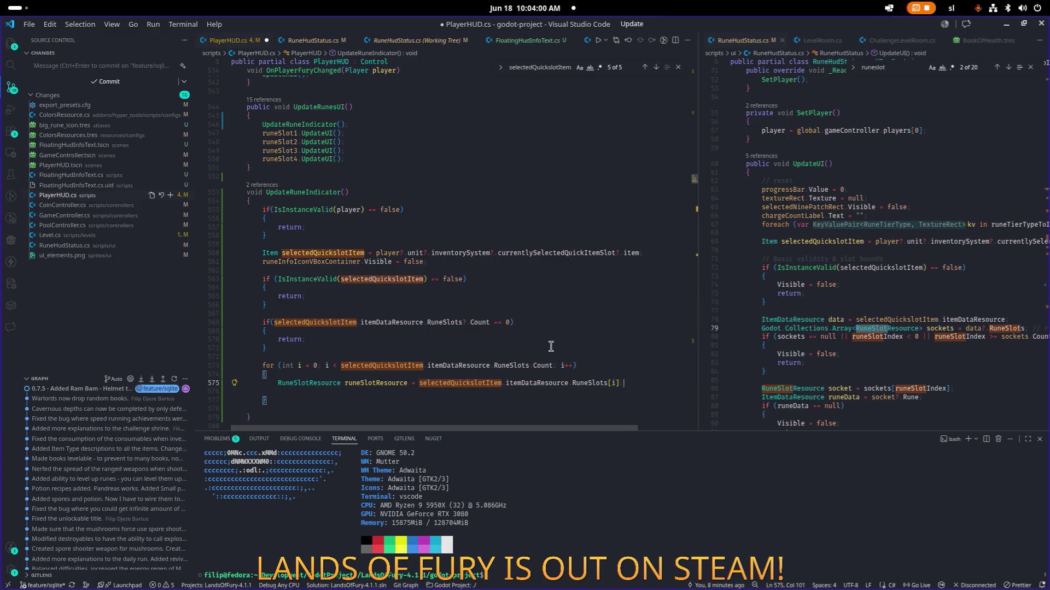
pyautogui.press('Return')
# Insert blank lines above the for loop for new code
pyautogui.press('Up')
pyautogui.press('Up')
pyautogui.press('Up')
pyautogui.press('Home')
pyautogui.press('Return')
pyautogui.press('Return')
pyautogui.press('Up')
pyautogui.press('Up')
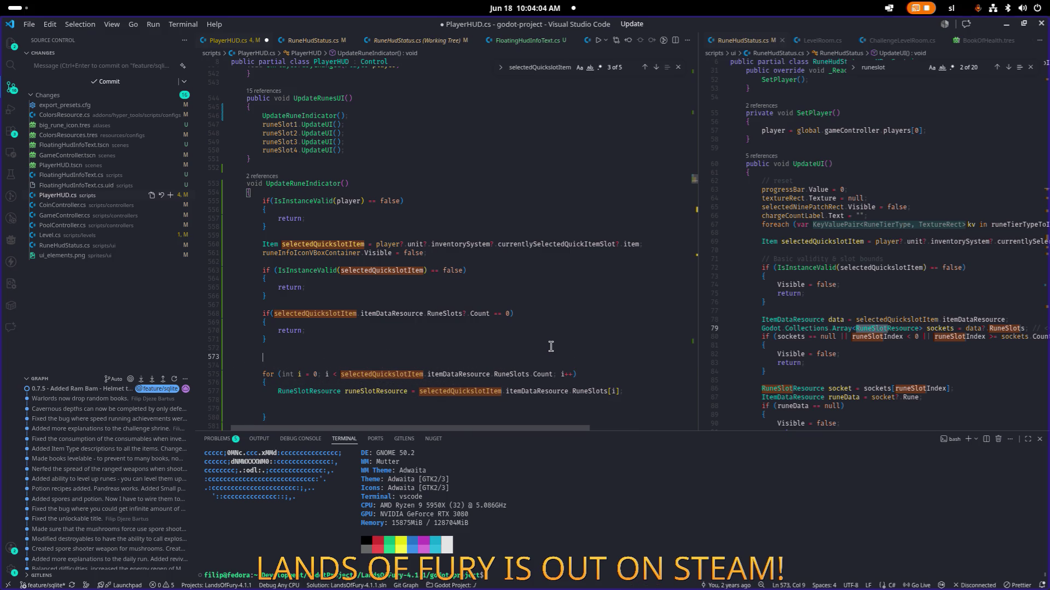
# Declare int activeRunes = 0; above the loop
pyautogui.write('int')
pyautogui.press('BackSpace')
pyautogui.press('Escape')
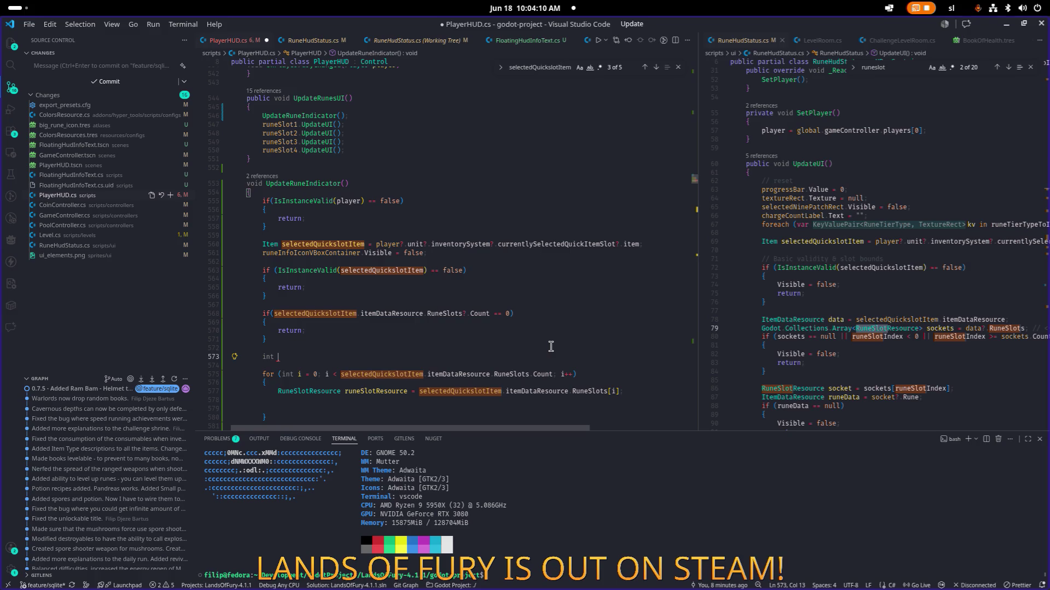
pyautogui.write('activeRu')
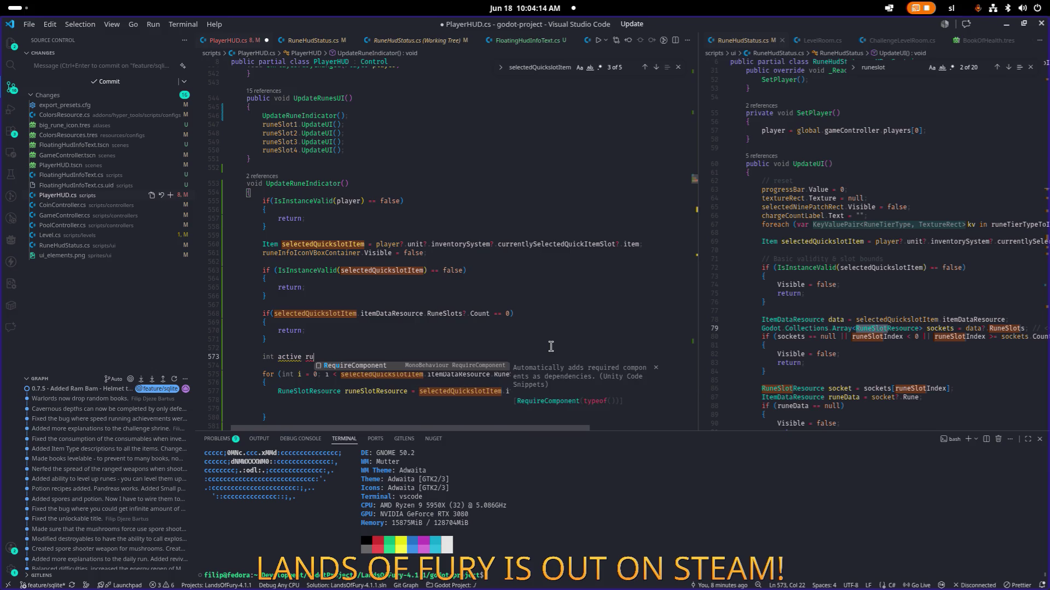
pyautogui.write('nes =')
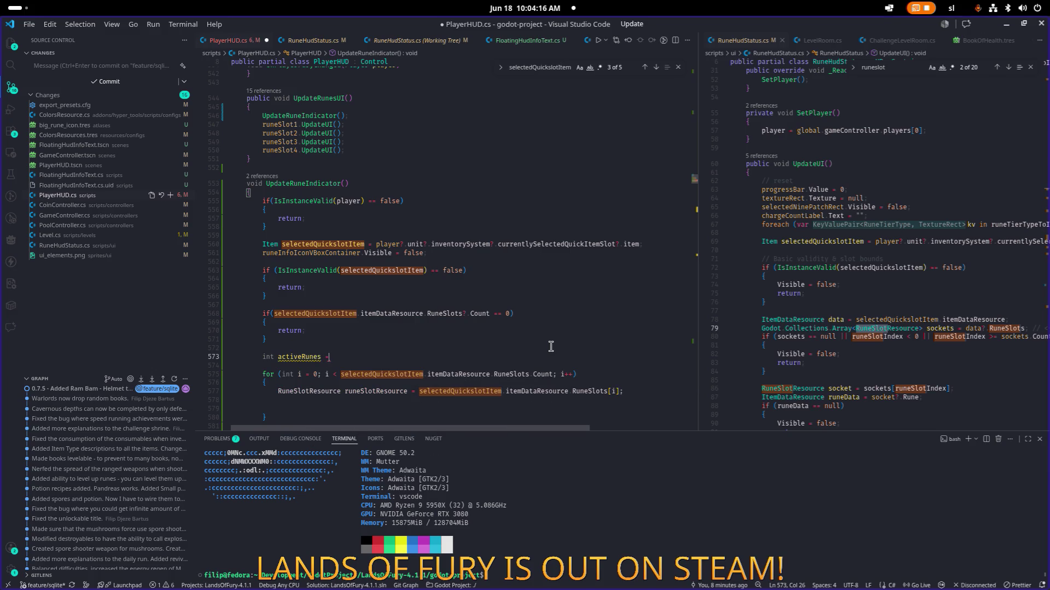
pyautogui.write(' 0;')
# Inside the loop, increment activeRunes when runeSlotResource.Rune != null
pyautogui.press('Down')
pyautogui.press('Down')
pyautogui.press('Down')
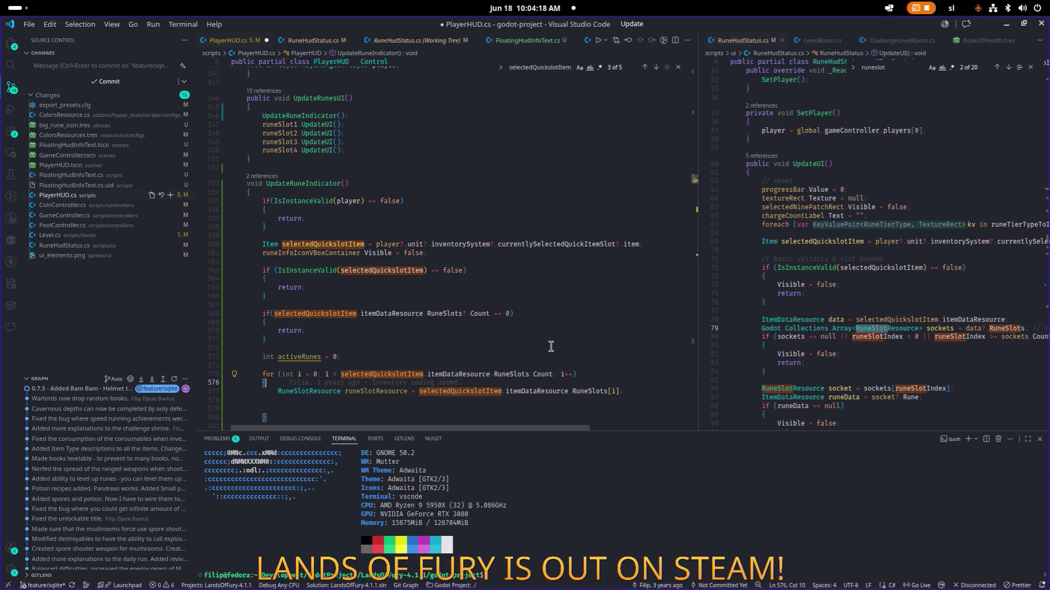
pyautogui.press('Up')
pyautogui.write('if(')
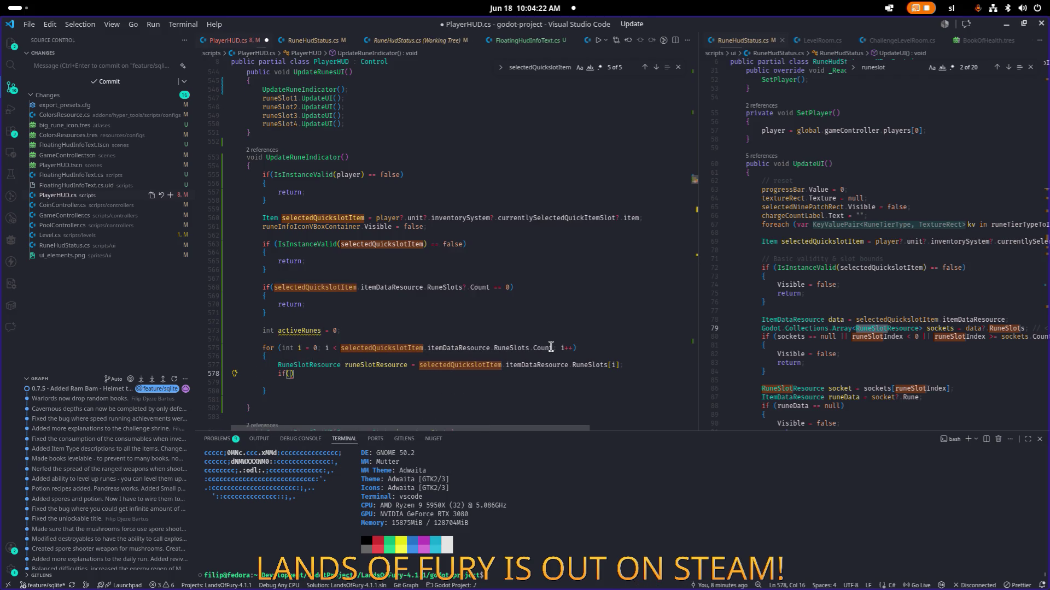
pyautogui.write('runslo')
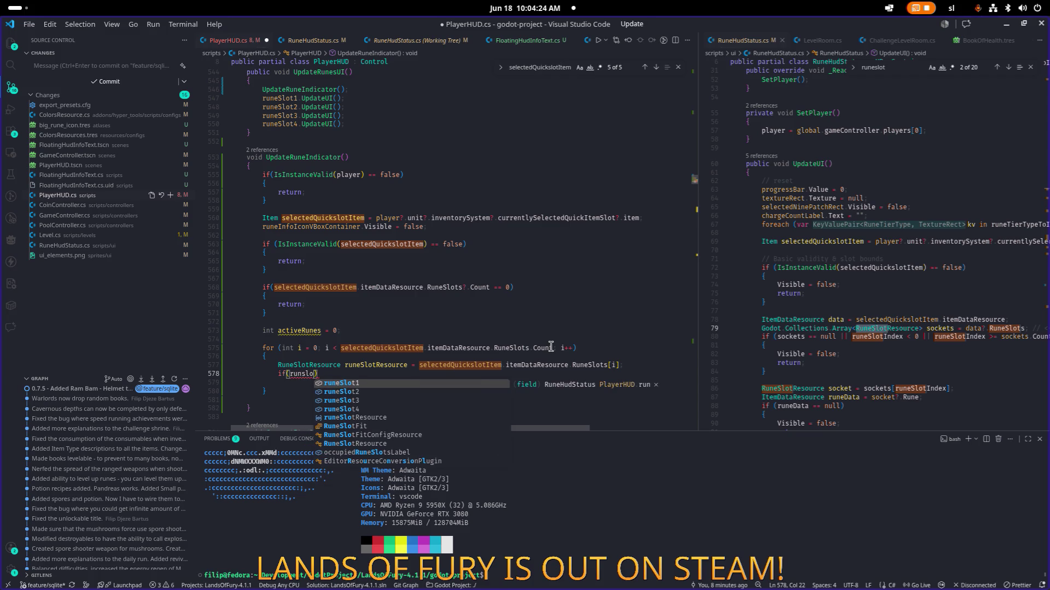
pyautogui.press('Down')
pyautogui.press('Down')
pyautogui.press('Down')
pyautogui.press('Return')
pyautogui.write('.run')
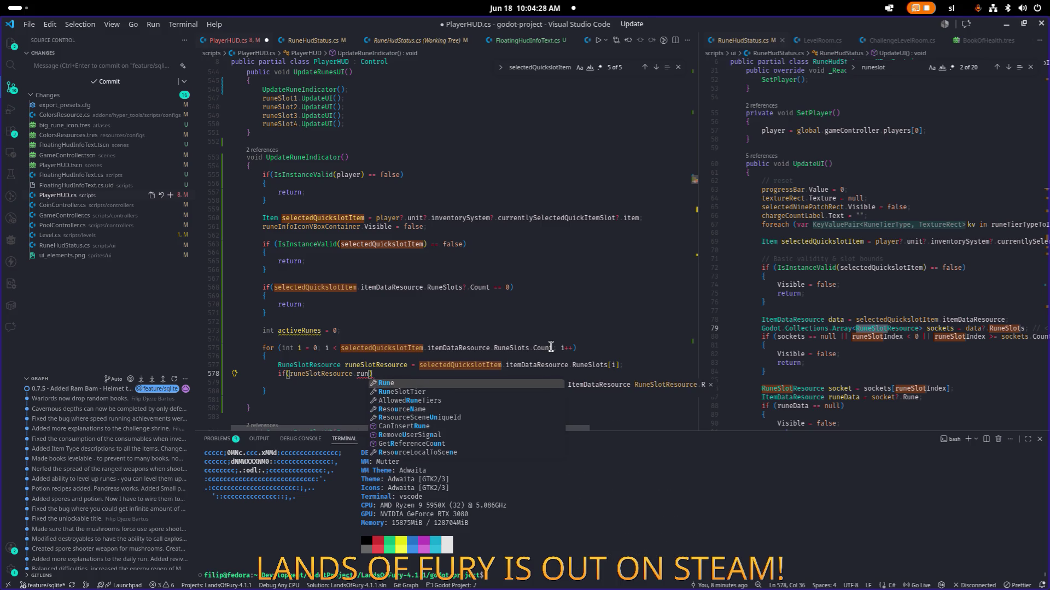
pyautogui.press('Return')
pyautogui.write('!= nu')
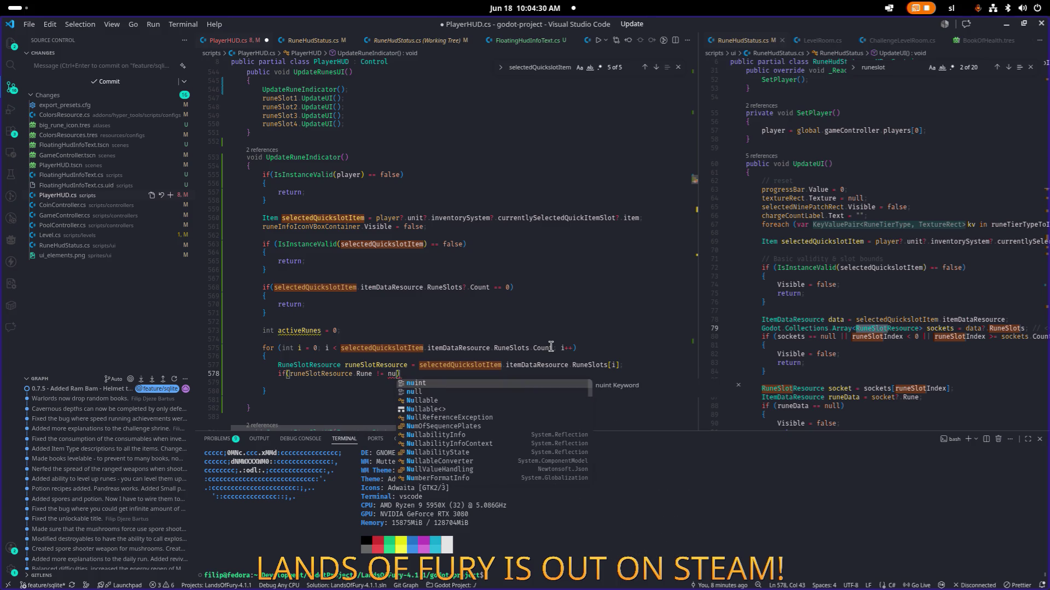
pyautogui.write('ll){')
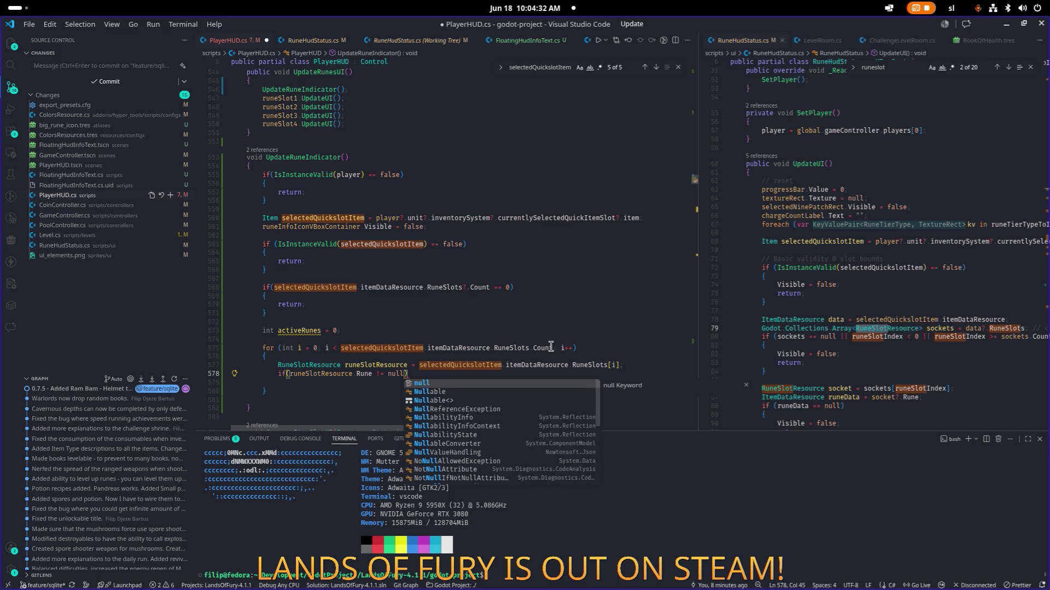
pyautogui.press('Return')
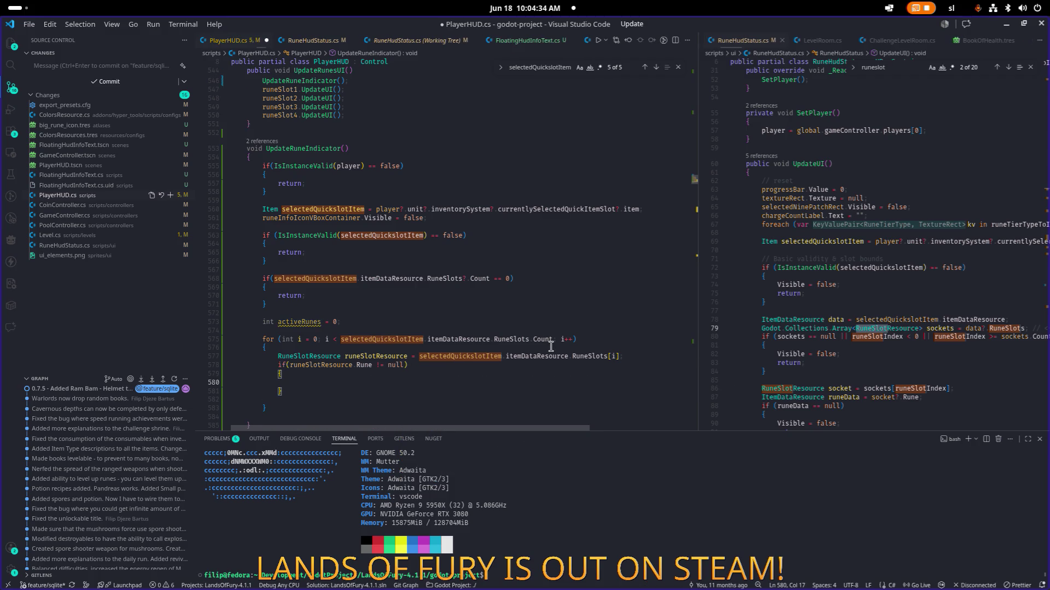
pyautogui.write('activeRuneR')
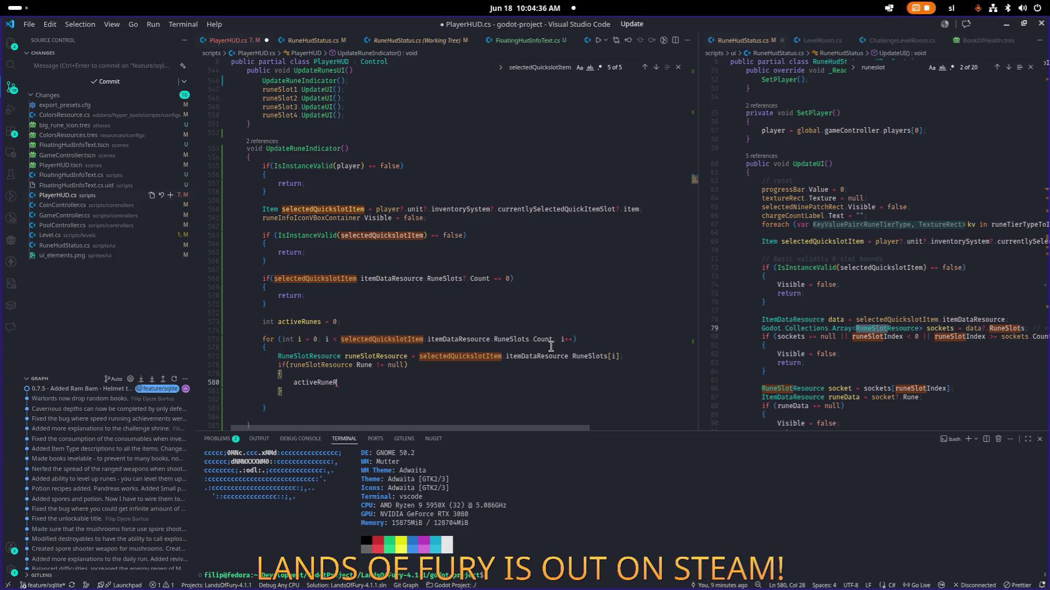
pyautogui.write('s++')
pyautogui.press('Down')
pyautogui.press('Down')
pyautogui.press('Down')
# After a glance at the Godot HUD scene, start occupiedRuneSlotsLabel.Text below the loop
pyautogui.press('Return')
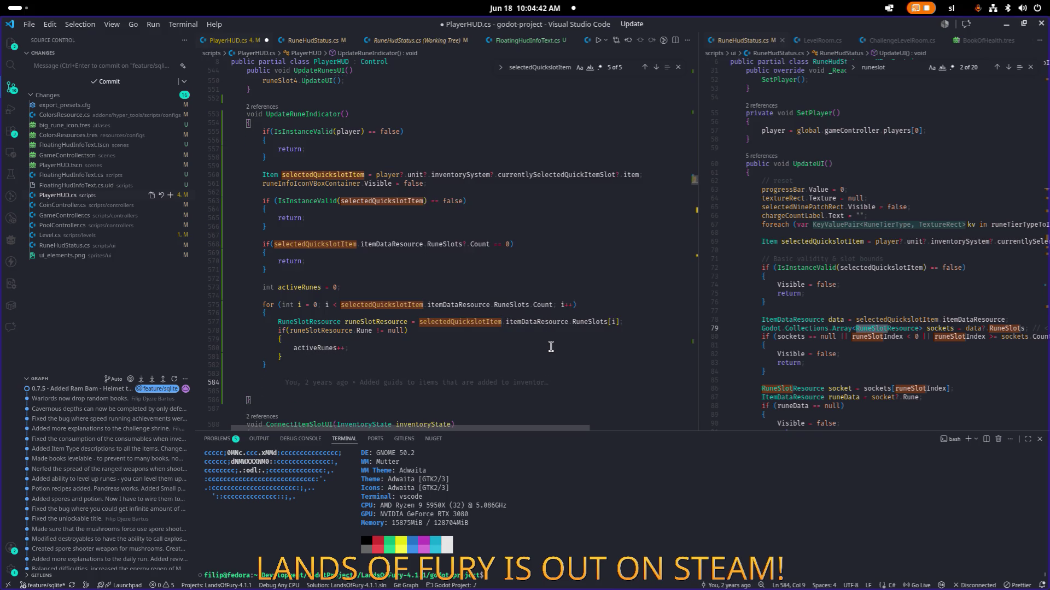
pyautogui.press('super+Page_Down')
pyautogui.press('super+Page_Up')
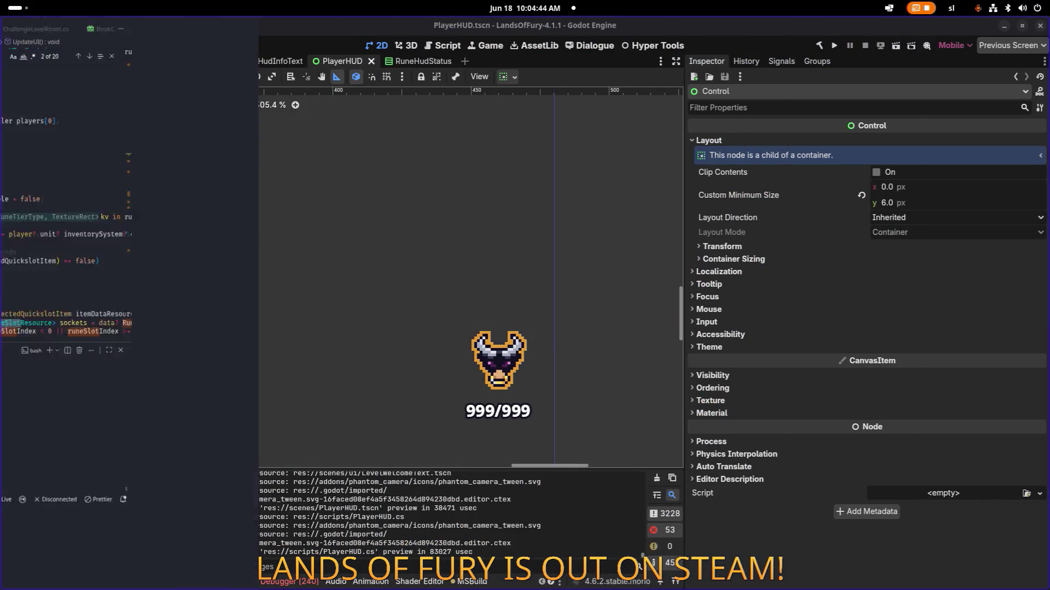
pyautogui.write('occ')
pyautogui.press('Tab')
pyautogui.write('.te')
pyautogui.press('Tab')
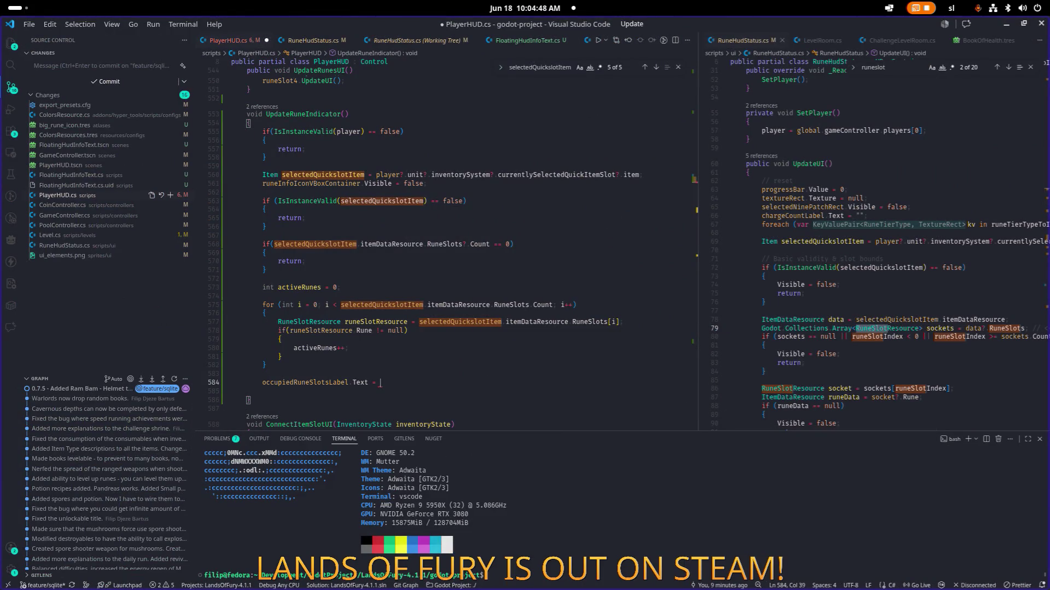
# Continue the label assignment with activeRunes.ToString() + "/"
pyautogui.write('act')
pyautogui.press('Tab')
pyautogui.press('BackSpace')
pyautogui.press('BackSpace')
pyautogui.write('s.tos')
pyautogui.press('Tab')
pyautogui.write('(')
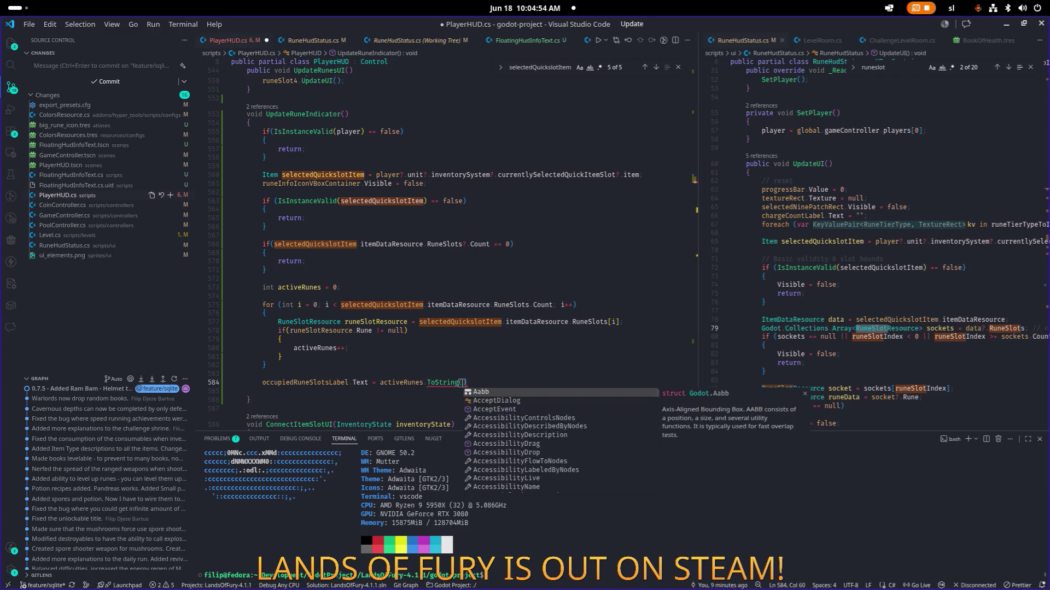
pyautogui.write(') +"/')
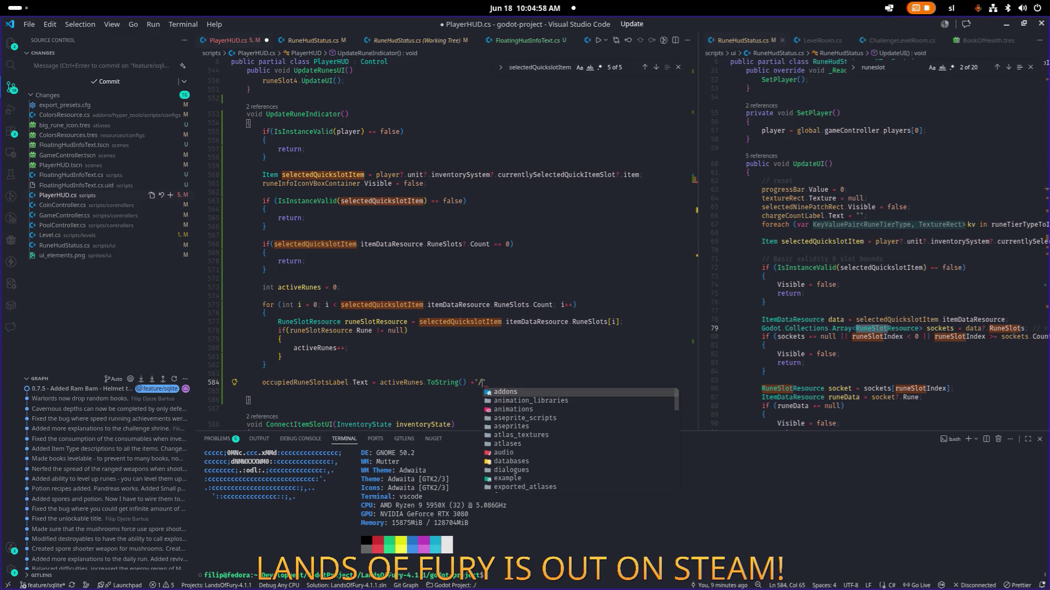
pyautogui.write('"')
pyautogui.press('Left')
# Declare int runeSlotsCount, moving the RuneSlots.Count expression out of the loop condition
pyautogui.press('Up')
pyautogui.press('Up')
pyautogui.press('Up')
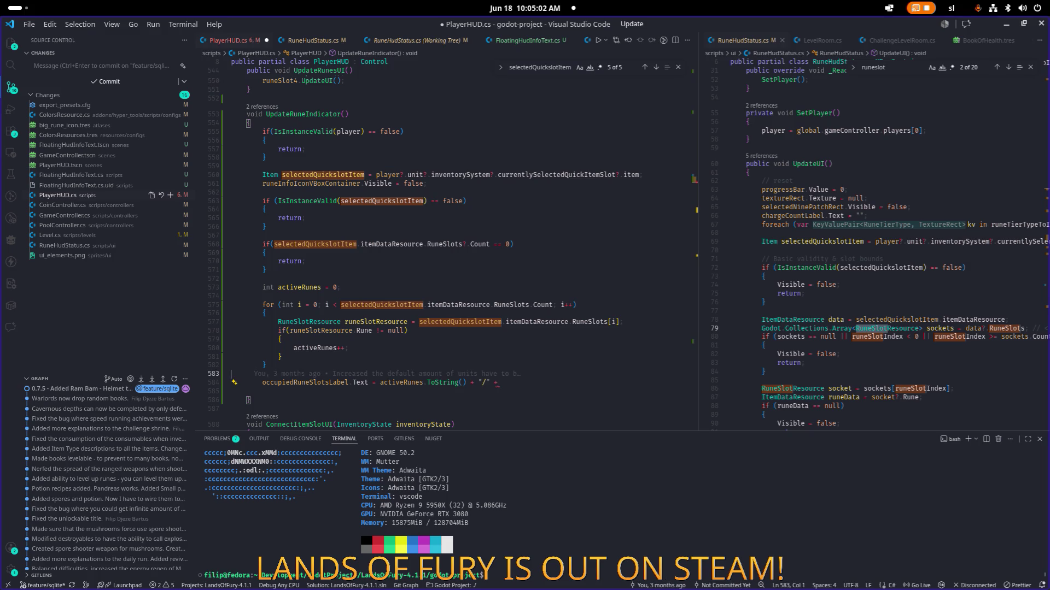
pyautogui.press('Up')
pyautogui.press('Up')
pyautogui.press('Up')
pyautogui.hotkey('ctrl', 'Left')
pyautogui.hotkey('ctrl', 'Left')
pyautogui.press('Up')
pyautogui.press('Up')
pyautogui.press('End')
pyautogui.press('Return')
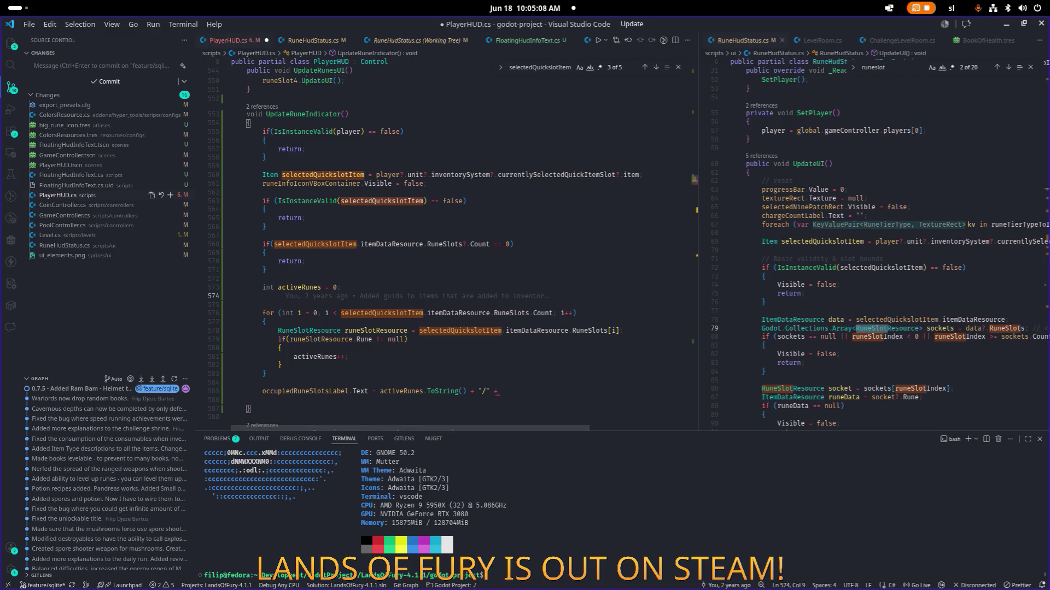
pyautogui.write('int rune')
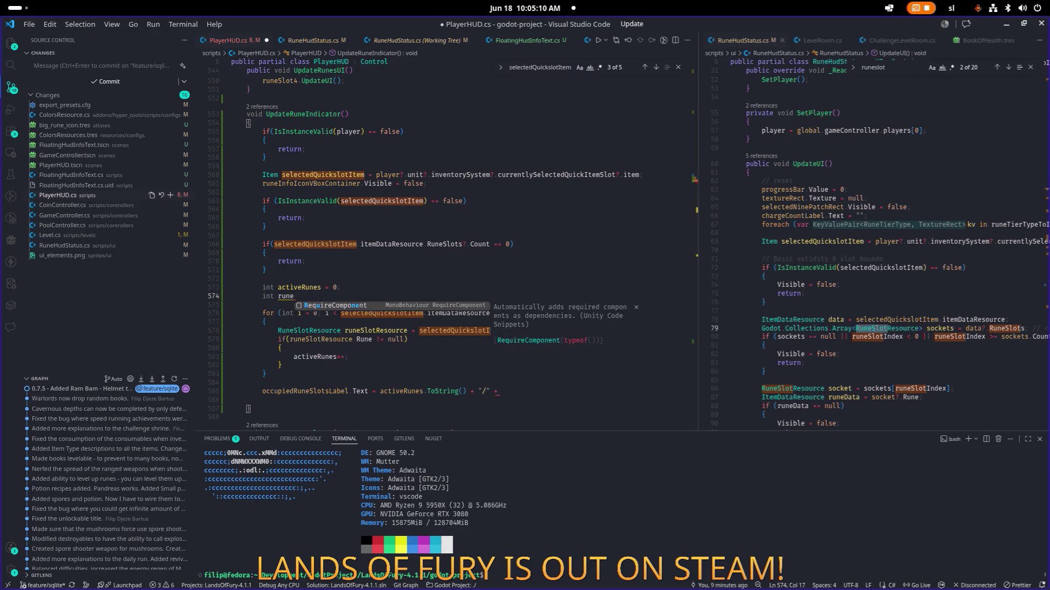
pyautogui.write('SlotsCount =')
pyautogui.click(343, 313)
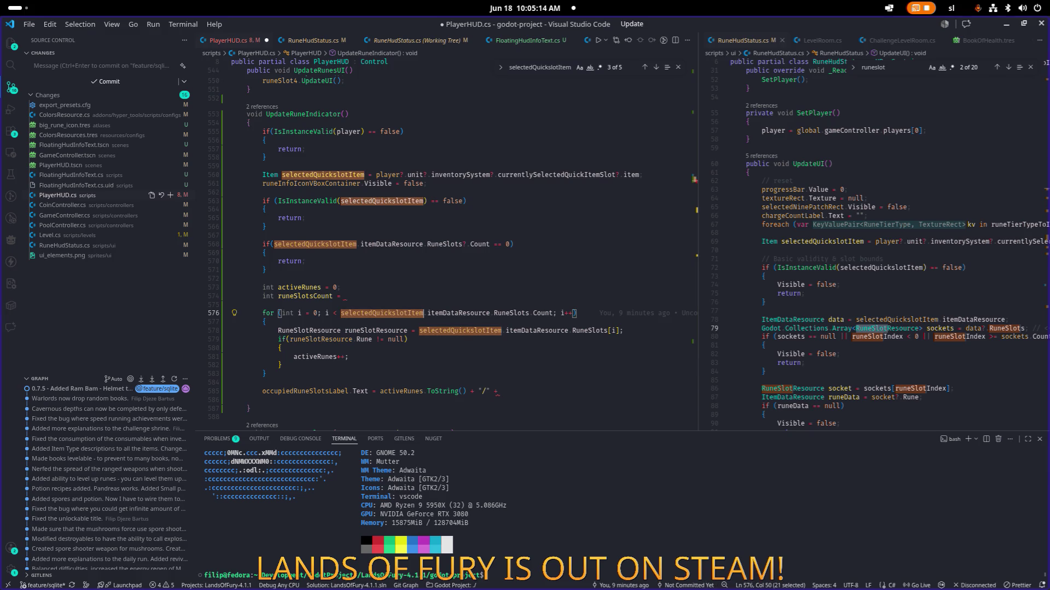
pyautogui.hotkey('ctrl', 'shift', 'Right')
pyautogui.hotkey('ctrl', 'shift', 'Right')
pyautogui.hotkey('ctrl', 'shift', 'Right')
pyautogui.hotkey('ctrl', 'x')
pyautogui.press('Up')
pyautogui.press('Up')
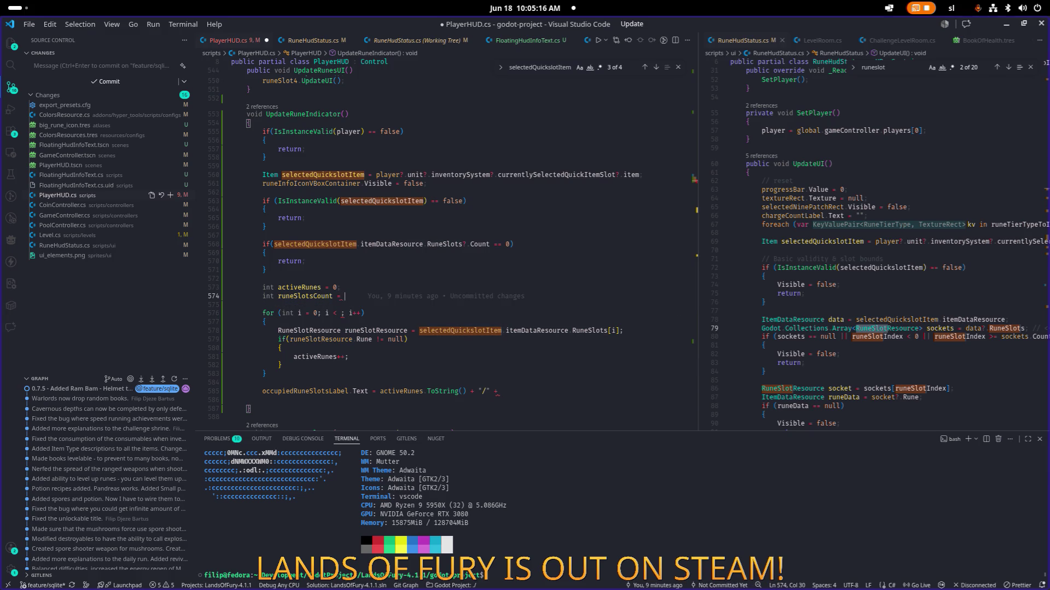
pyautogui.hotkey('ctrl', 'v')
pyautogui.write(';')
# Use runeSlotsCount as the for-loop bound and save
pyautogui.click(278, 296)
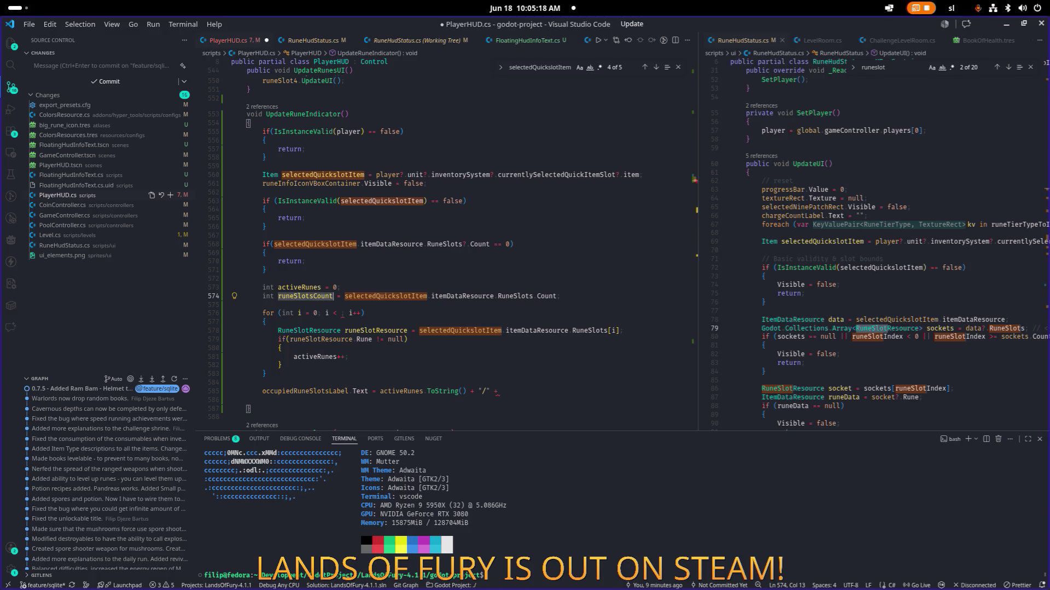
pyautogui.click(335, 314)
pyautogui.write('runeSlotsCount')
pyautogui.hotkey('ctrl', 's')
# Finish the label line with runeSlotsCount.ToString() and save
pyautogui.click(264, 374)
pyautogui.click(500, 392)
pyautogui.write('runeSlotsCount.ToString();')
pyautogui.hotkey('ctrl', 's')
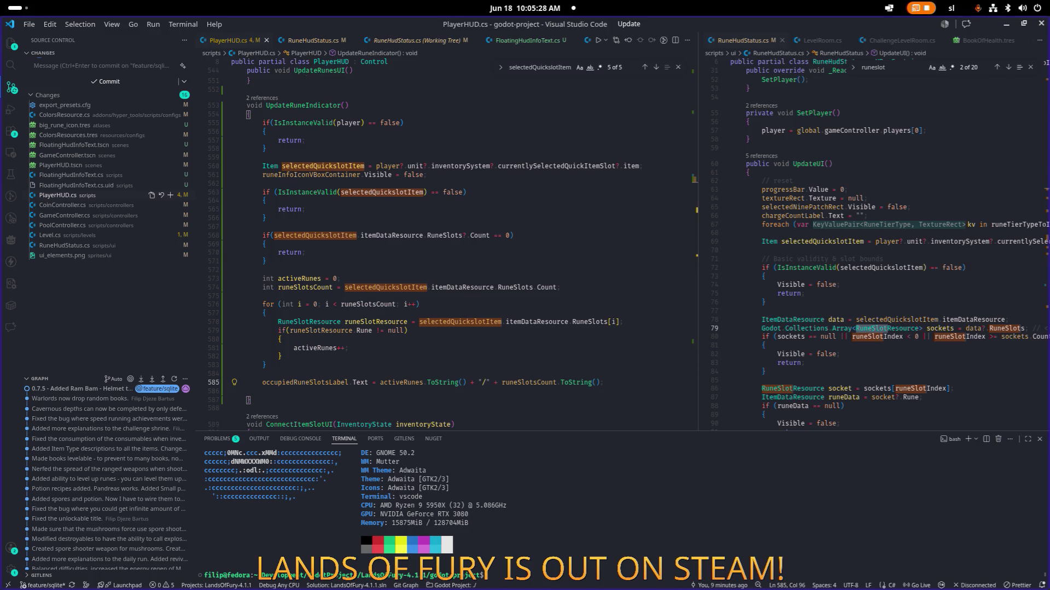
pyautogui.doubleClick(299, 105)
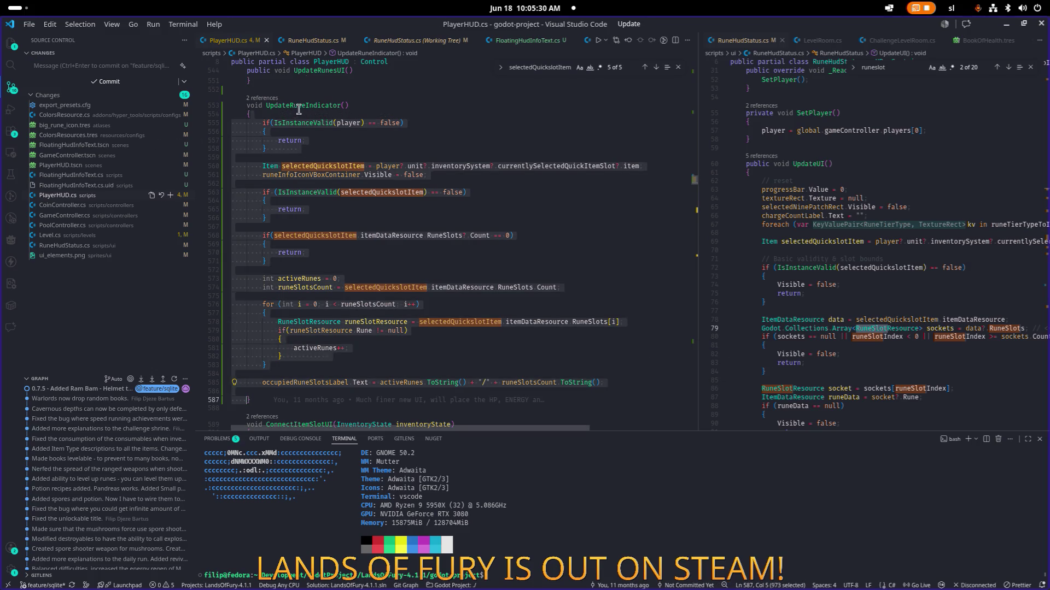
# Look up the other UpdateRuneIndicator call and the runeInfoIconVBoxContainer.Visible property
pyautogui.hotkey('ctrl', 'f')
pyautogui.press('Return')
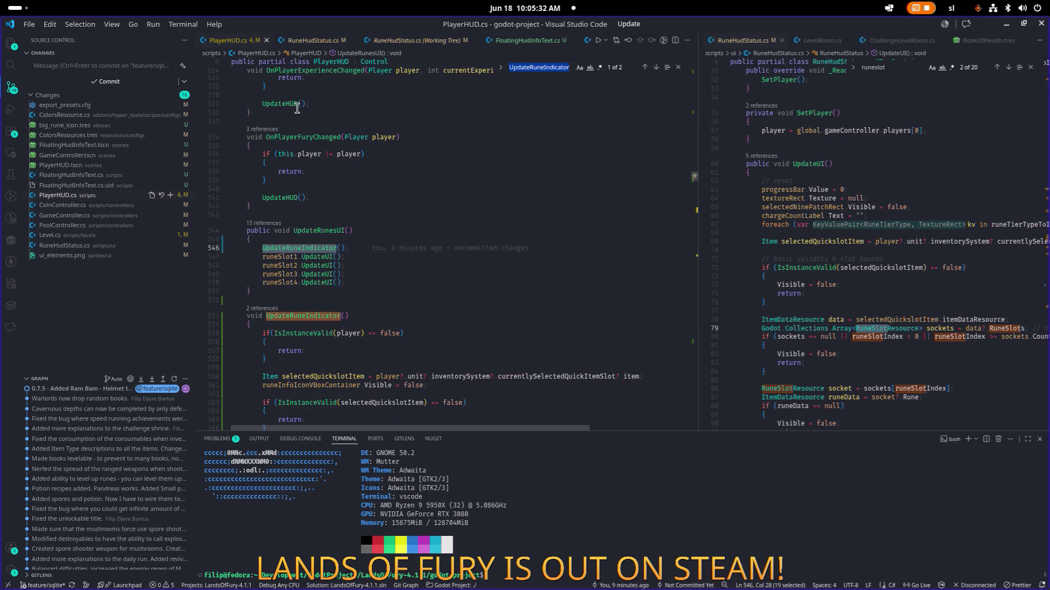
pyautogui.scroll(-7, 383, 246)
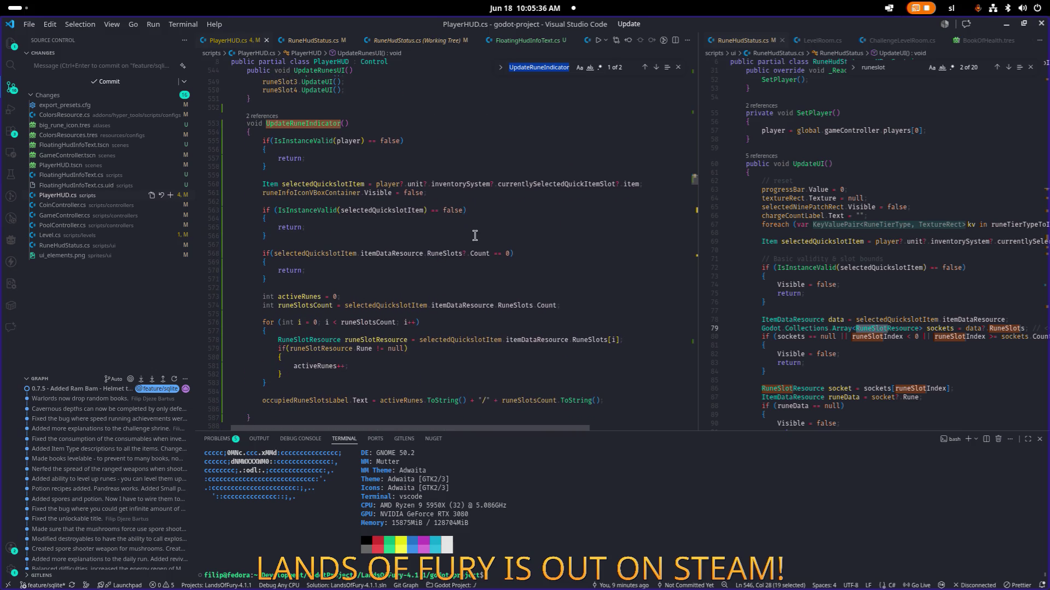
pyautogui.click(474, 236)
pyautogui.doubleClick(359, 192)
pyautogui.doubleClick(385, 193)
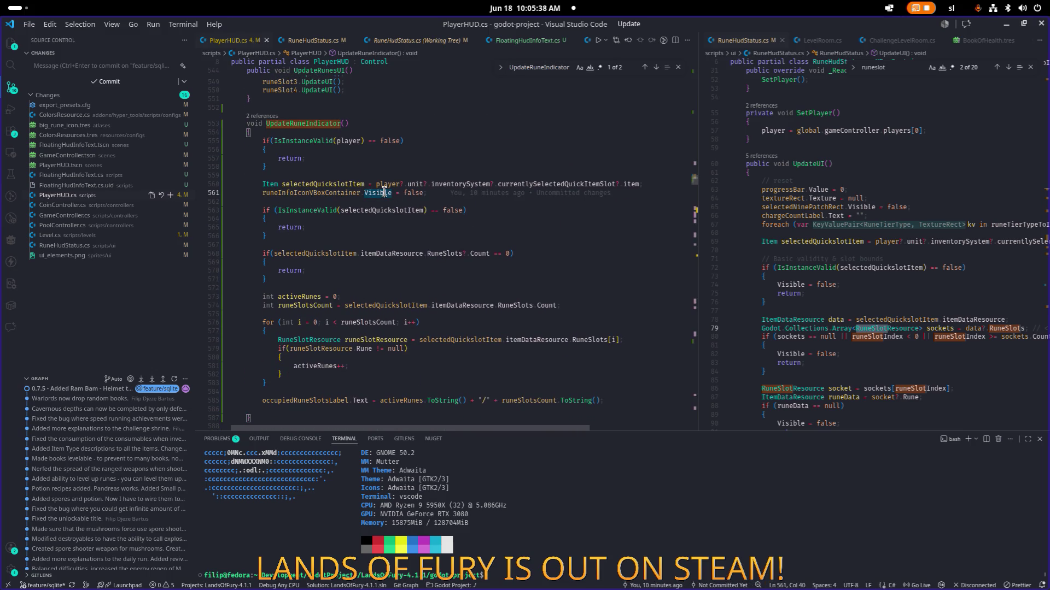
pyautogui.scroll(1, 403, 334)
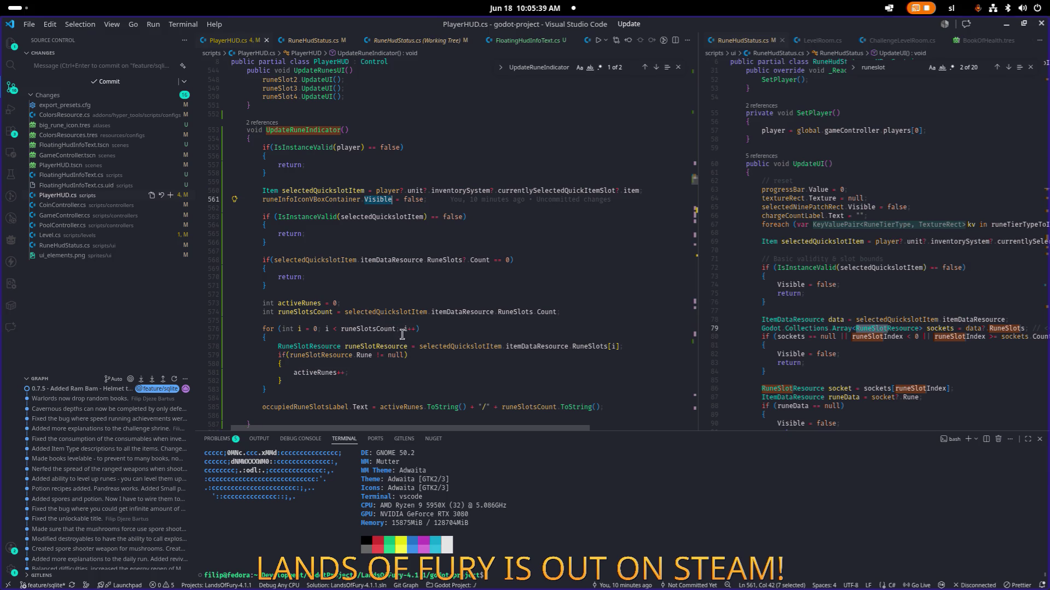
# Add runeInfoIconVBoxContainer.Visible = true; after the early-return checks and save
pyautogui.click(376, 287)
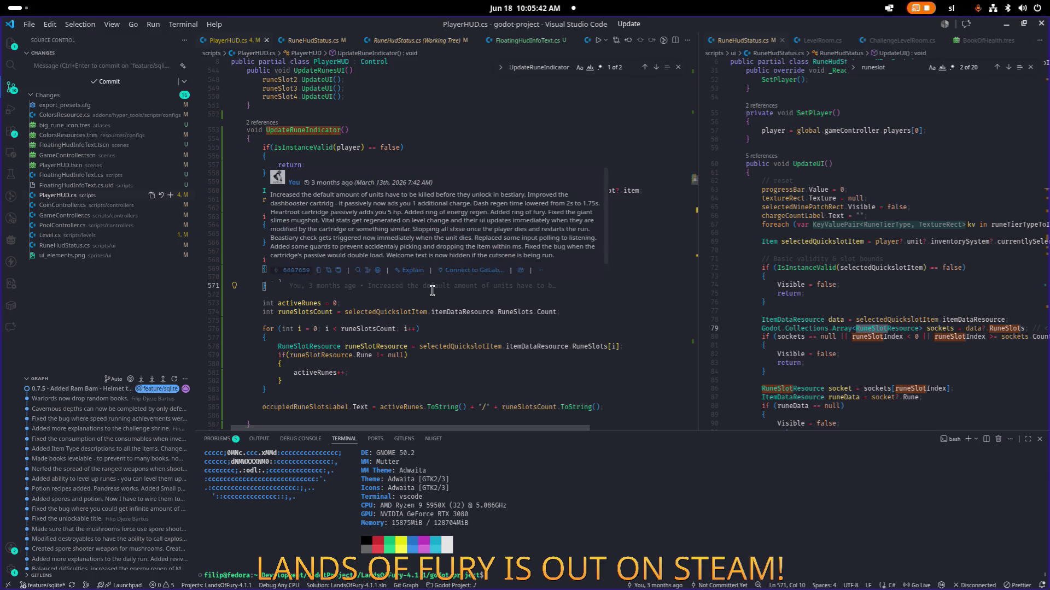
pyautogui.press('Return')
pyautogui.press('Return')
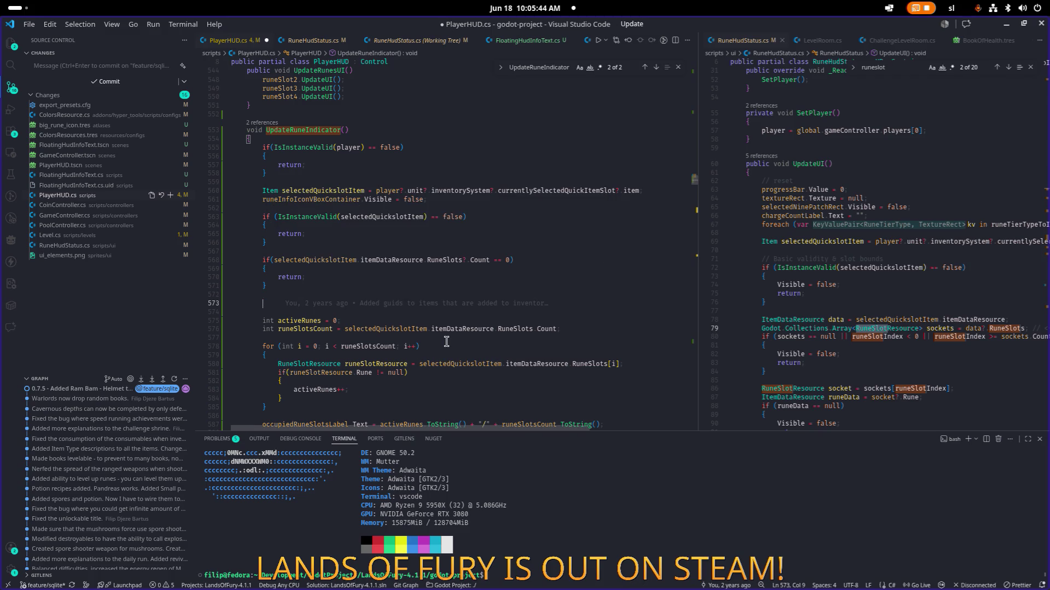
pyautogui.write('runeInfoIconVBoxContainer.')
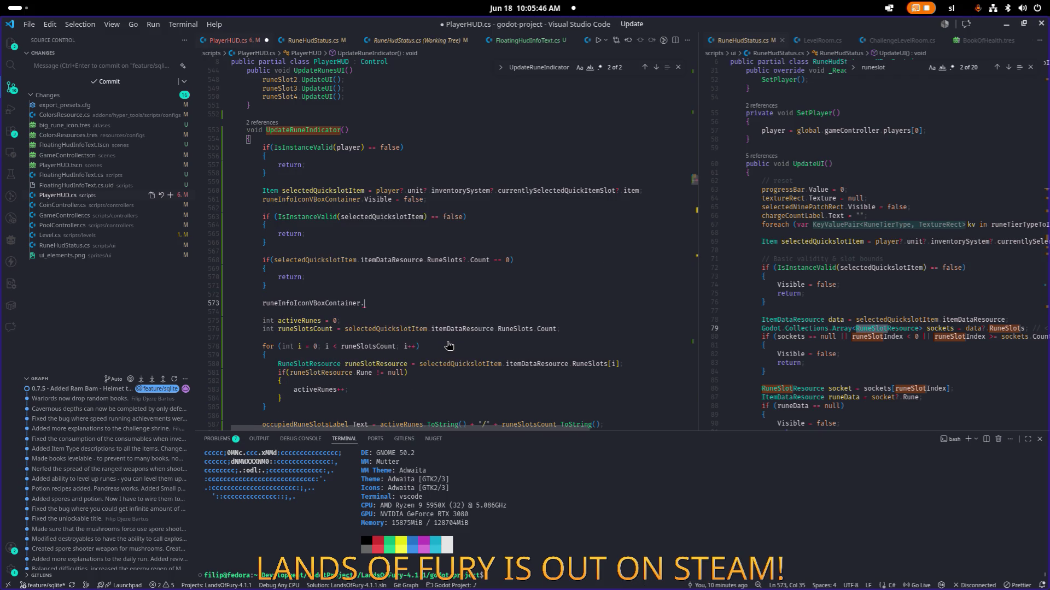
pyautogui.write('vi')
pyautogui.press('Down')
pyautogui.press('Down')
pyautogui.press('Return')
pyautogui.write('t')
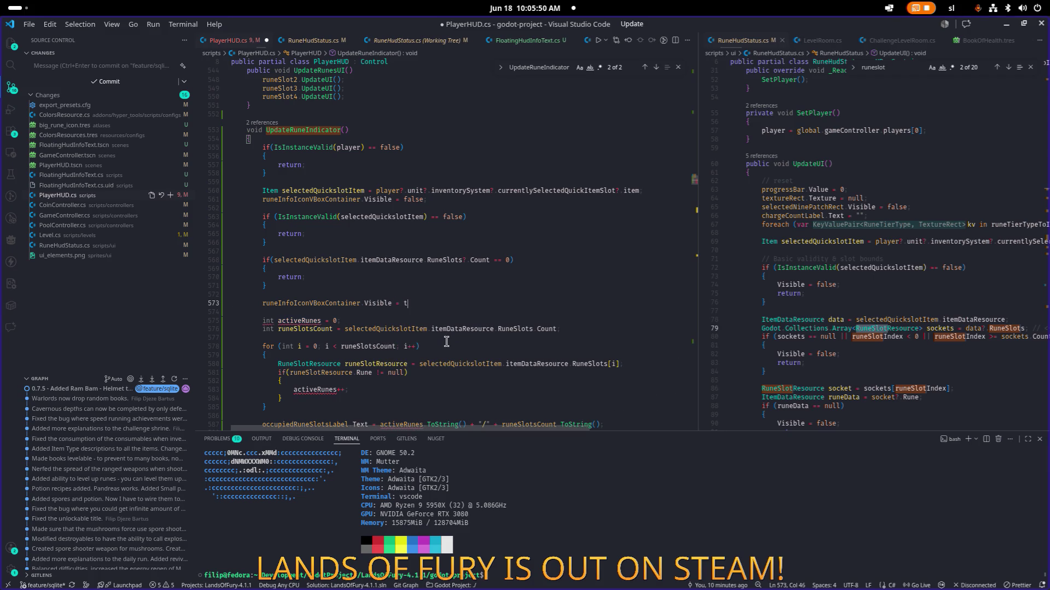
pyautogui.write('rue;')
pyautogui.hotkey('ctrl', 's')
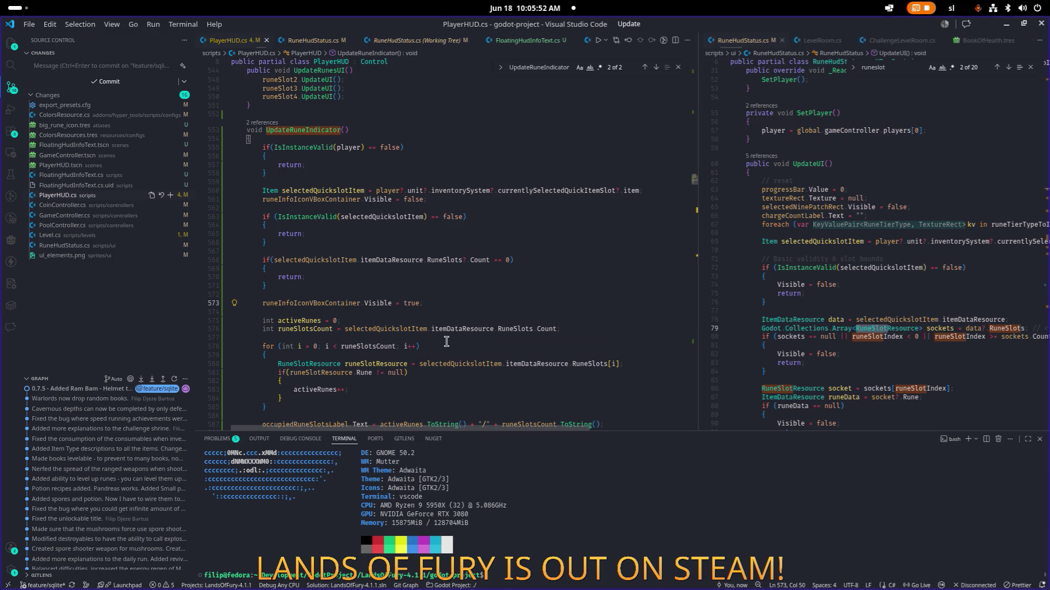
# Minimize VS Code and run the project in Godot to test the HUD
pyautogui.click(490, 258)
pyautogui.scroll(-1, 546, 219)
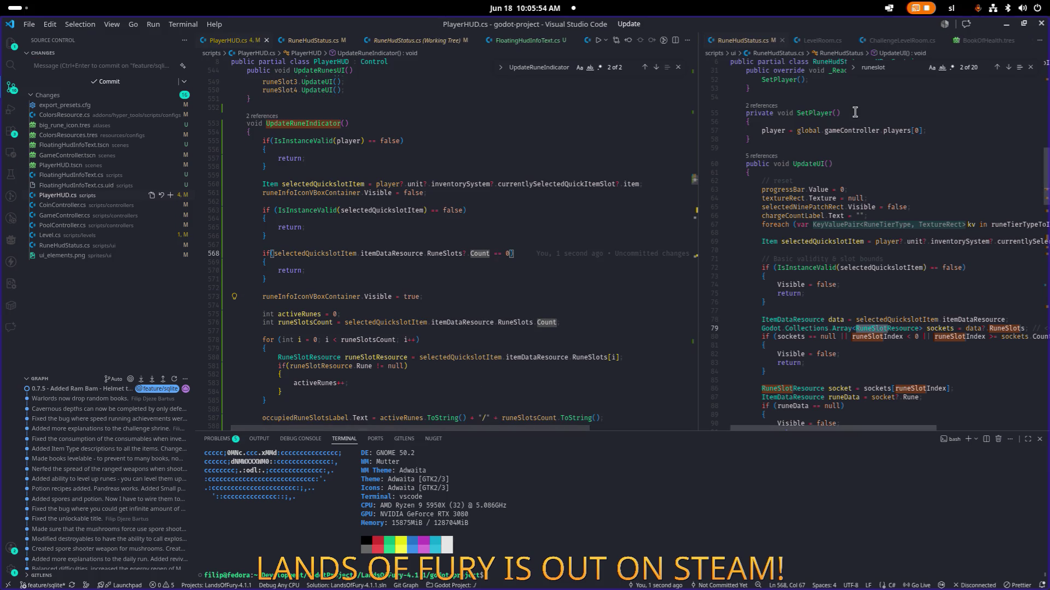
pyautogui.click(1006, 24)
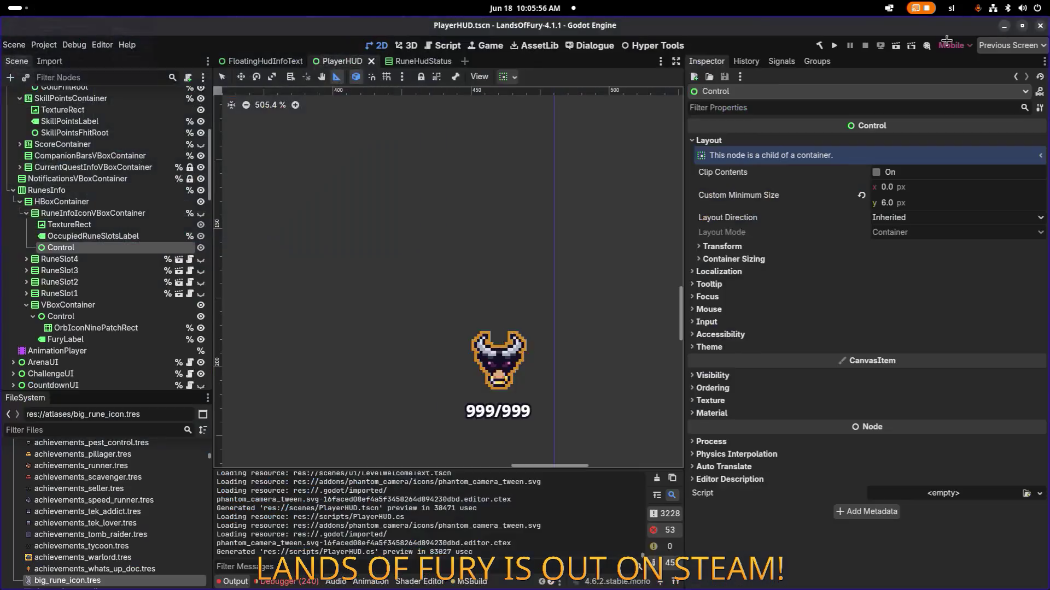
pyautogui.click(833, 46)
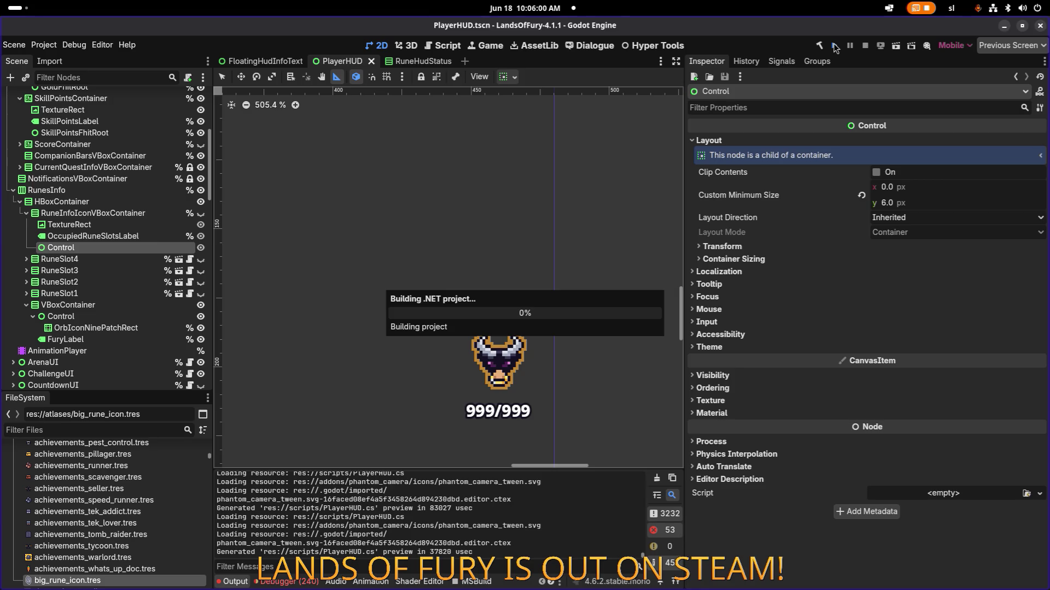
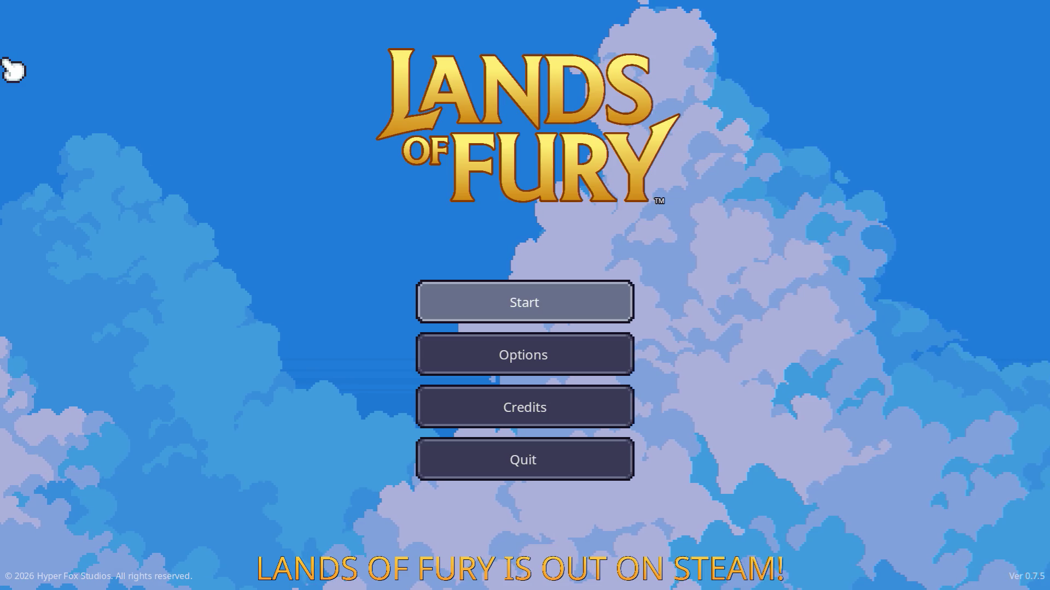
# Load the saved profile and cycle the hotbar through sword, bow and empty slots, ending on the bow
pyautogui.press('Return')
pyautogui.press('Return')
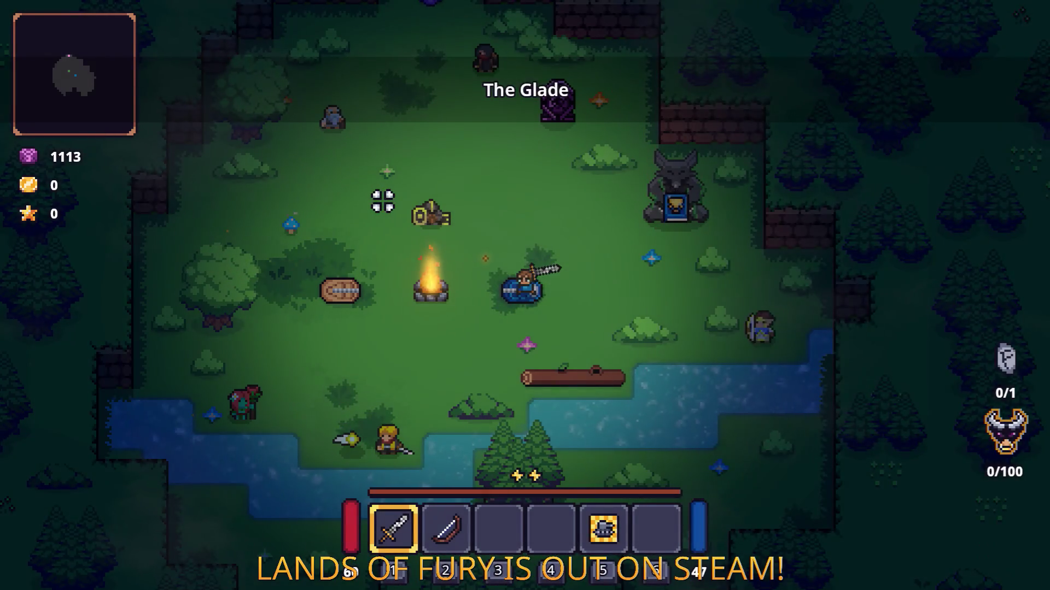
pyautogui.press('2')
pyautogui.press('3')
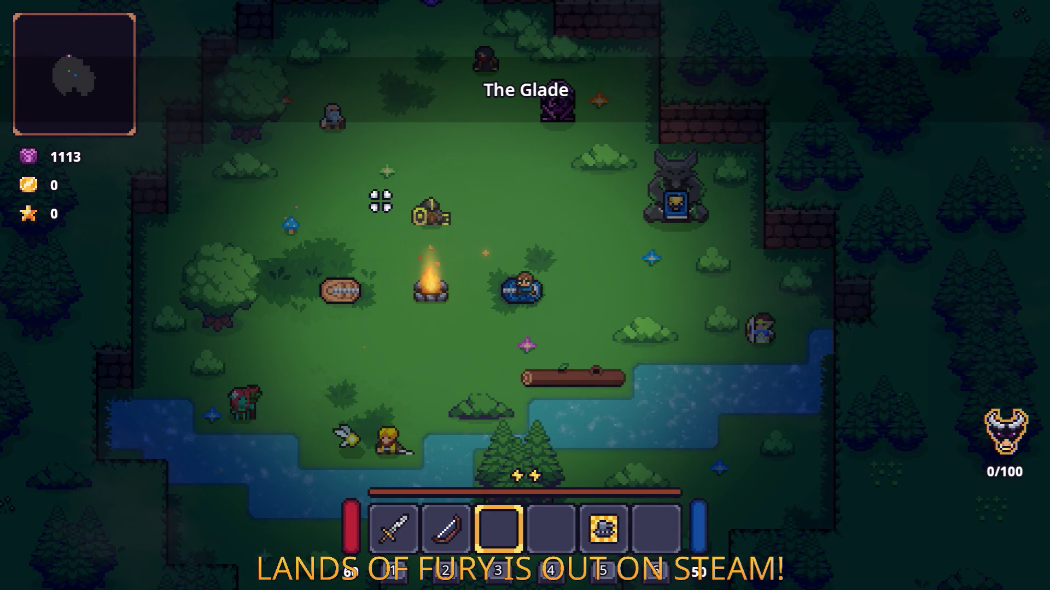
pyautogui.press('2')
pyautogui.press('1')
pyautogui.press('3')
pyautogui.press('2')
pyautogui.press('3')
pyautogui.press('4')
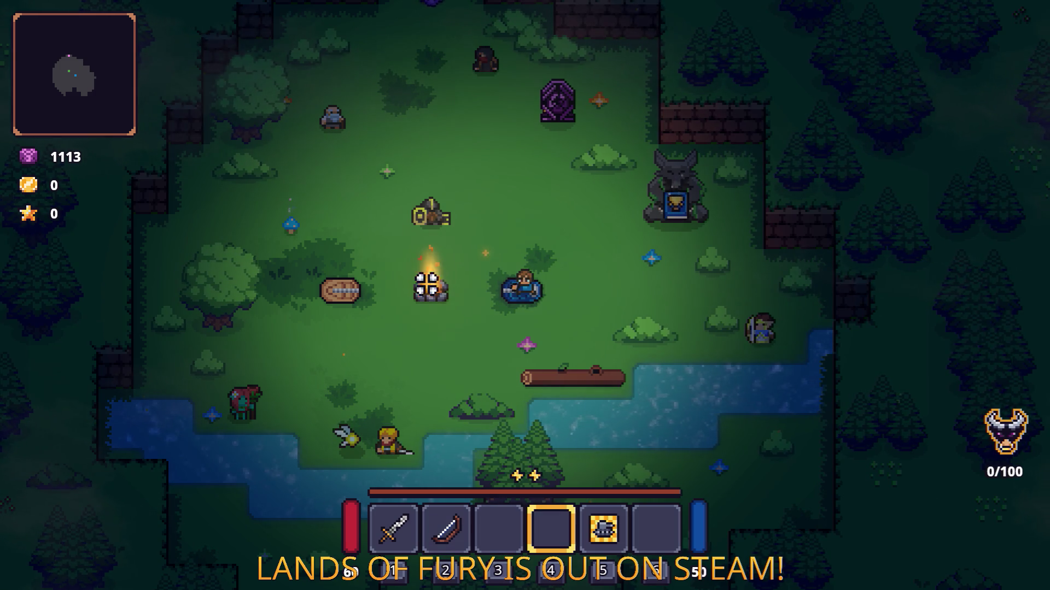
pyautogui.press('1')
pyautogui.press('2')
pyautogui.press('3')
pyautogui.press('1')
pyautogui.press('2')
pyautogui.press('3')
pyautogui.press('1')
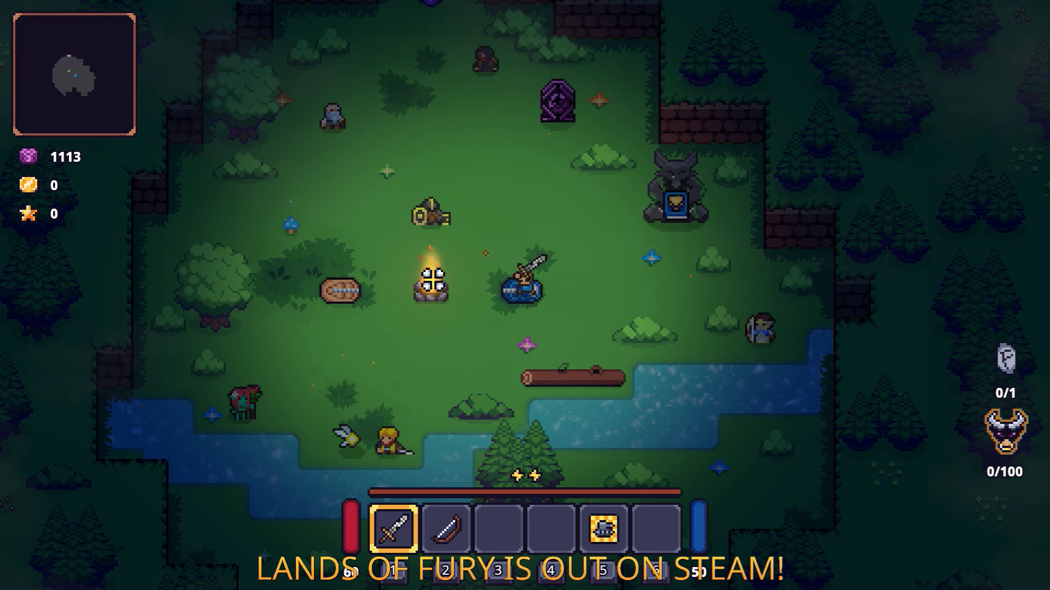
pyautogui.press('3')
pyautogui.press('1')
pyautogui.press('2')
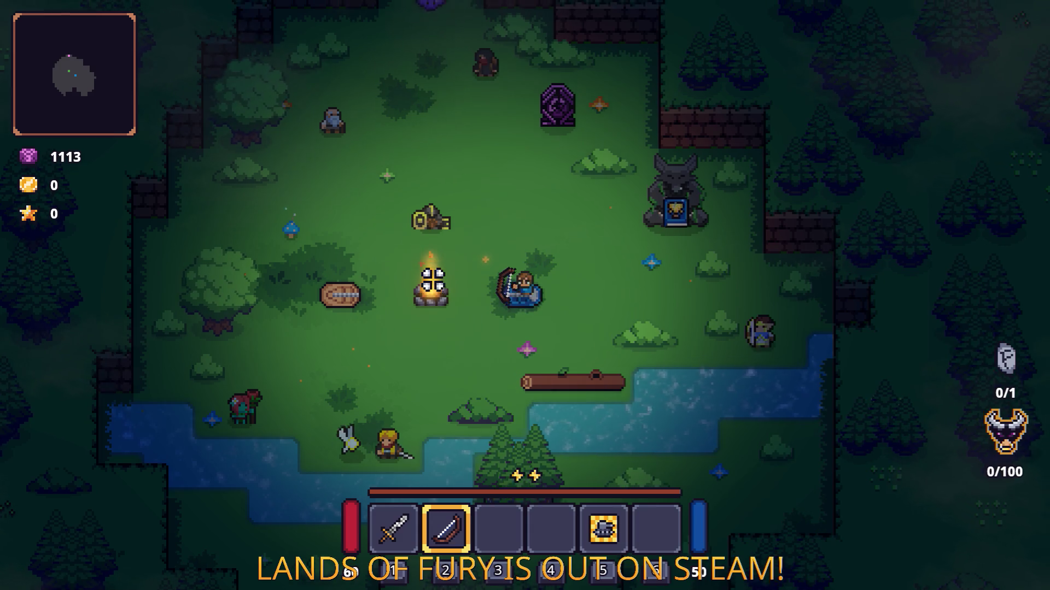
# Walk north into the purple portal and travel into Elderglade Forest
pyautogui.press('w')
pyautogui.press('e')
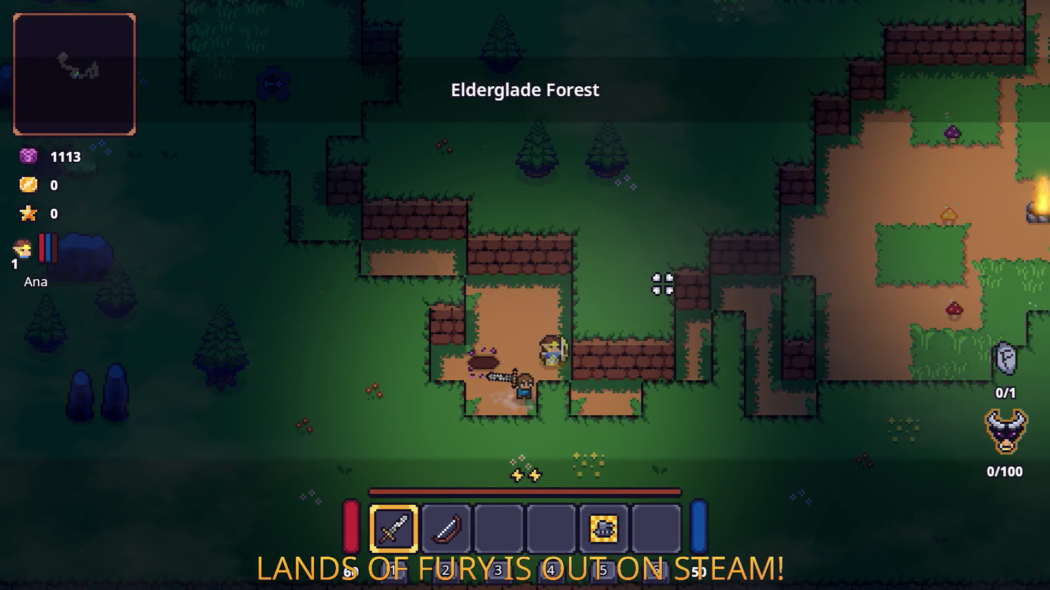
pyautogui.press('d')
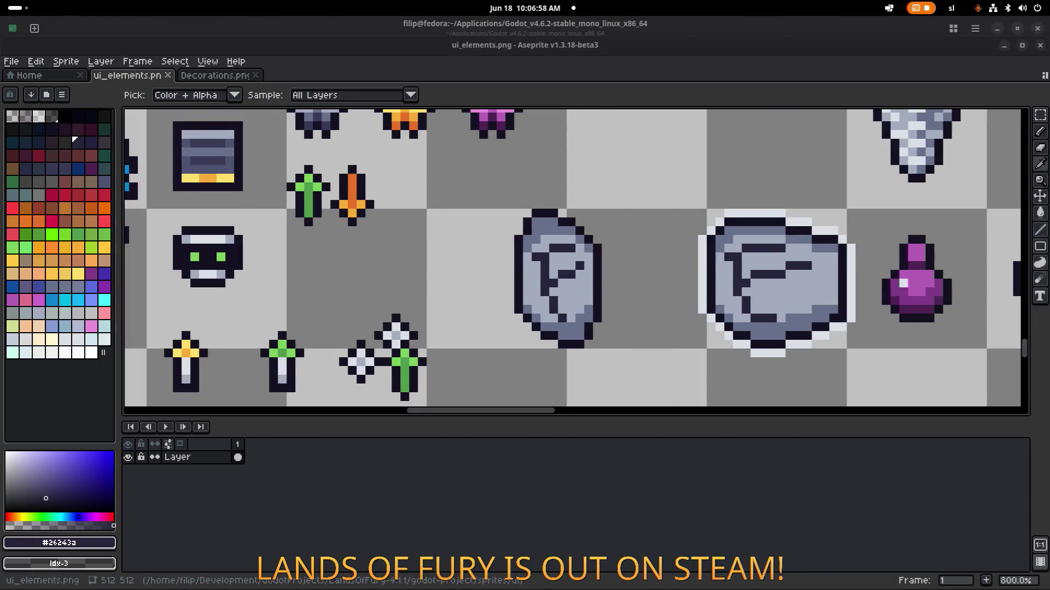
pyautogui.hotkey('alt', 'Tab')
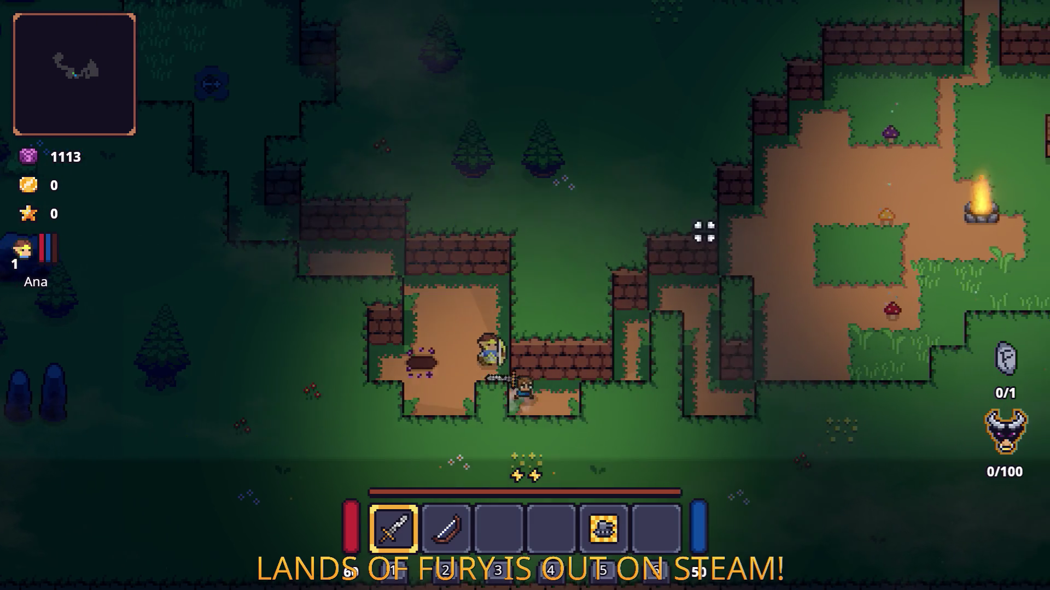
# Fight the forest enemies below the brick wall and in the clearing with the sword
pyautogui.press('d')
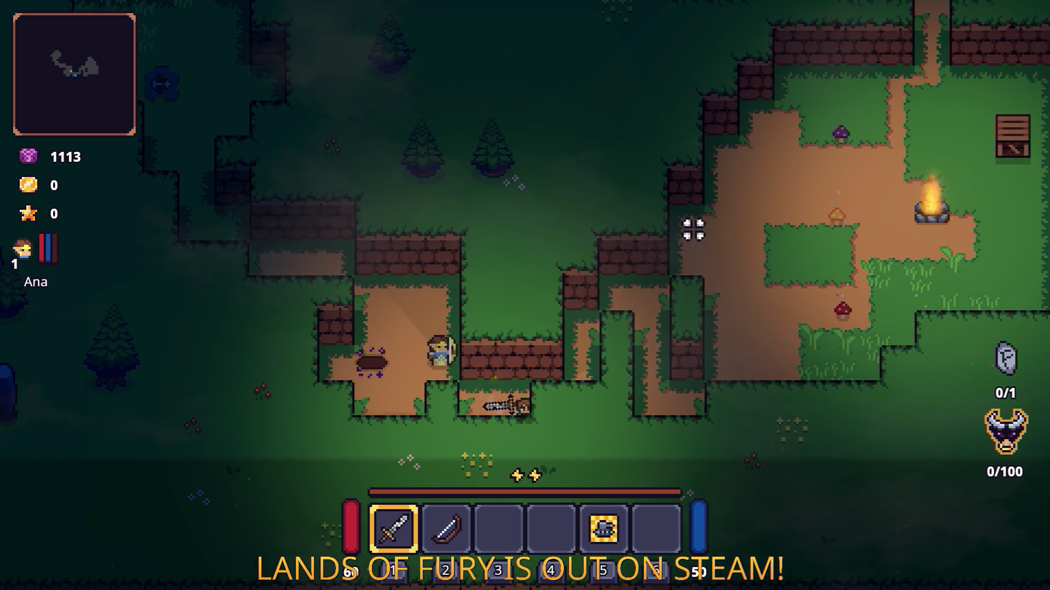
pyautogui.click(685, 226)
pyautogui.press('w')
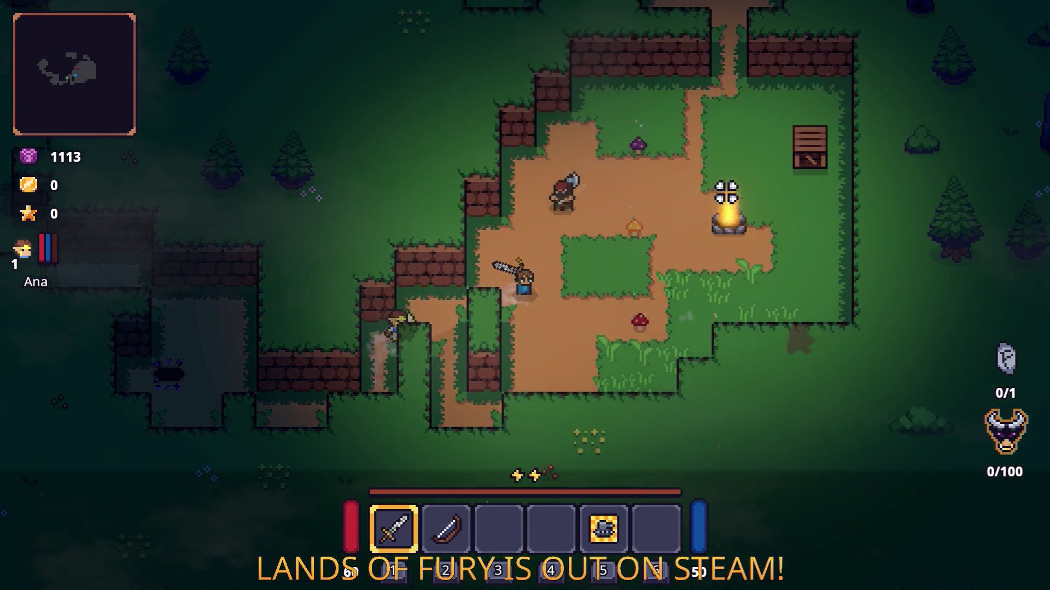
pyautogui.click(605, 188)
pyautogui.click(514, 361)
pyautogui.press('s')
pyautogui.press('d')
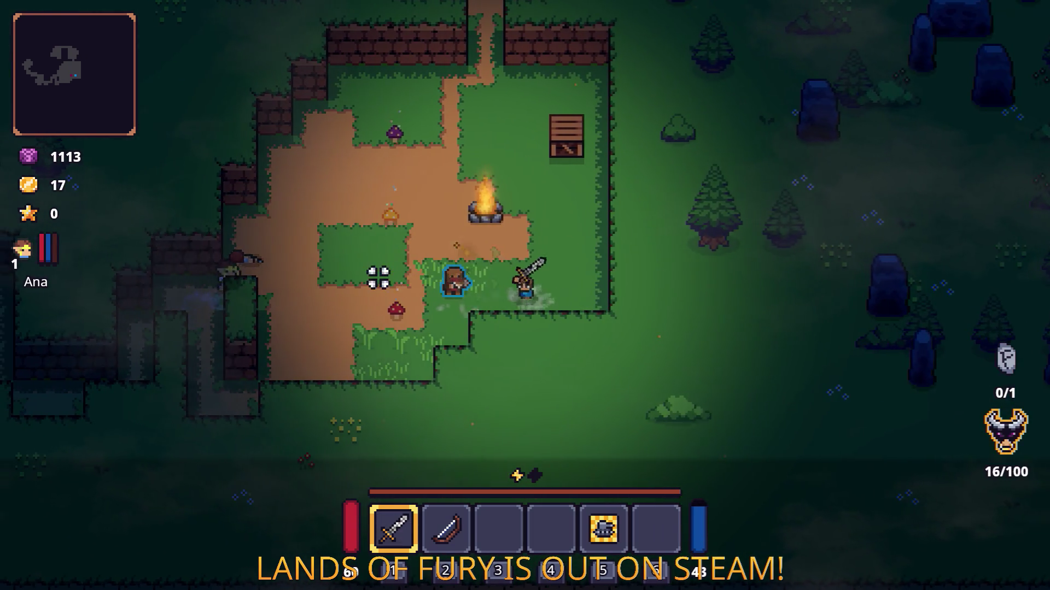
pyautogui.press('a')
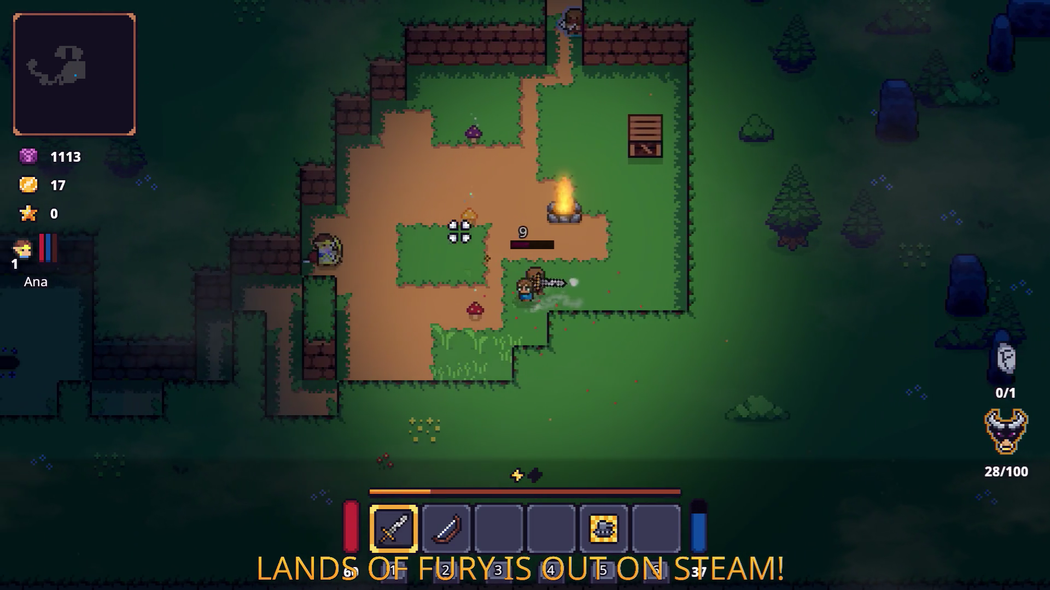
pyautogui.click(542, 276)
# Smash the crate, kill the nearby enemies, and pick up the Burning Stick
pyautogui.press('w')
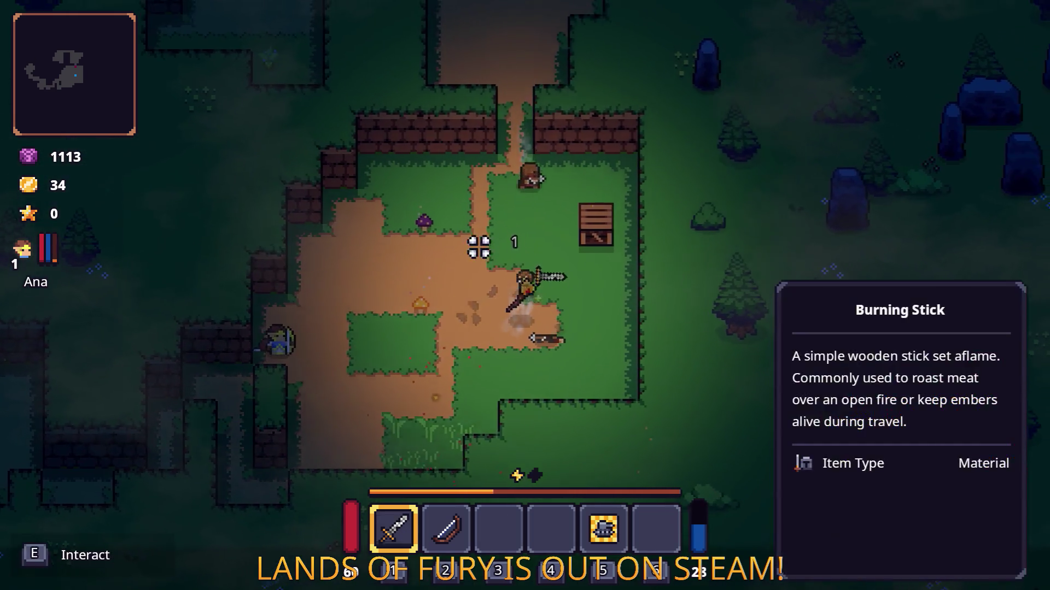
pyautogui.click(406, 304)
pyautogui.click(412, 336)
pyautogui.click(592, 398)
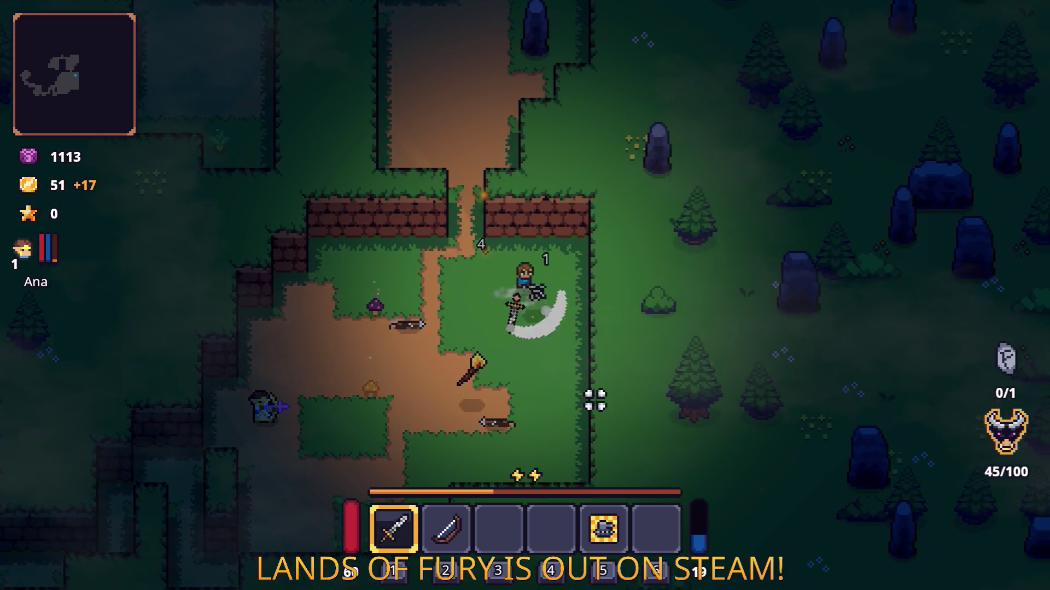
pyautogui.press('s')
pyautogui.press('e')
pyautogui.press('w')
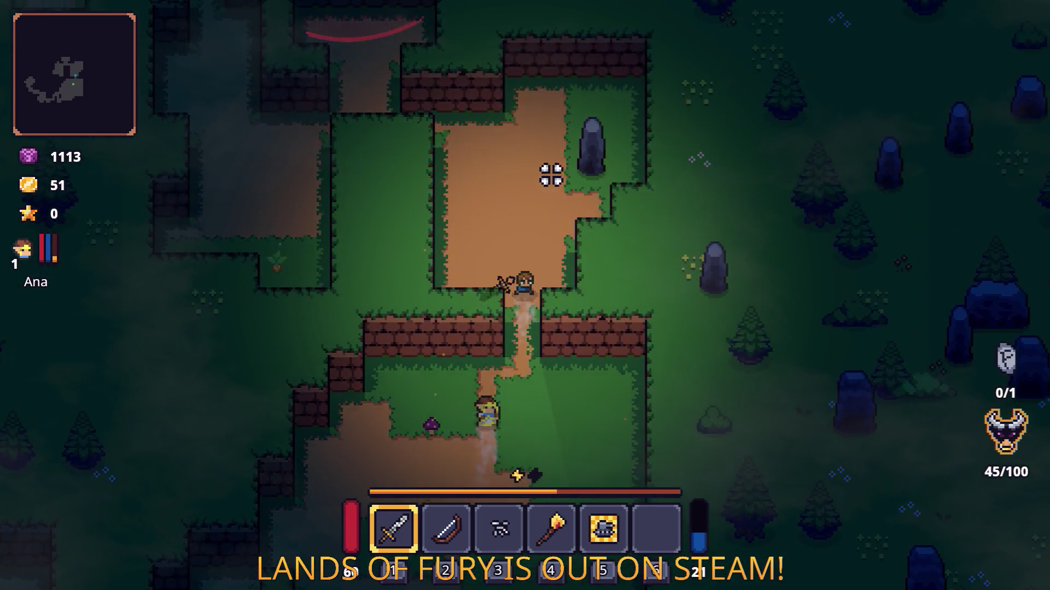
# Defeat the stone enemy with repeated sword strikes
pyautogui.press('w')
pyautogui.press('d')
pyautogui.click(368, 267)
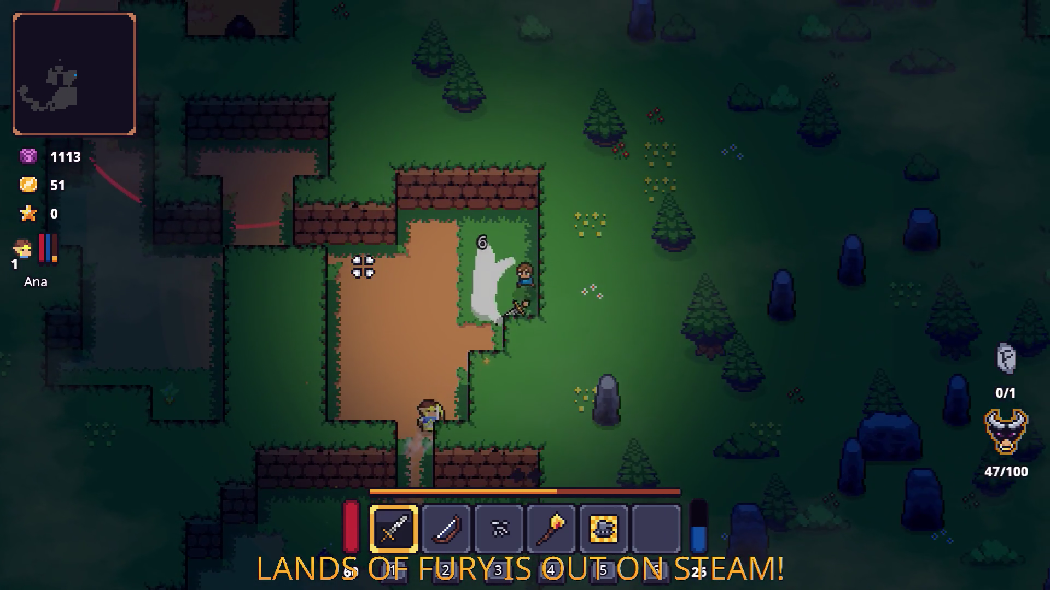
pyautogui.click(363, 270)
pyautogui.click(362, 267)
pyautogui.click(363, 267)
# Head west along the forest path into the dirt clearing with the bow equipped
pyautogui.press('a')
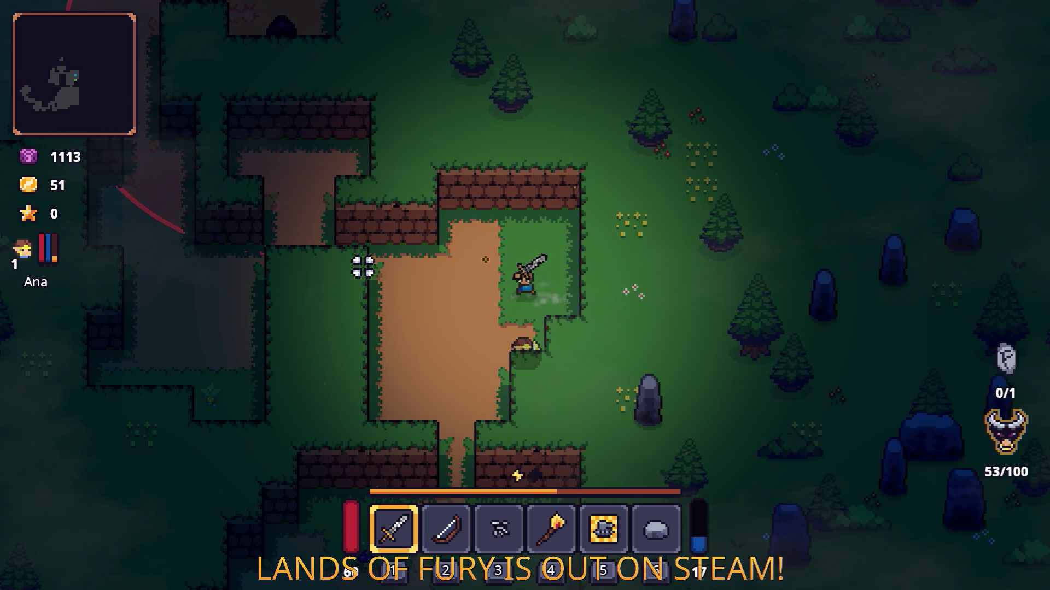
pyautogui.press('3')
pyautogui.press('2')
pyautogui.press('1')
pyautogui.press('a')
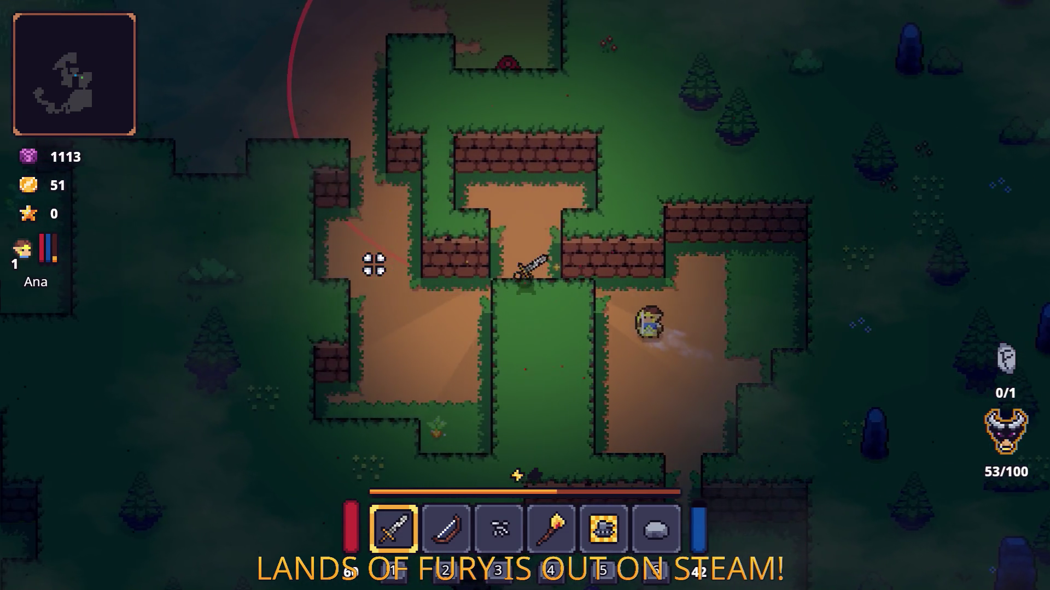
pyautogui.press('w')
pyautogui.press('a')
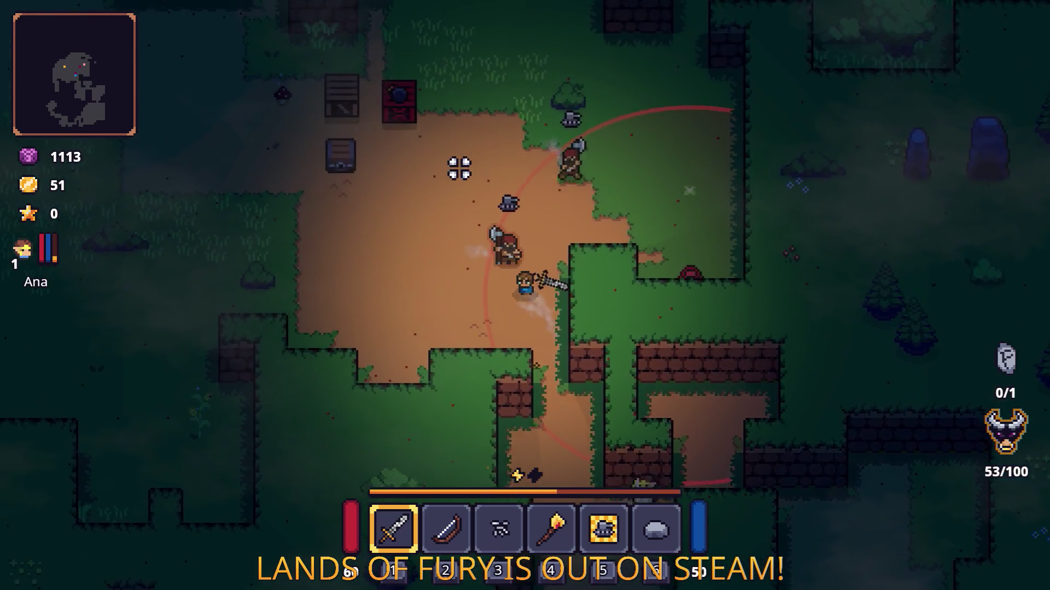
pyautogui.press('a')
pyautogui.press('2')
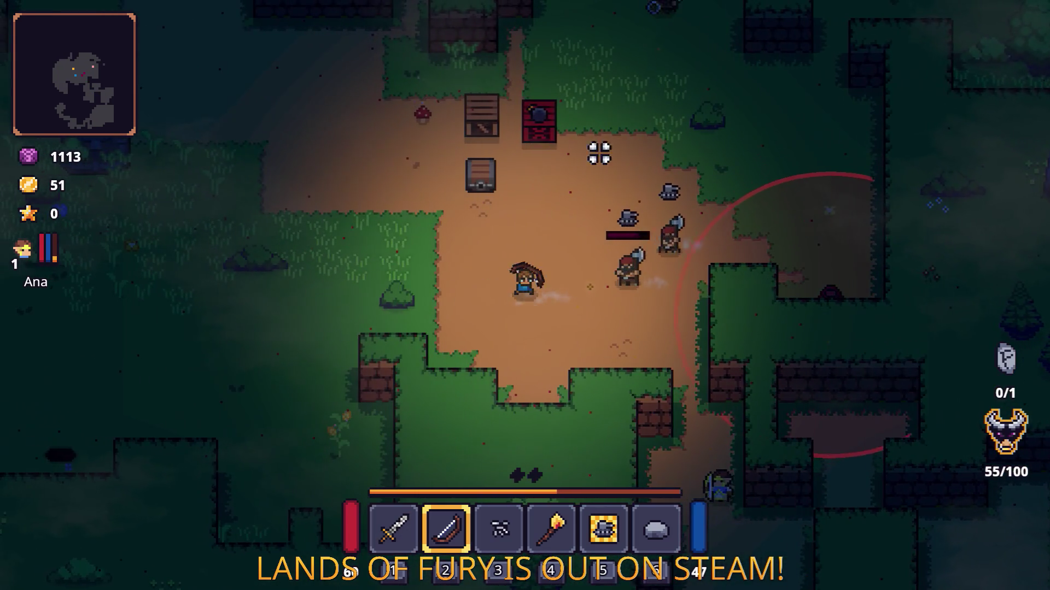
# Attack the axe-wielding enemies and shoot arrows at the enemy group
pyautogui.press('w')
pyautogui.press('a')
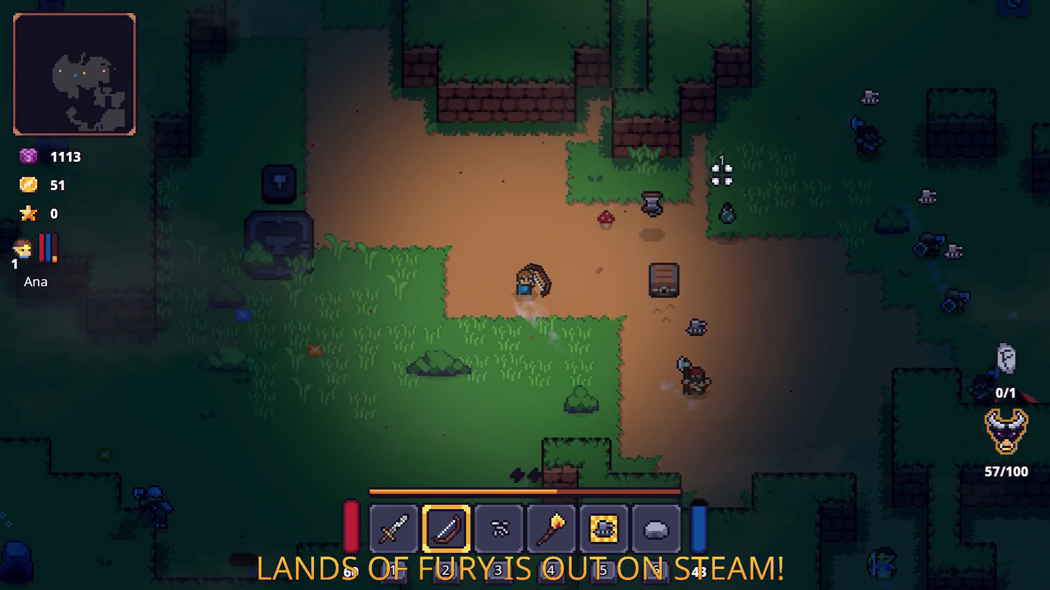
pyautogui.press('d')
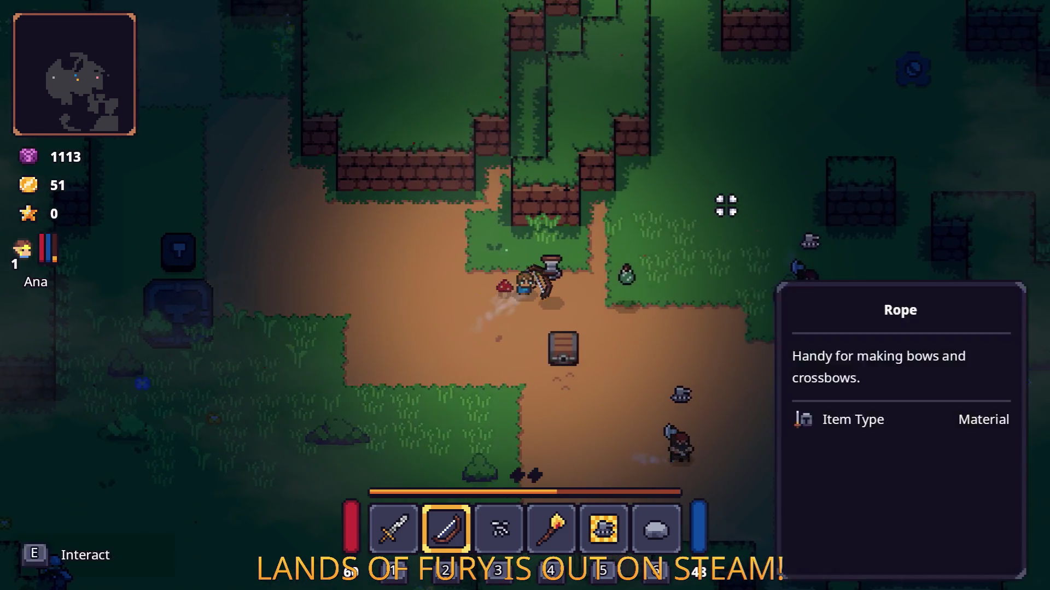
pyautogui.press('d')
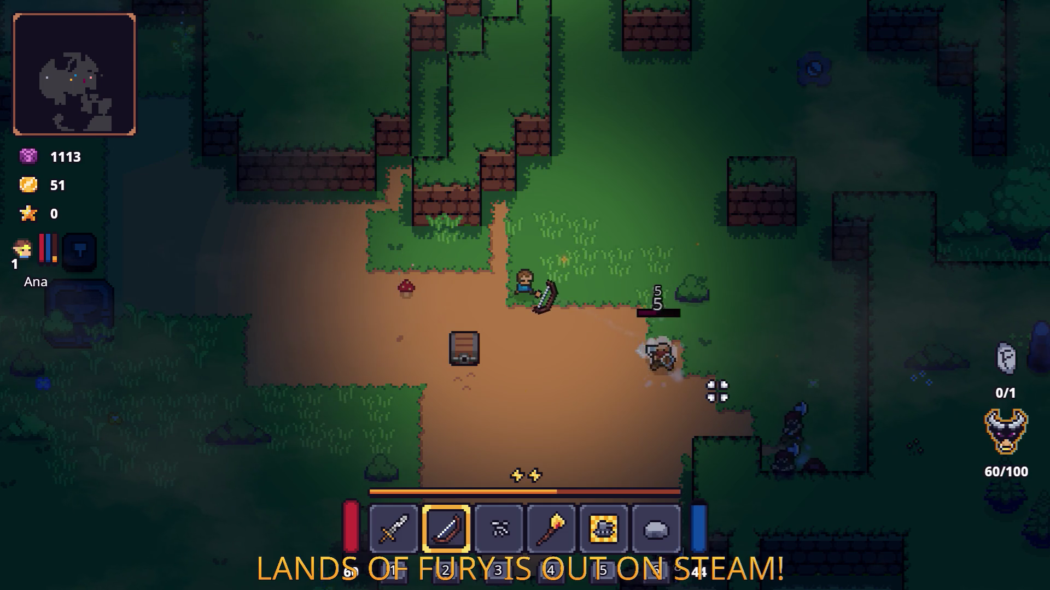
pyautogui.press('a')
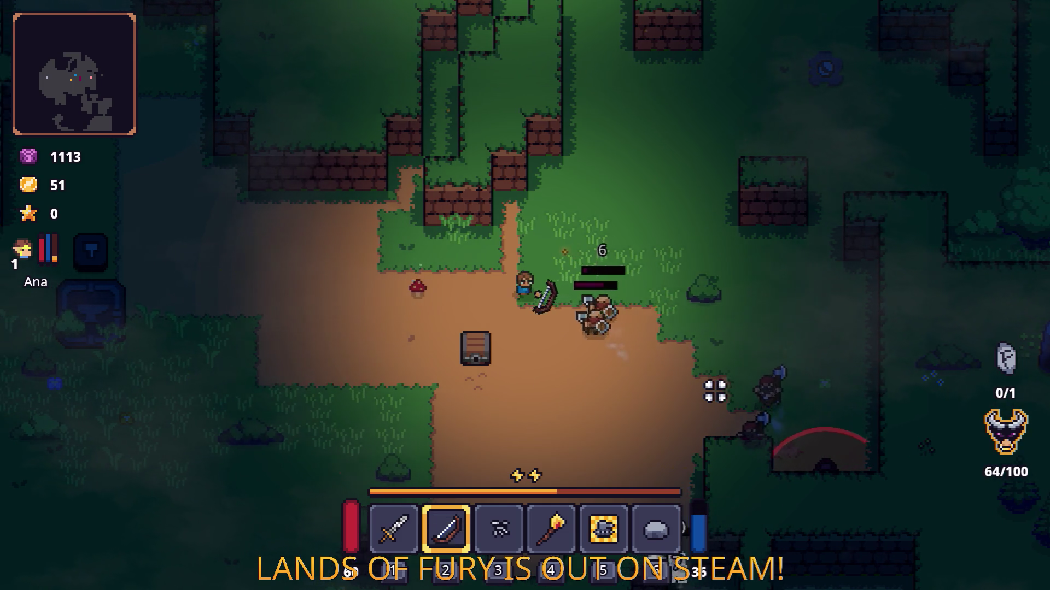
pyautogui.click(715, 372)
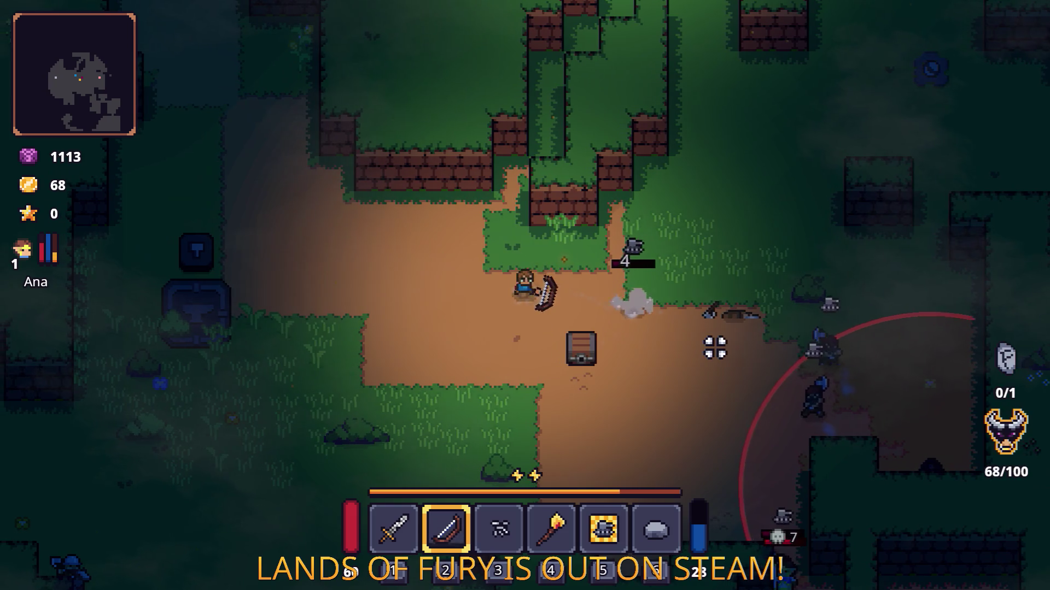
pyautogui.press('d')
pyautogui.press('s')
pyautogui.click(736, 352)
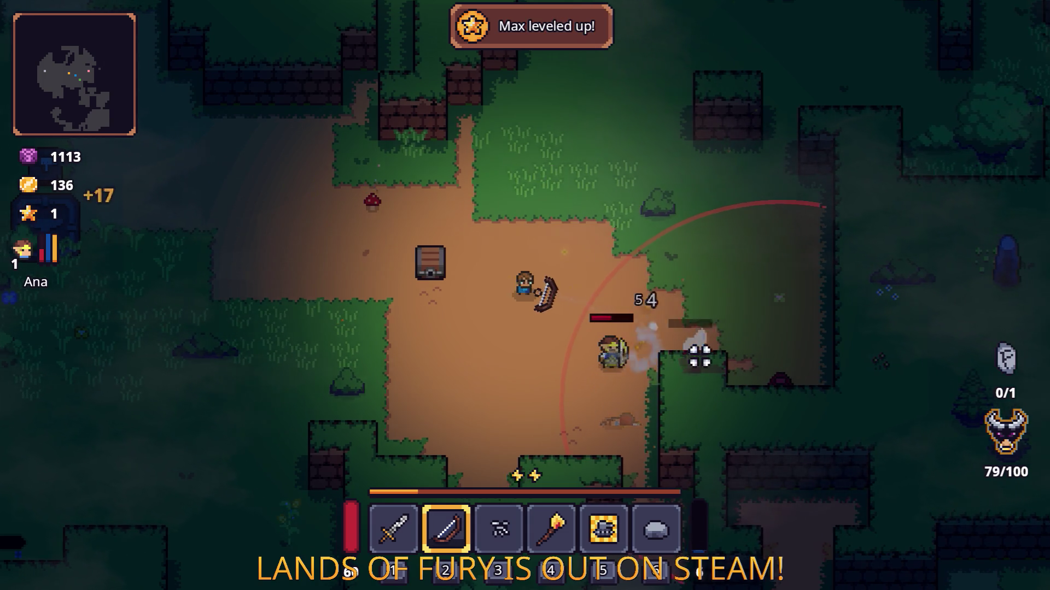
pyautogui.press('d')
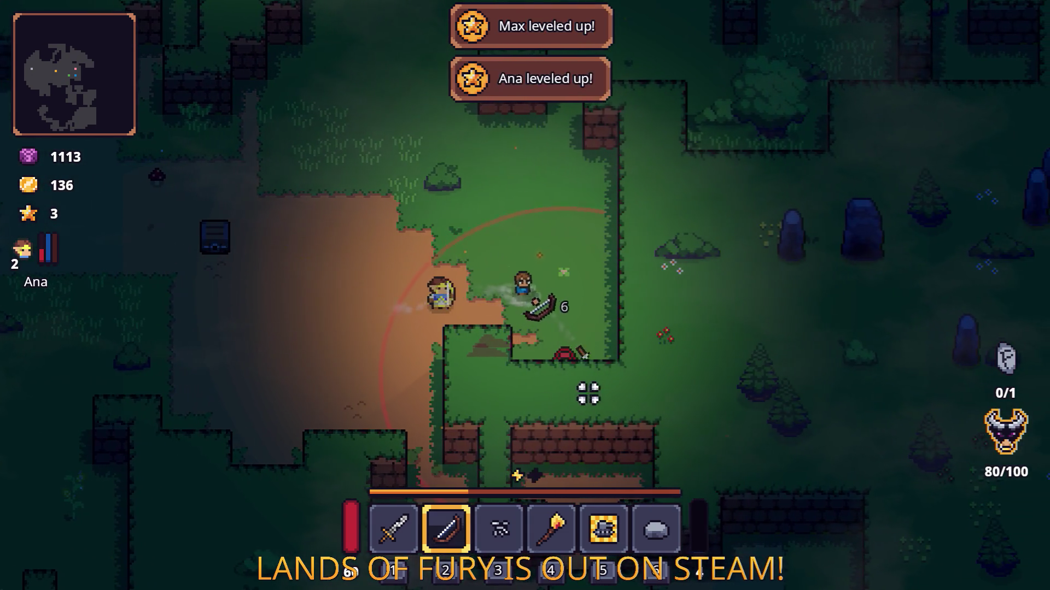
# Switch to the sword and cut down the enemies to the southeast
pyautogui.press('1')
pyautogui.press('s')
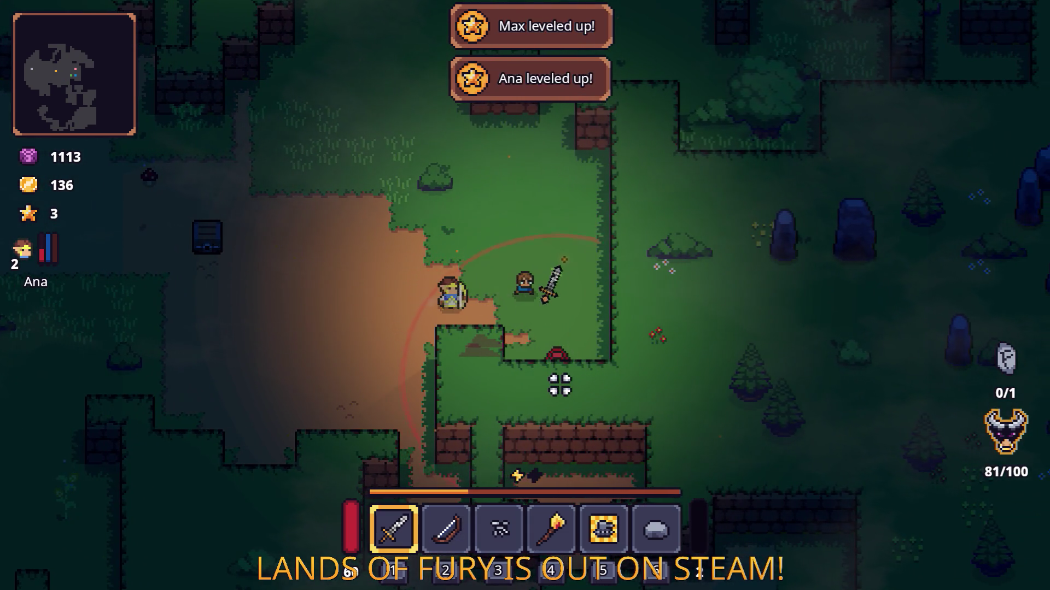
pyautogui.click(509, 369)
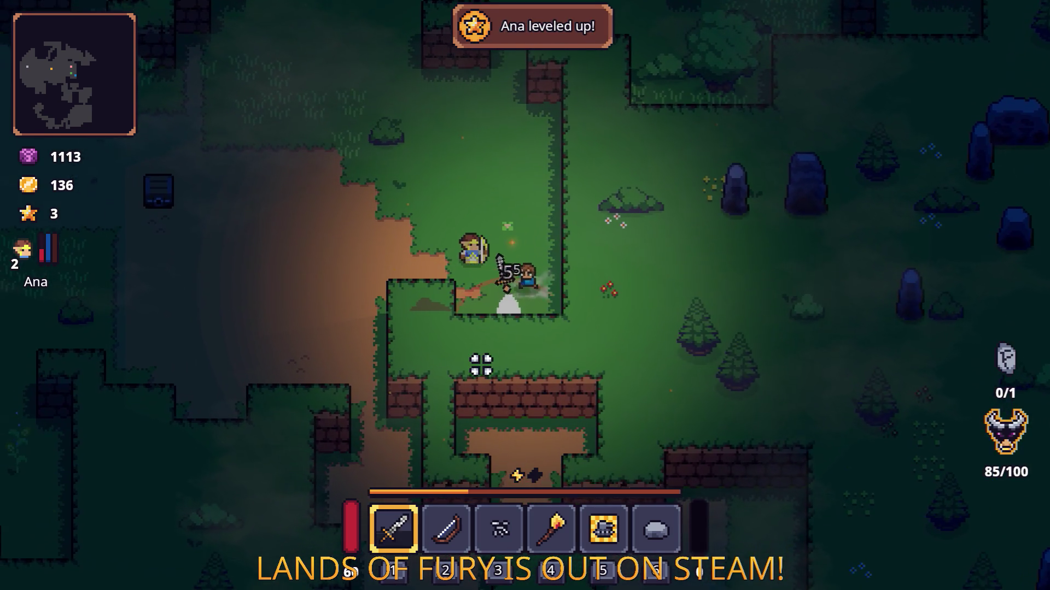
pyautogui.press('w')
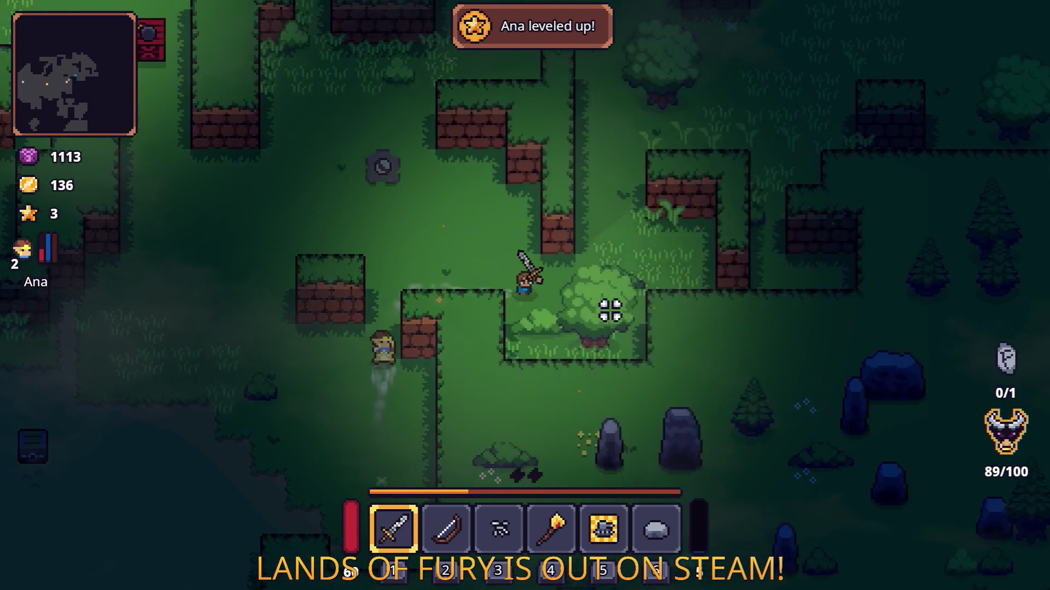
# Switch to the bow and shoot the enemies to the north around the campfire
pyautogui.press('2')
pyautogui.press('a')
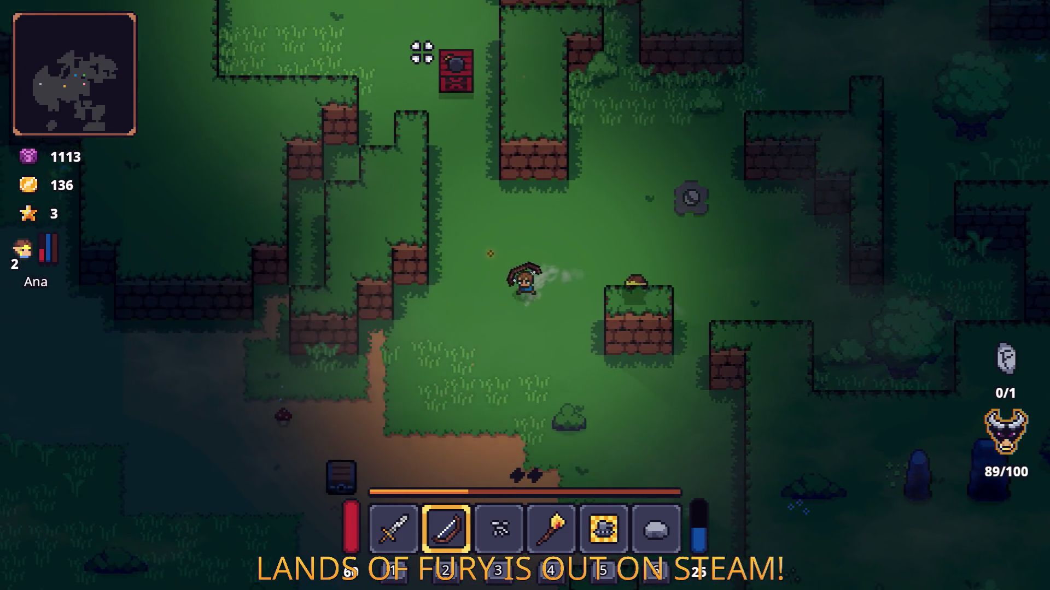
pyautogui.press('w')
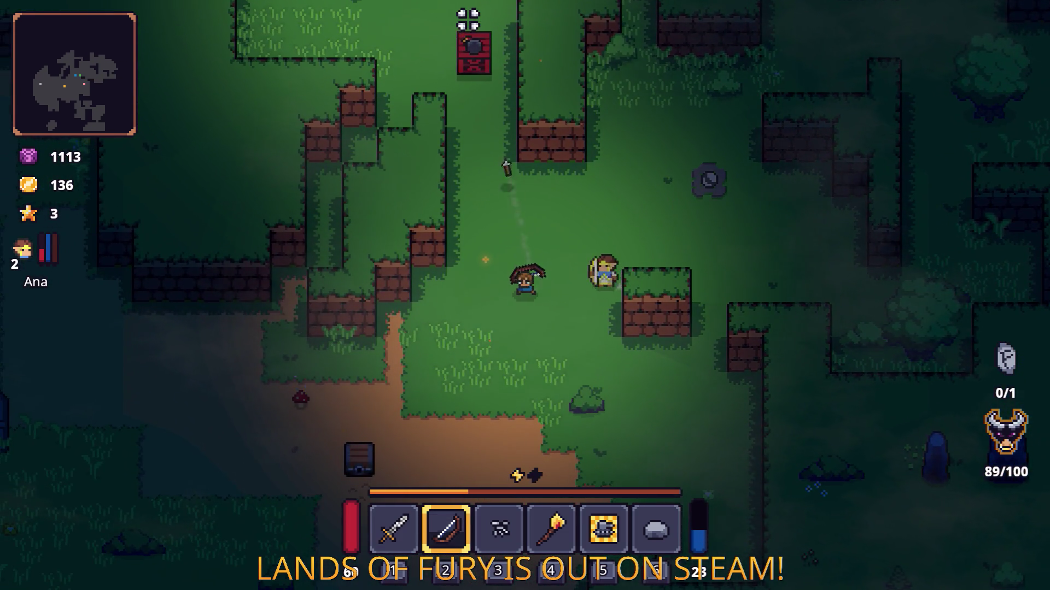
pyautogui.click(467, 47)
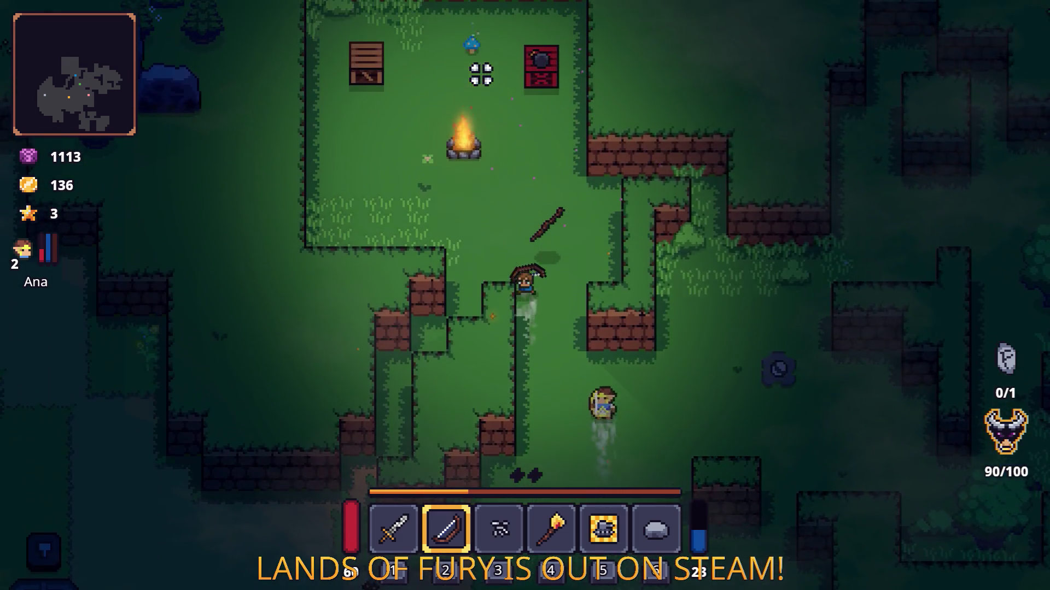
pyautogui.press('w')
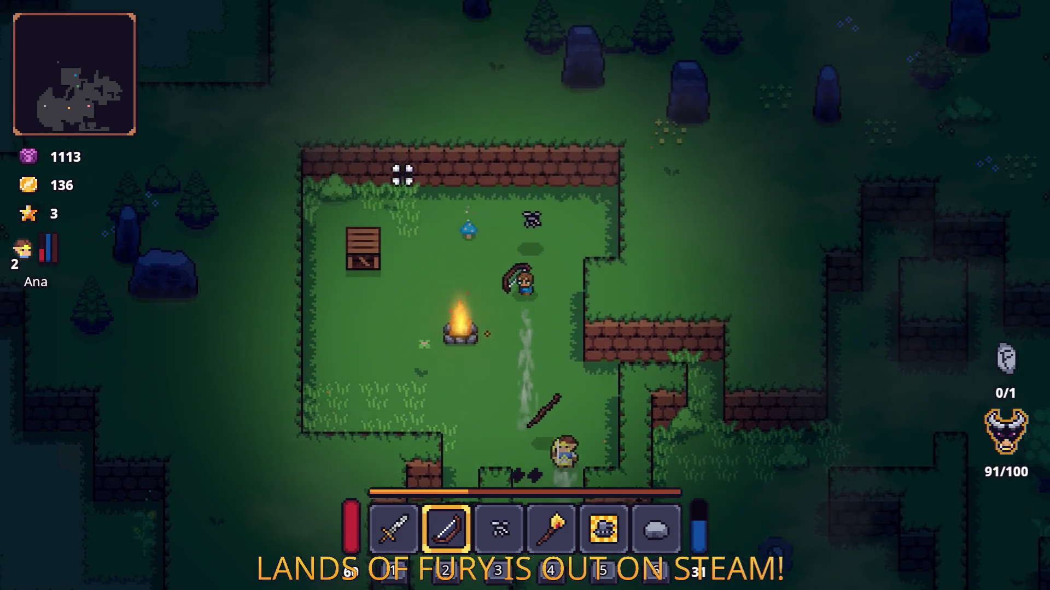
pyautogui.click(286, 337)
pyautogui.press('a')
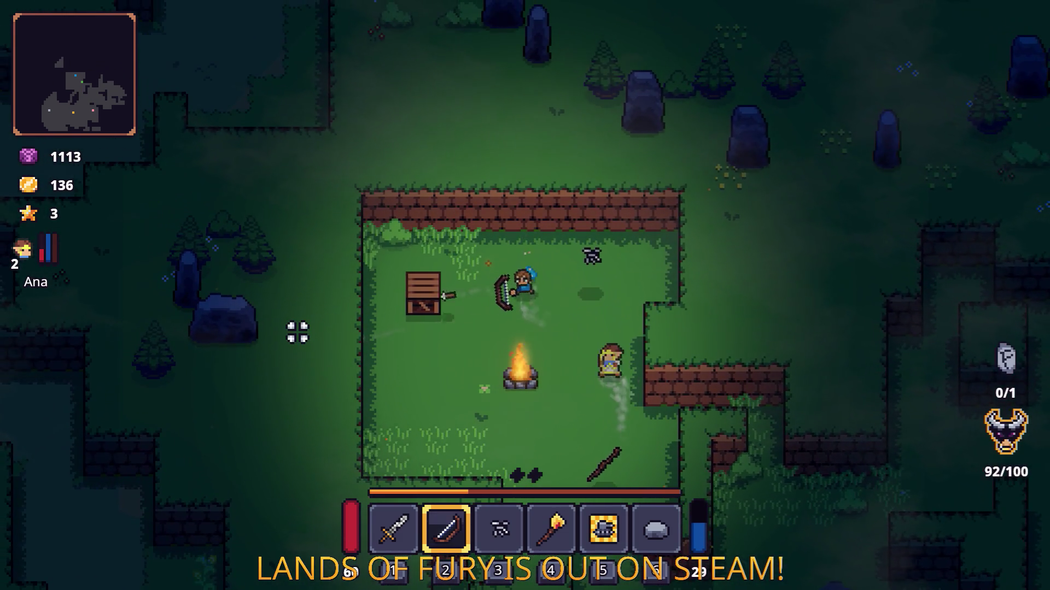
pyautogui.press('d')
pyautogui.click(665, 224)
# Shoot the remaining enemies down-right and up-right while collecting spent arrows
pyautogui.press('s')
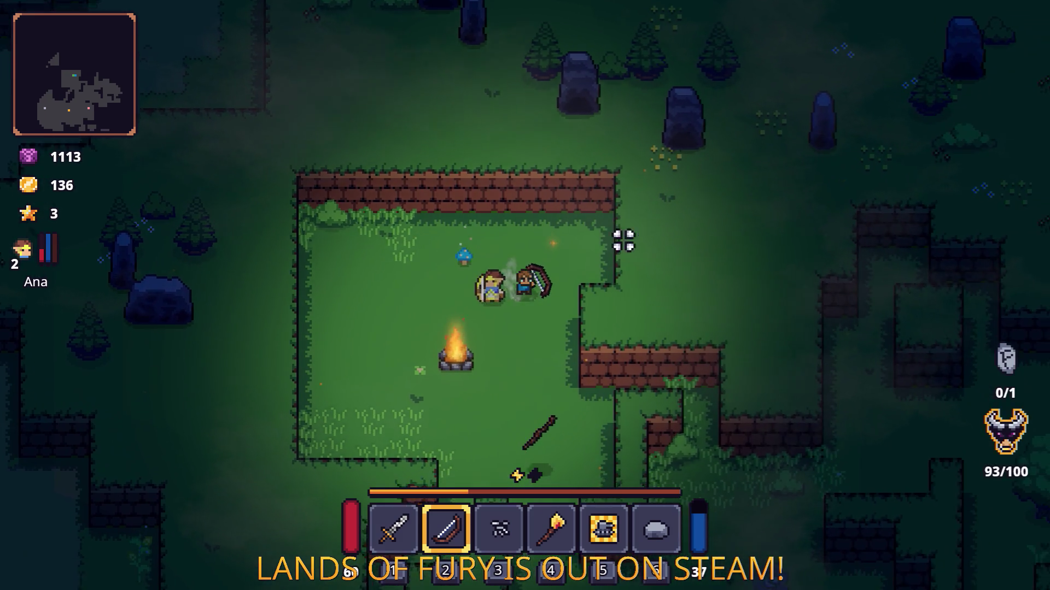
pyautogui.press('d')
pyautogui.press('s')
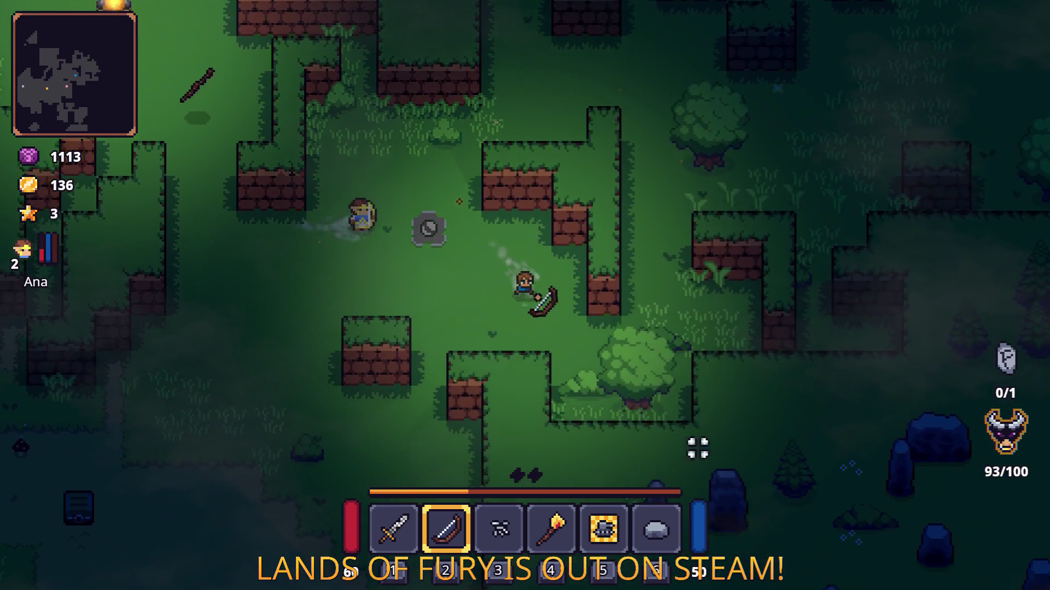
pyautogui.press('s')
pyautogui.click(695, 448)
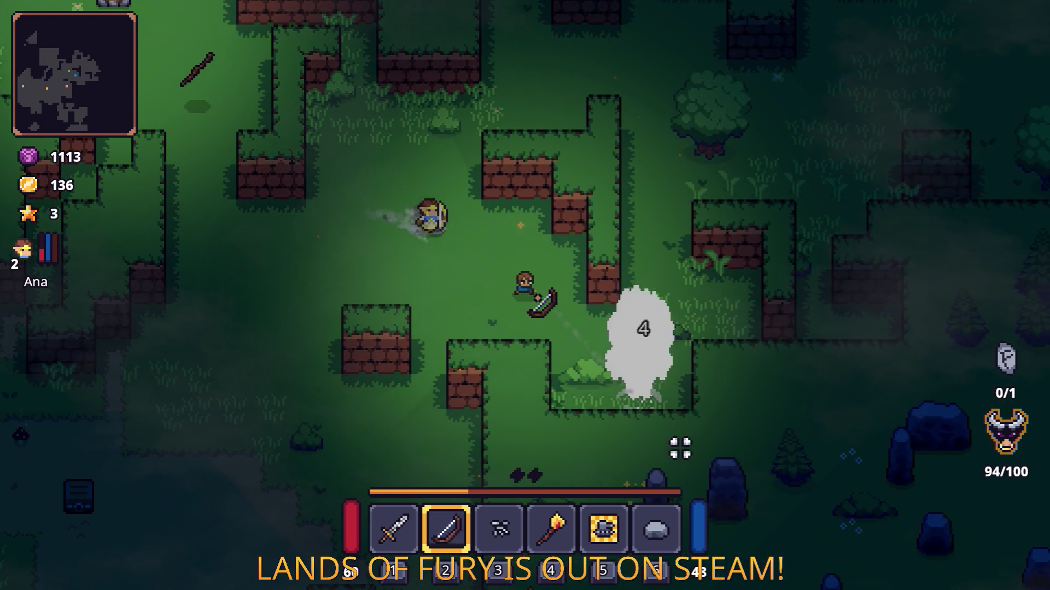
pyautogui.click(680, 448)
pyautogui.press('d')
pyautogui.press('s')
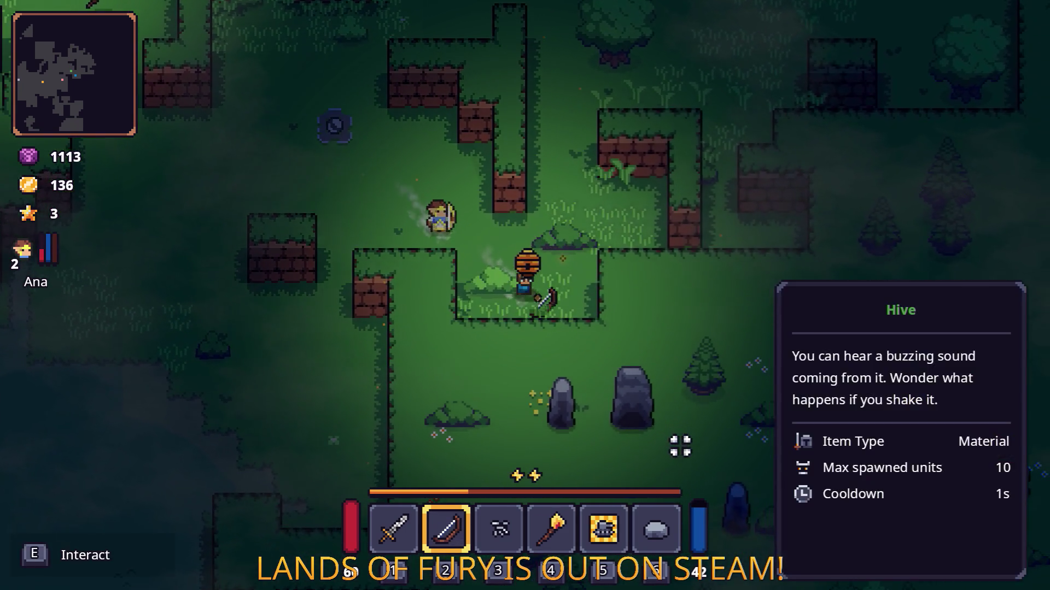
pyautogui.press('w')
pyautogui.click(656, 219)
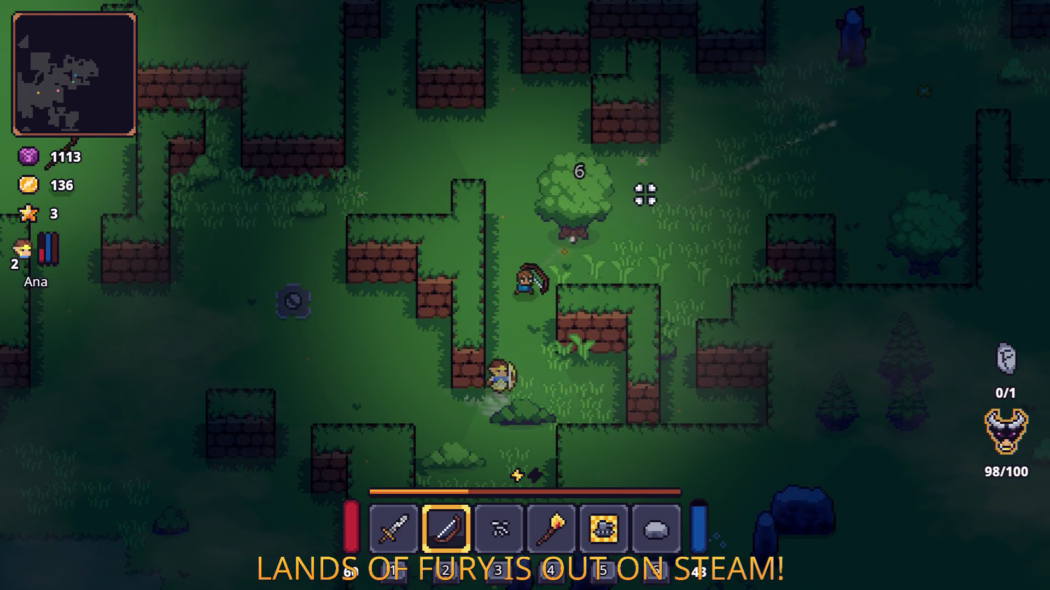
pyautogui.press('d')
pyautogui.press('w')
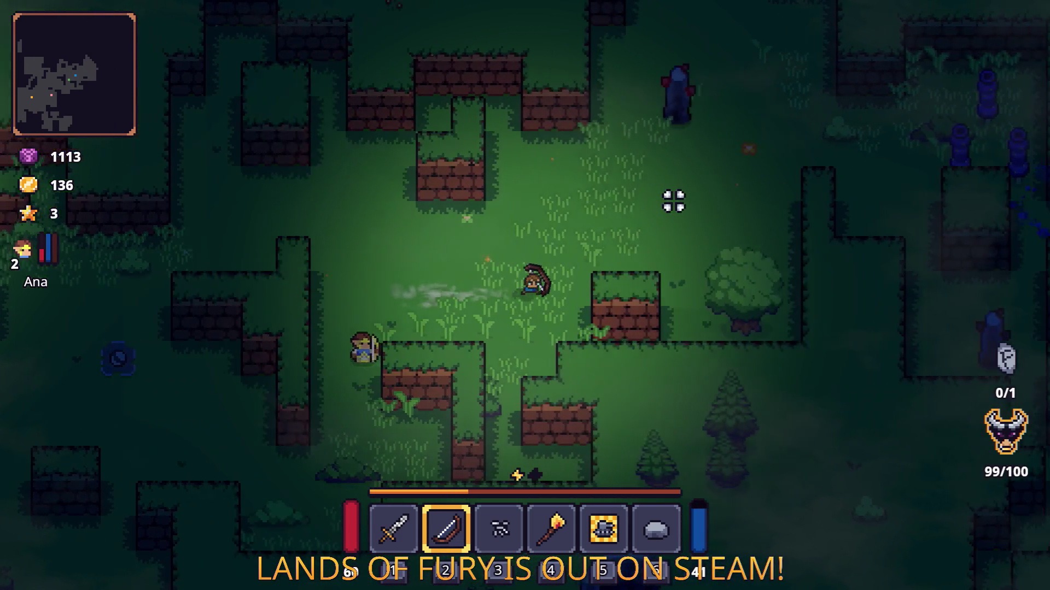
pyautogui.press('w')
pyautogui.press('d')
# Switch back to the sword and strike the ore rock
pyautogui.press('1')
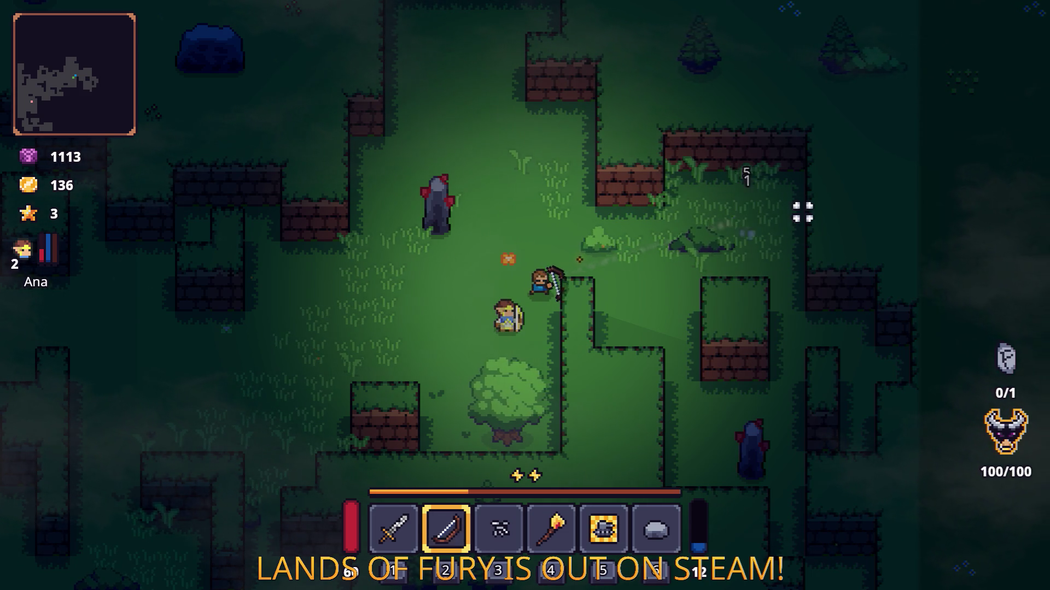
pyautogui.press('1')
pyautogui.click(436, 298)
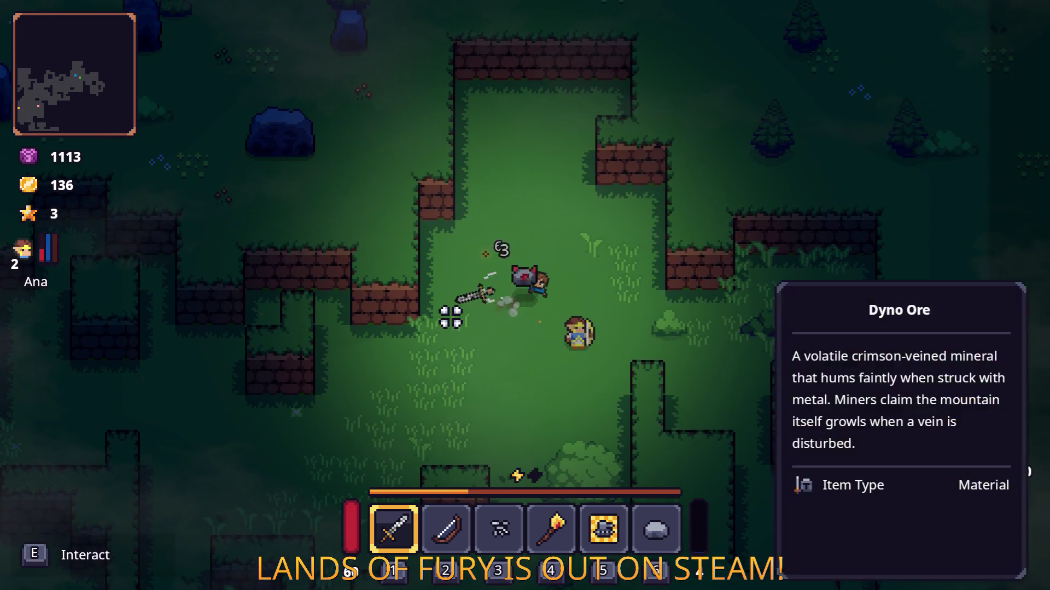
# Break the ore rock and smash the dark ore statue
pyautogui.click(450, 317)
pyautogui.press('d')
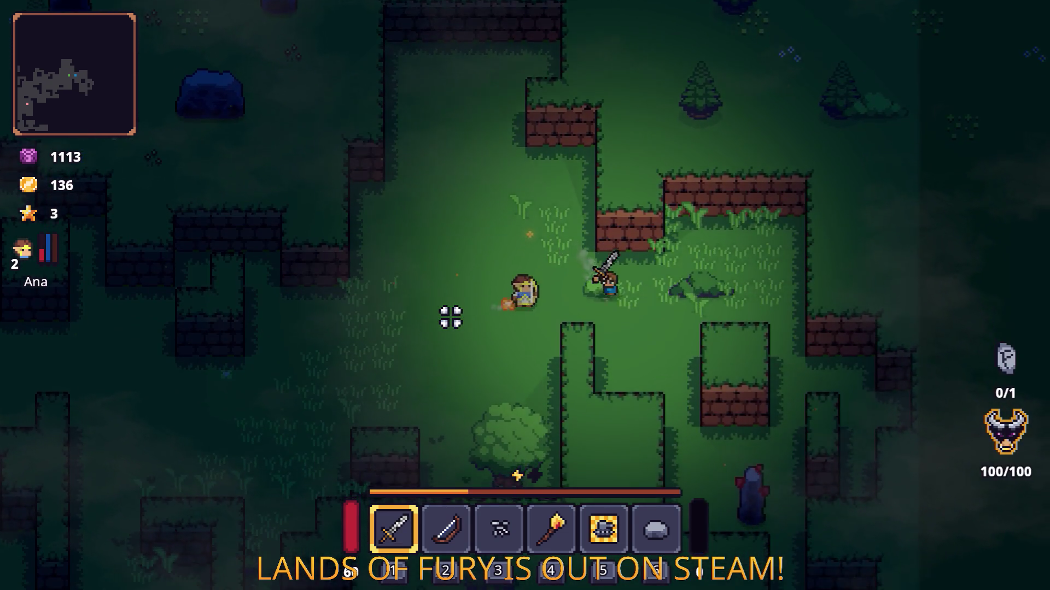
pyautogui.press('s')
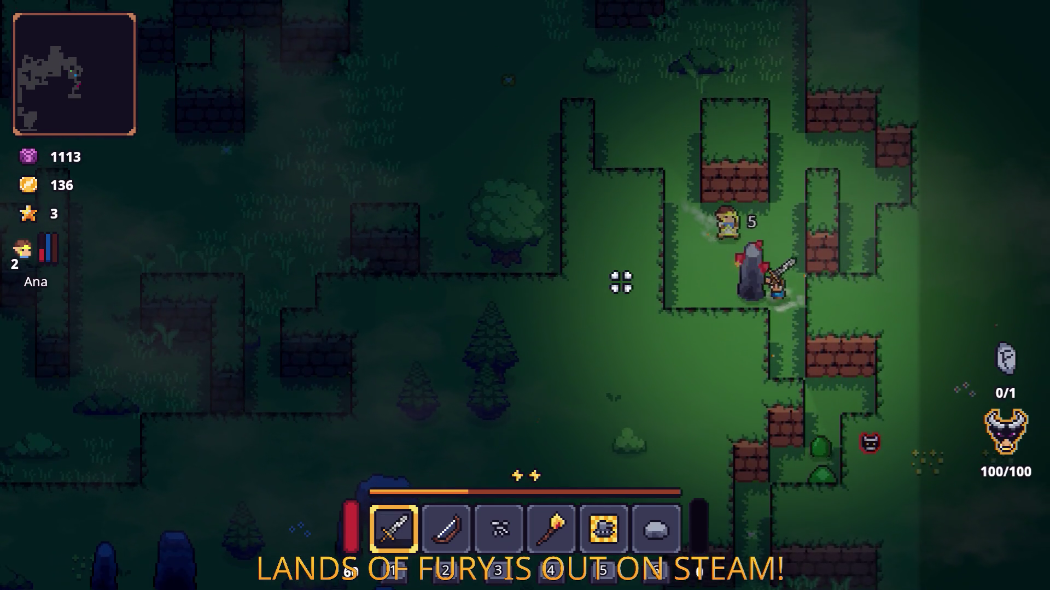
pyautogui.click(681, 280)
# Slash the dark creatures by the ledge until they fall
pyautogui.press('s')
pyautogui.press('d')
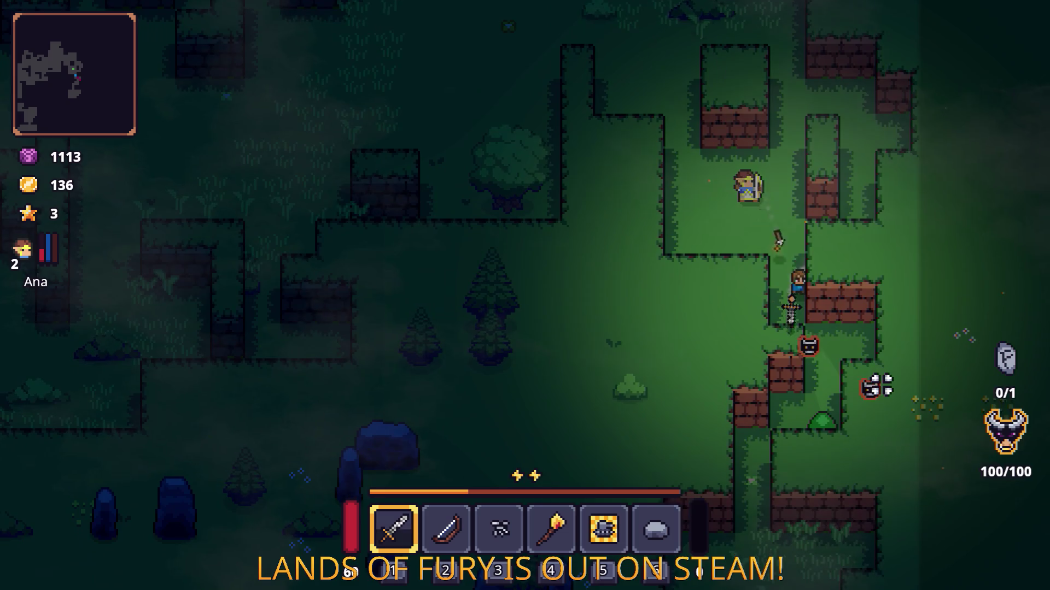
pyautogui.click(879, 384)
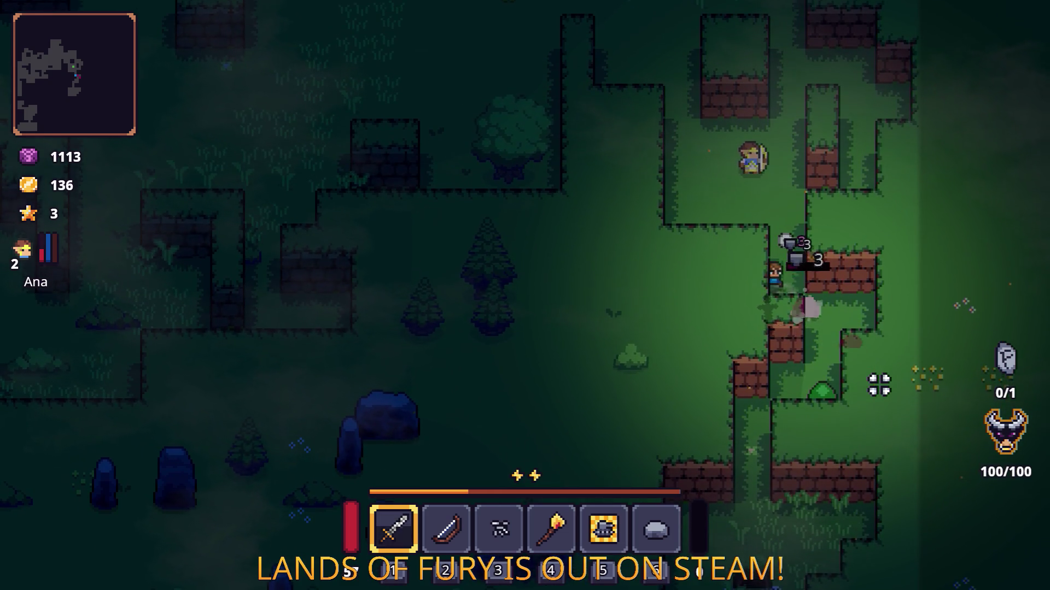
pyautogui.press('d')
pyautogui.press('s')
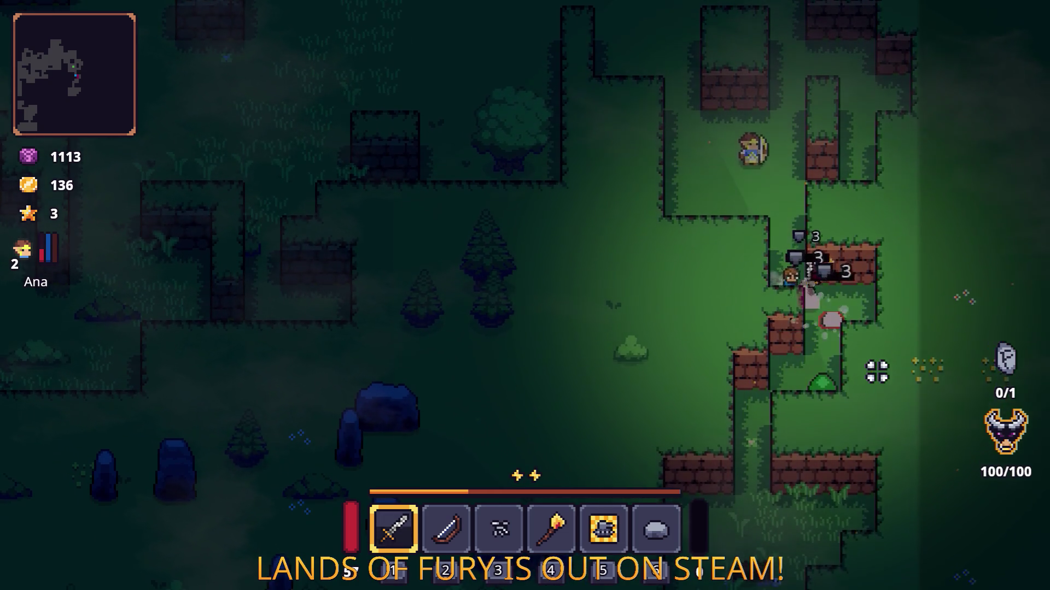
pyautogui.click(816, 327)
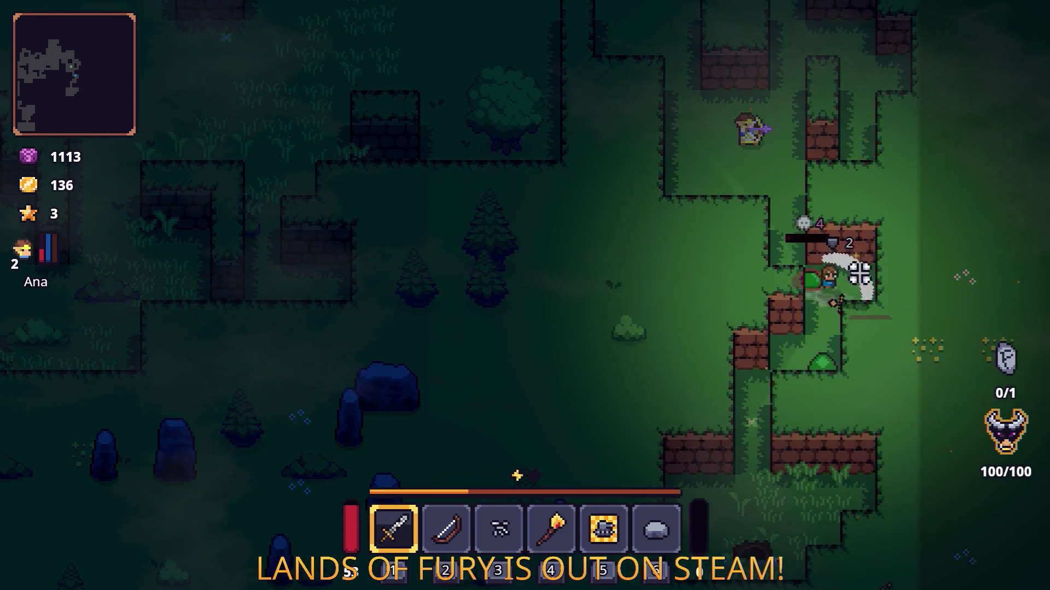
pyautogui.press('s')
pyautogui.click(844, 359)
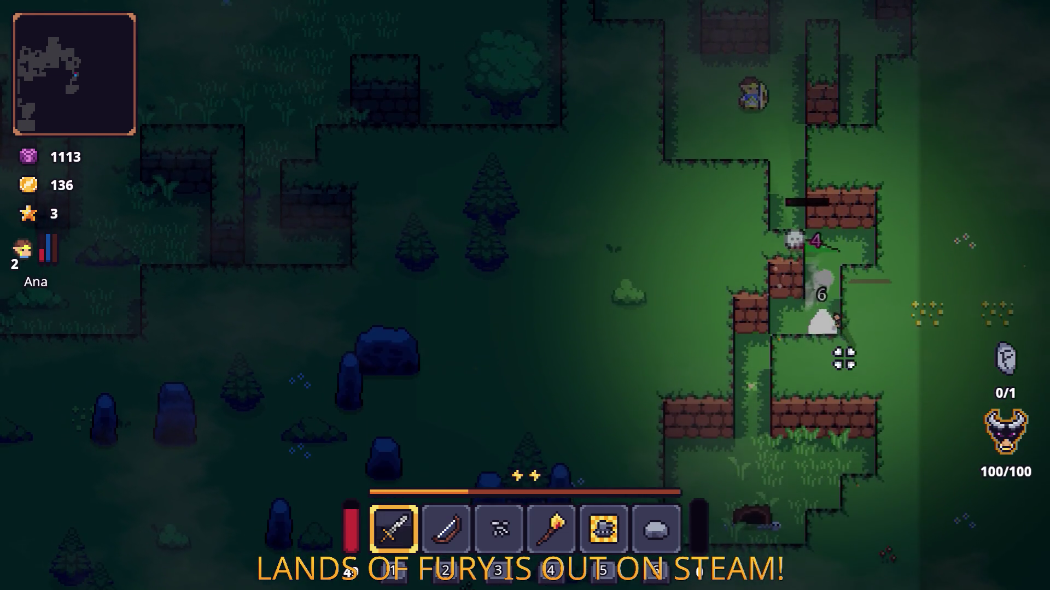
pyautogui.press('s')
pyautogui.click(870, 298)
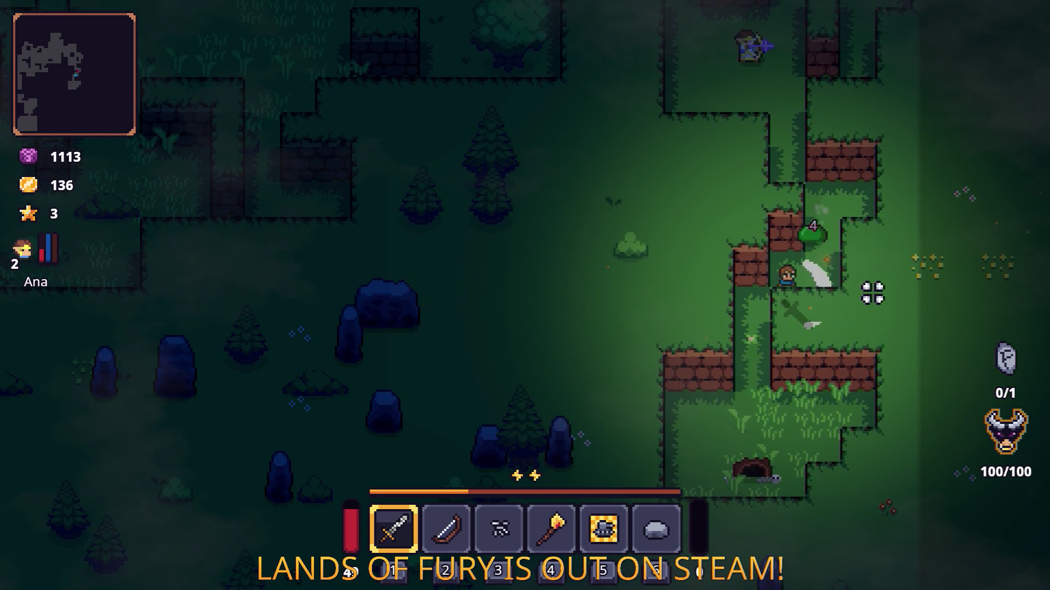
pyautogui.click(820, 234)
# Walk down the corridor to the cave entrance and back up
pyautogui.press('s')
pyautogui.press('a')
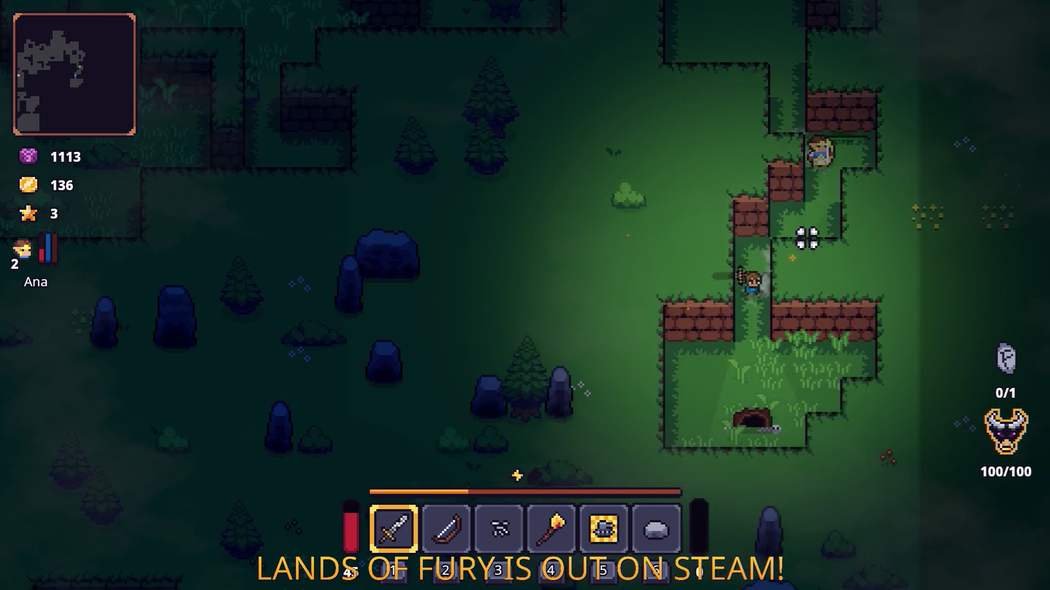
pyautogui.press('s')
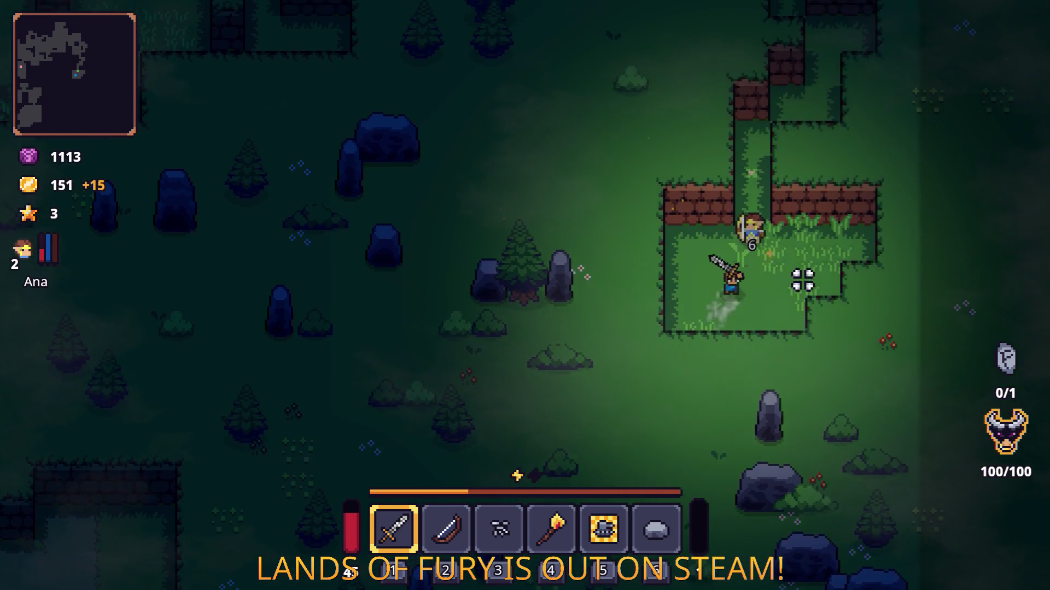
pyautogui.press('w')
pyautogui.press('d')
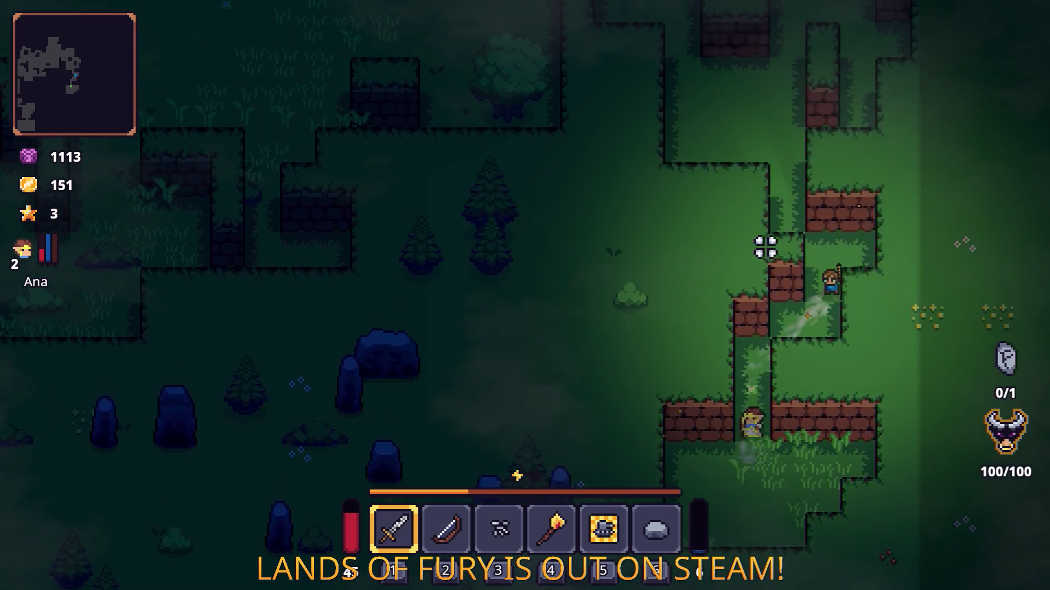
pyautogui.press('w')
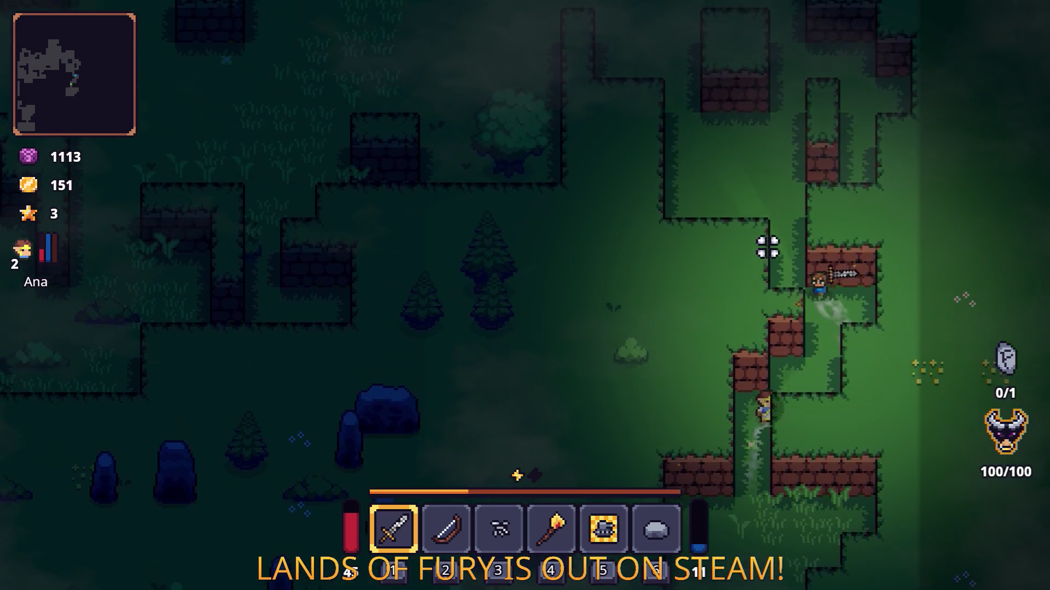
pyautogui.press('a')
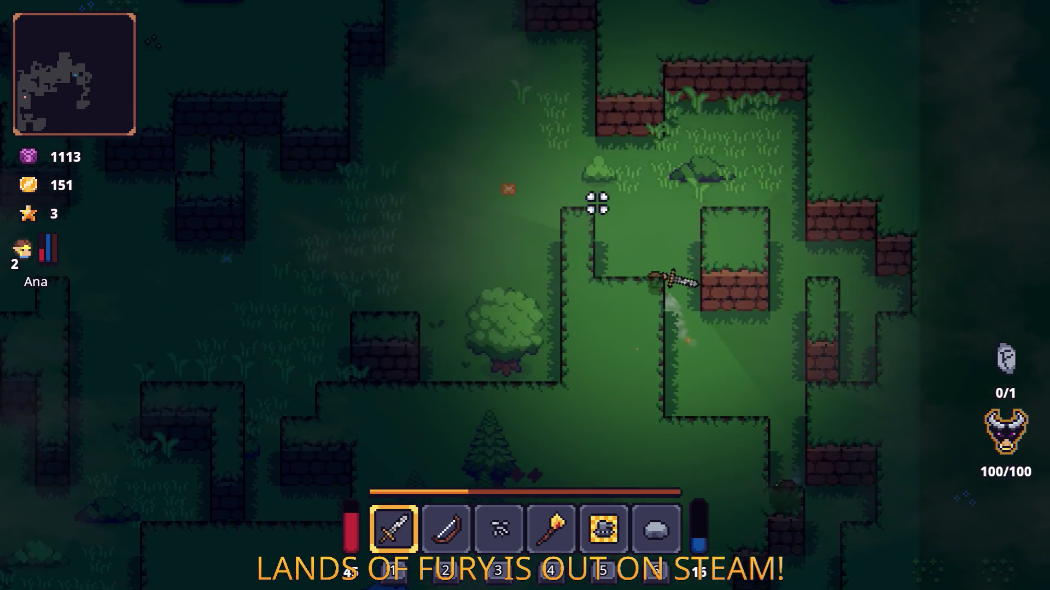
pyautogui.press('a')
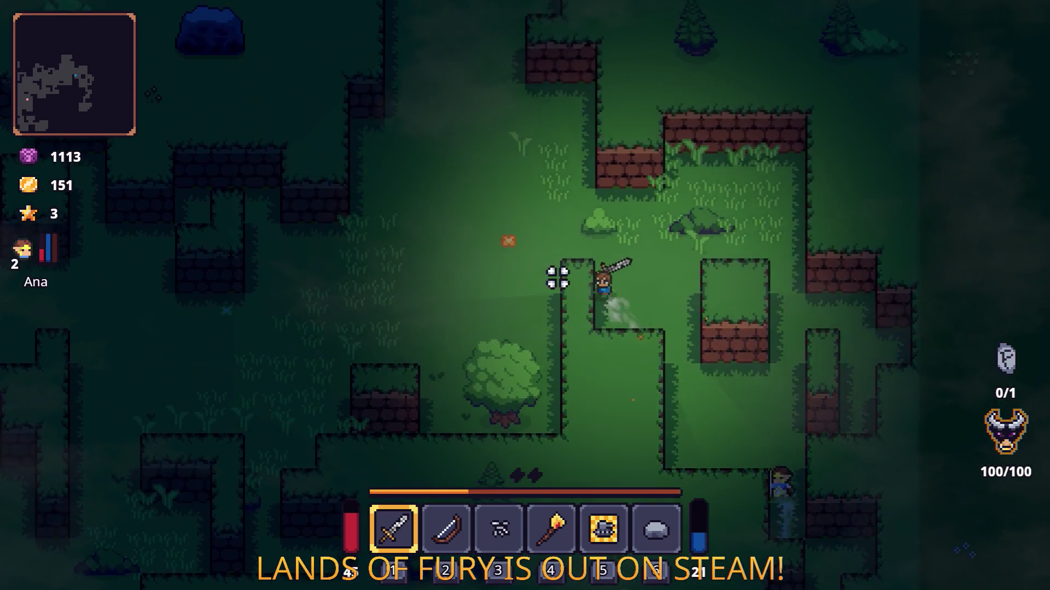
pyautogui.press('s')
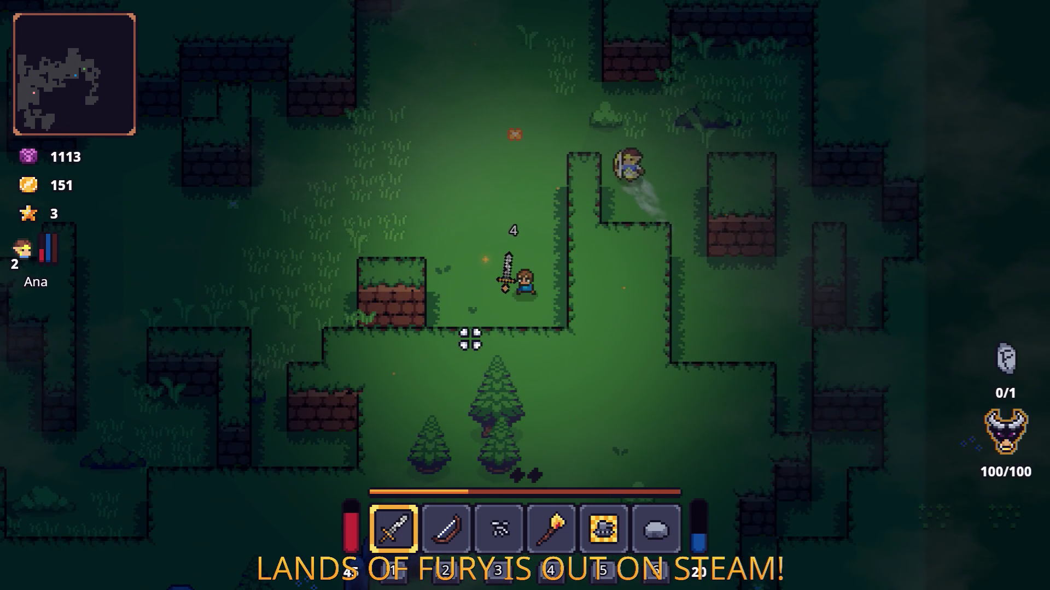
pyautogui.press('w')
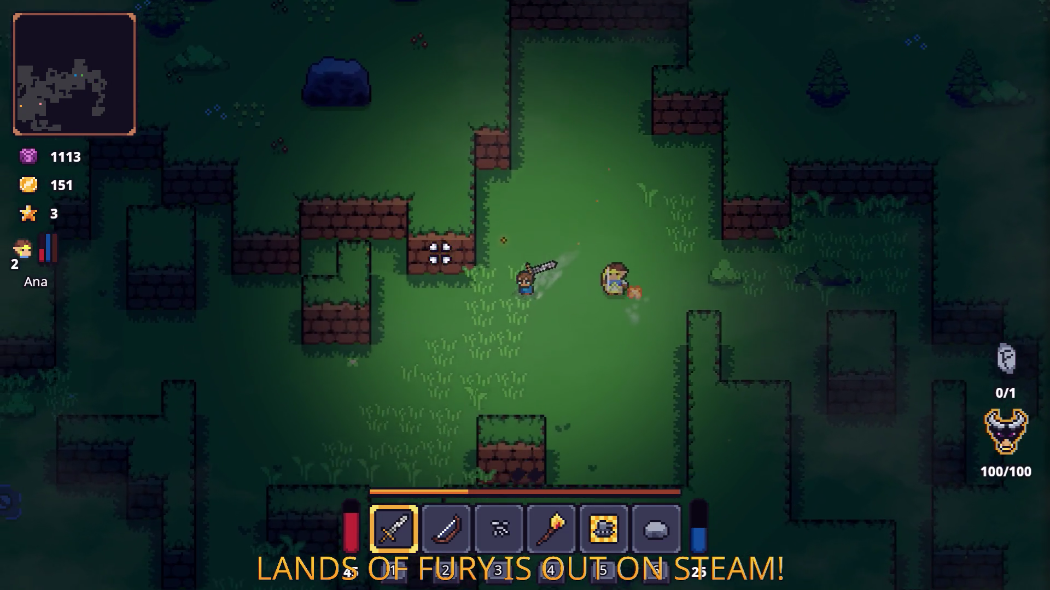
pyautogui.press('s')
pyautogui.press('a')
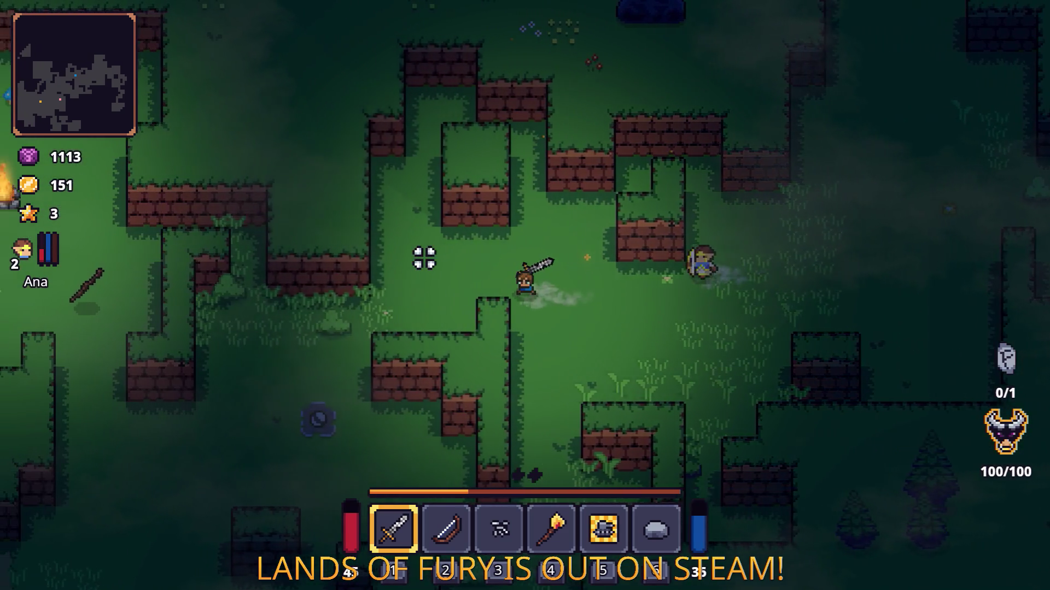
pyautogui.press('a')
pyautogui.press('s')
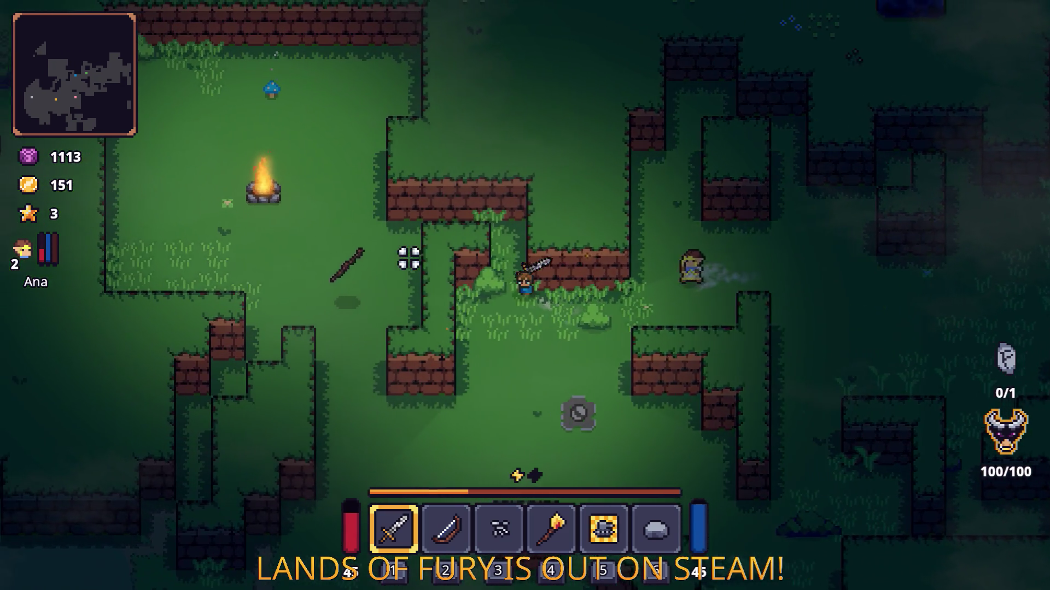
pyautogui.press('w')
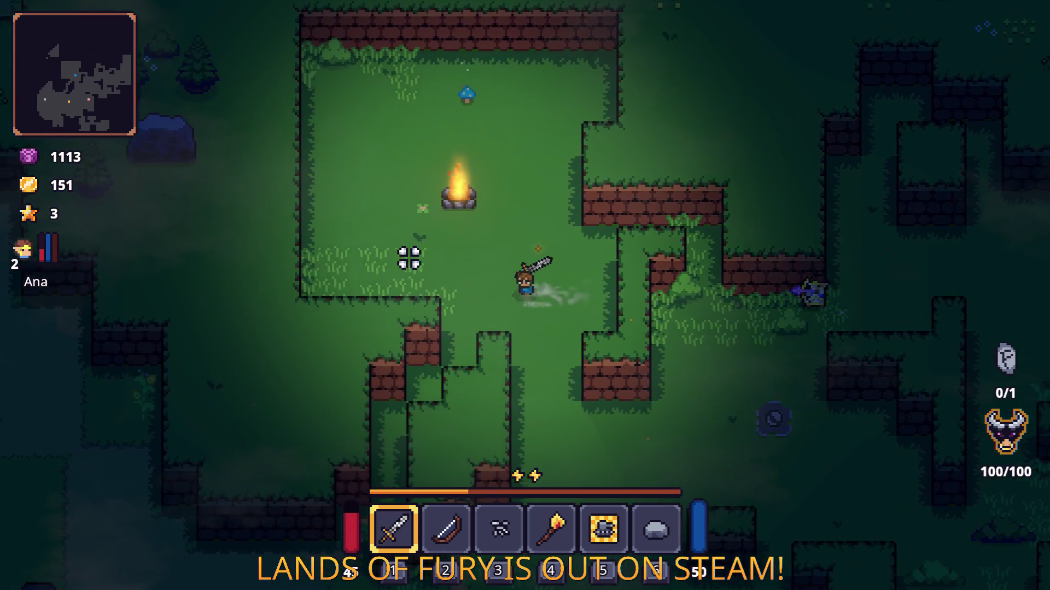
# Kill the enemy on the dirt path and head left toward Snip
pyautogui.press('s')
pyautogui.press('d')
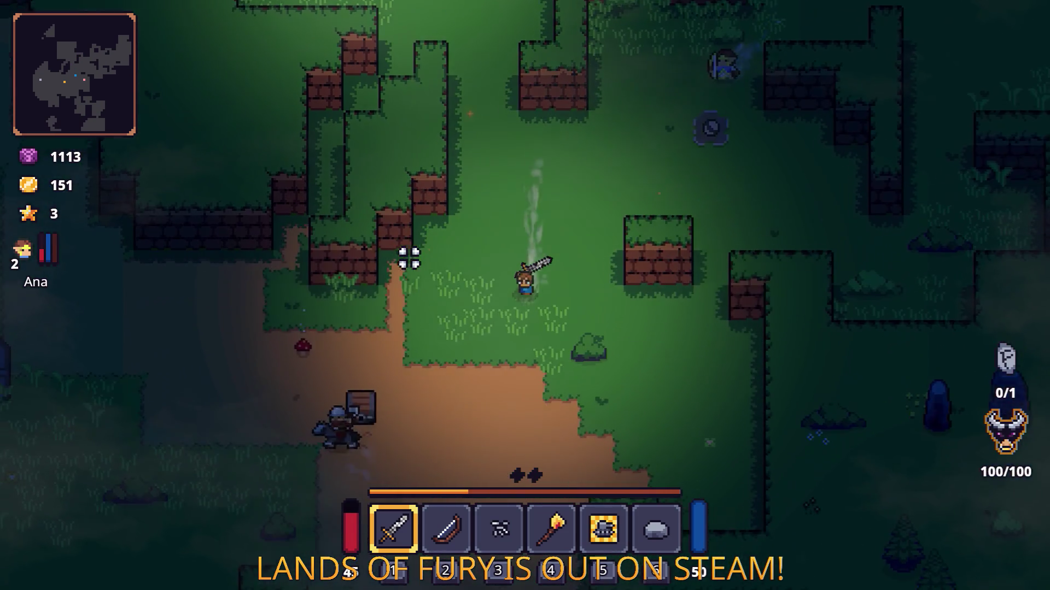
pyautogui.press('d')
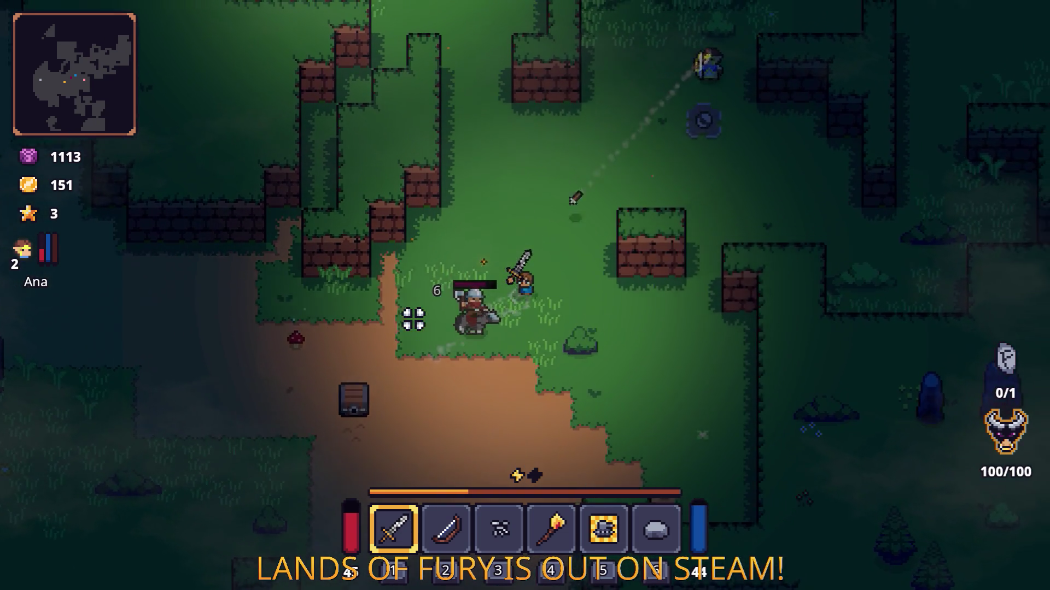
pyautogui.press('w')
pyautogui.click(413, 319)
pyautogui.press('w')
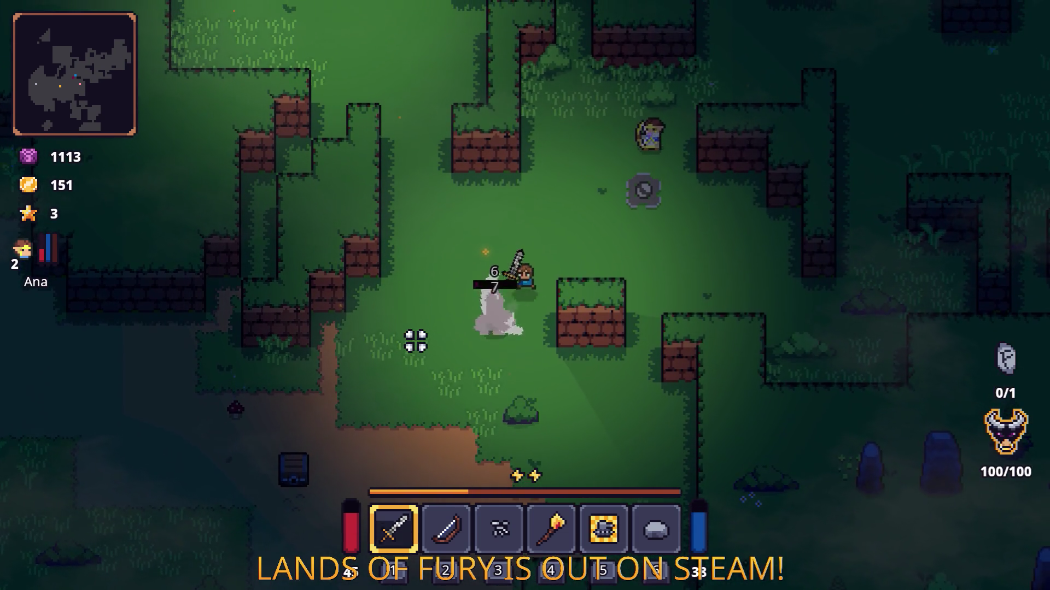
pyautogui.press('a')
pyautogui.press('a')
pyautogui.press('s')
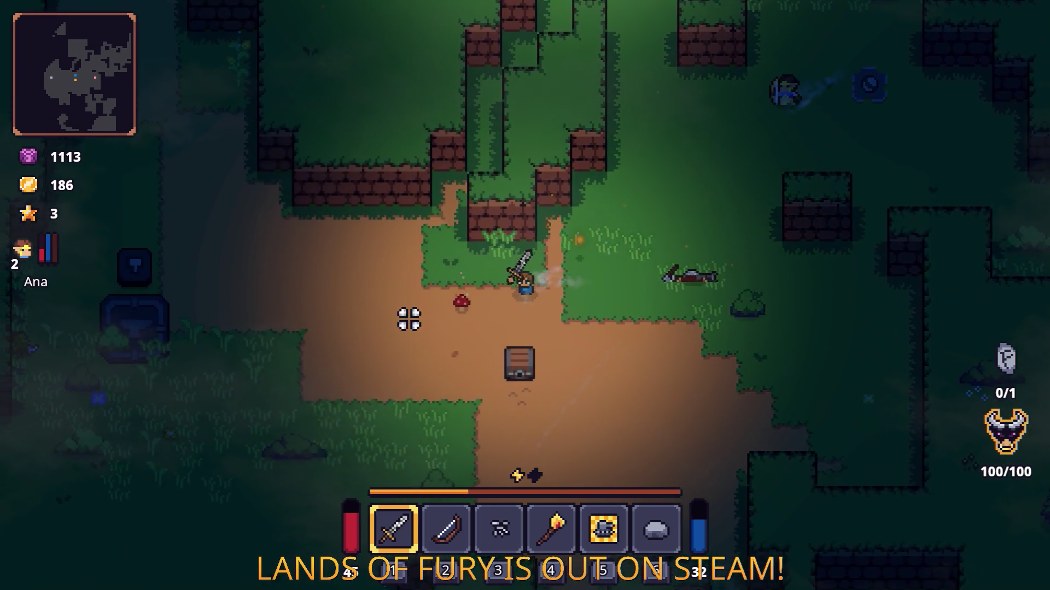
pyautogui.press('a')
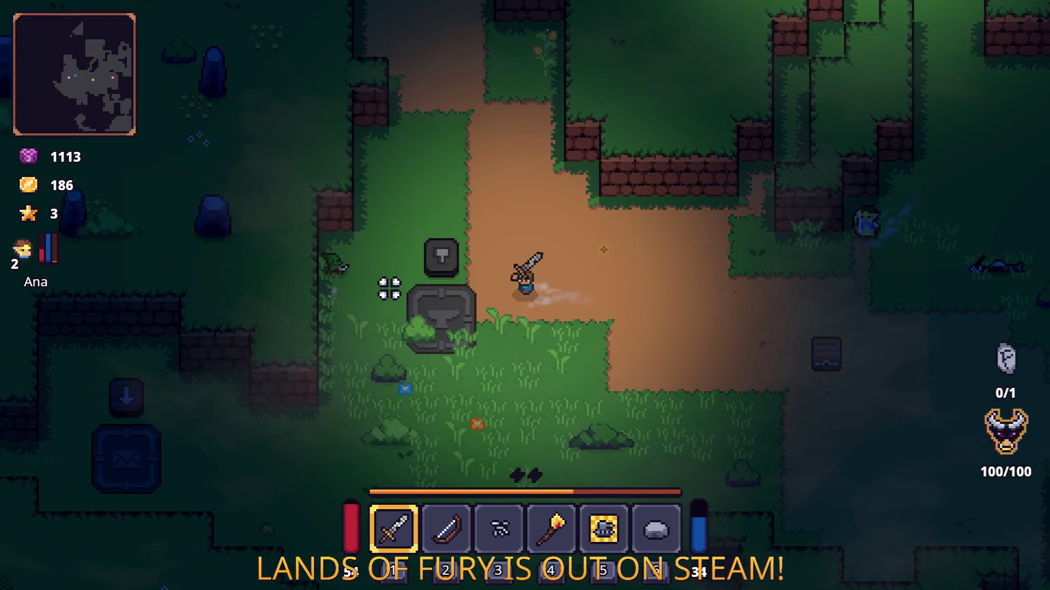
# Talk to Snip, browse his shop, cancel the trade without buying, and pause
pyautogui.press('w')
pyautogui.press('e')
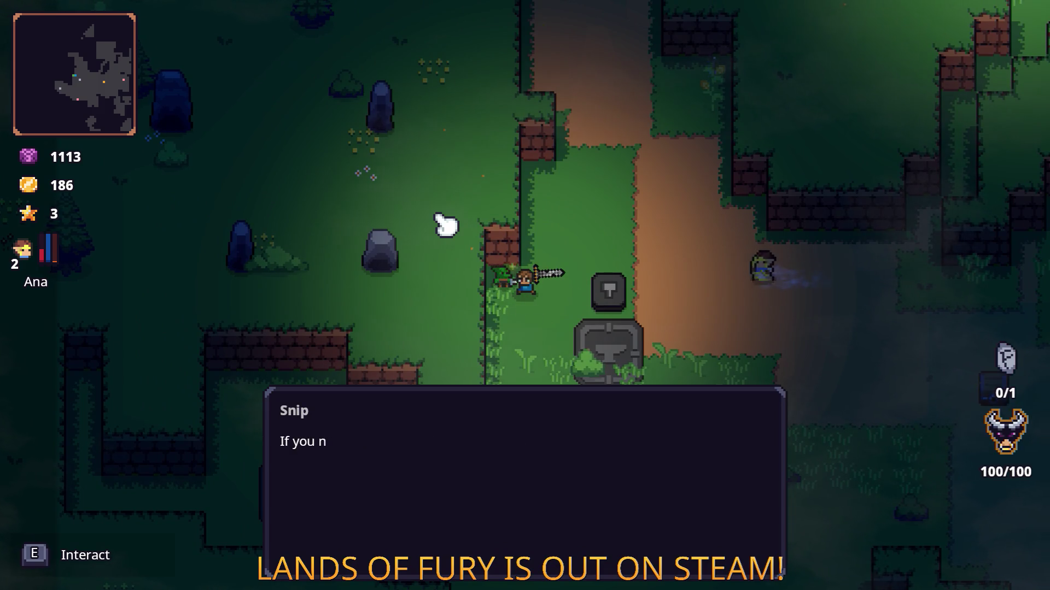
pyautogui.press('e')
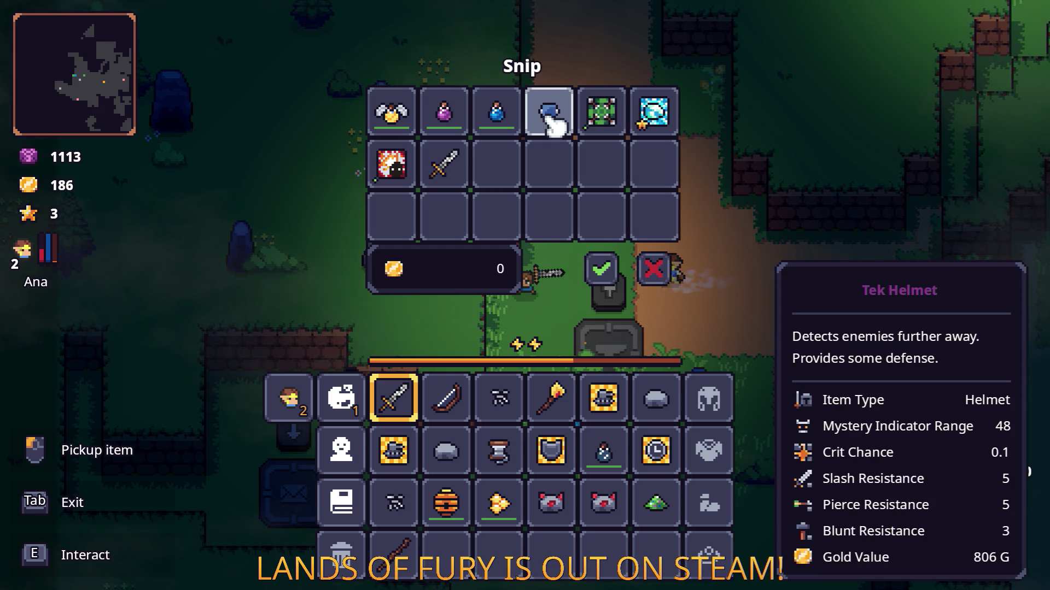
pyautogui.click(654, 268)
pyautogui.press('Escape')
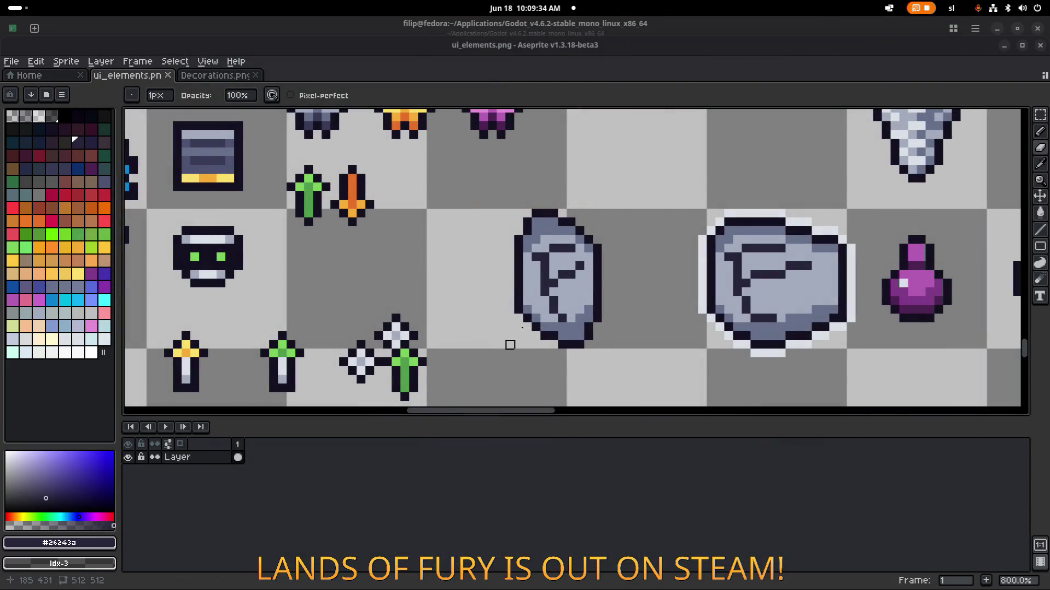
# Stop the running game in the terminal with Ctrl+C and relaunch the Godot editor
pyautogui.click(1004, 45)
pyautogui.hotkey('alt', 'Tab')
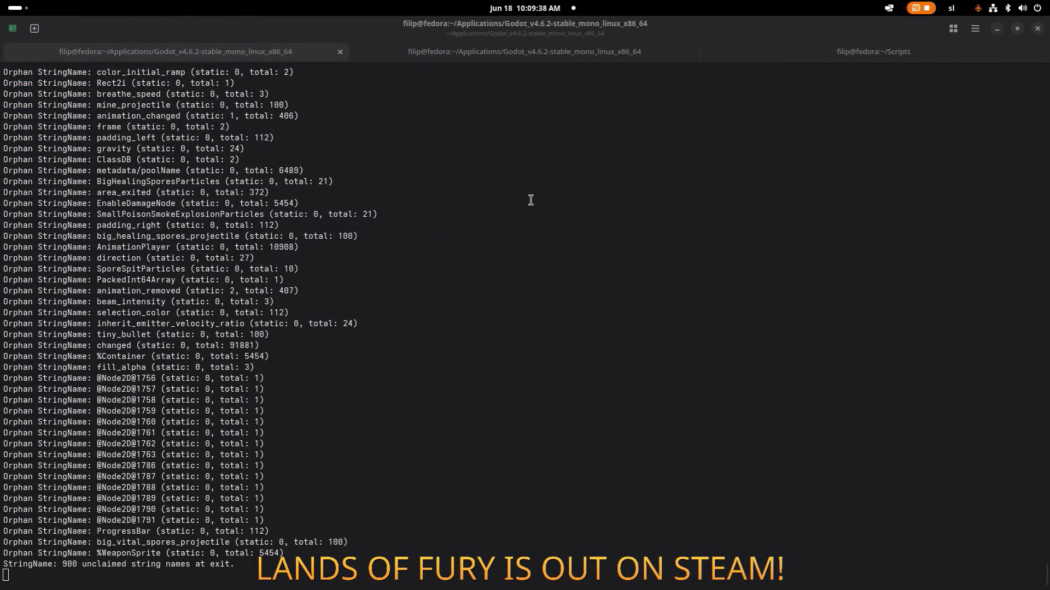
pyautogui.hotkey('ctrl', 'c')
pyautogui.hotkey('ctrl', 'c')
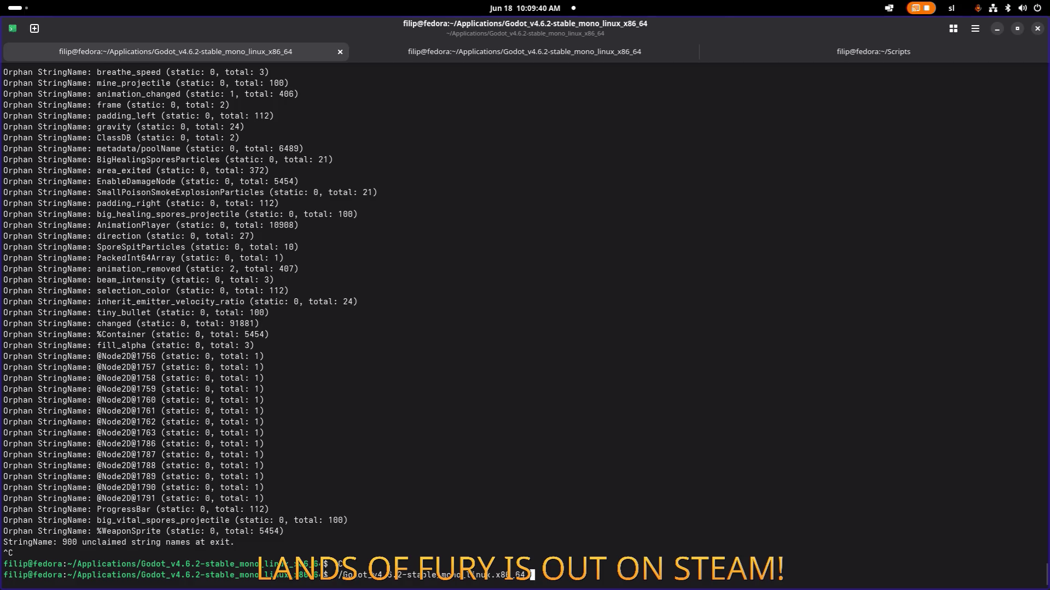
pyautogui.press('Return')
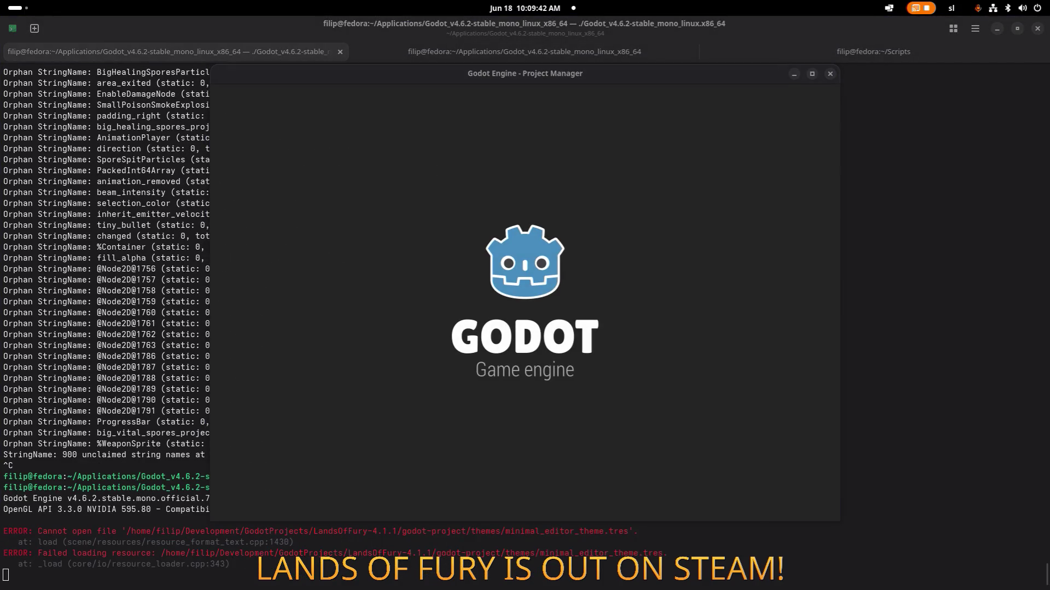
# Open the LandsOfFury project and load FoxPhantom.tres found by filtering for 'foxph'
pyautogui.doubleClick(385, 153)
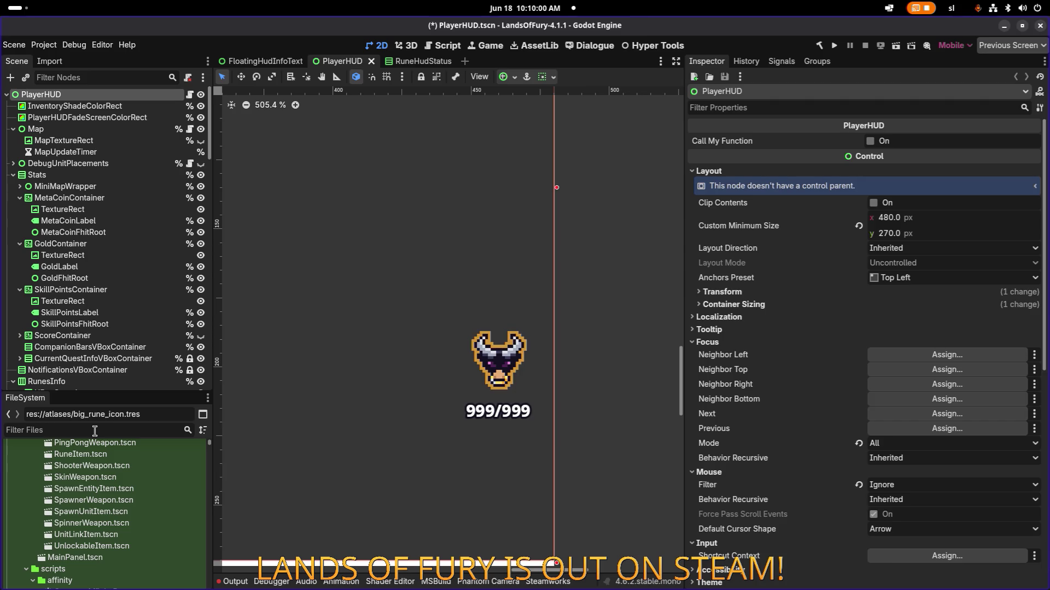
pyautogui.write('foxph')
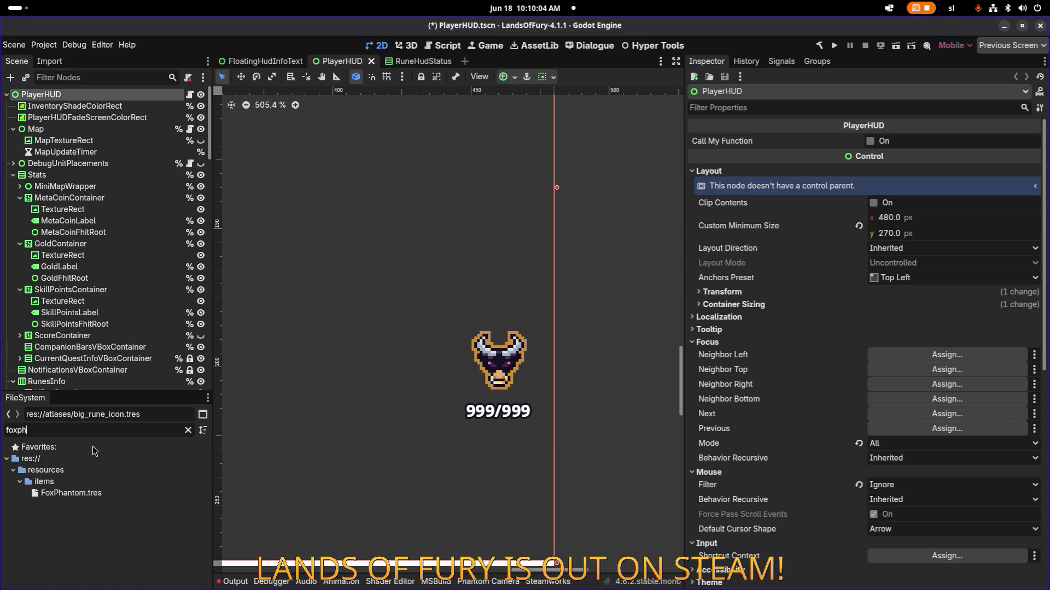
pyautogui.doubleClick(72, 493)
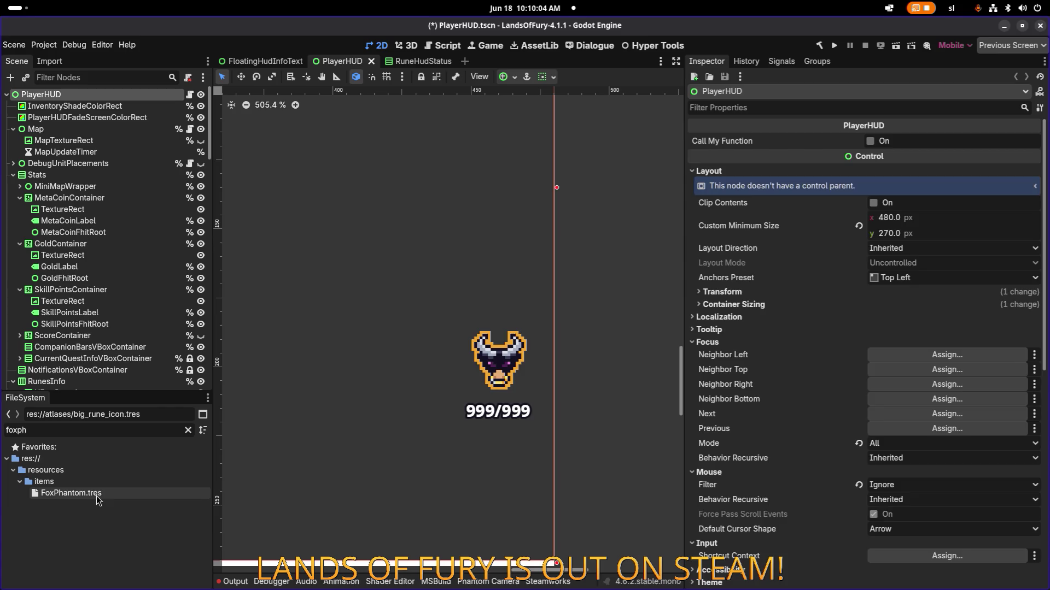
# Expand the MaxDashCharges and CritChance item effects, elements 0 and 1 under Item Effects
pyautogui.scroll(-10, 924, 358)
pyautogui.click(938, 471)
pyautogui.scroll(-5, 946, 448)
pyautogui.click(942, 483)
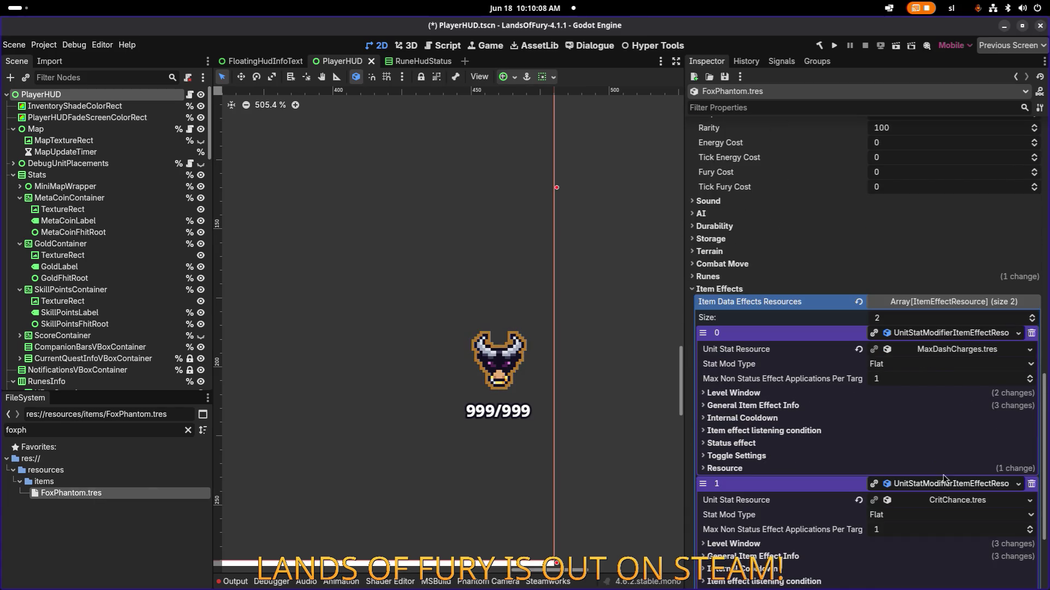
pyautogui.scroll(-3, 930, 470)
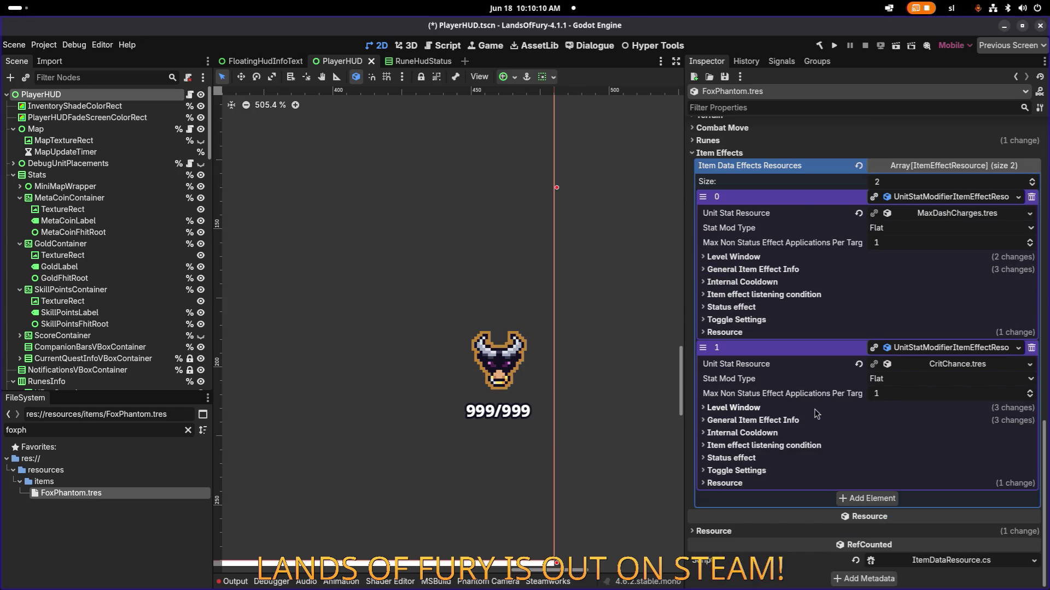
# Reveal the Level Window settings of the CritChance and MaxDashCharges effects
pyautogui.click(802, 406)
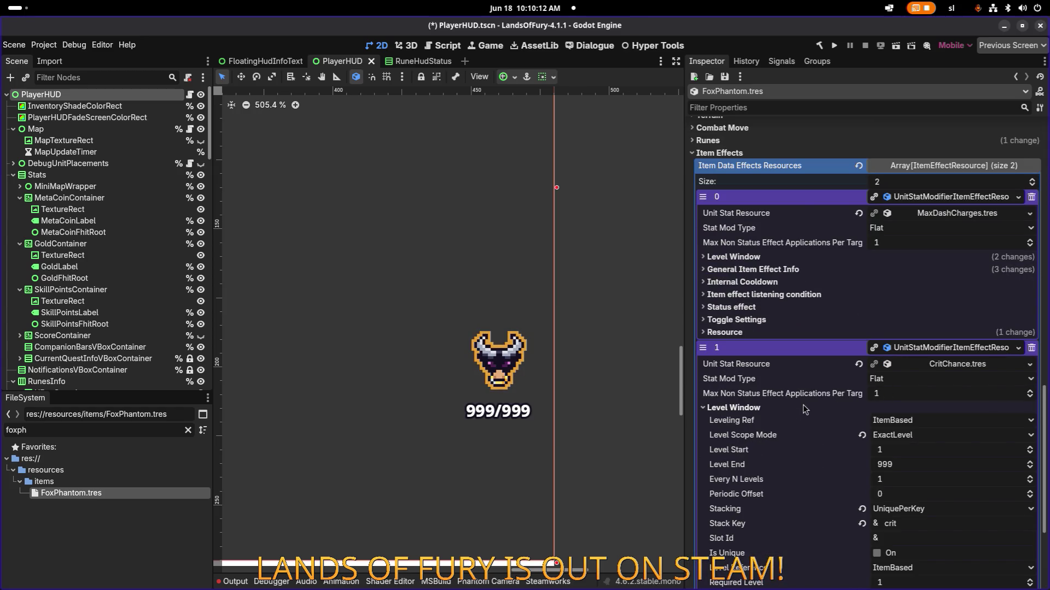
pyautogui.scroll(-4, 849, 349)
pyautogui.scroll(4, 844, 301)
pyautogui.click(765, 260)
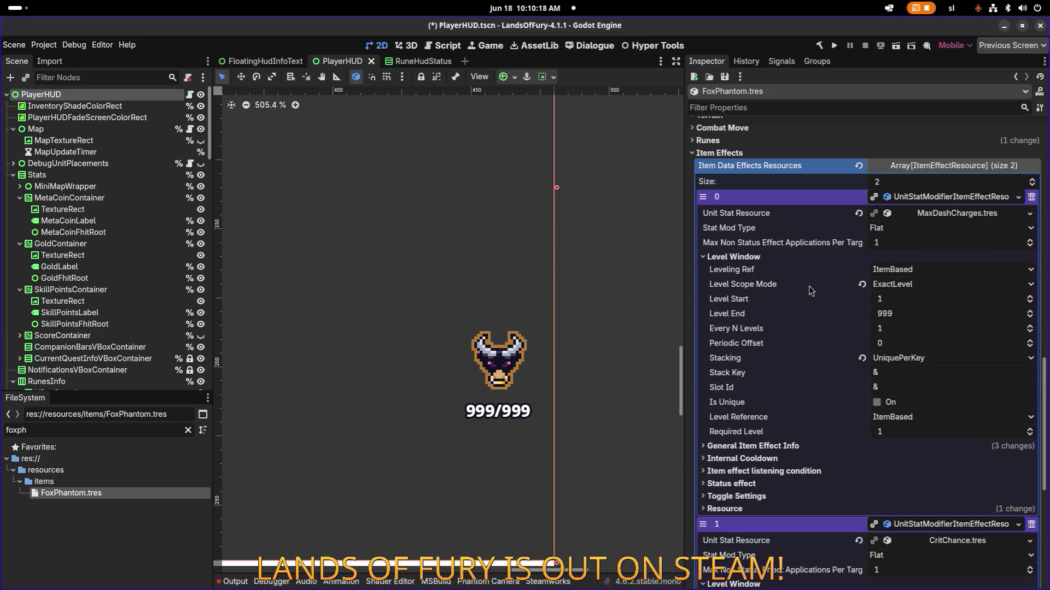
# Set the MaxDashCharges effect's Stack Key to 'dash' and save
pyautogui.click(923, 378)
pyautogui.write('dash')
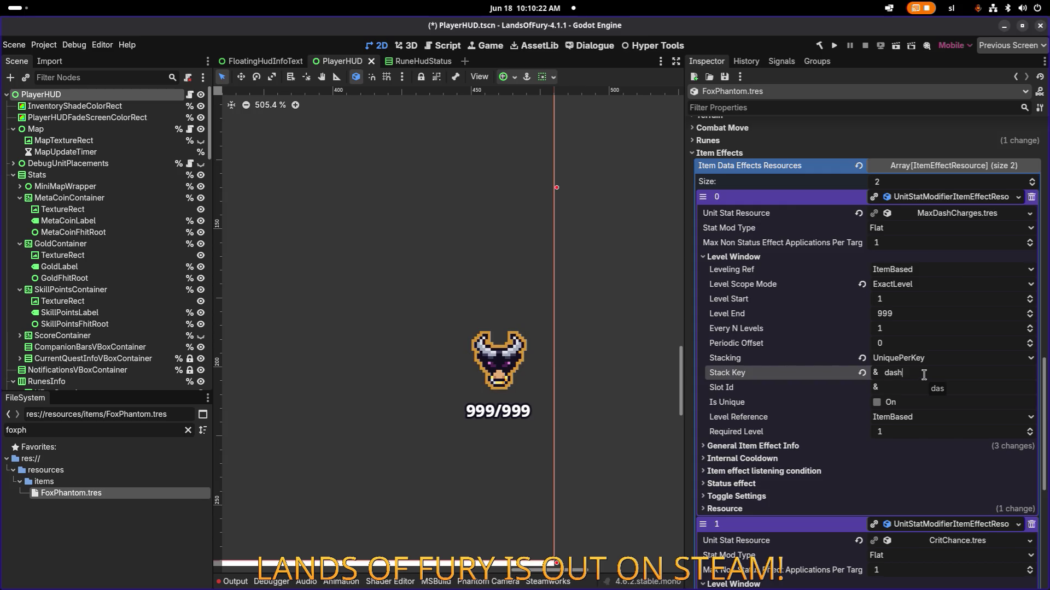
pyautogui.hotkey('ctrl', 's')
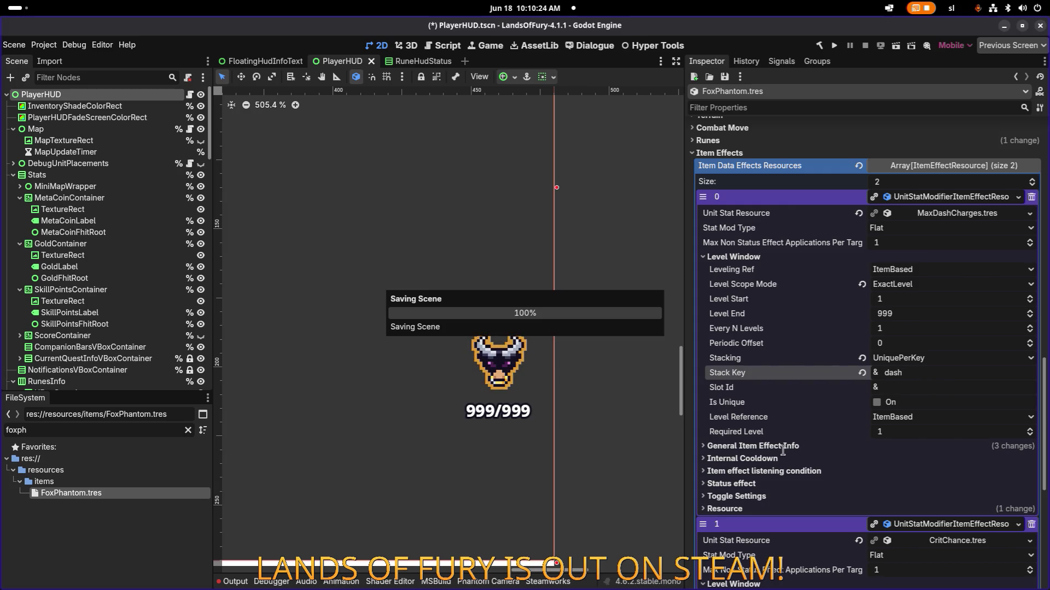
# Expand the dash effect's General Item Effect Info and listening conditions, plus the crit effect's listening conditions
pyautogui.click(785, 448)
pyautogui.scroll(-3, 786, 448)
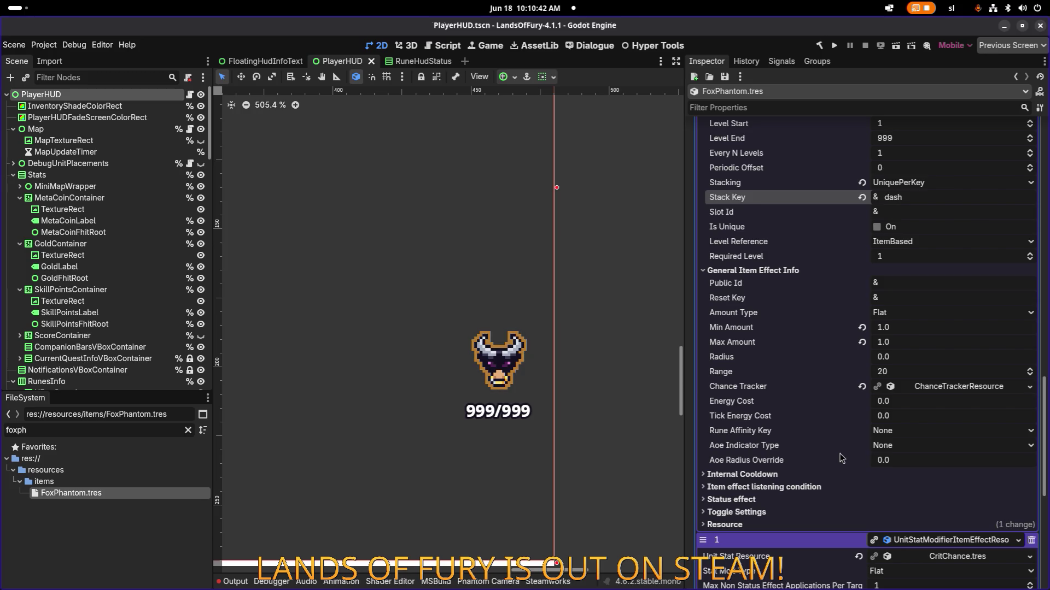
pyautogui.click(789, 487)
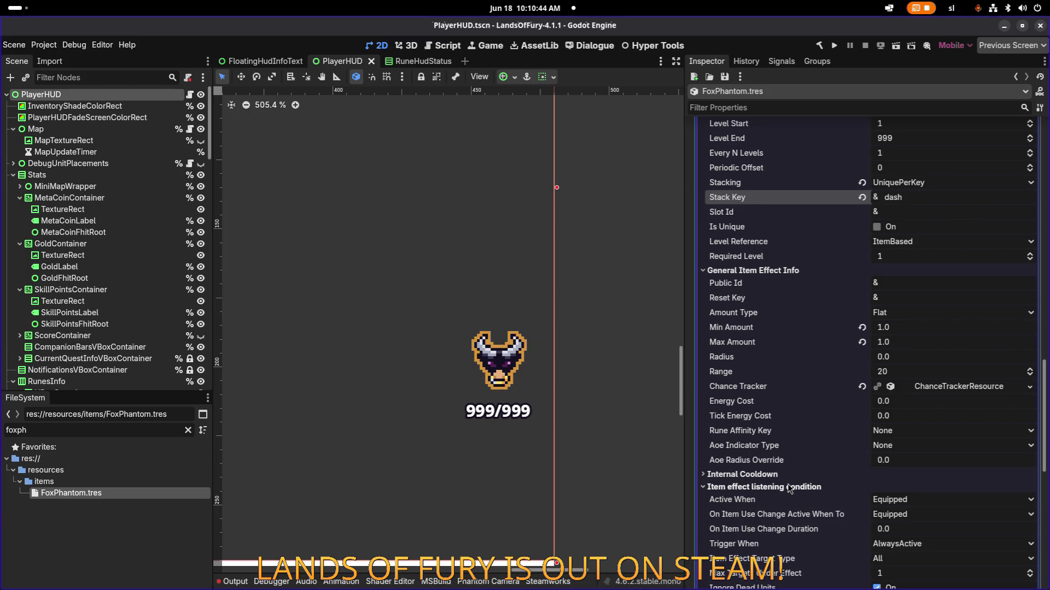
pyautogui.scroll(-2, 789, 487)
pyautogui.scroll(-5, 789, 487)
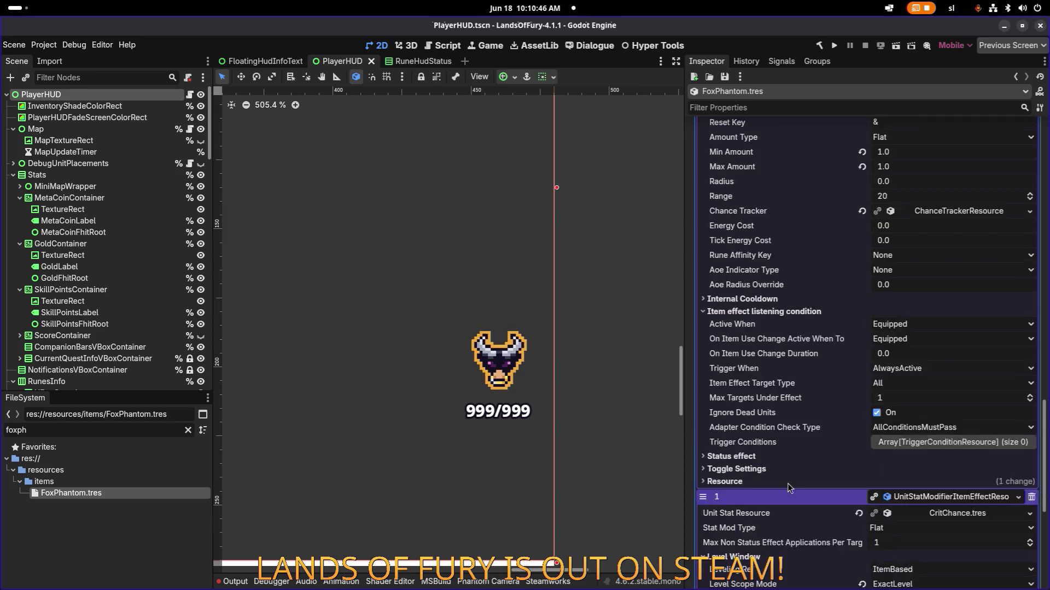
pyautogui.click(785, 538)
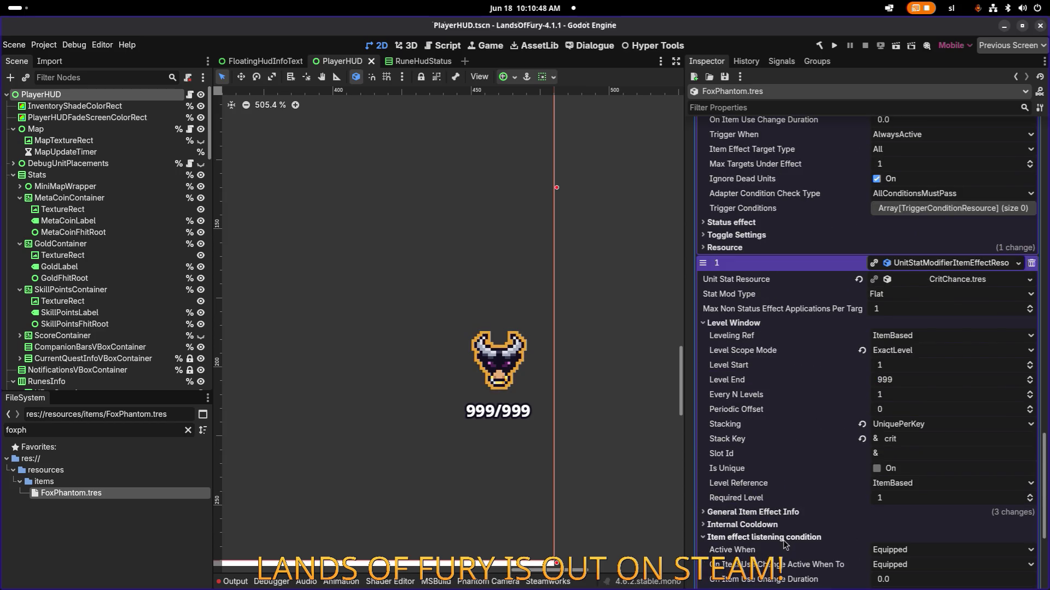
# Change the CritChance effect's Item Effect Target Type from All to Owner
pyautogui.scroll(-2, 788, 517)
pyautogui.scroll(-1, 754, 495)
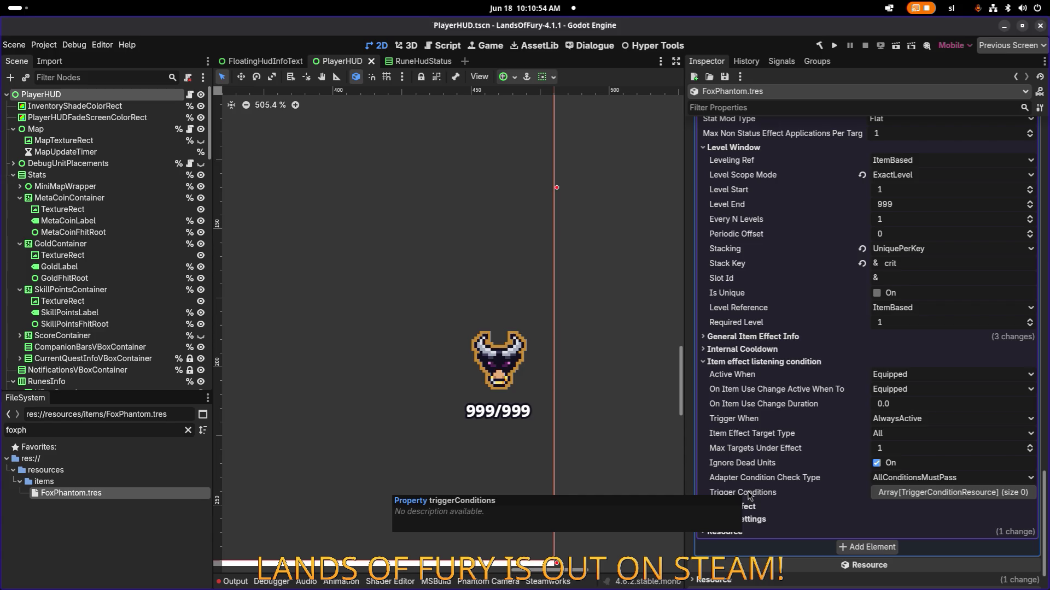
pyautogui.scroll(6, 747, 491)
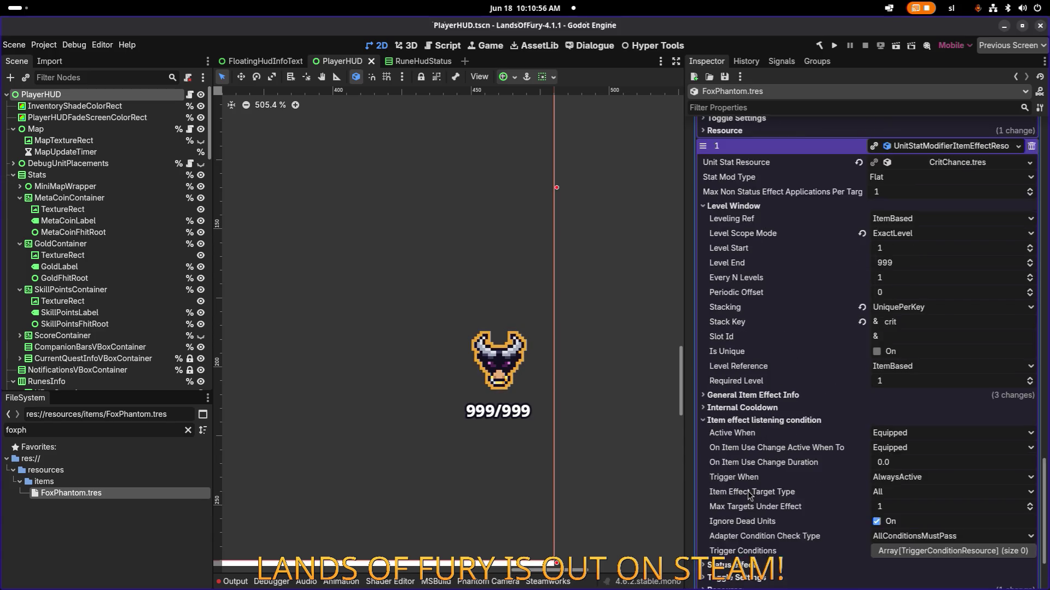
pyautogui.scroll(-5, 747, 491)
pyautogui.click(905, 494)
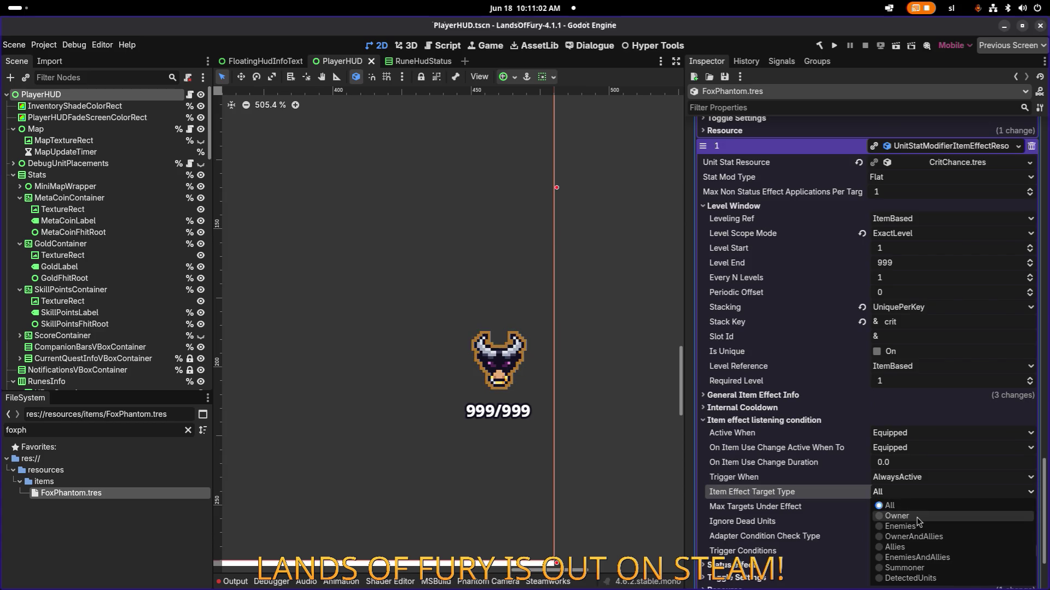
pyautogui.click(917, 517)
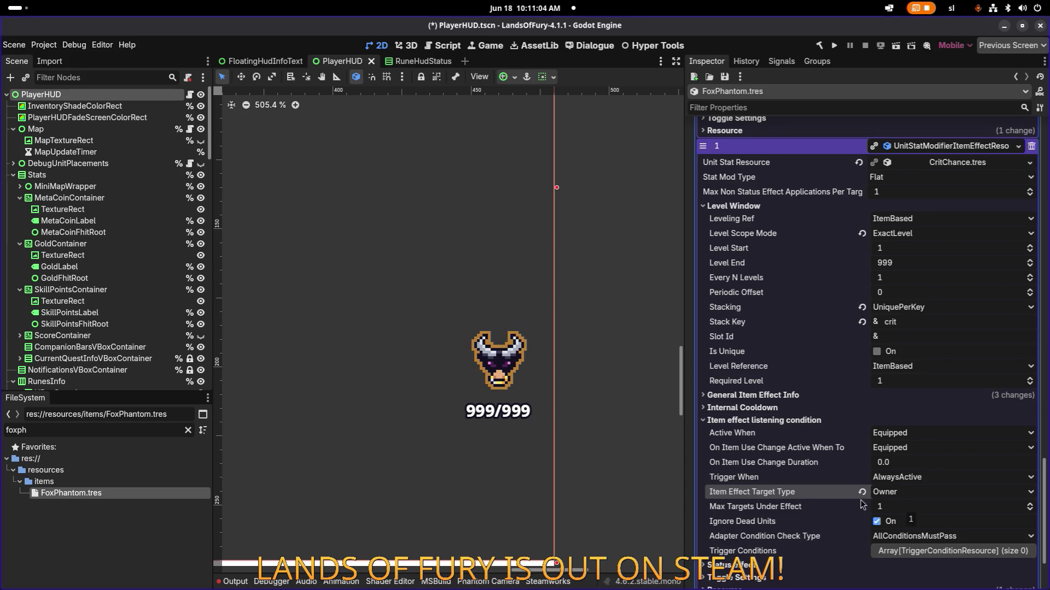
# Review the crit effect's General Item Effect Info and Chance Tracker, then save
pyautogui.scroll(-2, 781, 495)
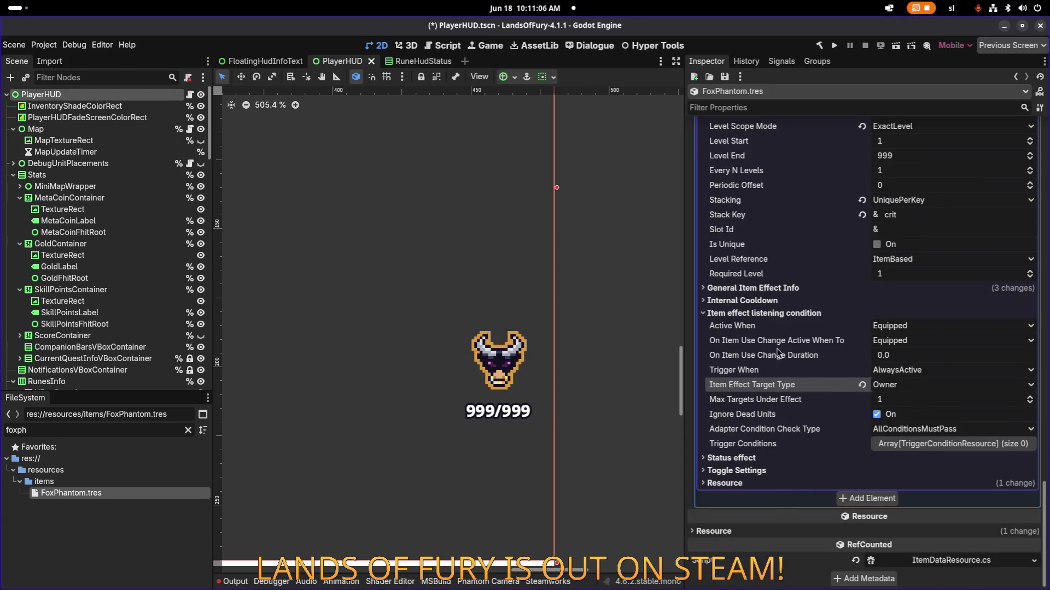
pyautogui.click(781, 290)
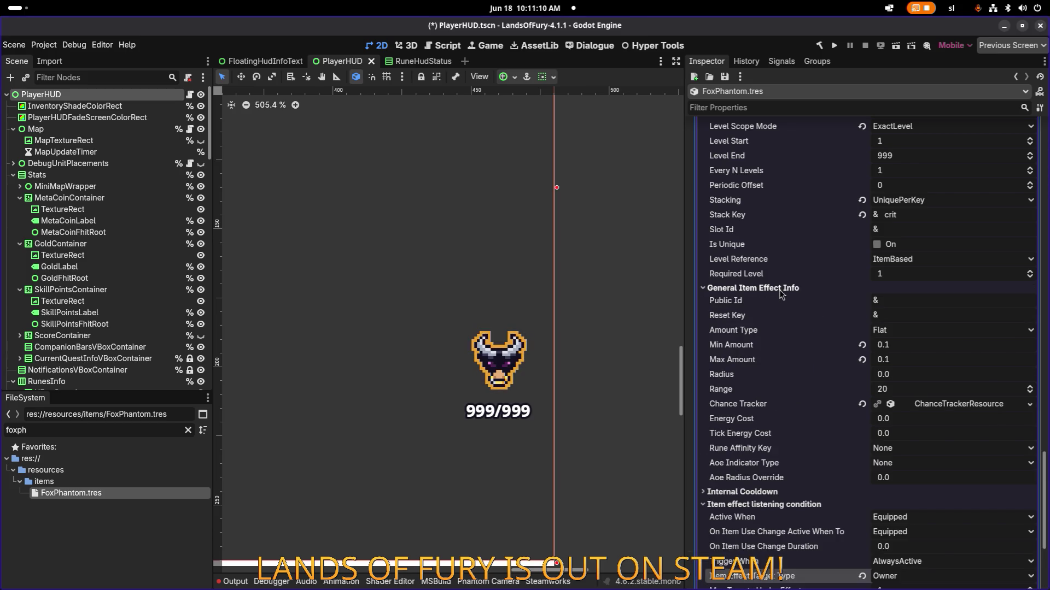
pyautogui.scroll(4, 766, 326)
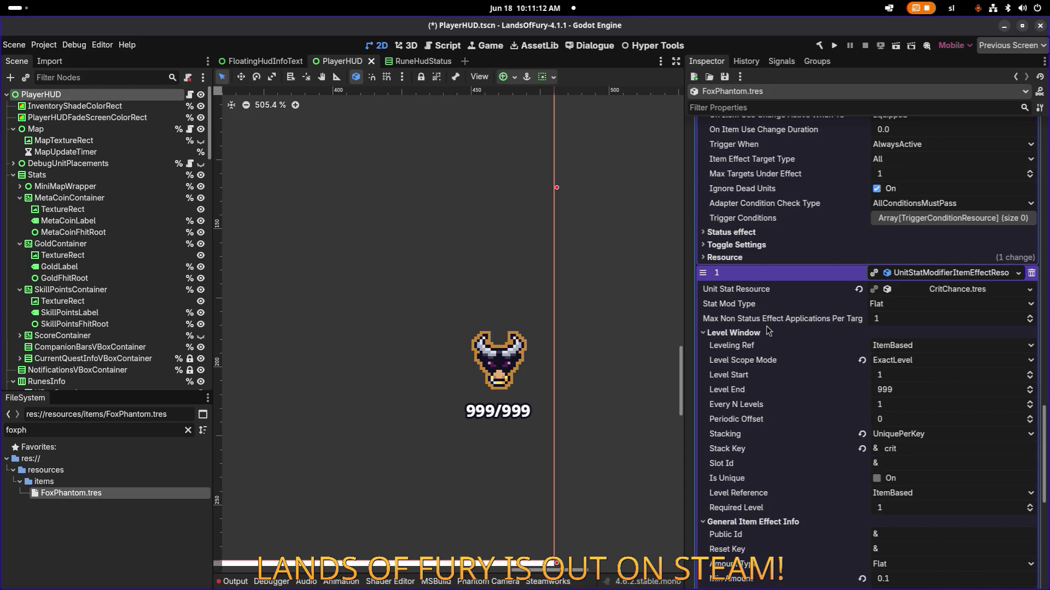
pyautogui.scroll(-4, 766, 326)
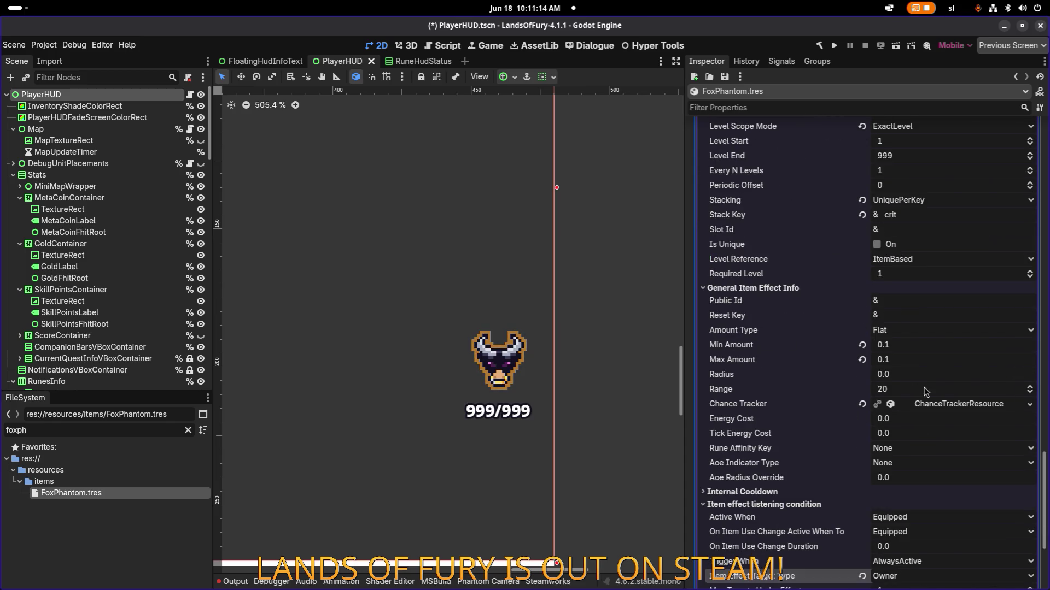
pyautogui.click(957, 405)
pyautogui.click(954, 404)
pyautogui.scroll(4, 804, 362)
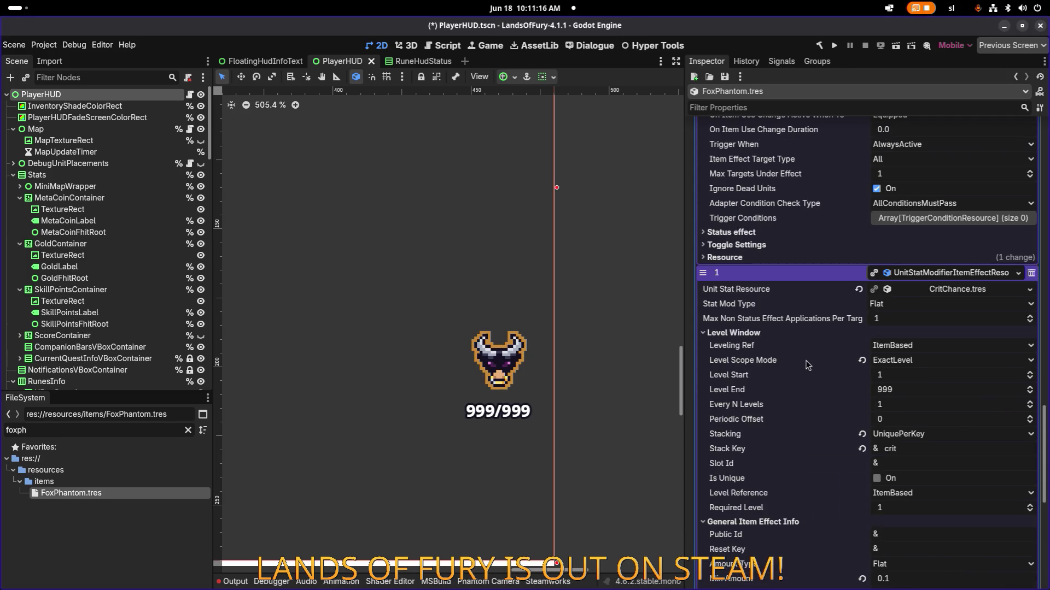
pyautogui.scroll(5, 860, 322)
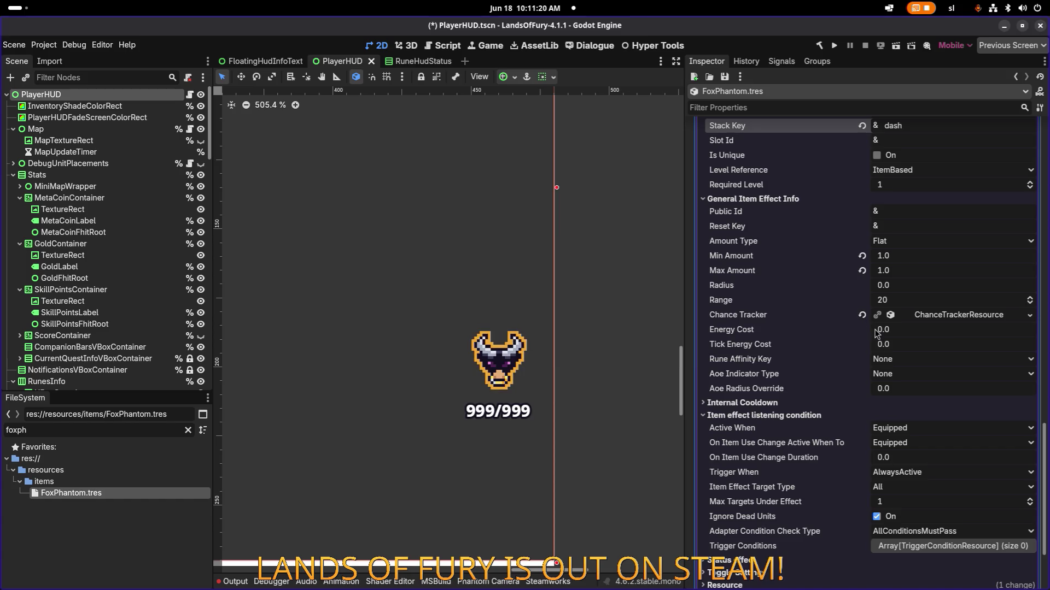
pyautogui.hotkey('ctrl', 's')
# Filter FileSystem by 'bookof' and open BookOfMeleePower.tres in the Inspector
pyautogui.click(106, 430)
pyautogui.hotkey('ctrl', 'a')
pyautogui.write('bookof')
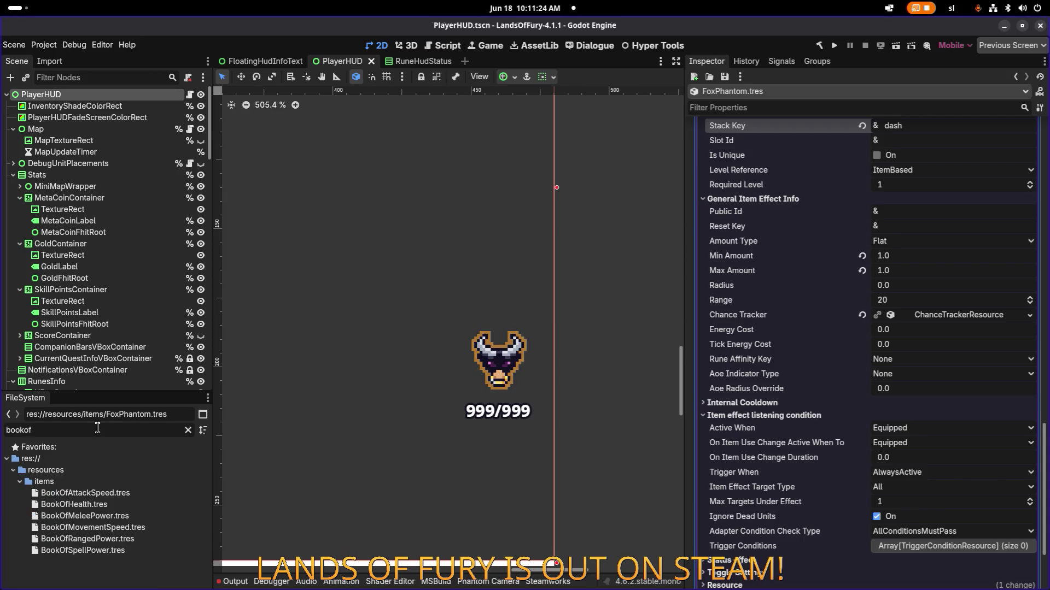
pyautogui.click(116, 517)
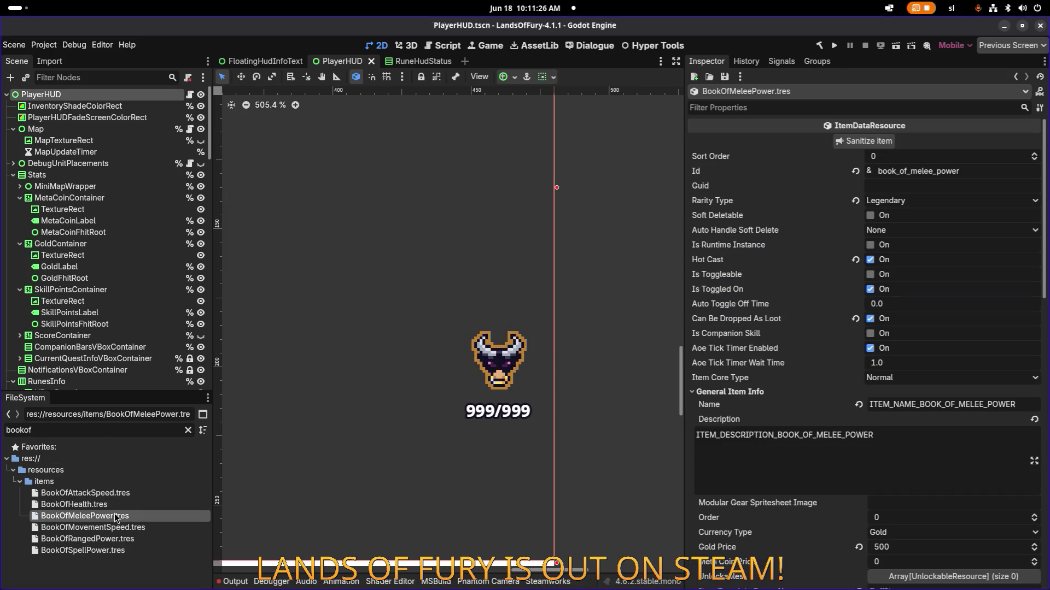
# Expand both BookOfMeleePower item effects' listening conditions for reference, then clear the file filter
pyautogui.scroll(-10, 811, 460)
pyautogui.click(912, 486)
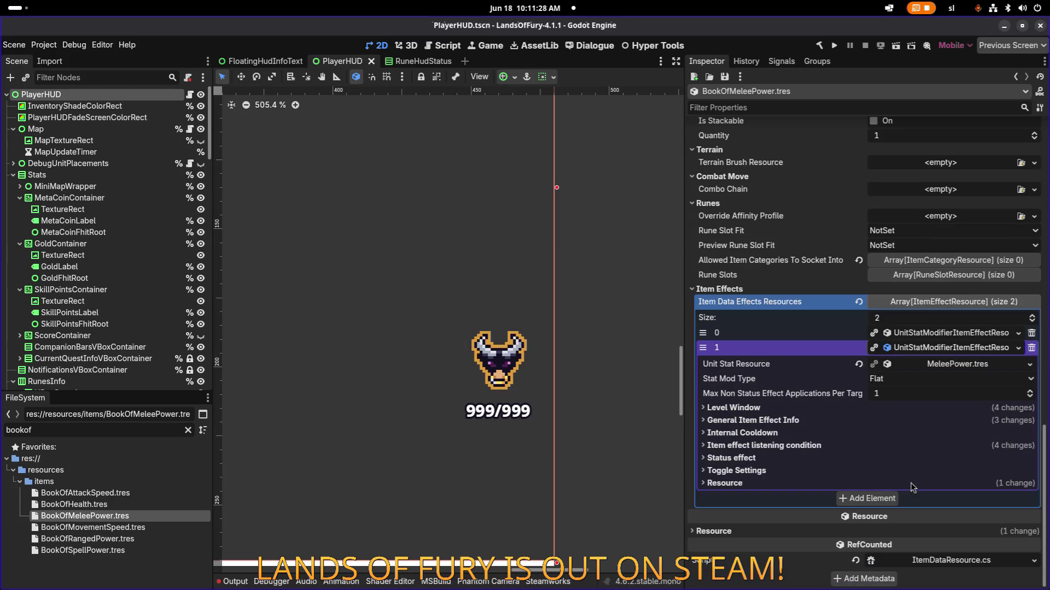
pyautogui.click(808, 445)
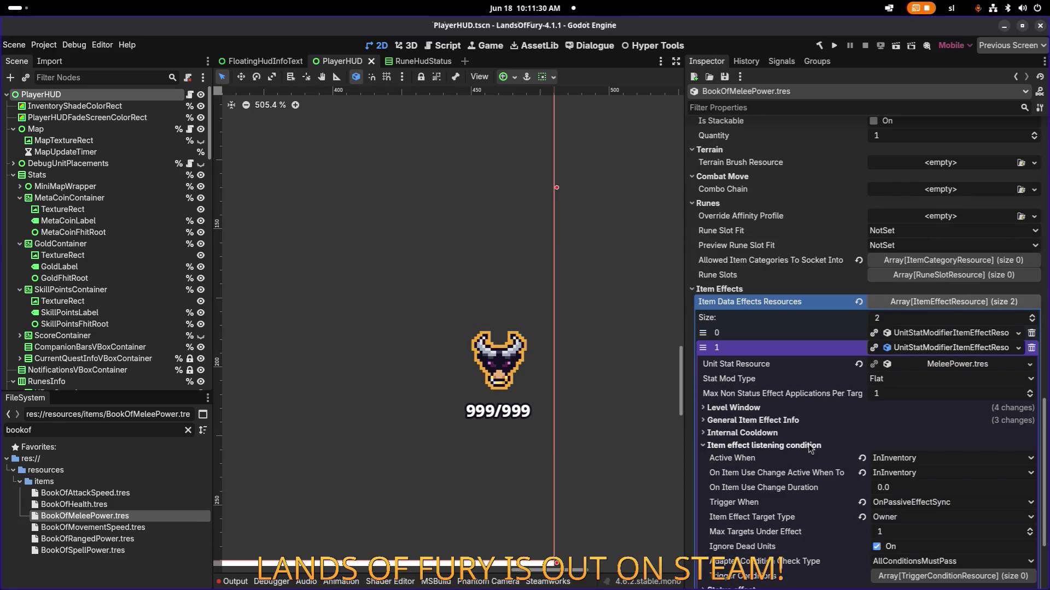
pyautogui.click(940, 334)
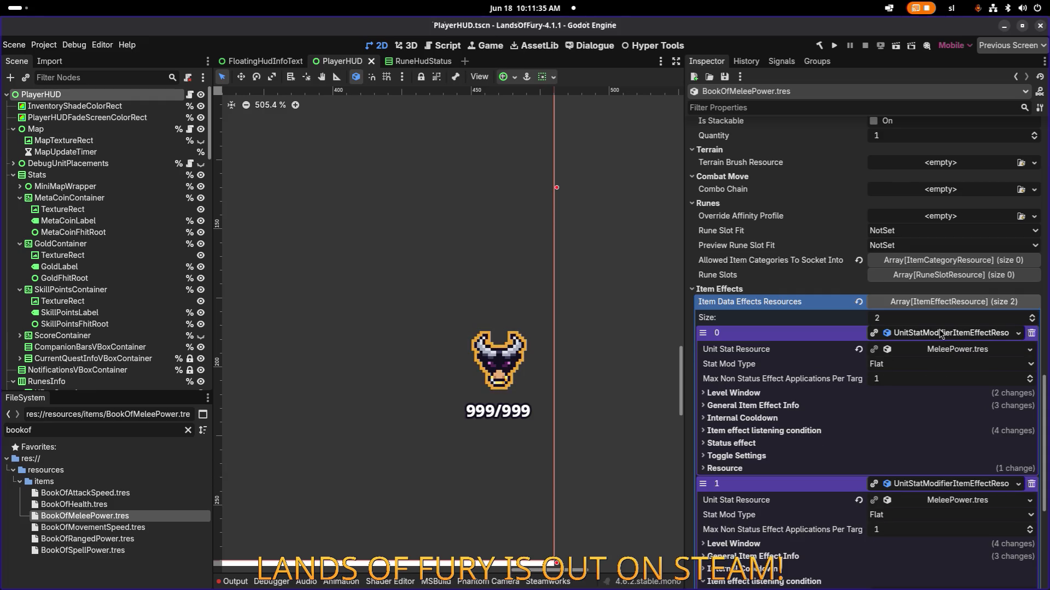
pyautogui.click(828, 435)
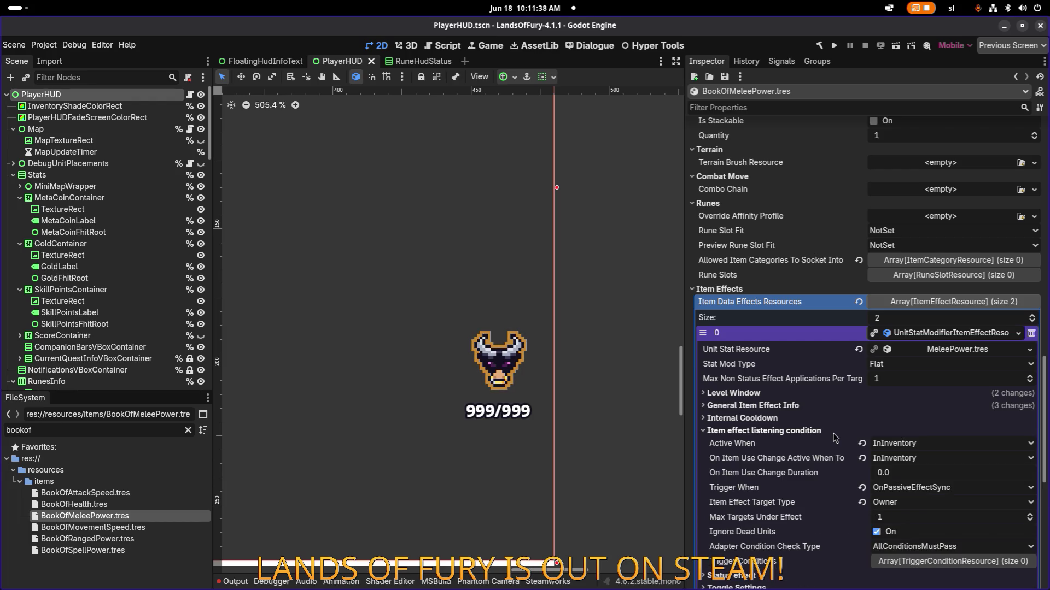
pyautogui.click(111, 427)
pyautogui.hotkey('ctrl', 'a')
# Reopen FoxPhantom.tres and set the CritChance effect's Trigger When to OnPassiveEffectSync
pyautogui.write('foxp')
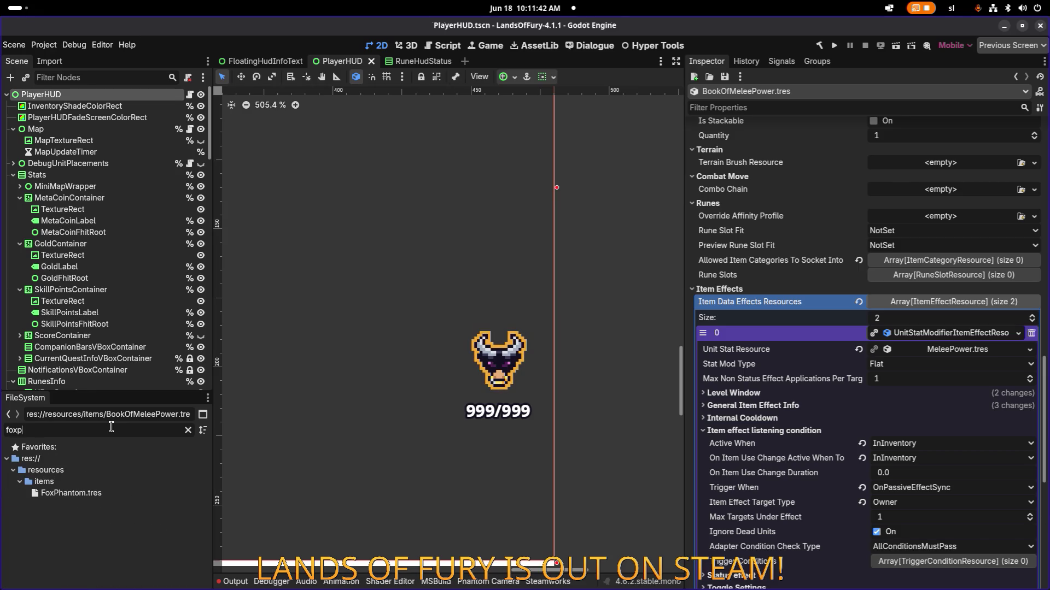
pyautogui.click(104, 491)
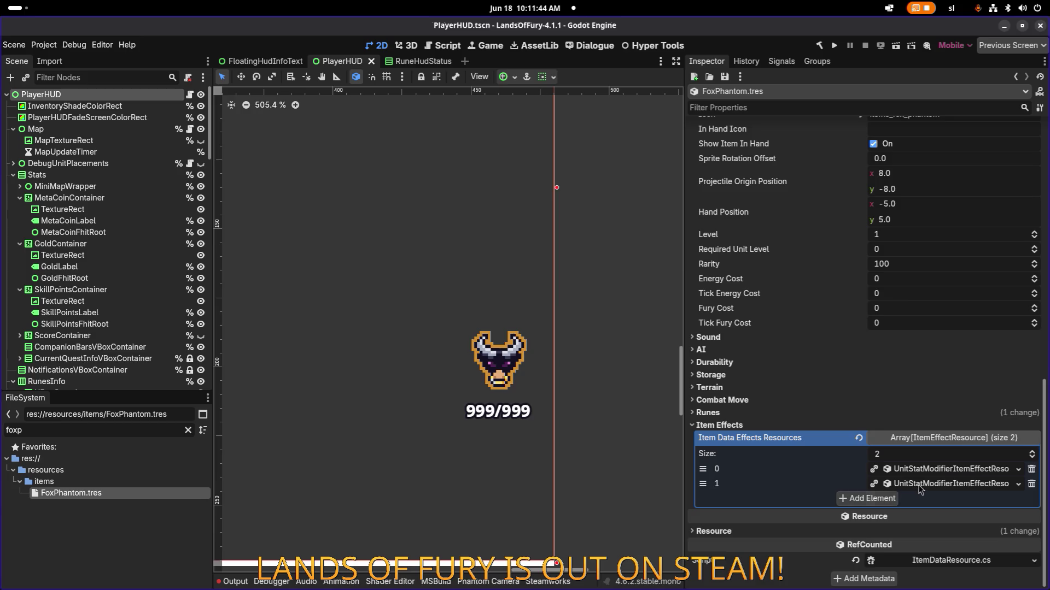
pyautogui.scroll(-5, 923, 492)
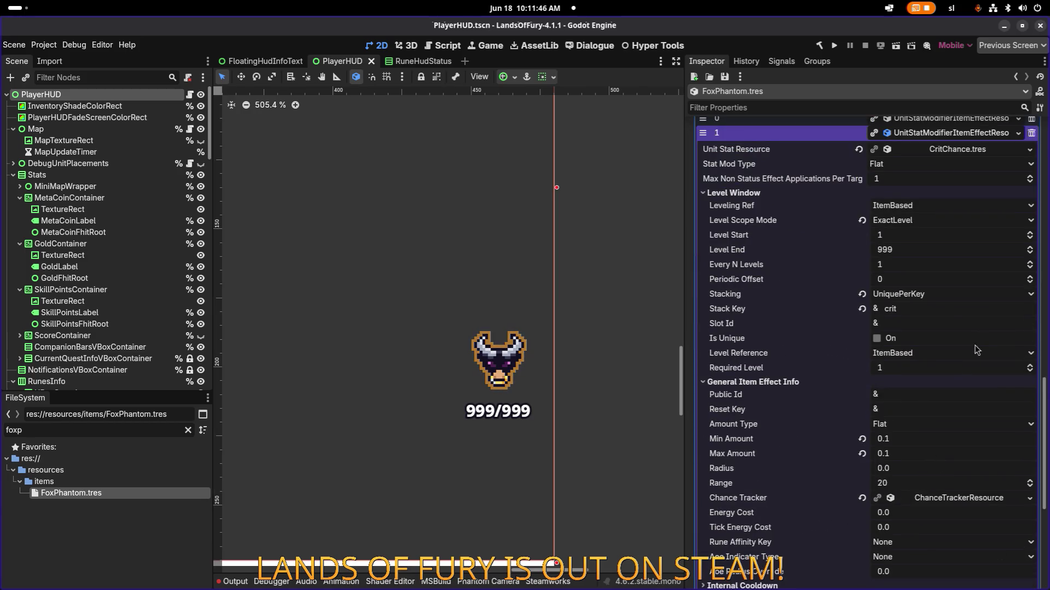
pyautogui.scroll(-3, 937, 380)
pyautogui.click(932, 419)
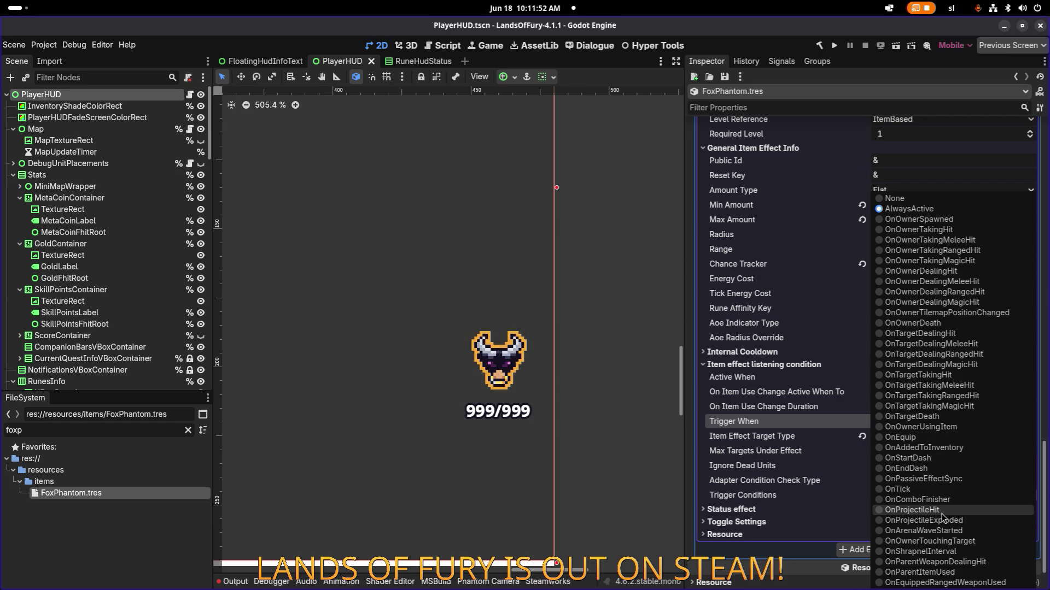
pyautogui.click(943, 479)
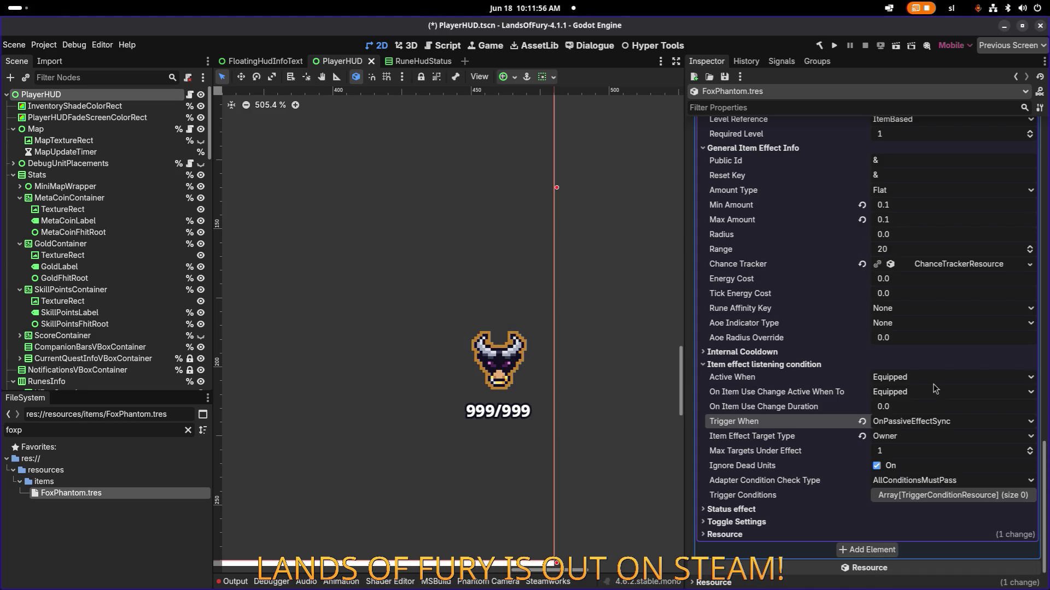
# Keep Active When set to Equipped and save the trigger change
pyautogui.click(936, 381)
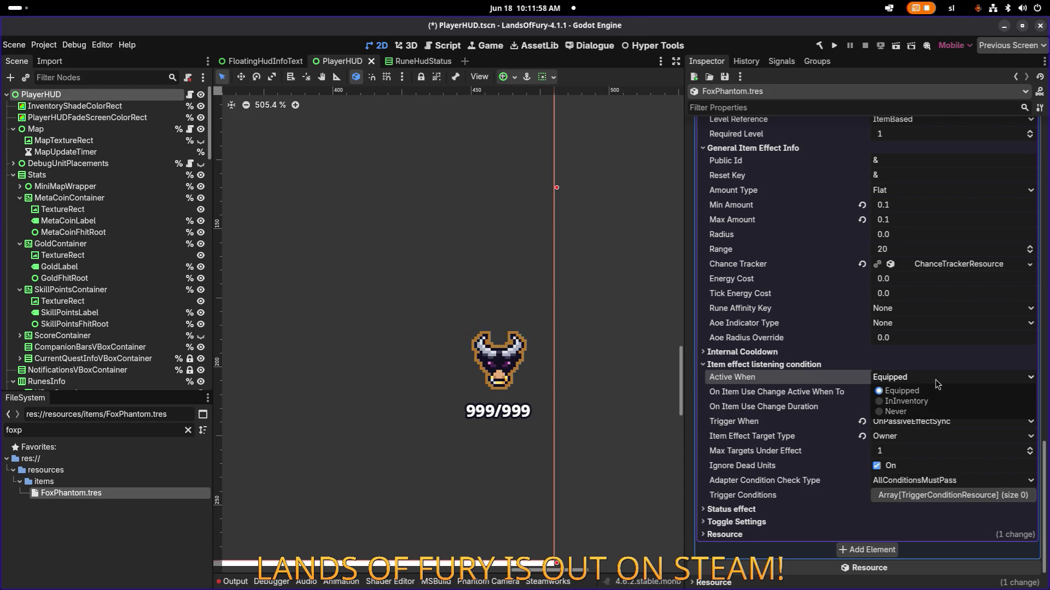
pyautogui.click(937, 382)
pyautogui.hotkey('ctrl', 's')
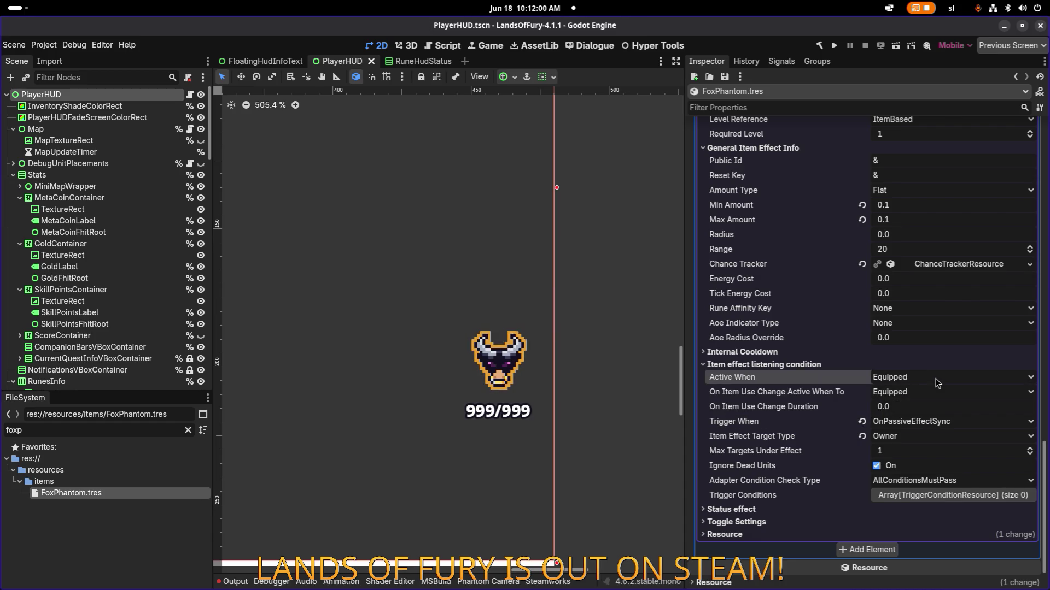